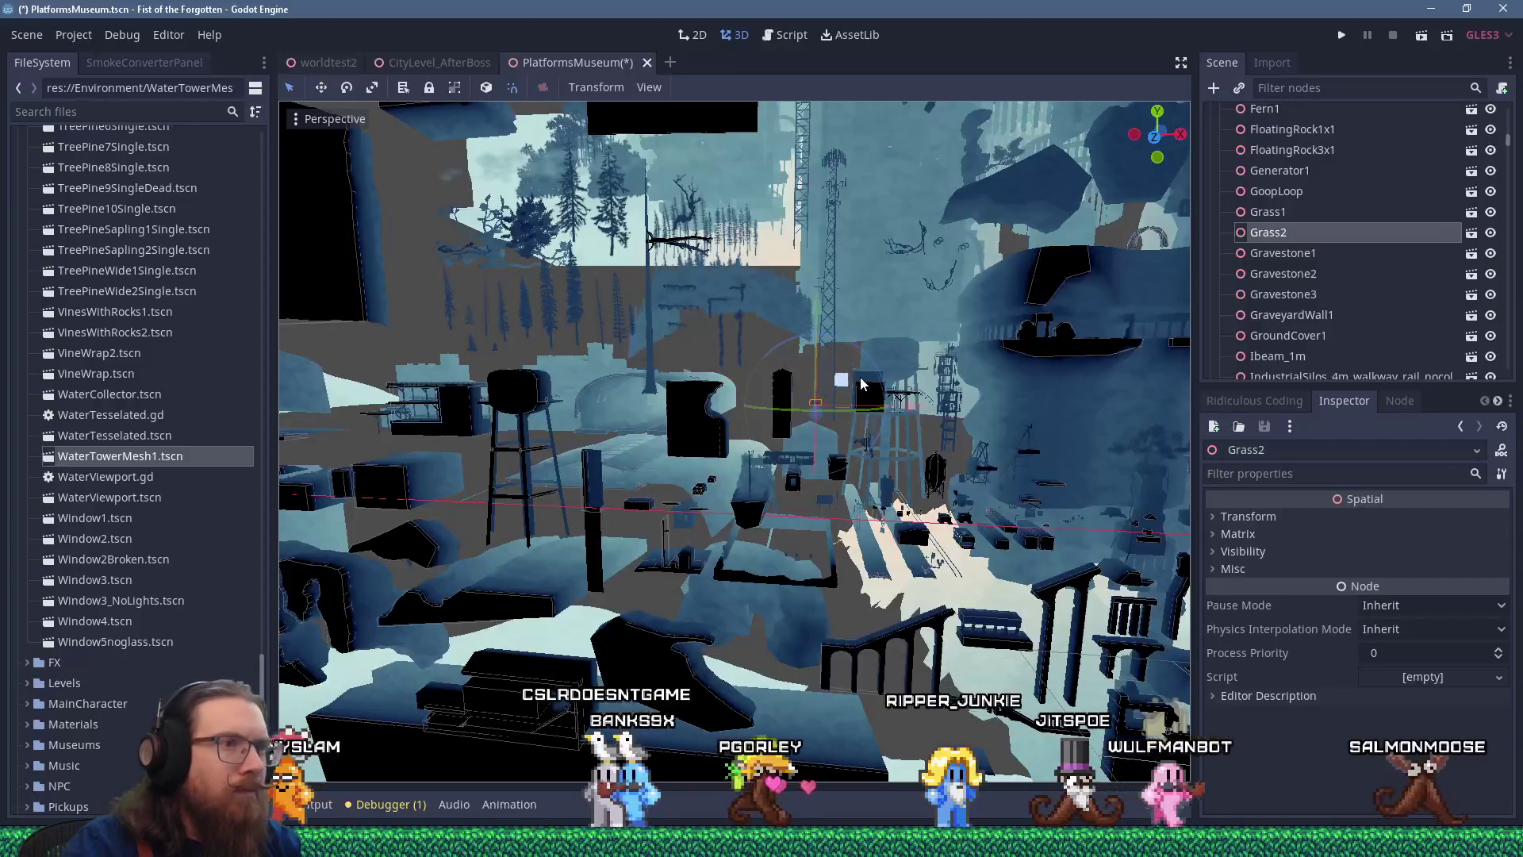
# Zoom out over the museum pieces and move GoopLoop down and to the left
pyautogui.click(1268, 212)
pyautogui.scroll(-5, 760, 449)
pyautogui.moveTo(1095, 492); pyautogui.dragTo(412, 361)
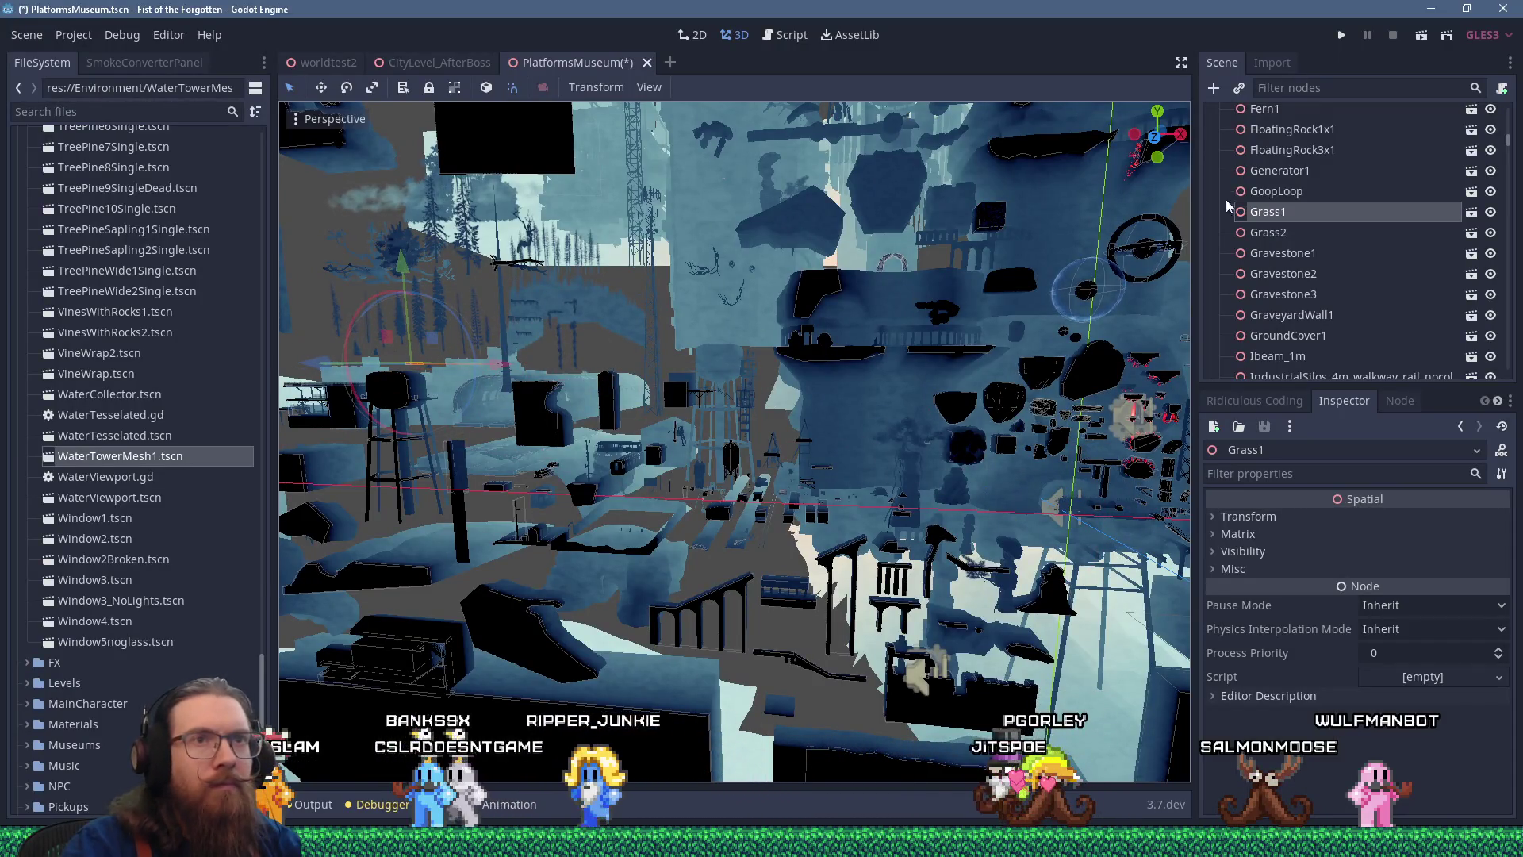
pyautogui.click(1260, 192)
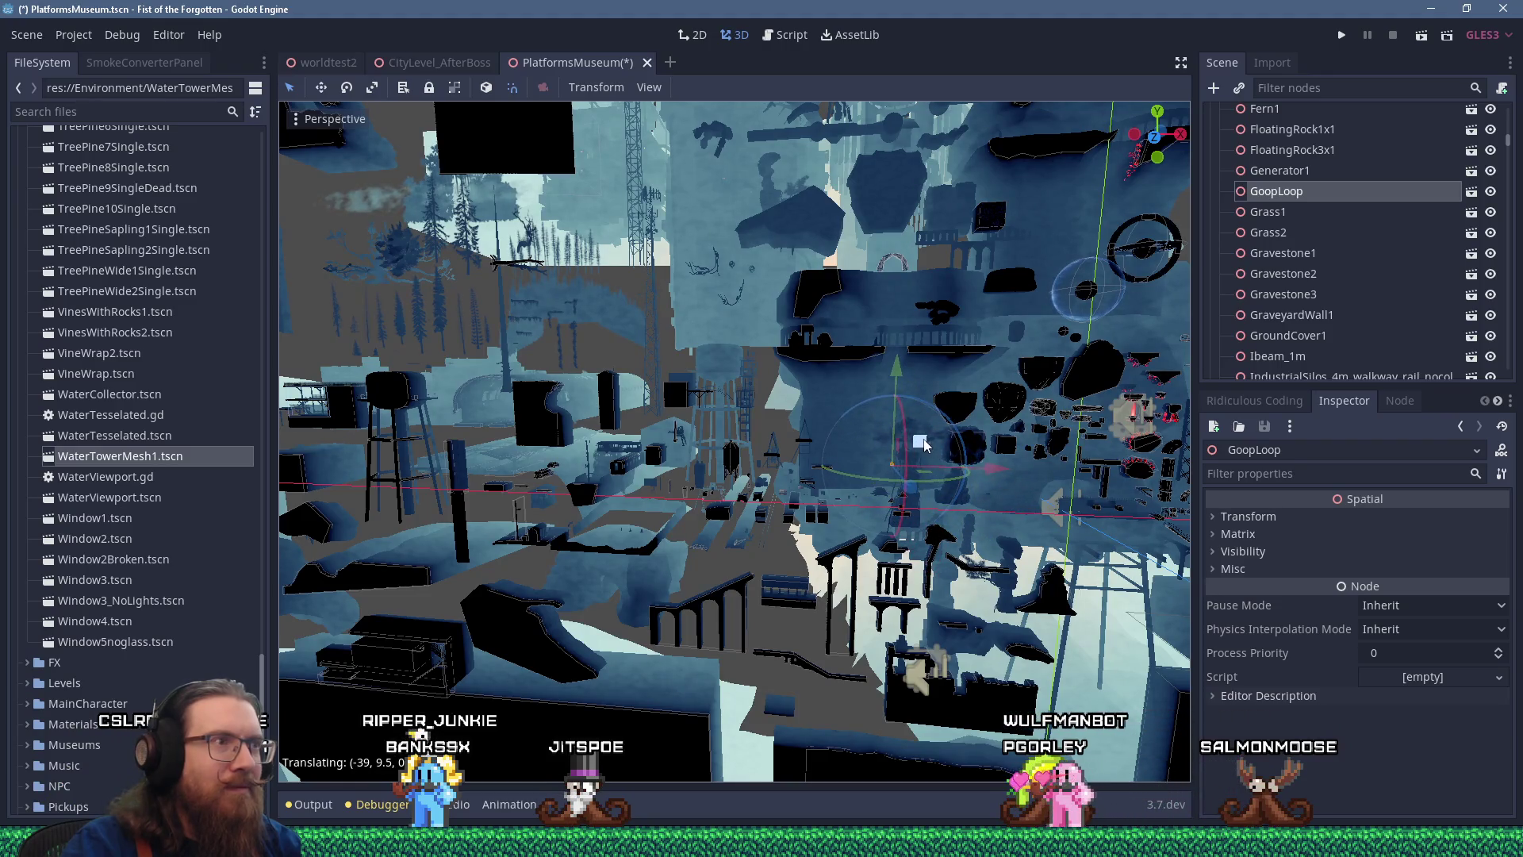
pyautogui.moveTo(924, 445); pyautogui.dragTo(887, 485)
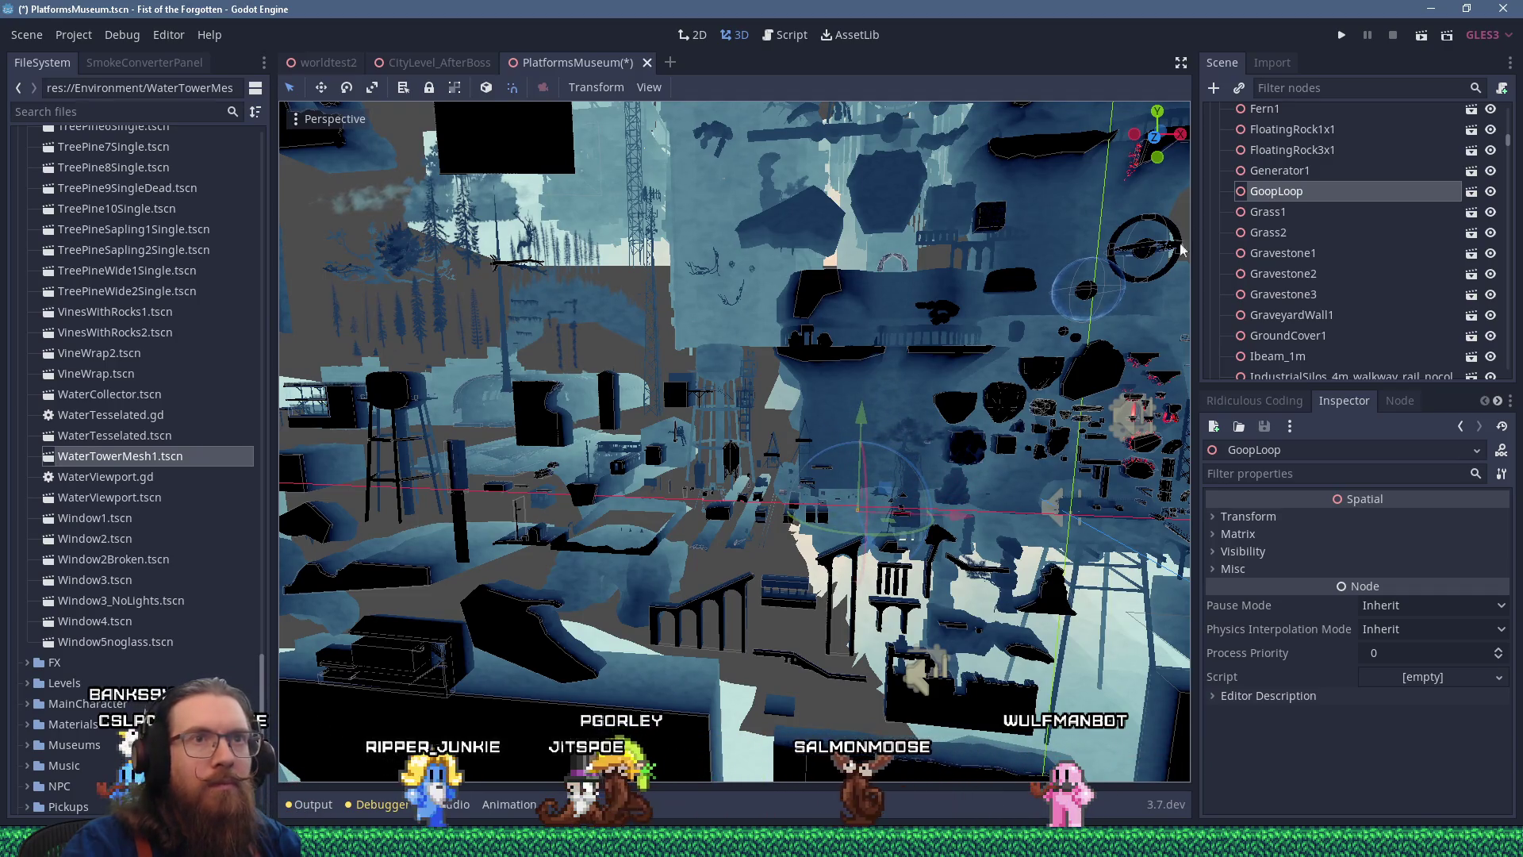
# Inspect Generator1, FloatingRock3x1, FloatingRock1x1 and RunicRubble1, then save the PlatformsMuseum scene
pyautogui.click(1253, 173)
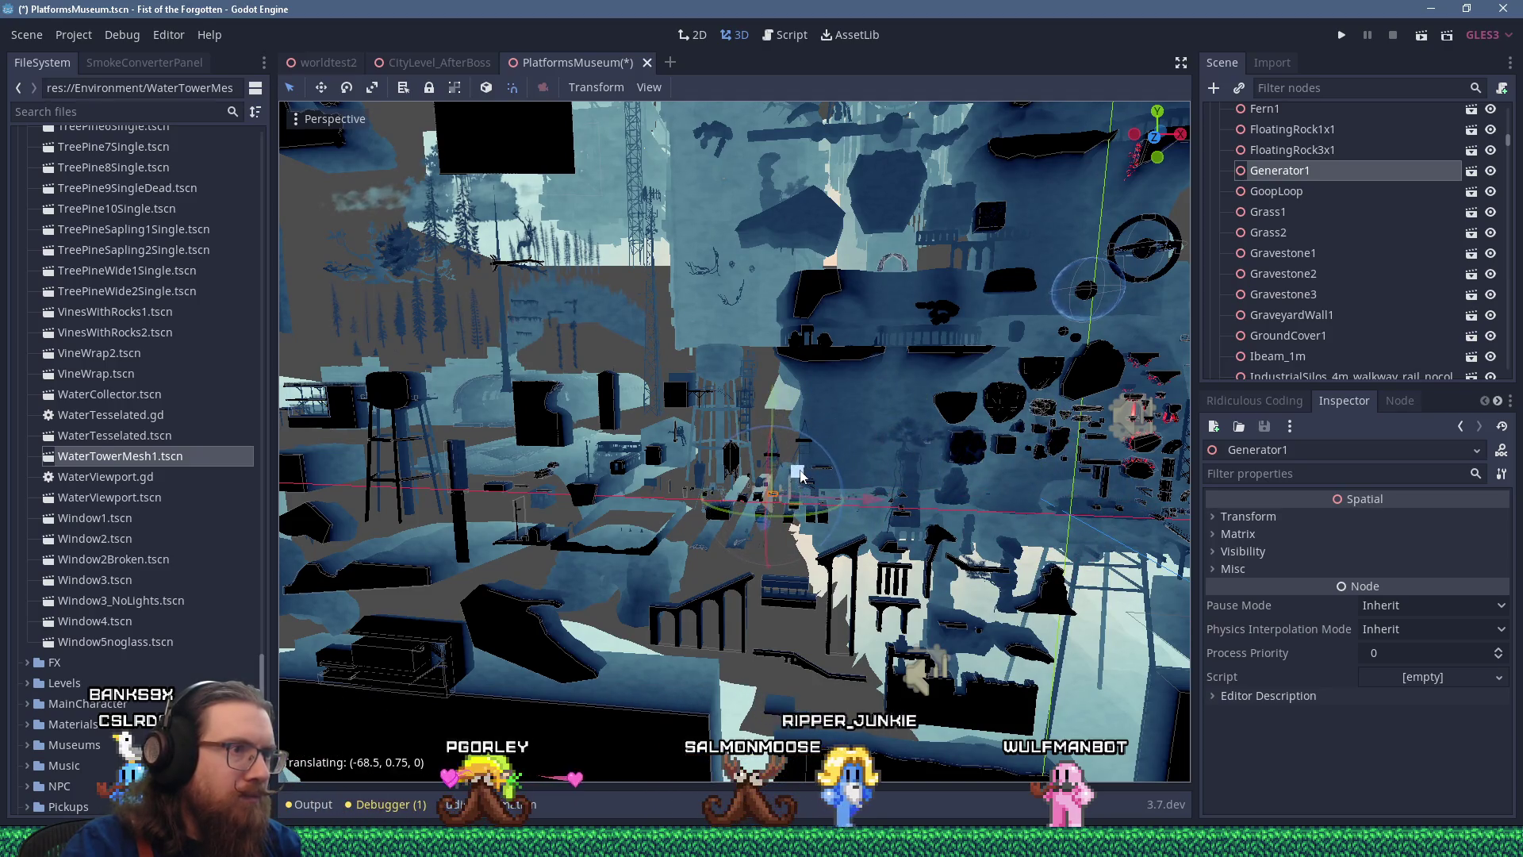
pyautogui.scroll(10, 800, 474)
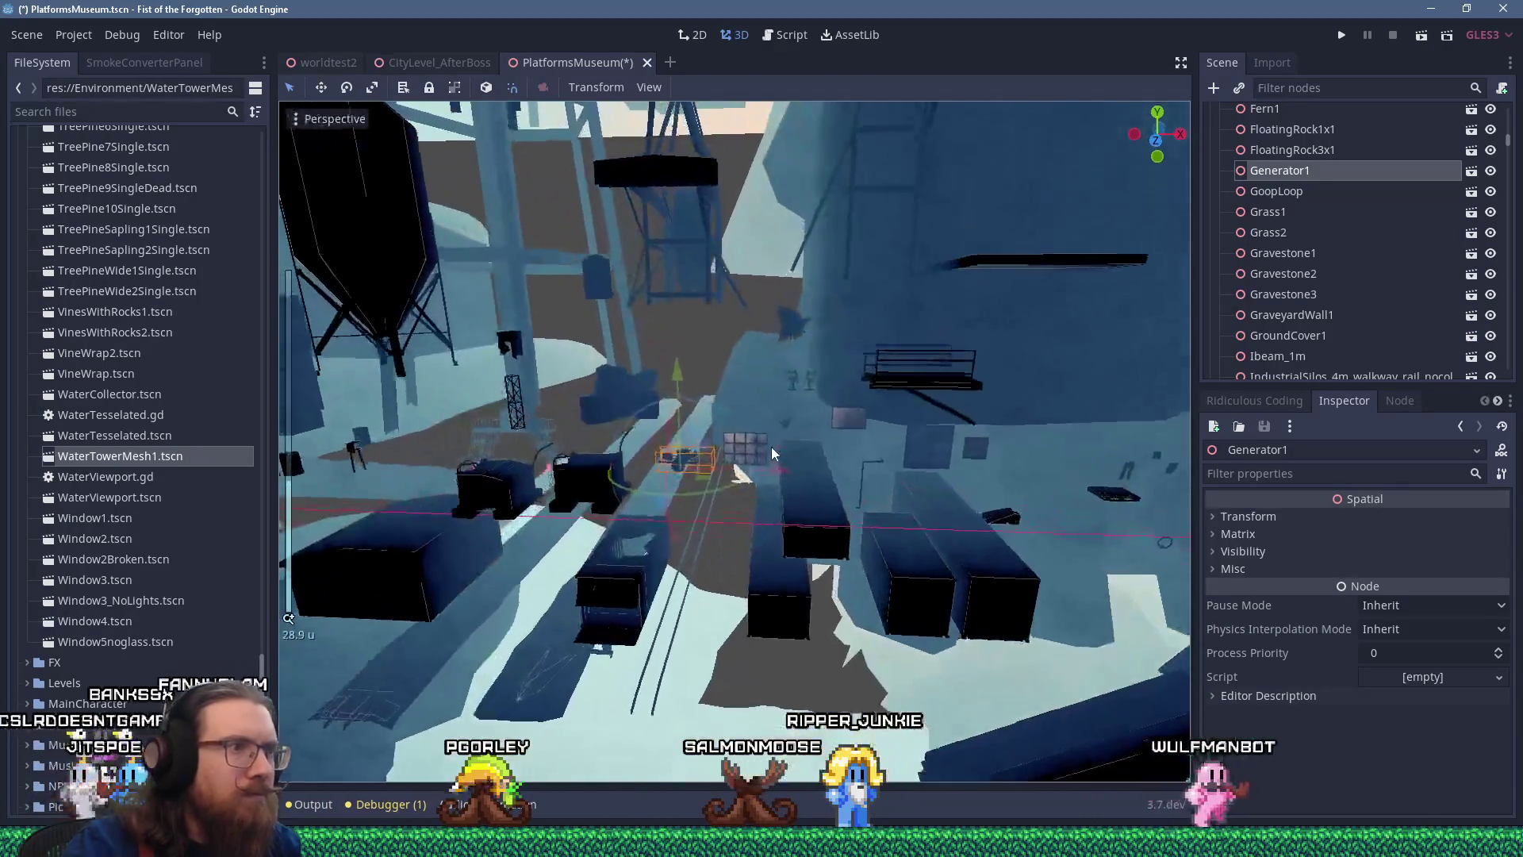
pyautogui.scroll(2, 771, 447)
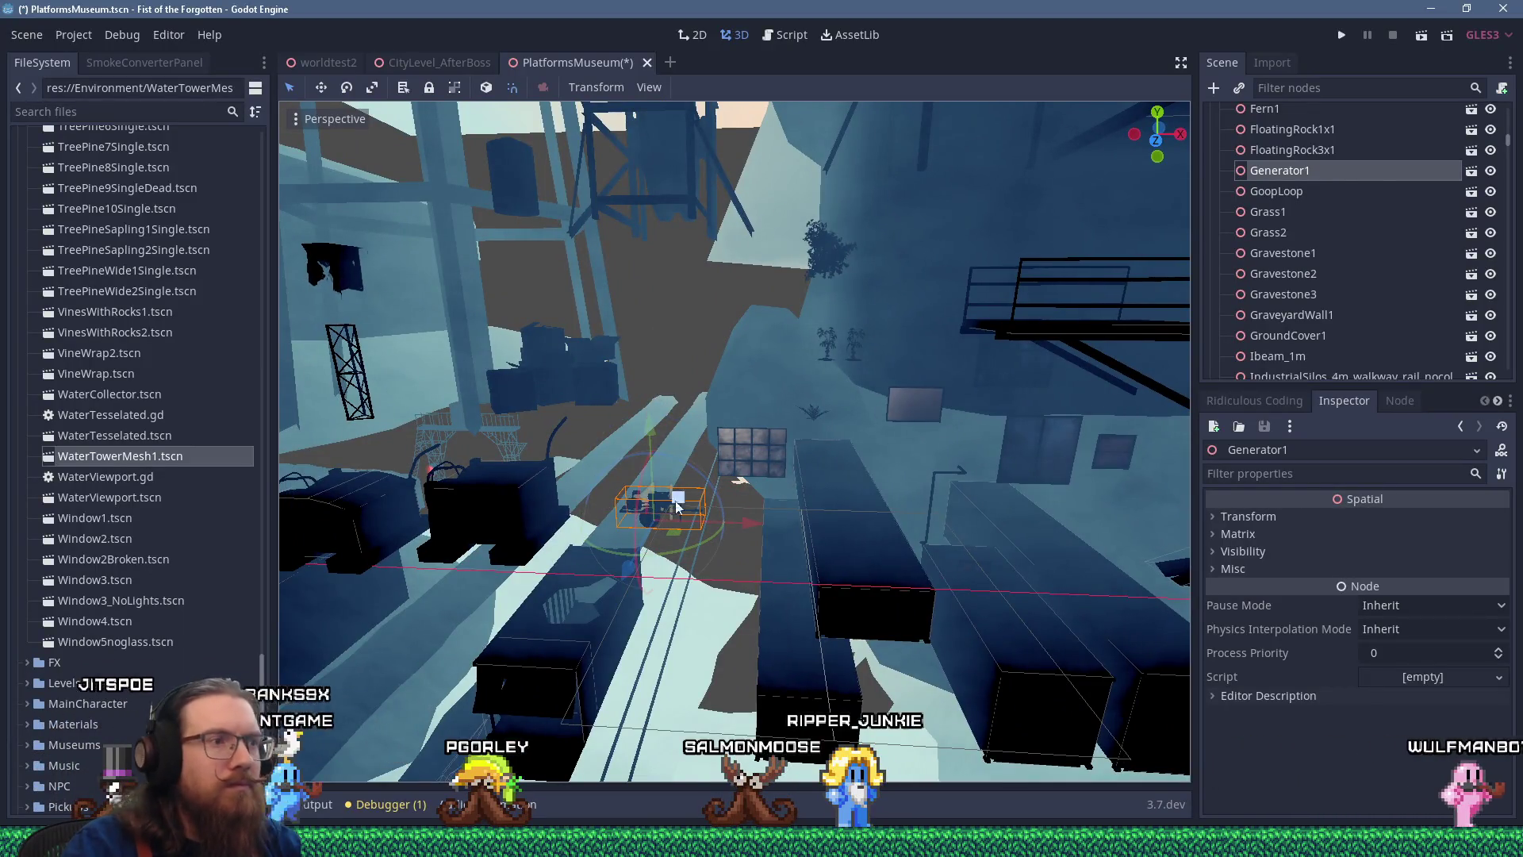
pyautogui.doubleClick(1292, 150)
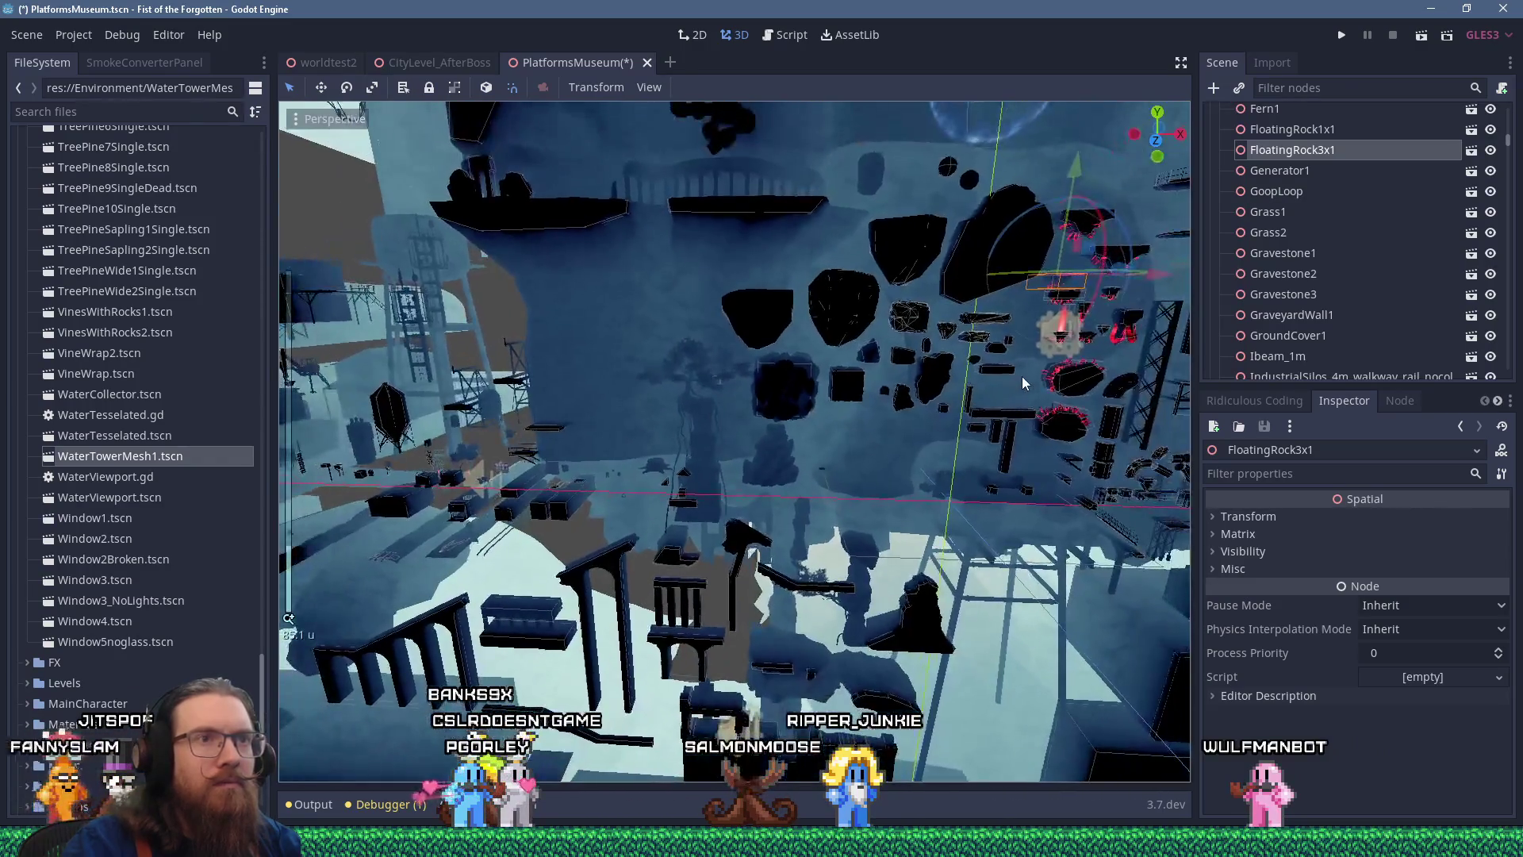
pyautogui.click(1301, 131)
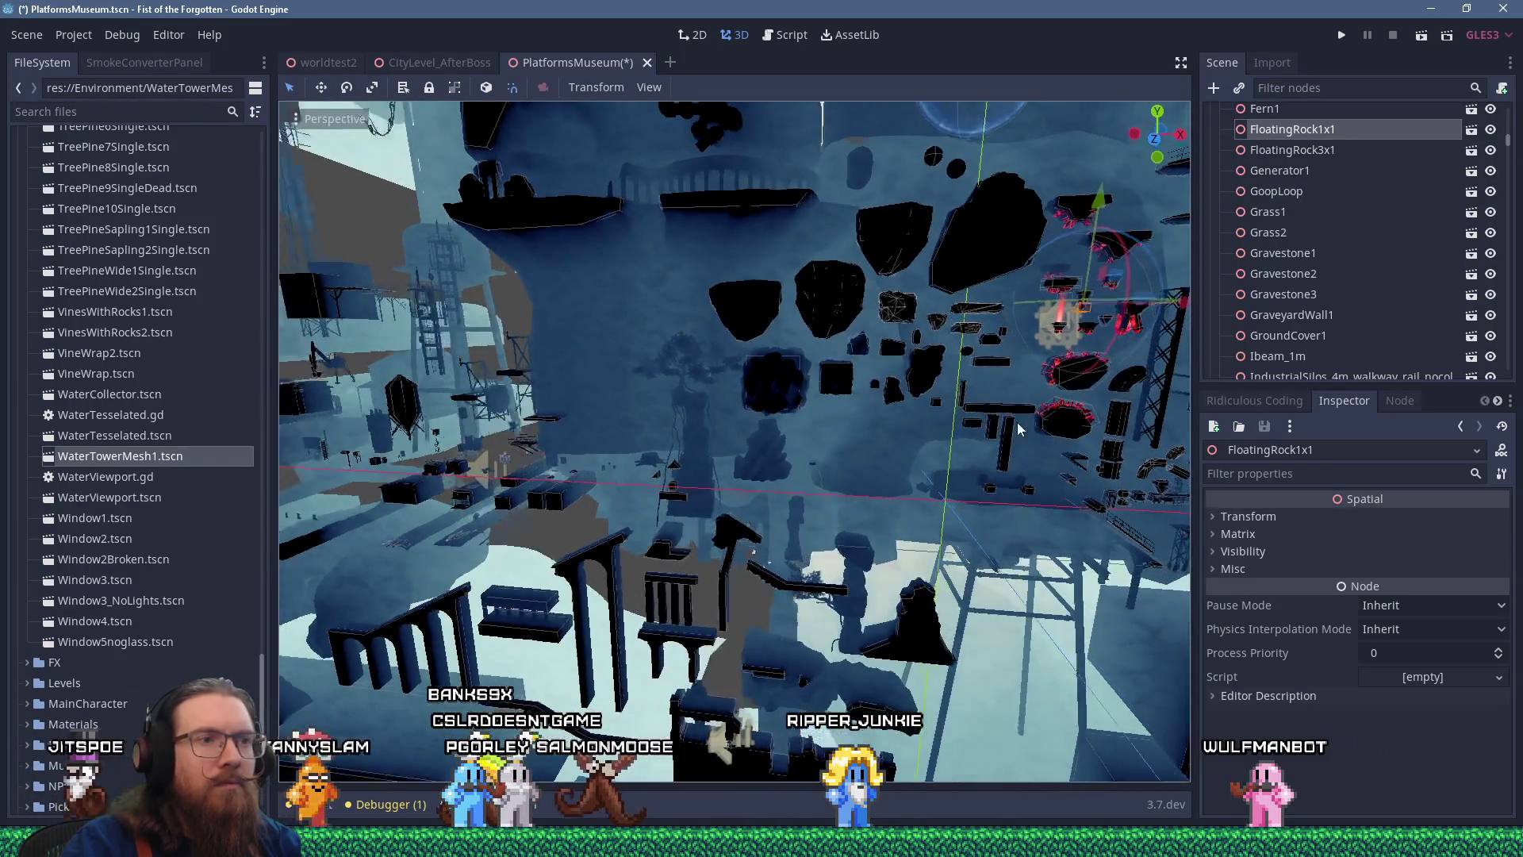
pyautogui.scroll(5, 856, 394)
pyautogui.scroll(4, 855, 393)
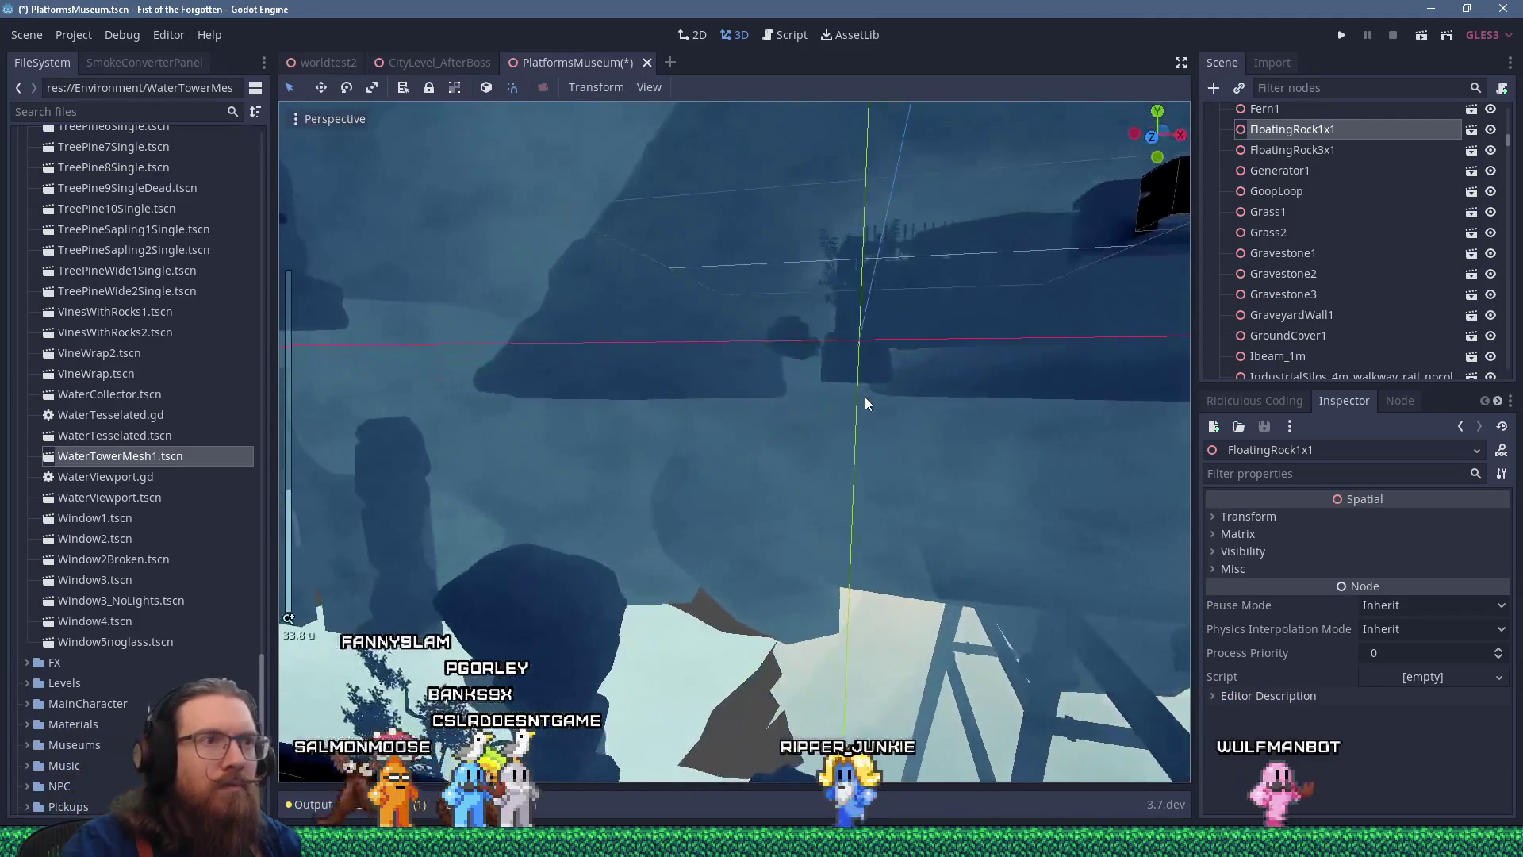
pyautogui.click(827, 362)
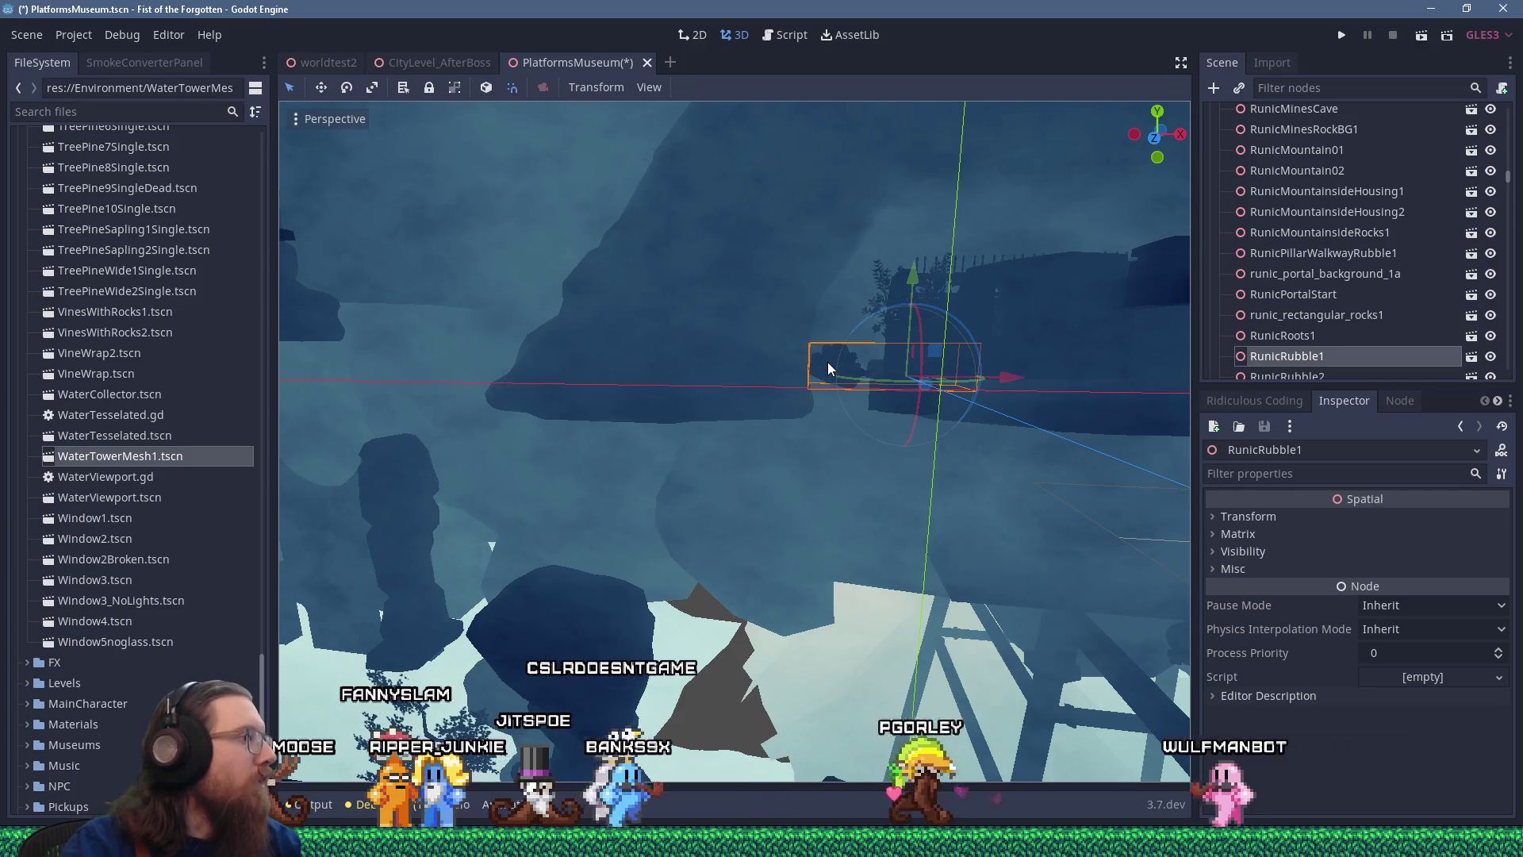
pyautogui.hotkey('ctrl', 's')
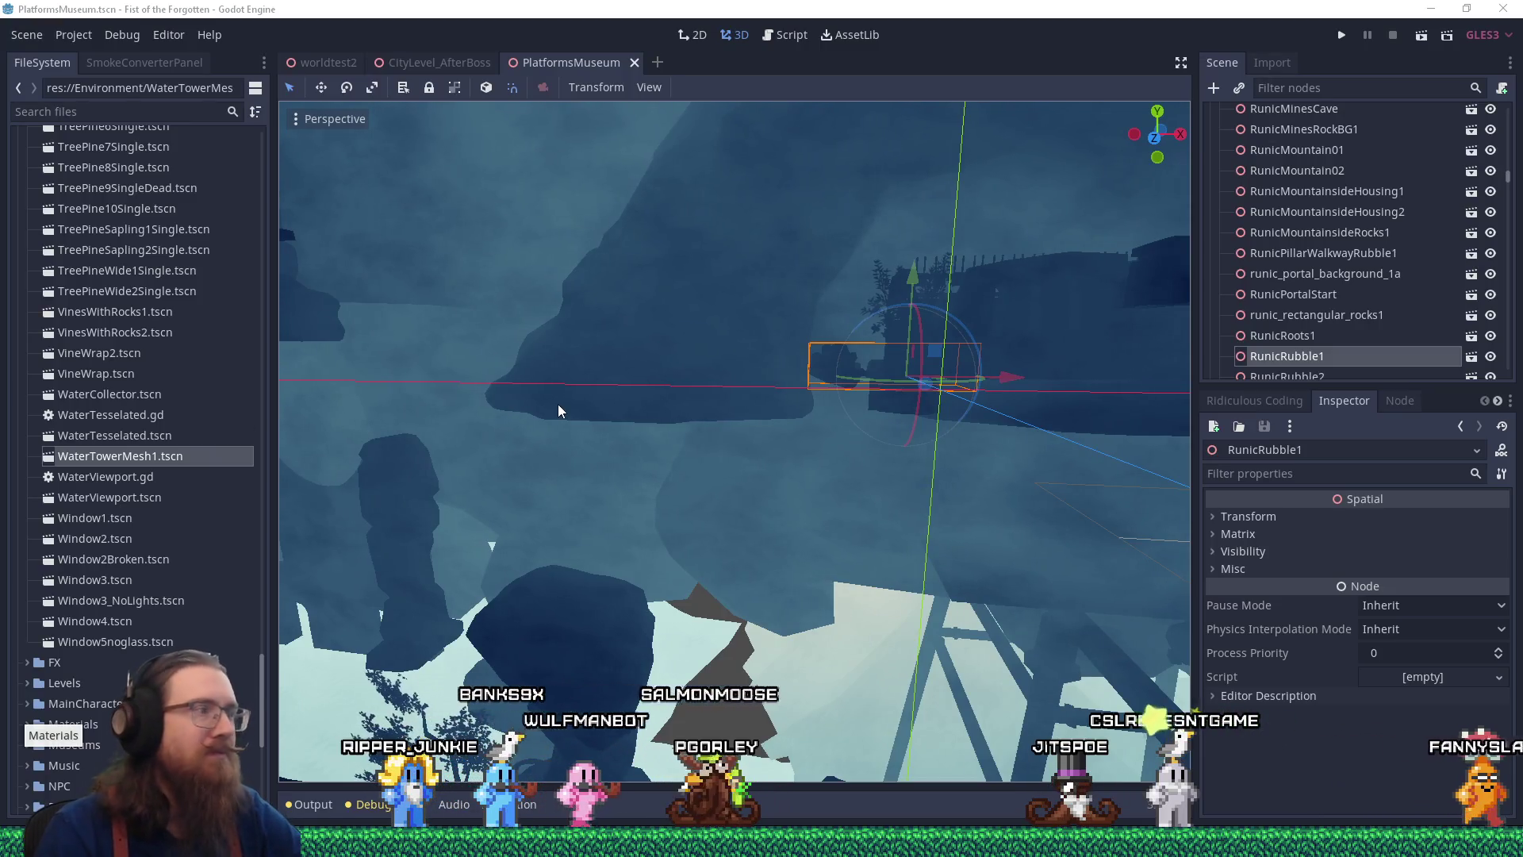
# Move RunicRubble1 to the right and look over the small RunicRubble2 piece
pyautogui.scroll(-3, 805, 421)
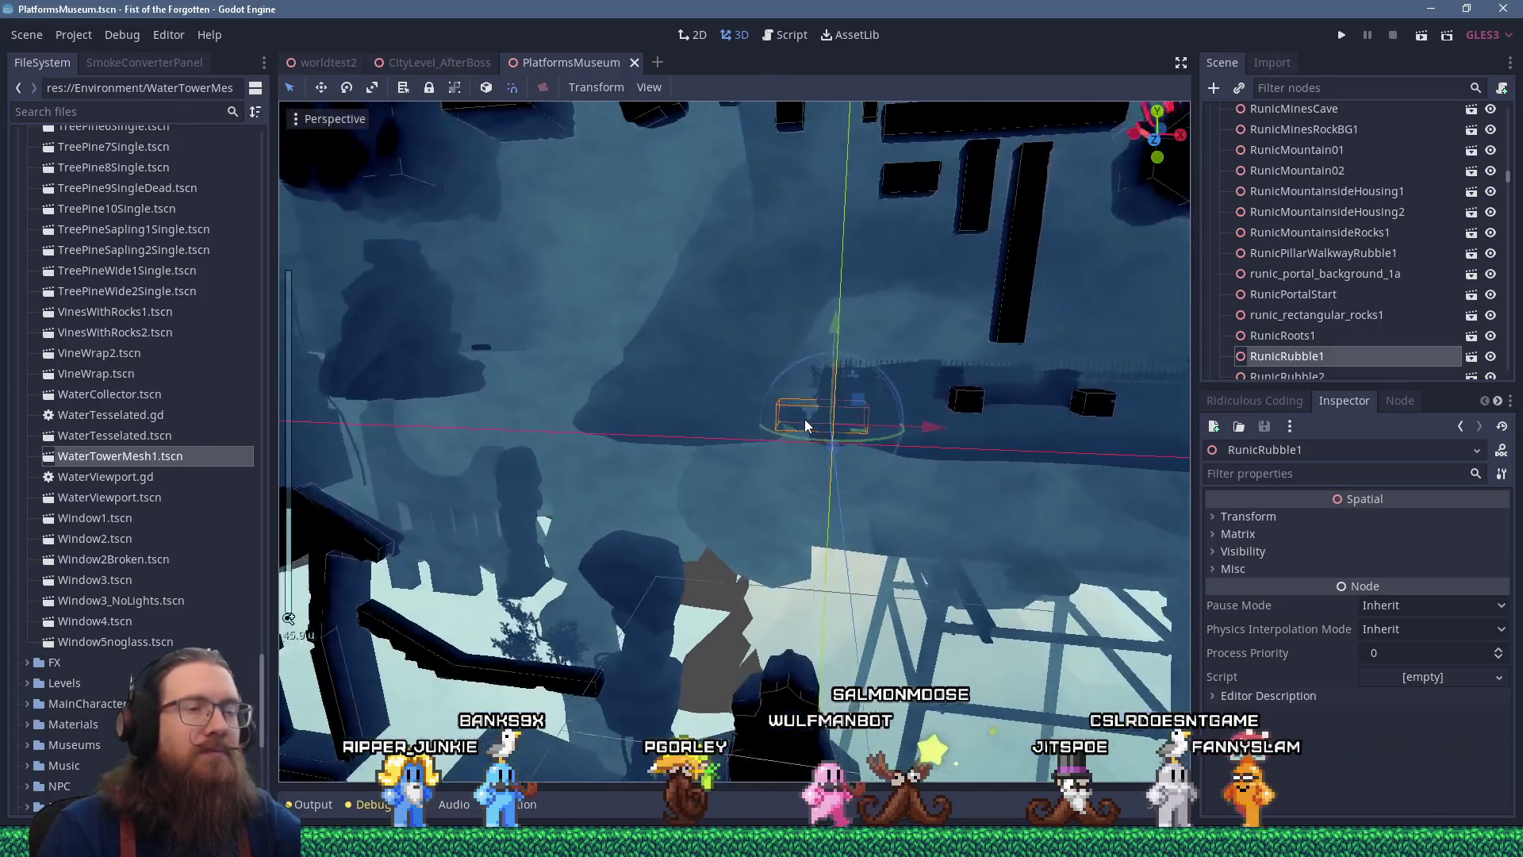
pyautogui.scroll(3, 805, 419)
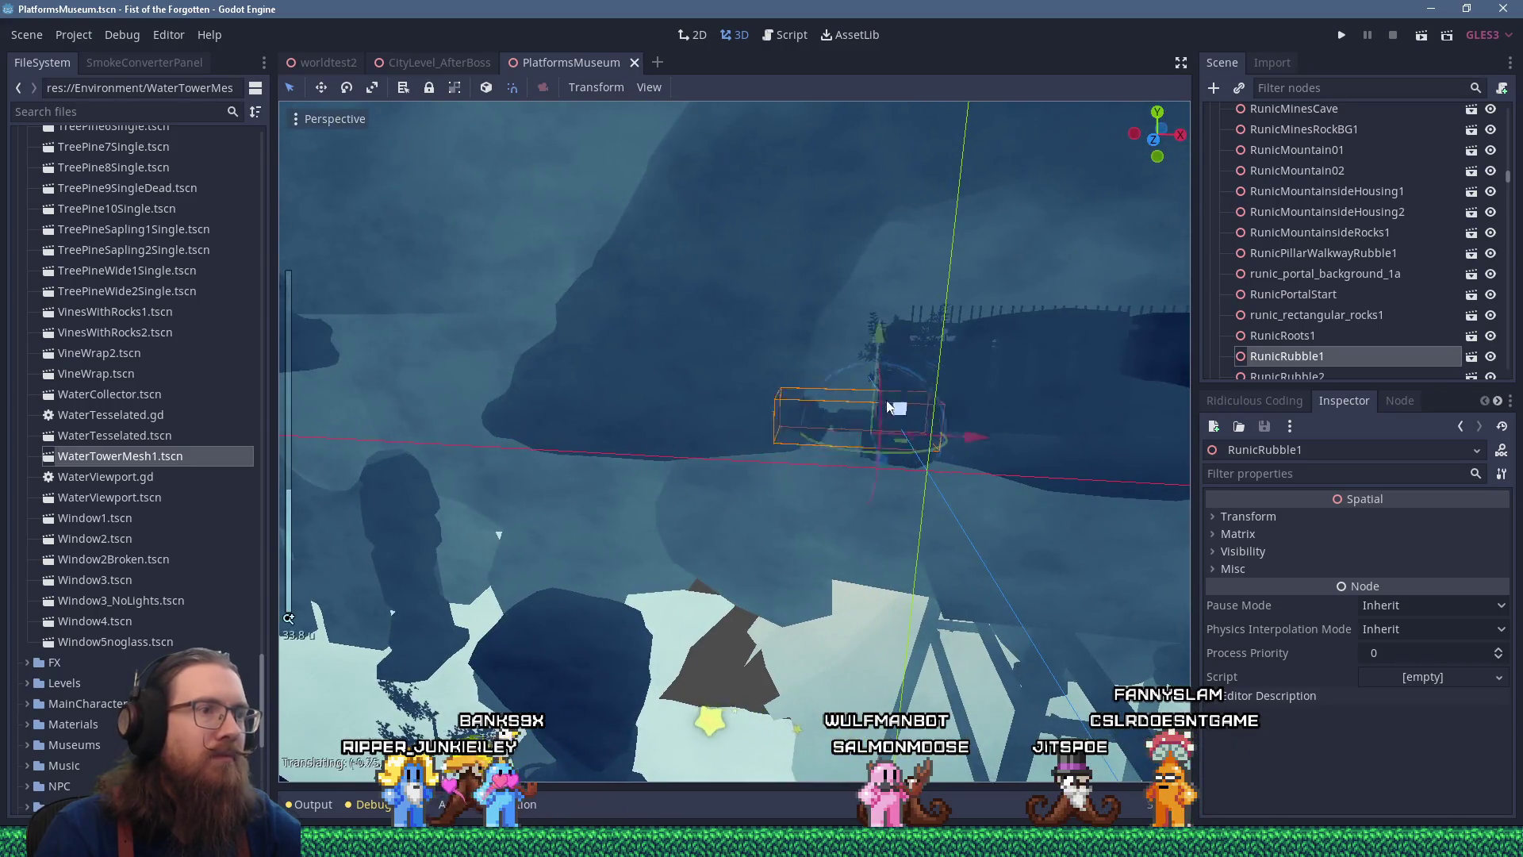
pyautogui.moveTo(474, 373); pyautogui.dragTo(582, 373)
pyautogui.scroll(3, 678, 381)
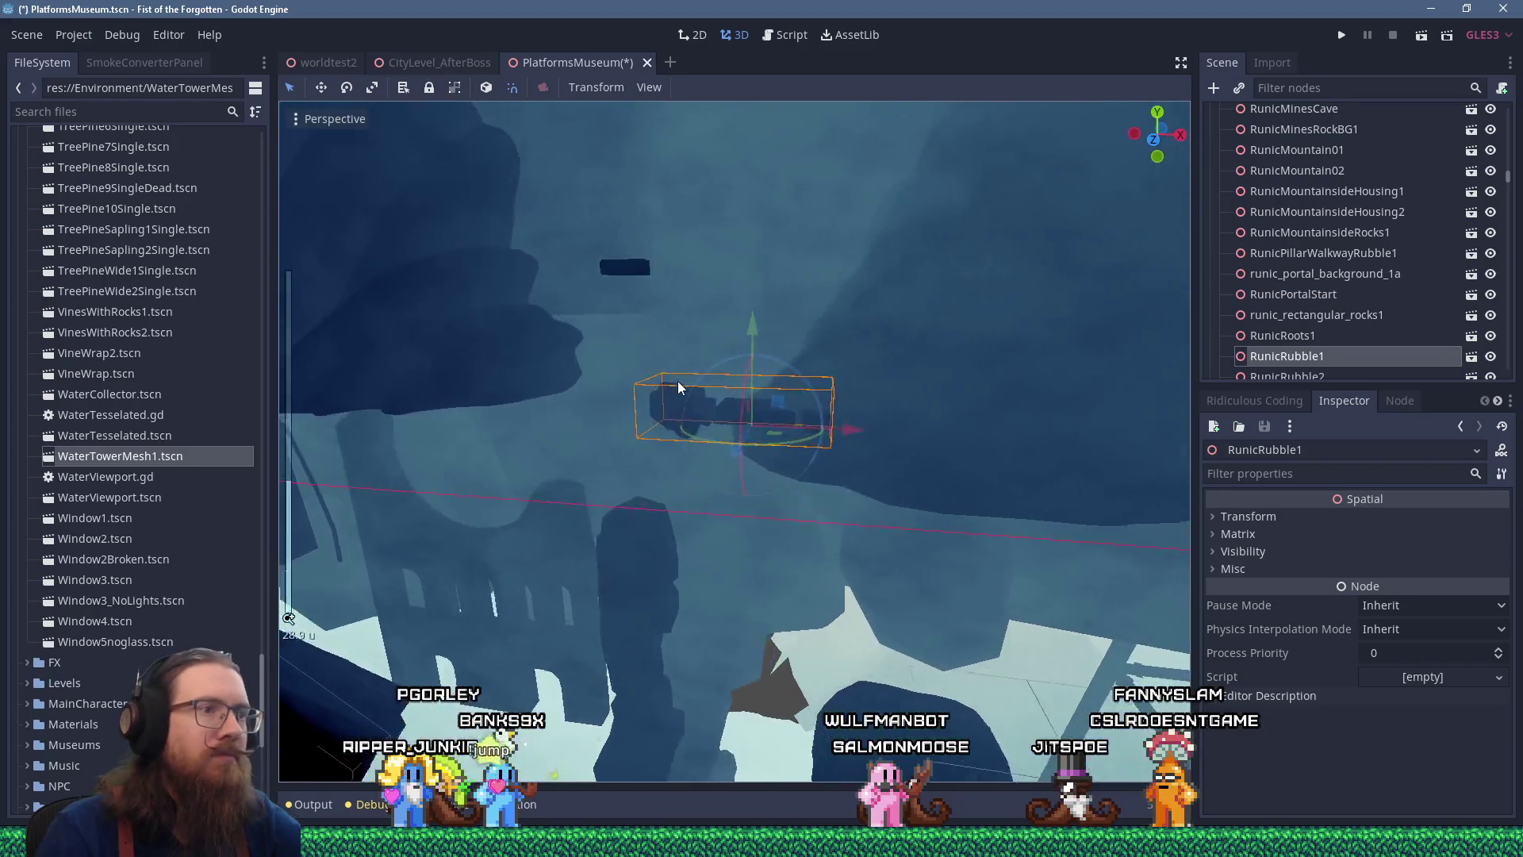
pyautogui.scroll(-3, 678, 381)
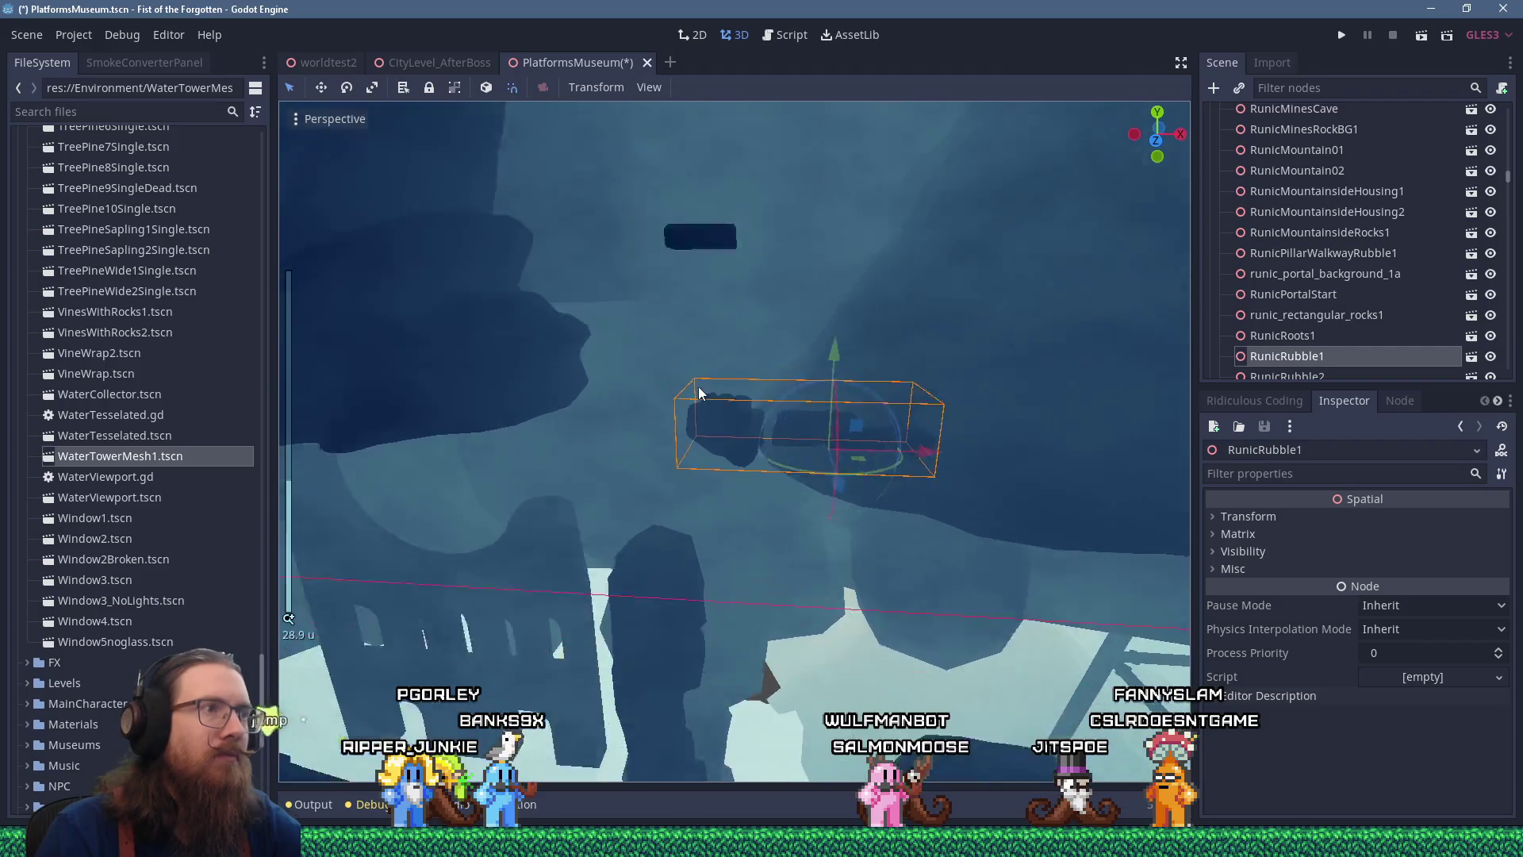
pyautogui.moveTo(678, 411)
pyautogui.mouseDown()
pyautogui.moveTo(703, 261)
pyautogui.moveTo(747, 324)
pyautogui.mouseUp()
pyautogui.moveTo(901, 486)
pyautogui.mouseDown()
pyautogui.moveTo(811, 431)
pyautogui.moveTo(712, 407)
pyautogui.moveTo(614, 341)
pyautogui.moveTo(825, 407)
pyautogui.mouseUp()
pyautogui.click(703, 388)
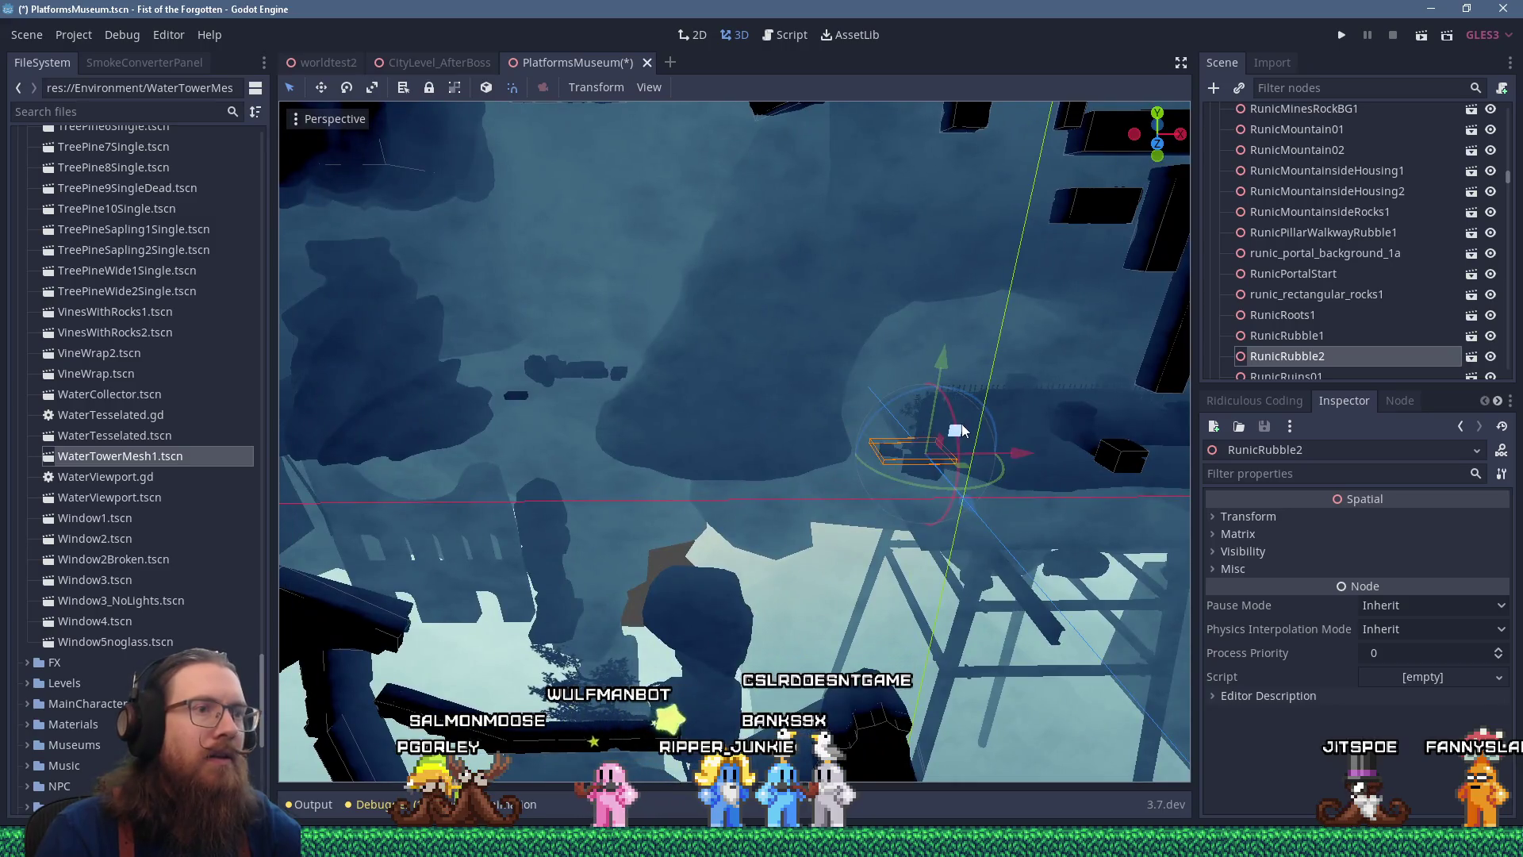
pyautogui.moveTo(657, 374); pyautogui.dragTo(688, 340)
# Focus on RockCarved1 and raise it upward
pyautogui.click(994, 403)
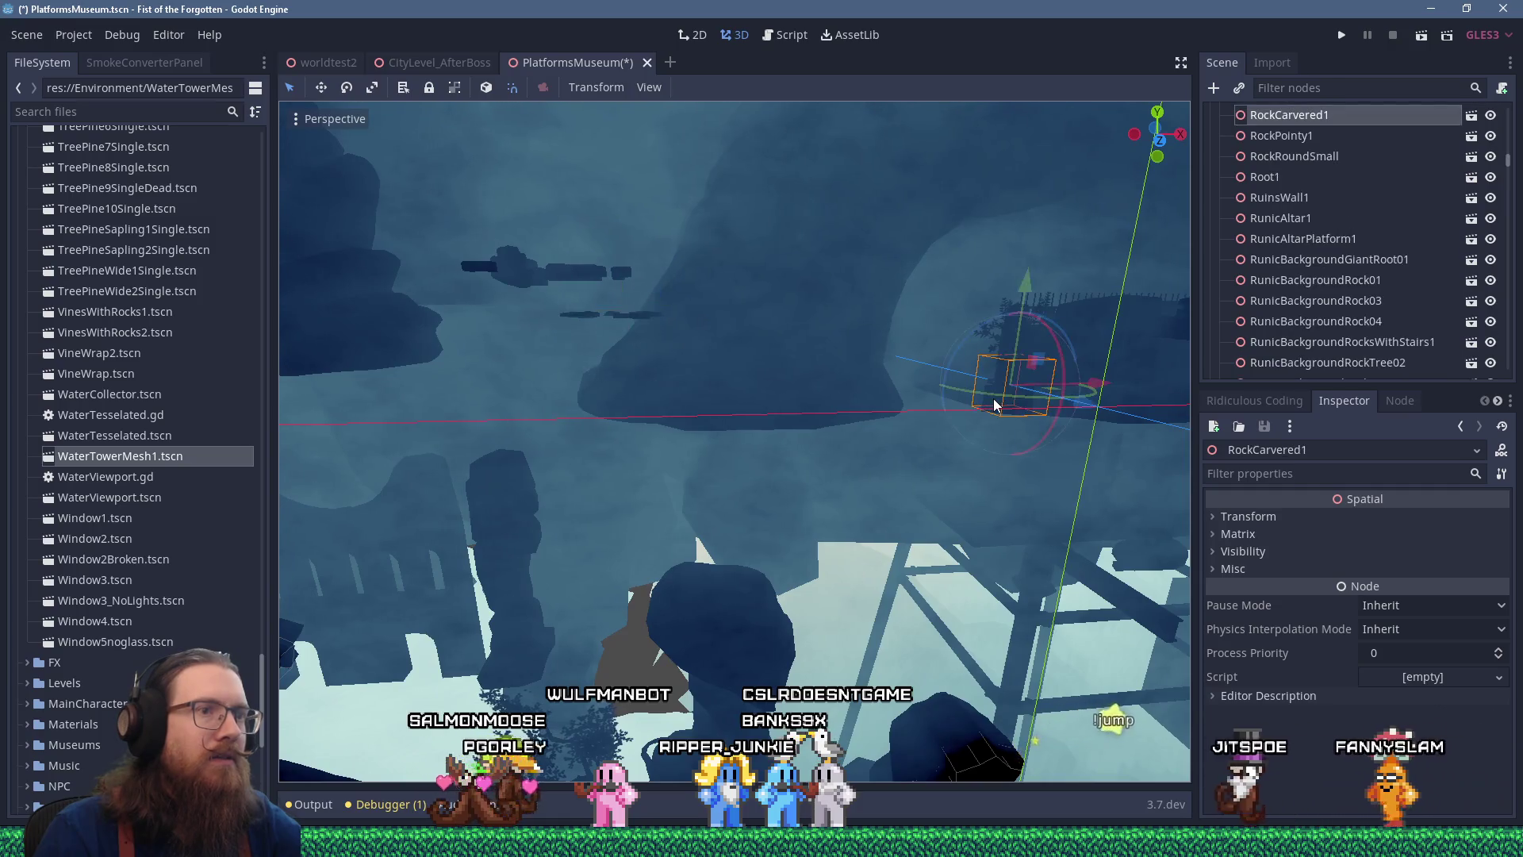
pyautogui.moveTo(994, 405); pyautogui.dragTo(924, 426)
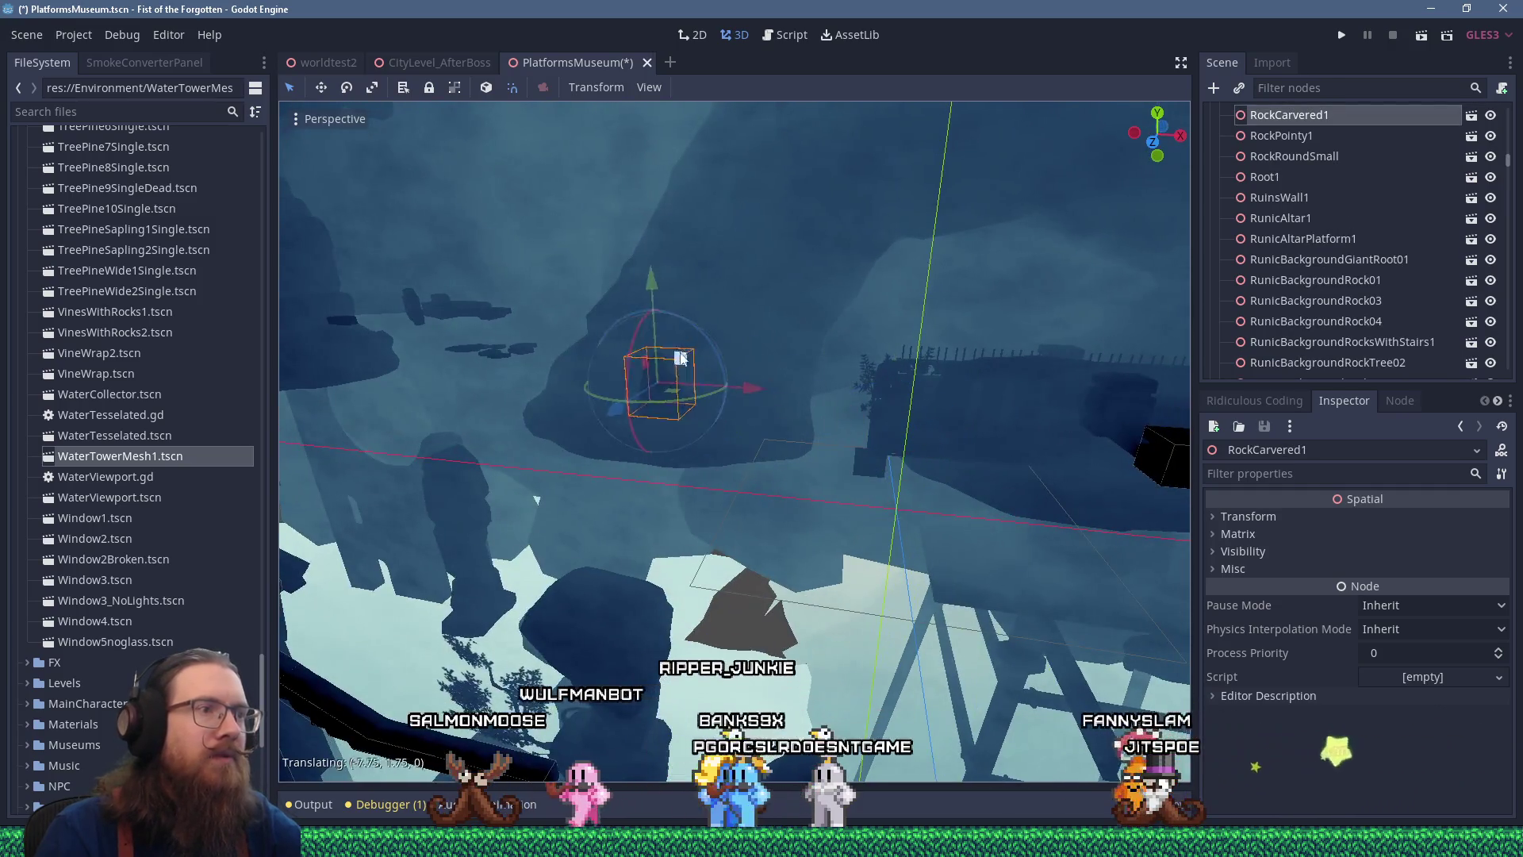
pyautogui.moveTo(570, 229)
pyautogui.mouseDown()
pyautogui.moveTo(706, 303)
pyautogui.moveTo(791, 315)
pyautogui.moveTo(689, 333)
pyautogui.mouseUp()
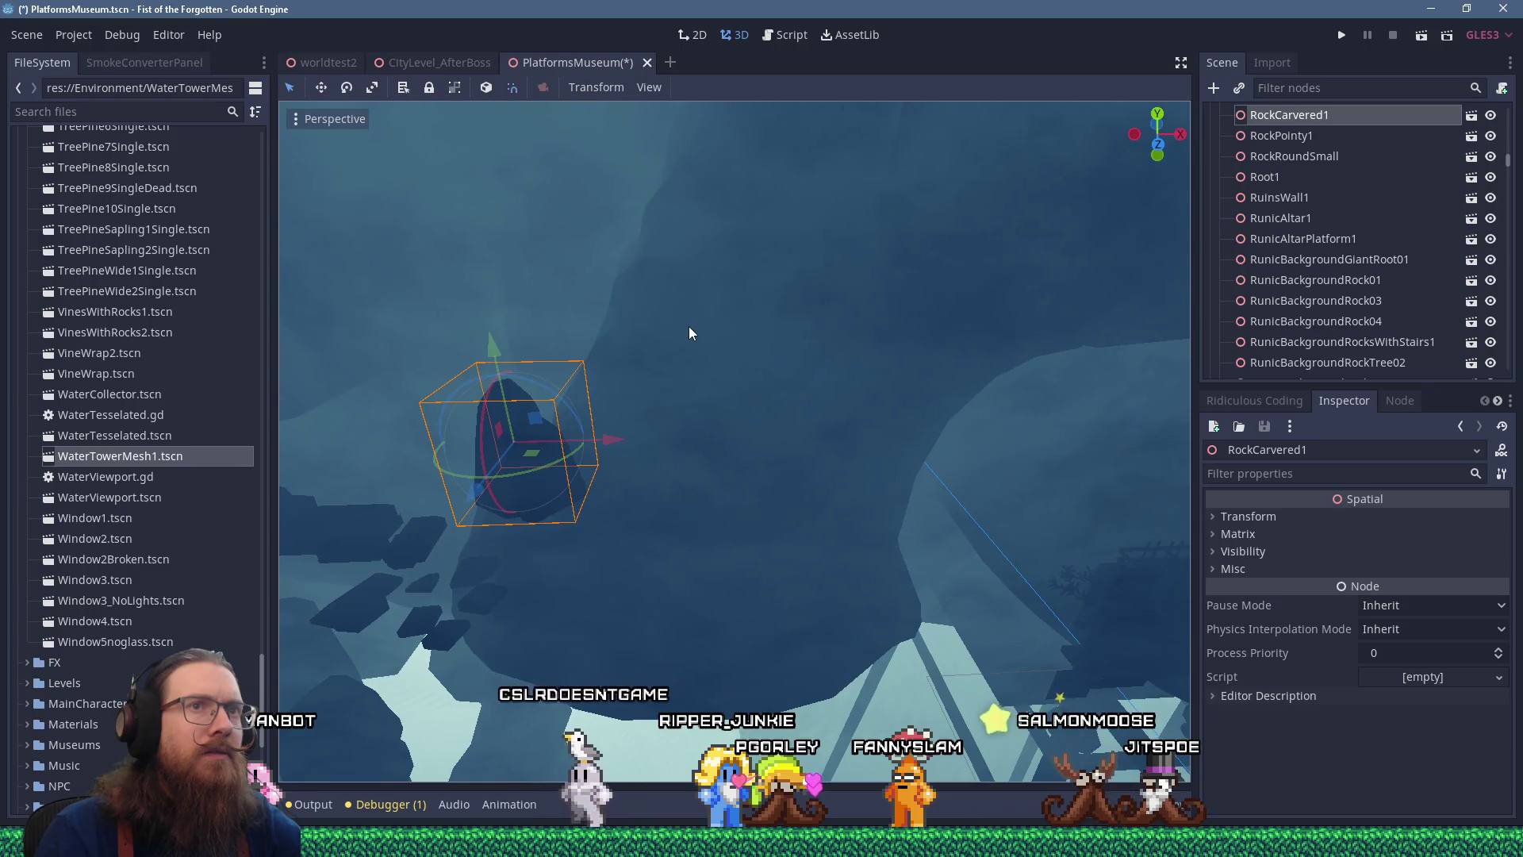
pyautogui.press('f')
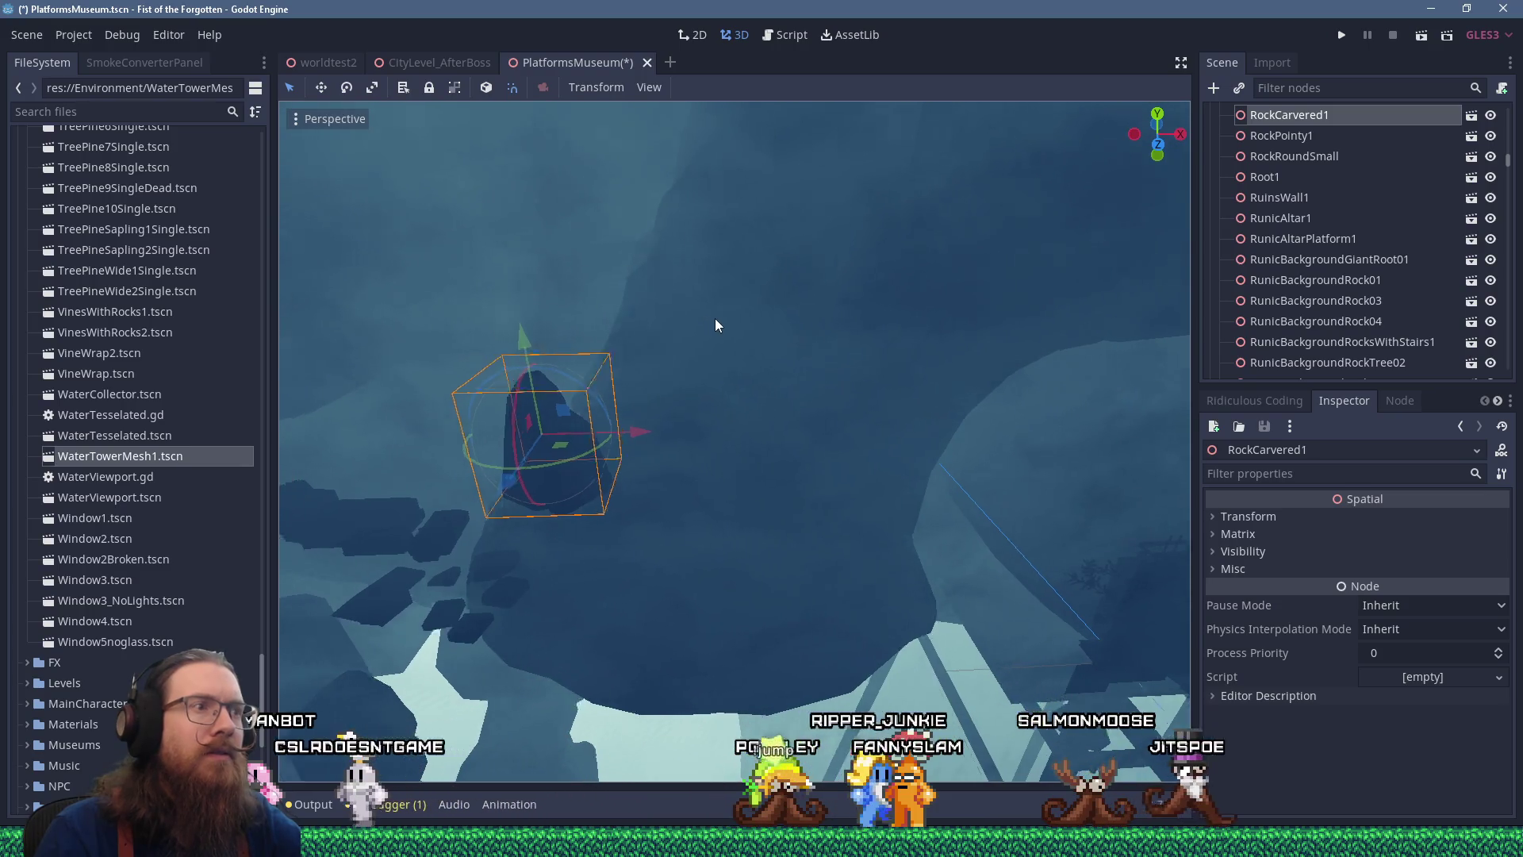
pyautogui.scroll(2, 760, 302)
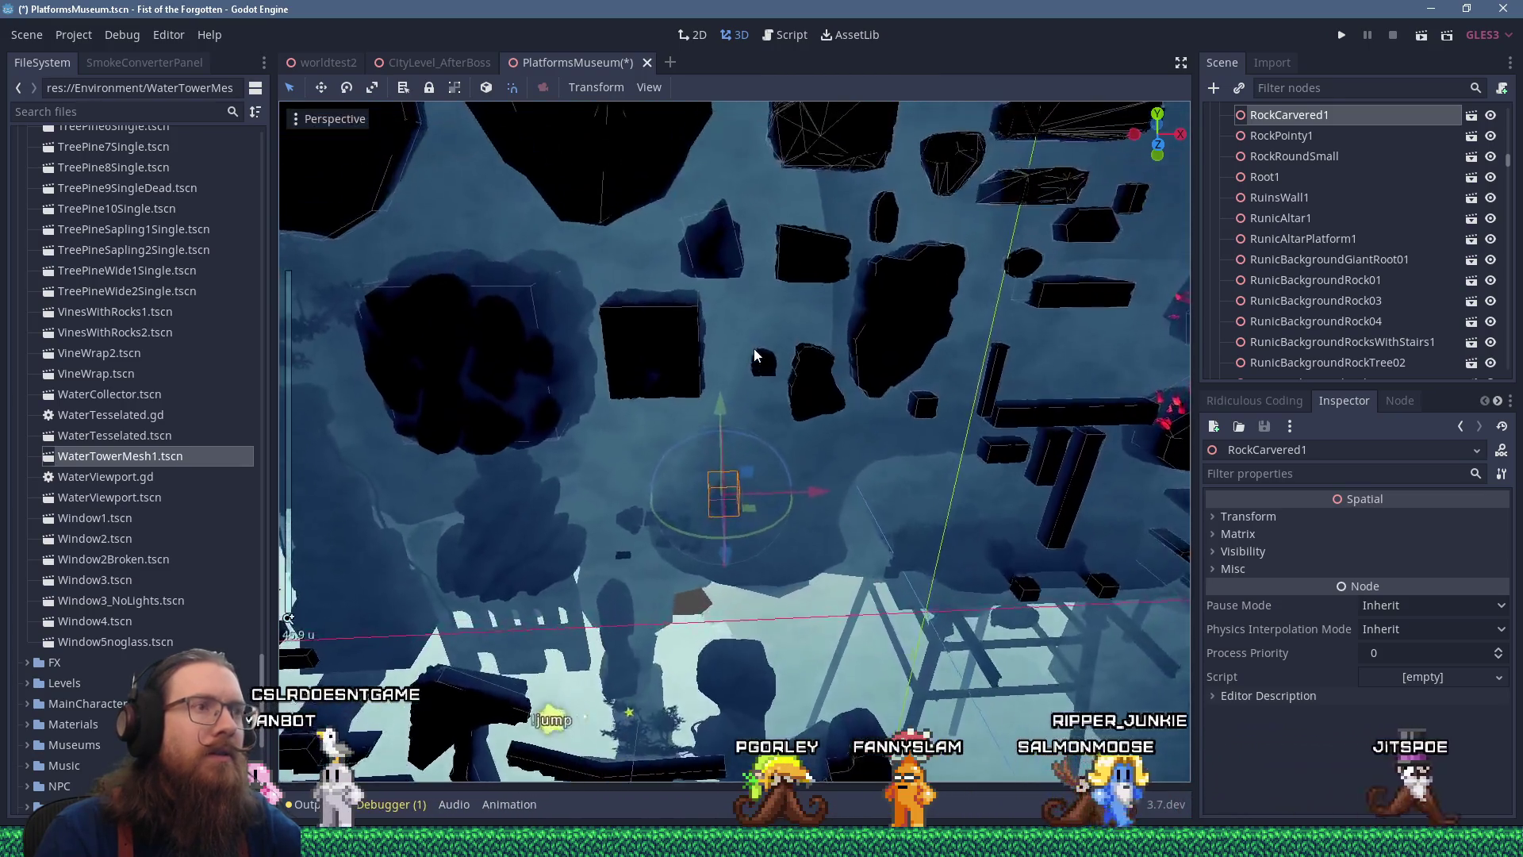
pyautogui.moveTo(758, 468); pyautogui.dragTo(774, 370)
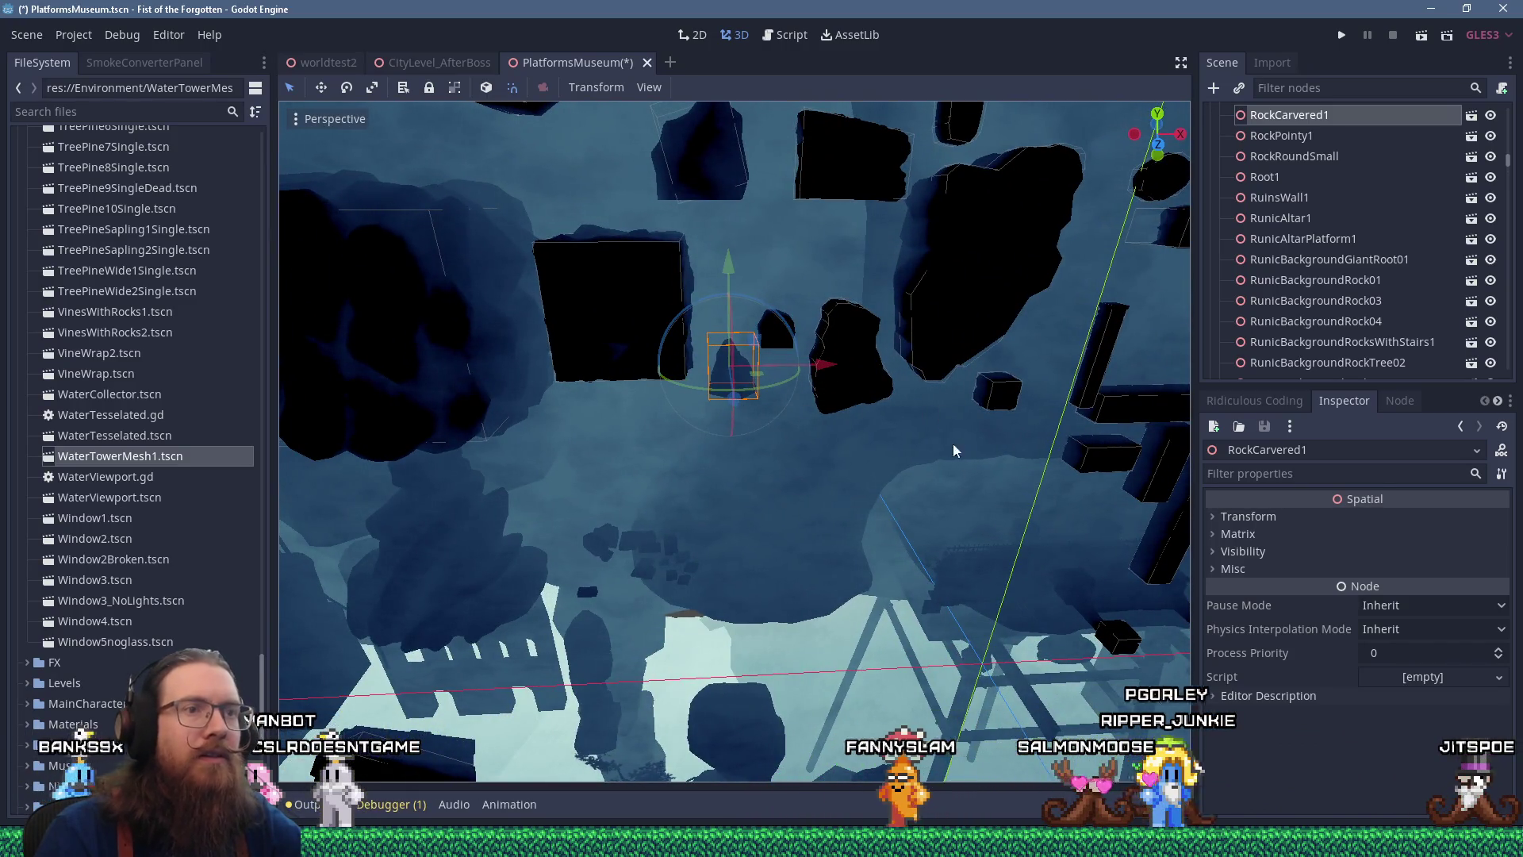
# Select RunicAltarPlatform1 and frame it, viewing the altar platform from another angle
pyautogui.scroll(2, 949, 436)
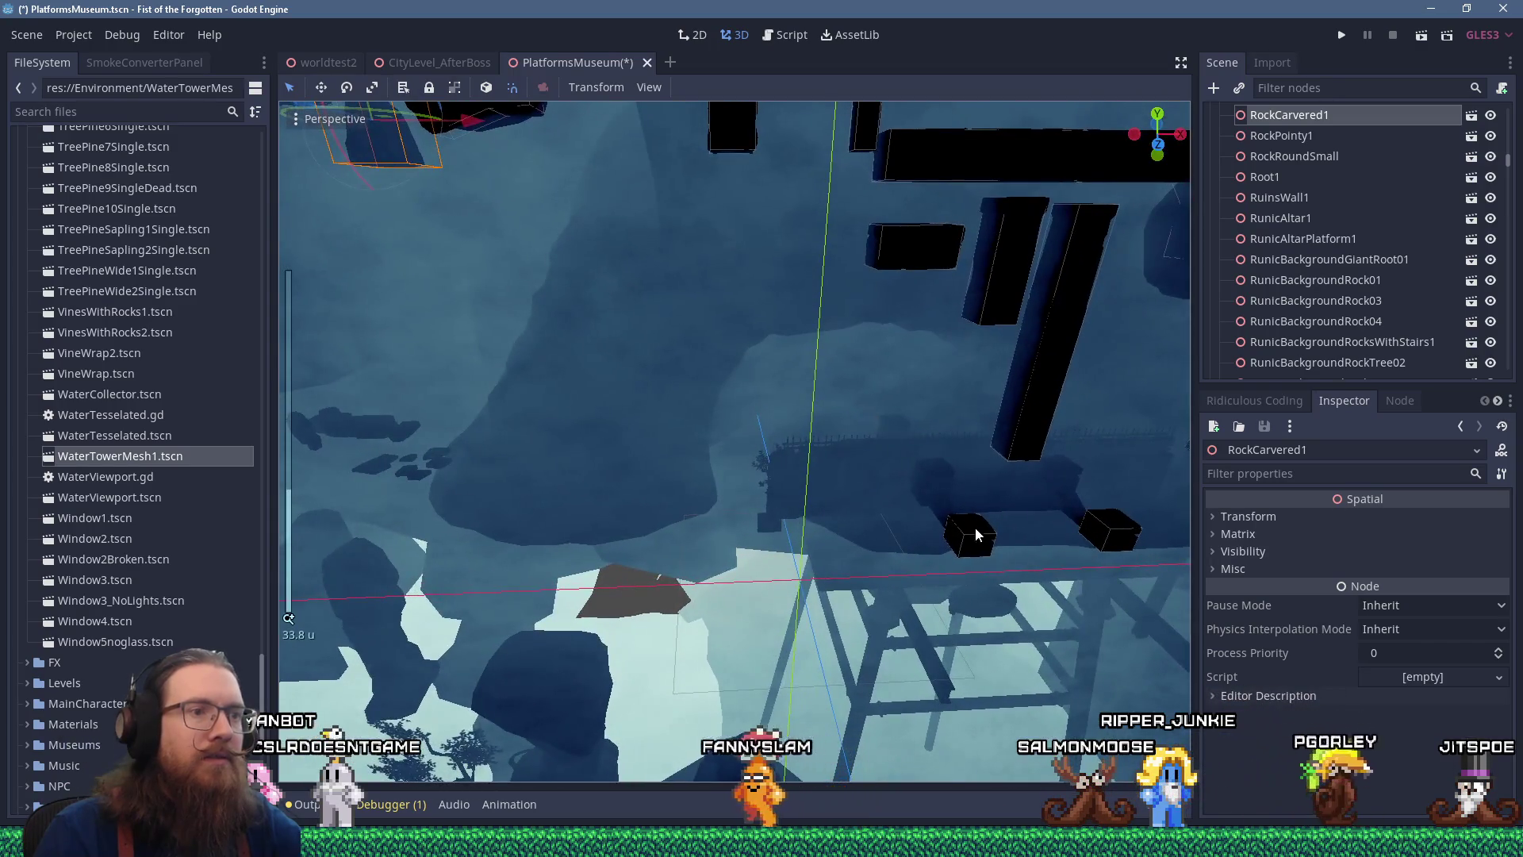
pyautogui.click(976, 528)
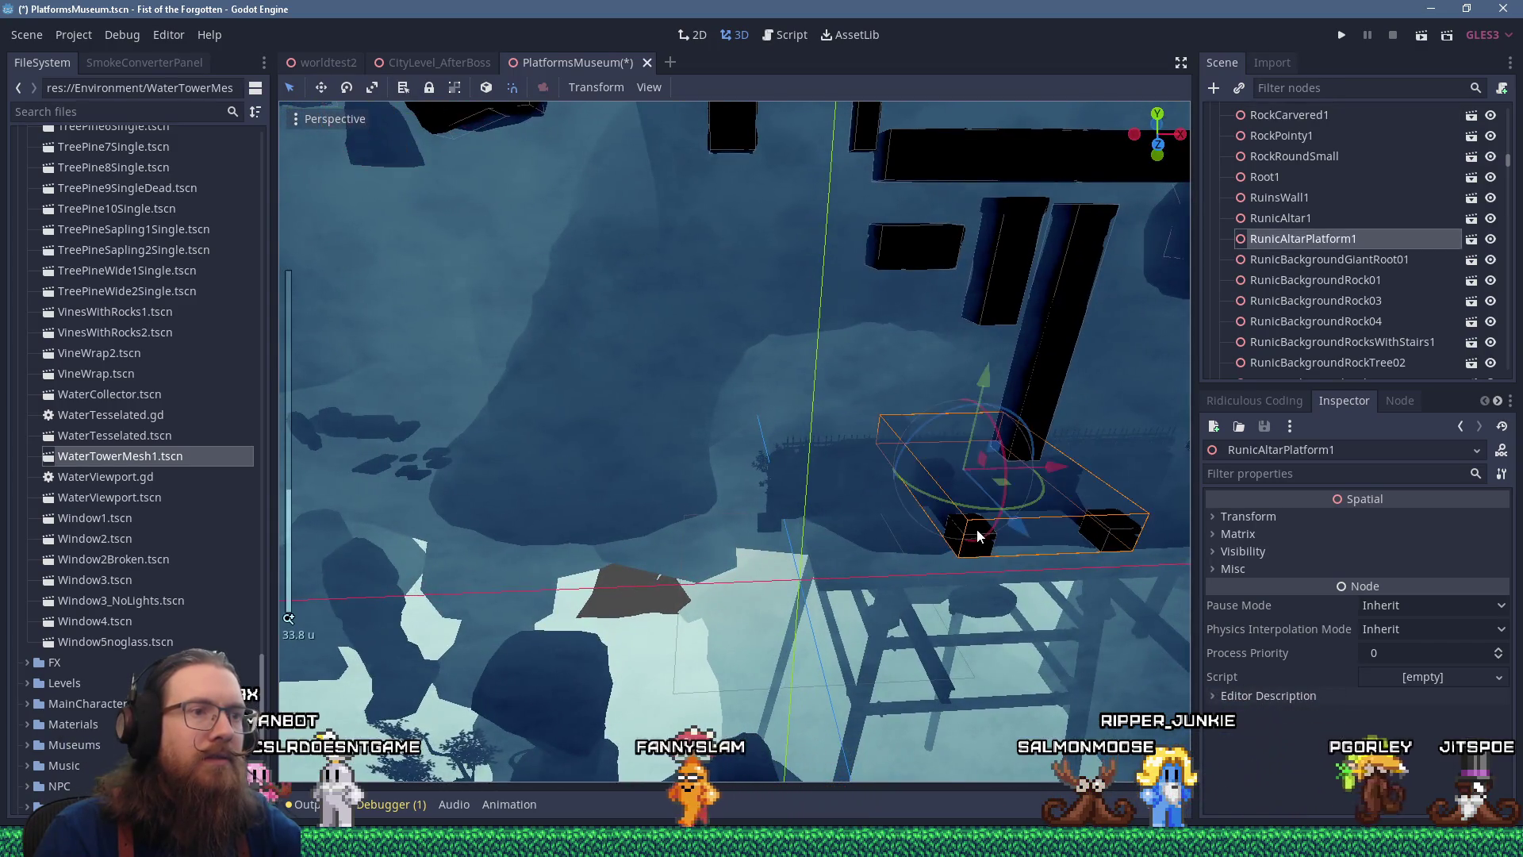
pyautogui.press('f')
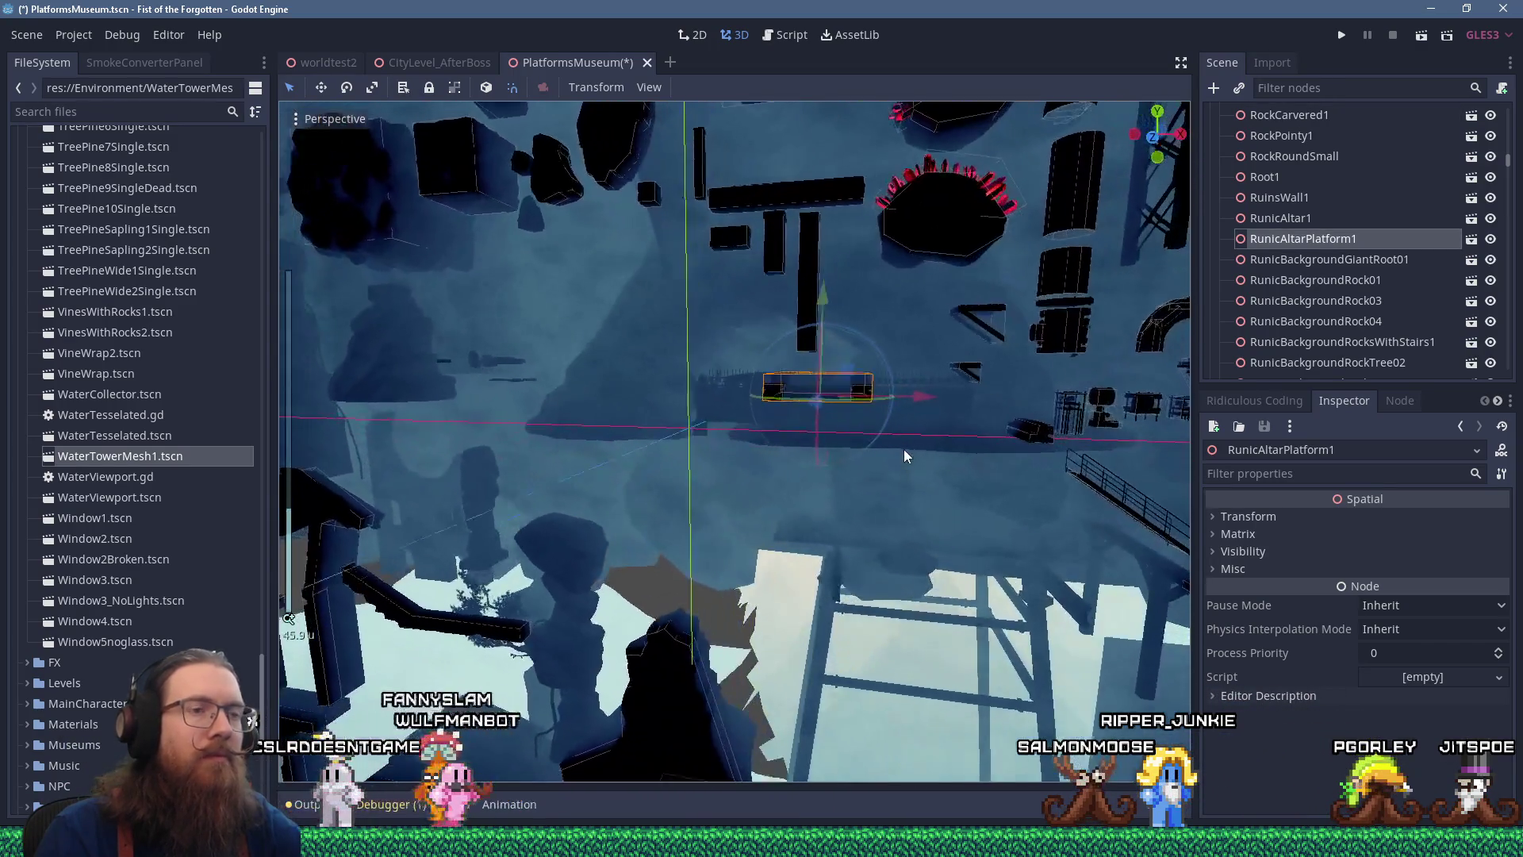
pyautogui.scroll(3, 920, 444)
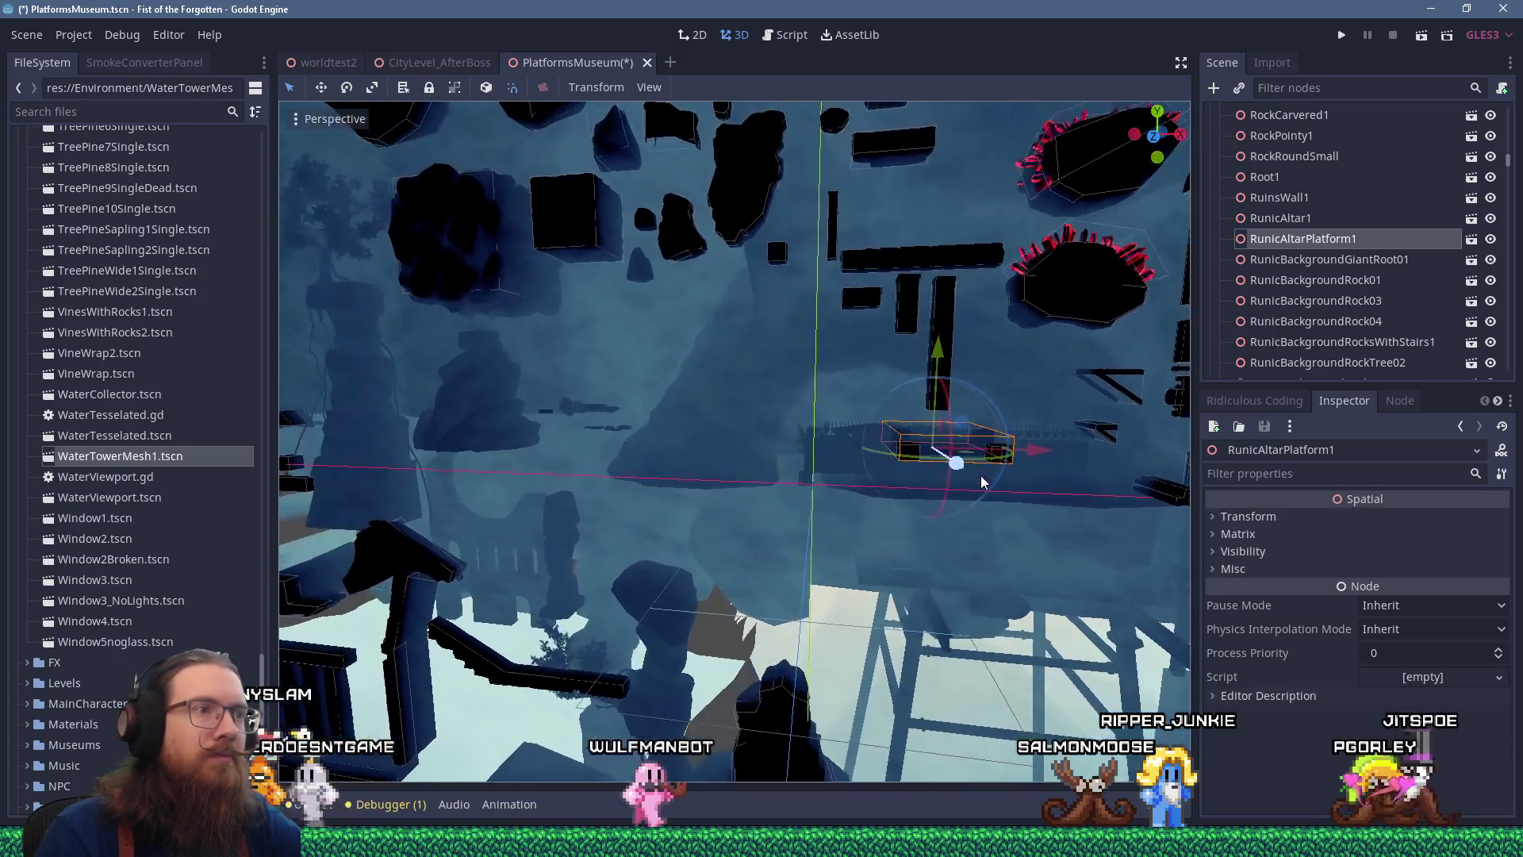
pyautogui.moveTo(940, 511); pyautogui.dragTo(901, 428)
# Start lowering RunicMinesCave, then cancel the move so it stays in place
pyautogui.click(866, 392)
pyautogui.scroll(-5, 873, 404)
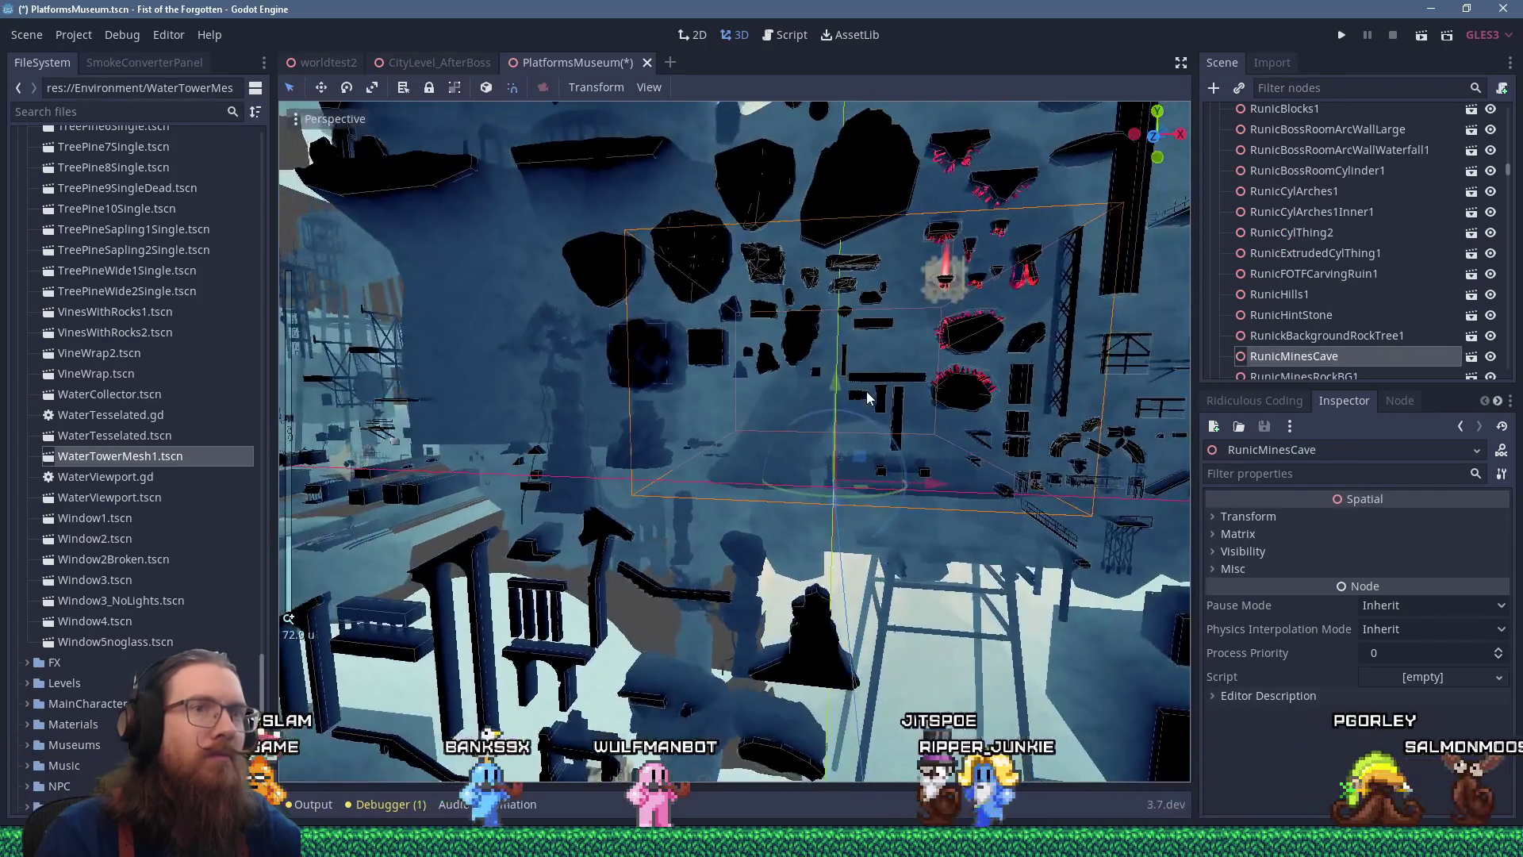
pyautogui.moveTo(857, 399)
pyautogui.mouseDown()
pyautogui.moveTo(869, 627)
pyautogui.moveTo(869, 420)
pyautogui.mouseUp()
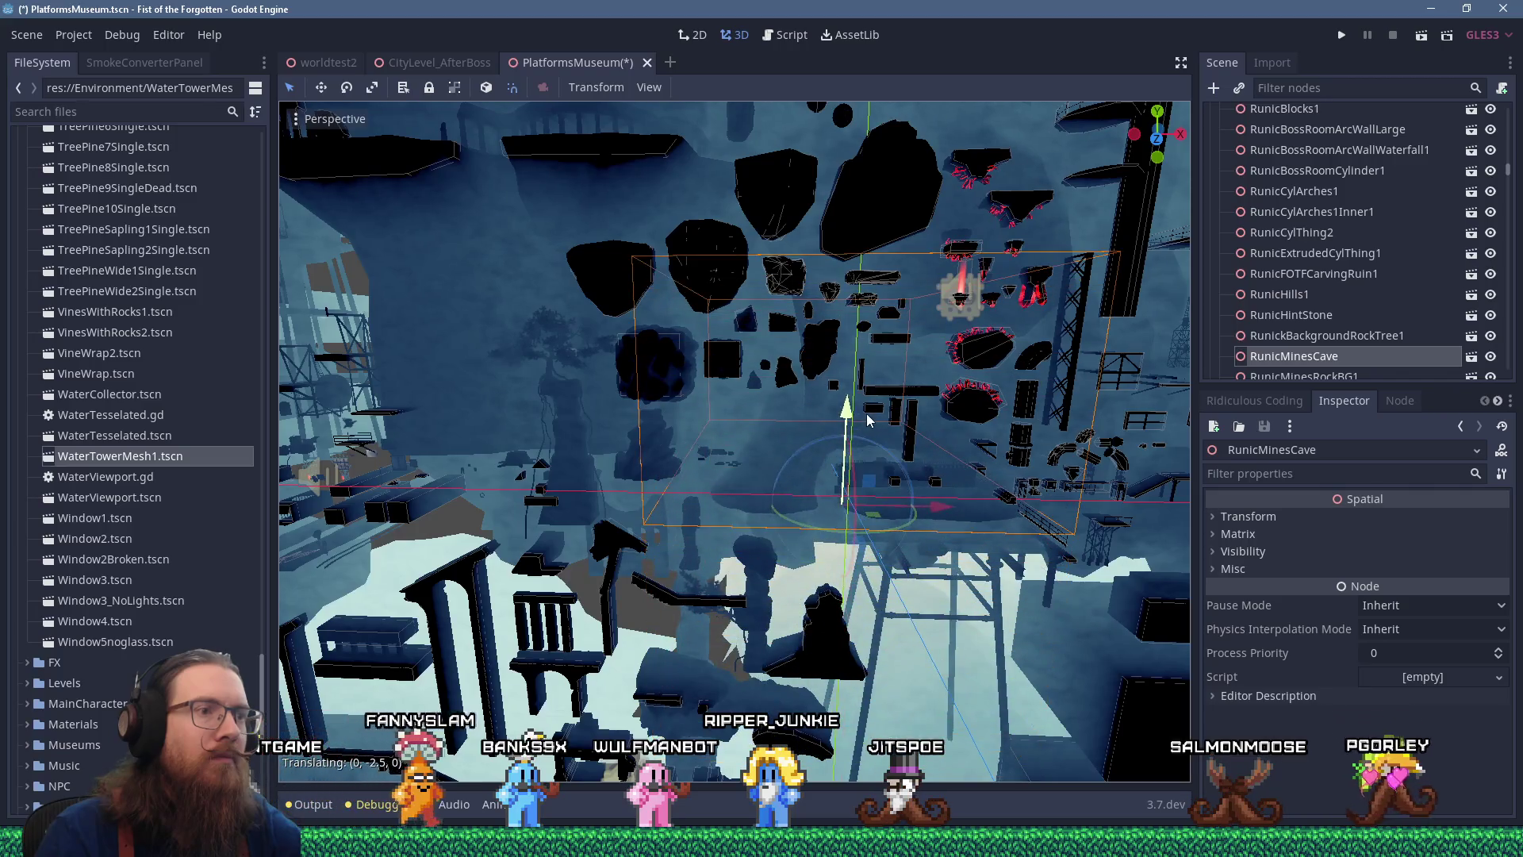
pyautogui.rightClick(869, 421)
# Lower the SlumsOceanPlatform1 scaffold along the Y axis
pyautogui.scroll(3, 893, 419)
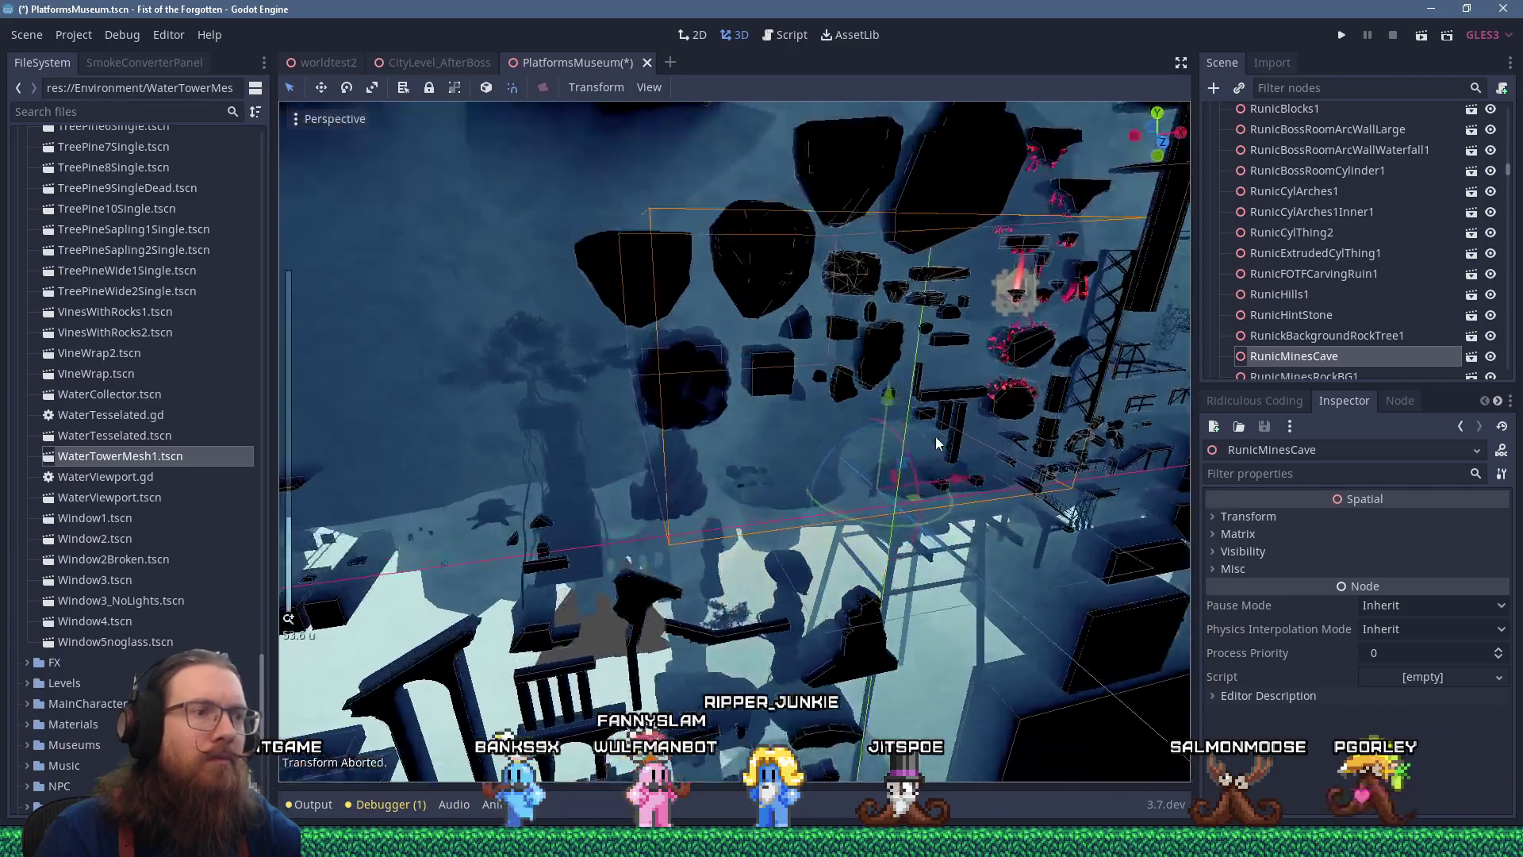
pyautogui.scroll(-7, 935, 436)
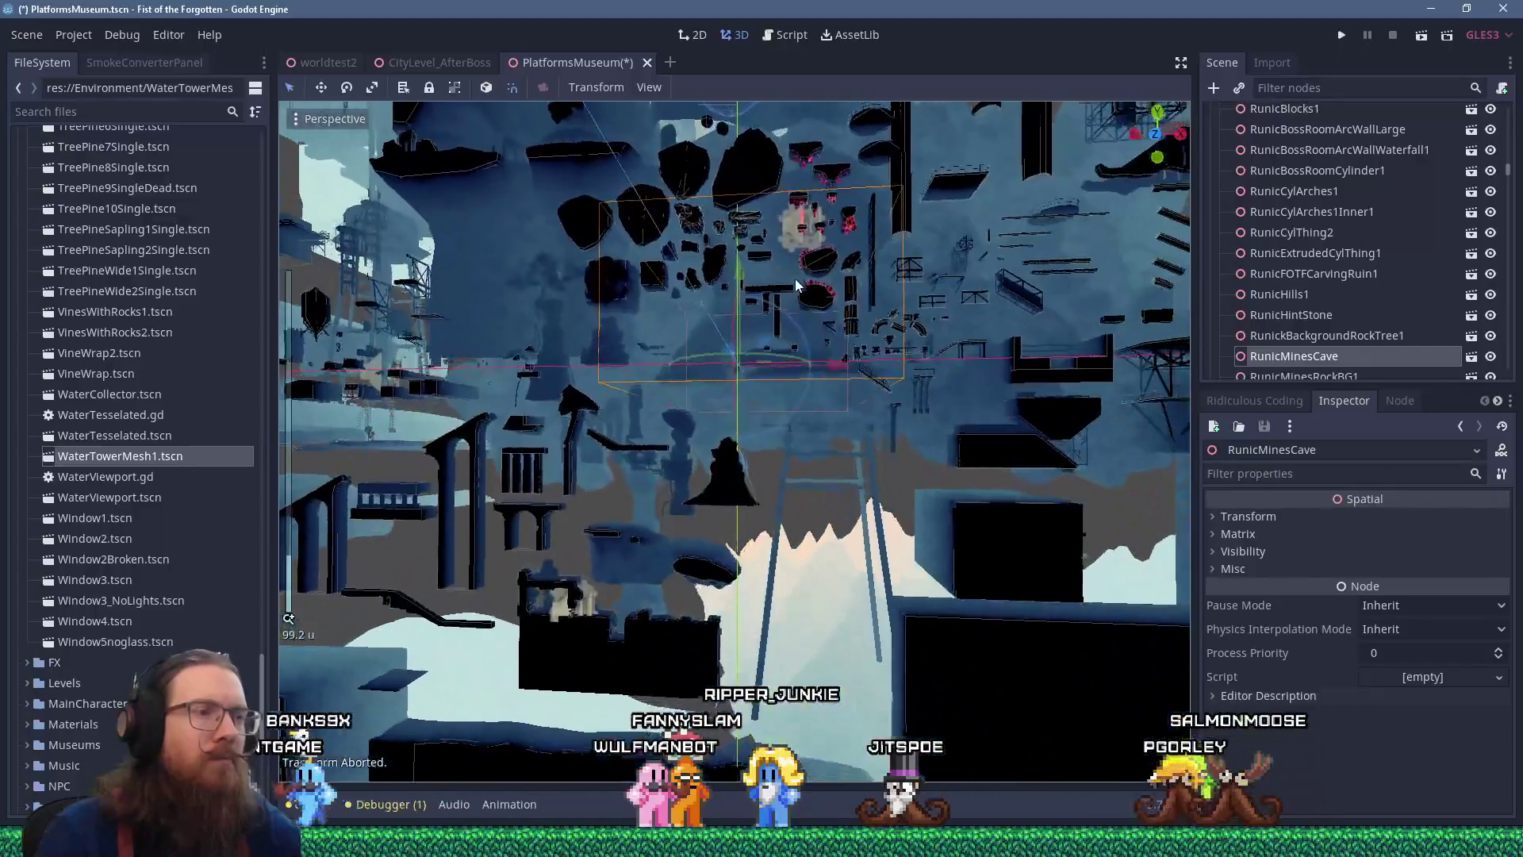
pyautogui.moveTo(795, 284)
pyautogui.mouseDown()
pyautogui.moveTo(922, 303)
pyautogui.moveTo(930, 367)
pyautogui.moveTo(698, 507)
pyautogui.moveTo(599, 610)
pyautogui.moveTo(829, 506)
pyautogui.mouseUp()
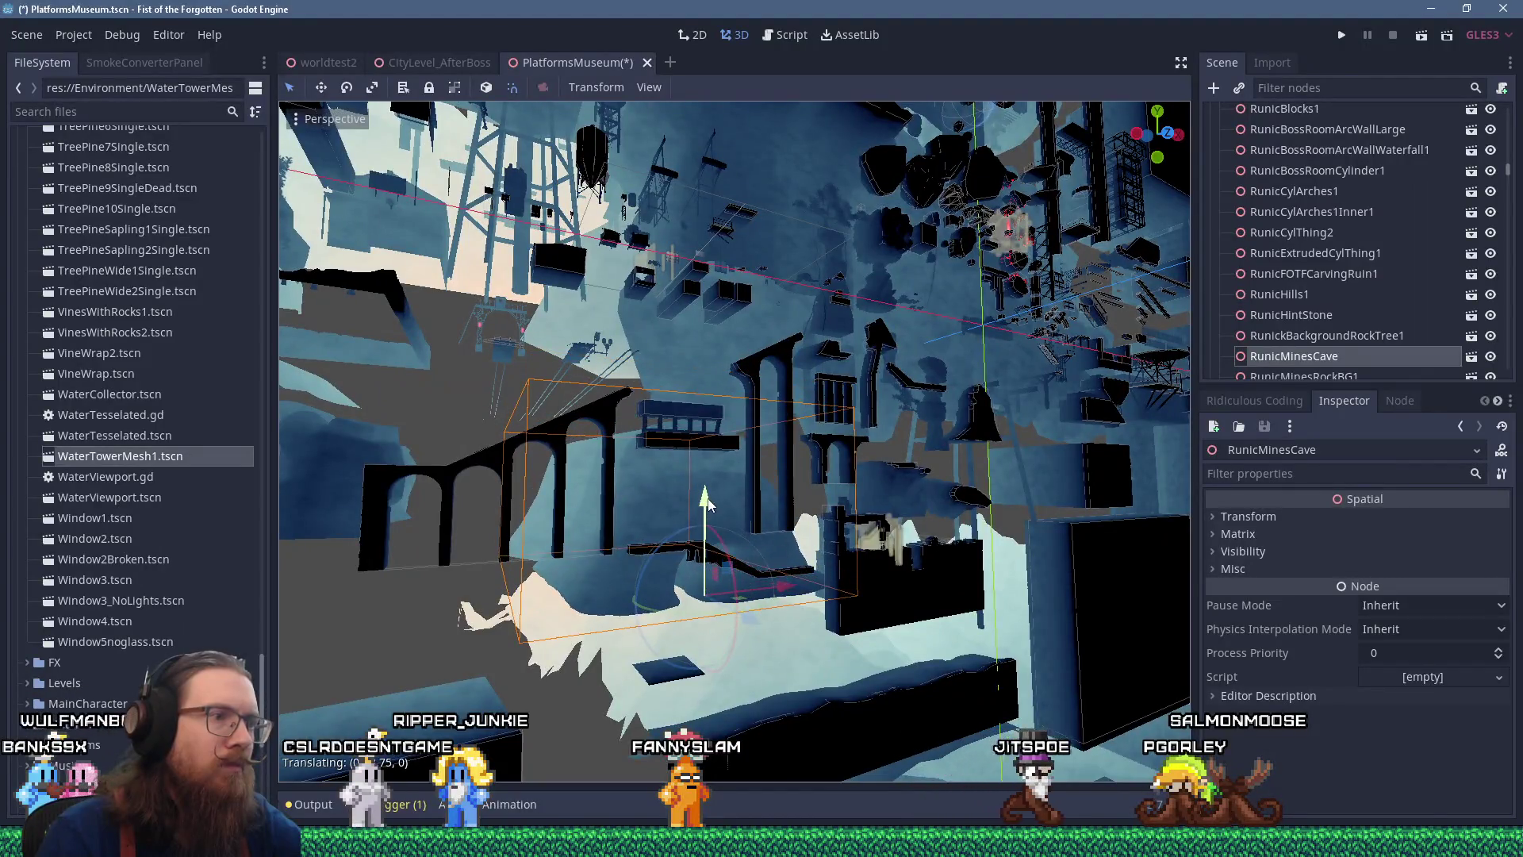
pyautogui.moveTo(714, 502); pyautogui.dragTo(815, 498)
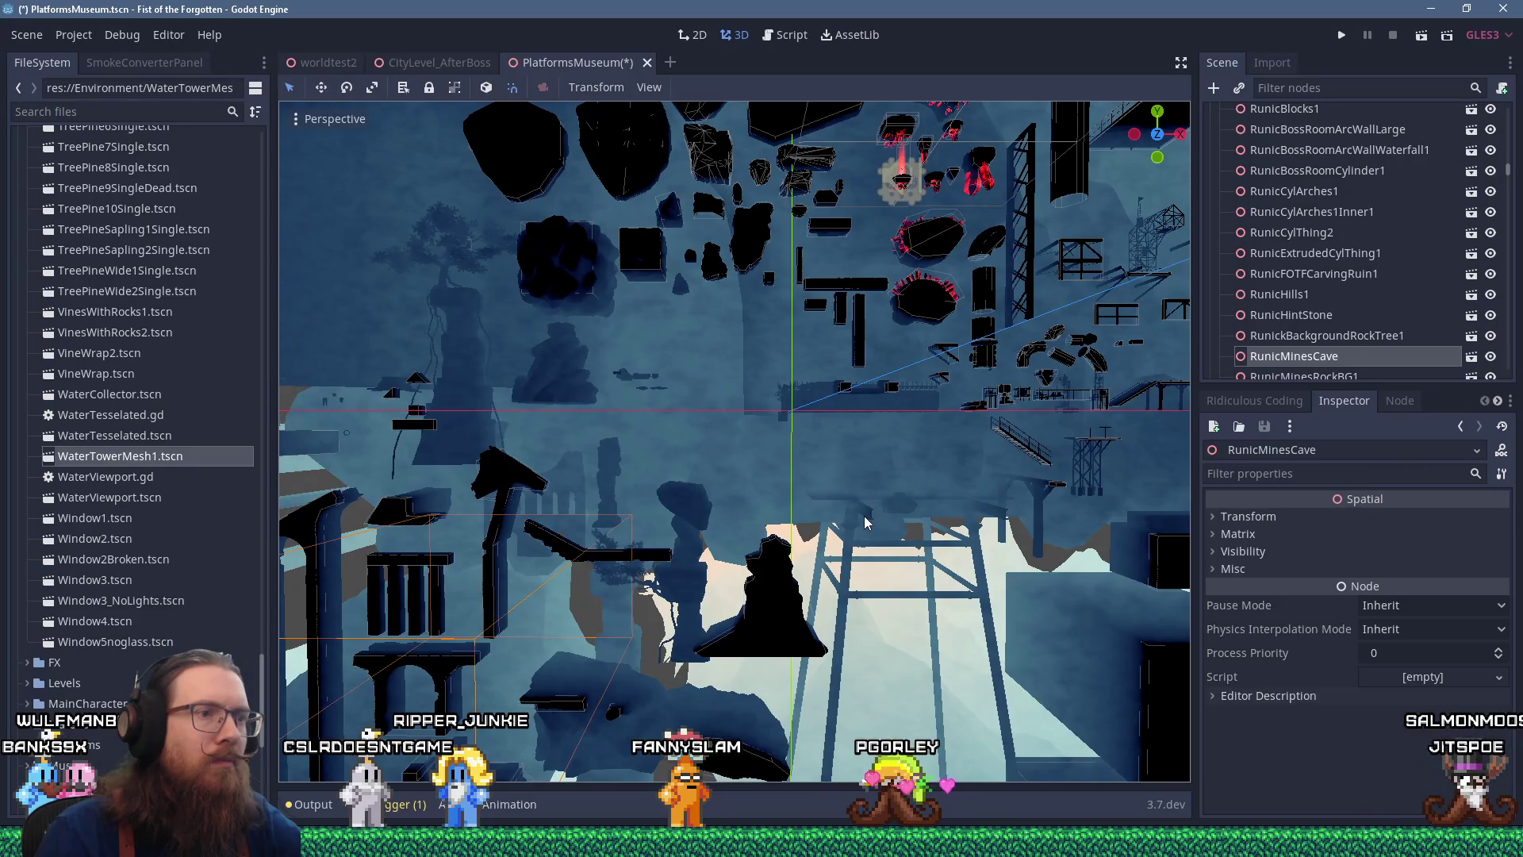
pyautogui.click(886, 495)
pyautogui.moveTo(955, 436); pyautogui.dragTo(950, 561)
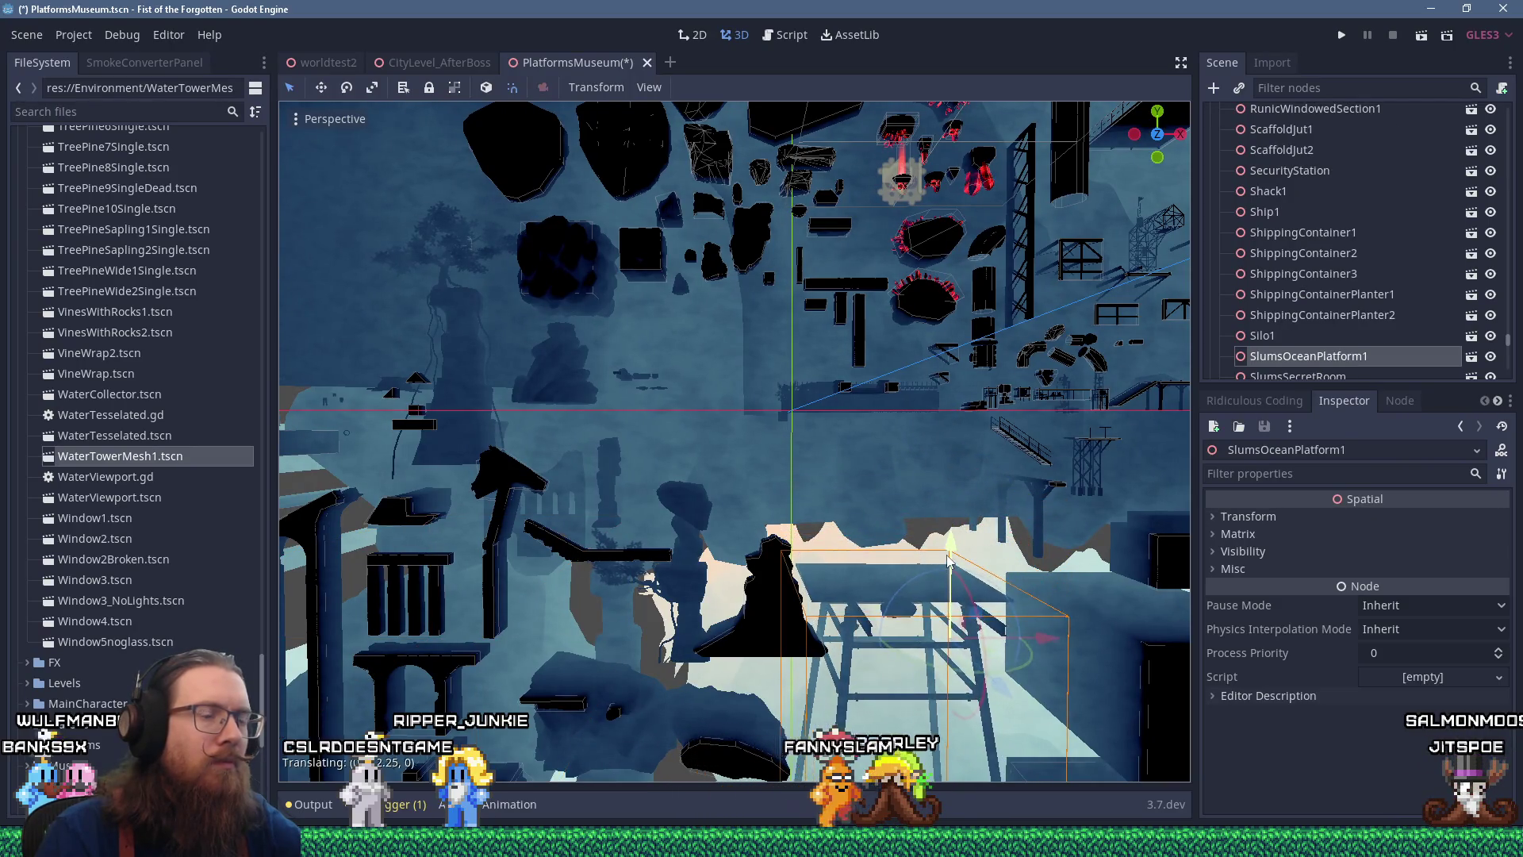
# Slide Pallete1Mesh to the left along the X axis
pyautogui.scroll(6, 829, 489)
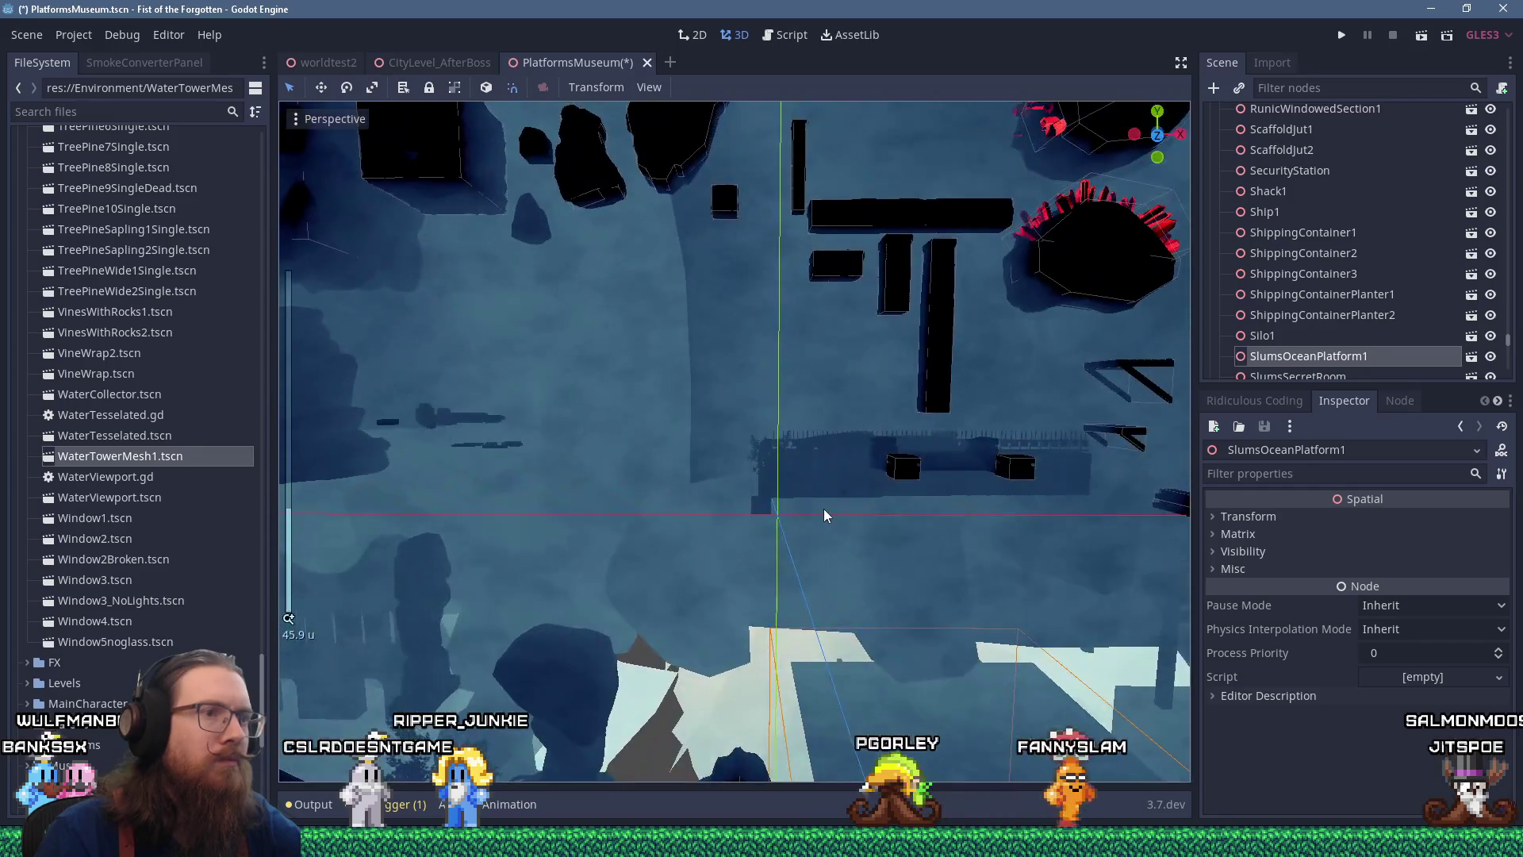
pyautogui.scroll(2, 824, 508)
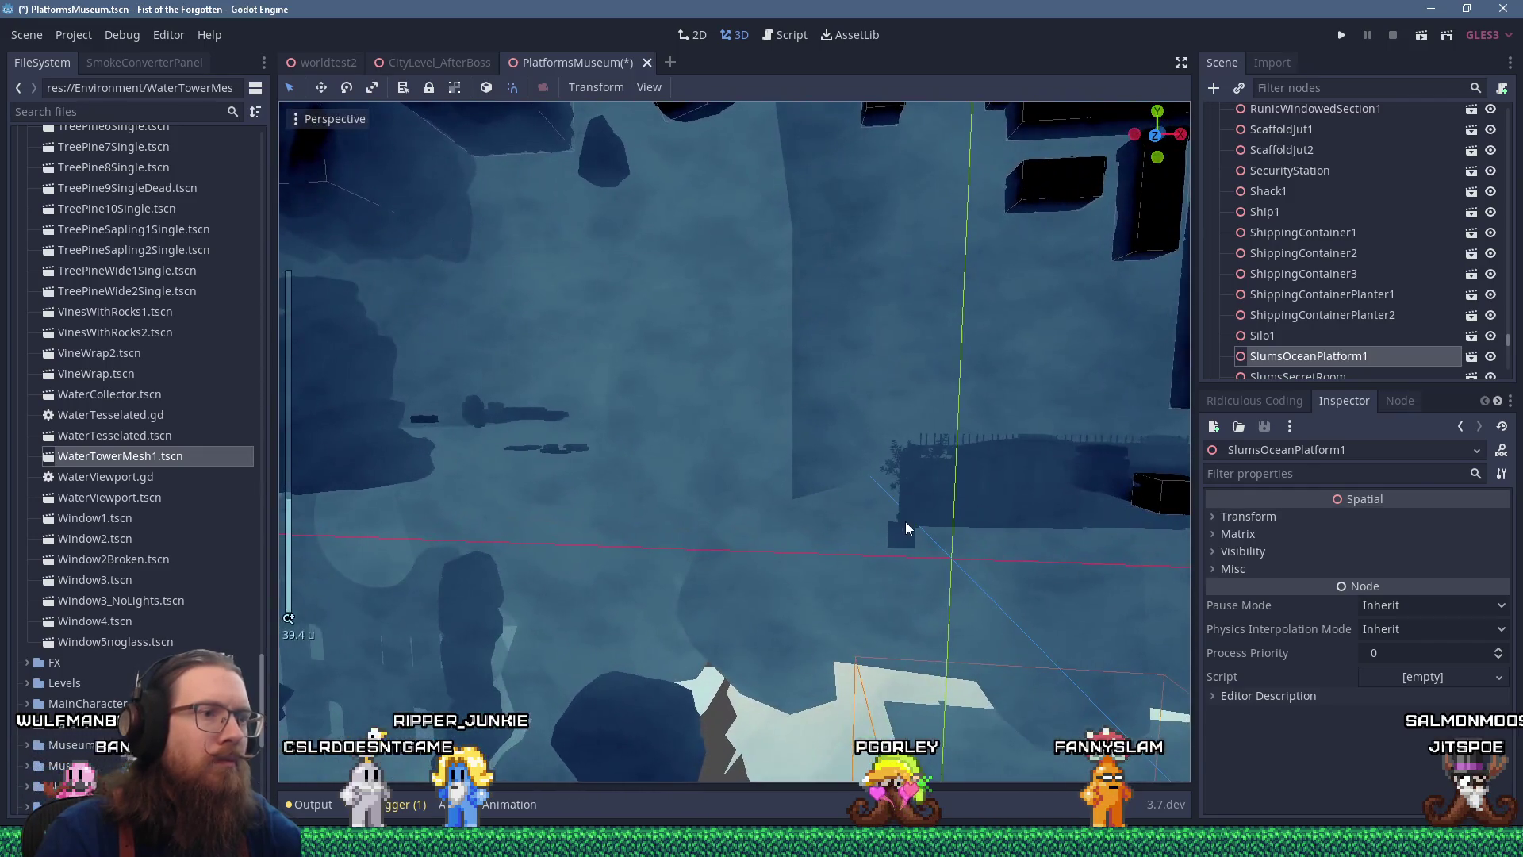
pyautogui.click(907, 527)
pyautogui.moveTo(903, 525)
pyautogui.mouseDown()
pyautogui.moveTo(925, 538)
pyautogui.moveTo(913, 541)
pyautogui.mouseUp()
pyautogui.moveTo(973, 586); pyautogui.dragTo(670, 554)
pyautogui.scroll(-6, 1002, 537)
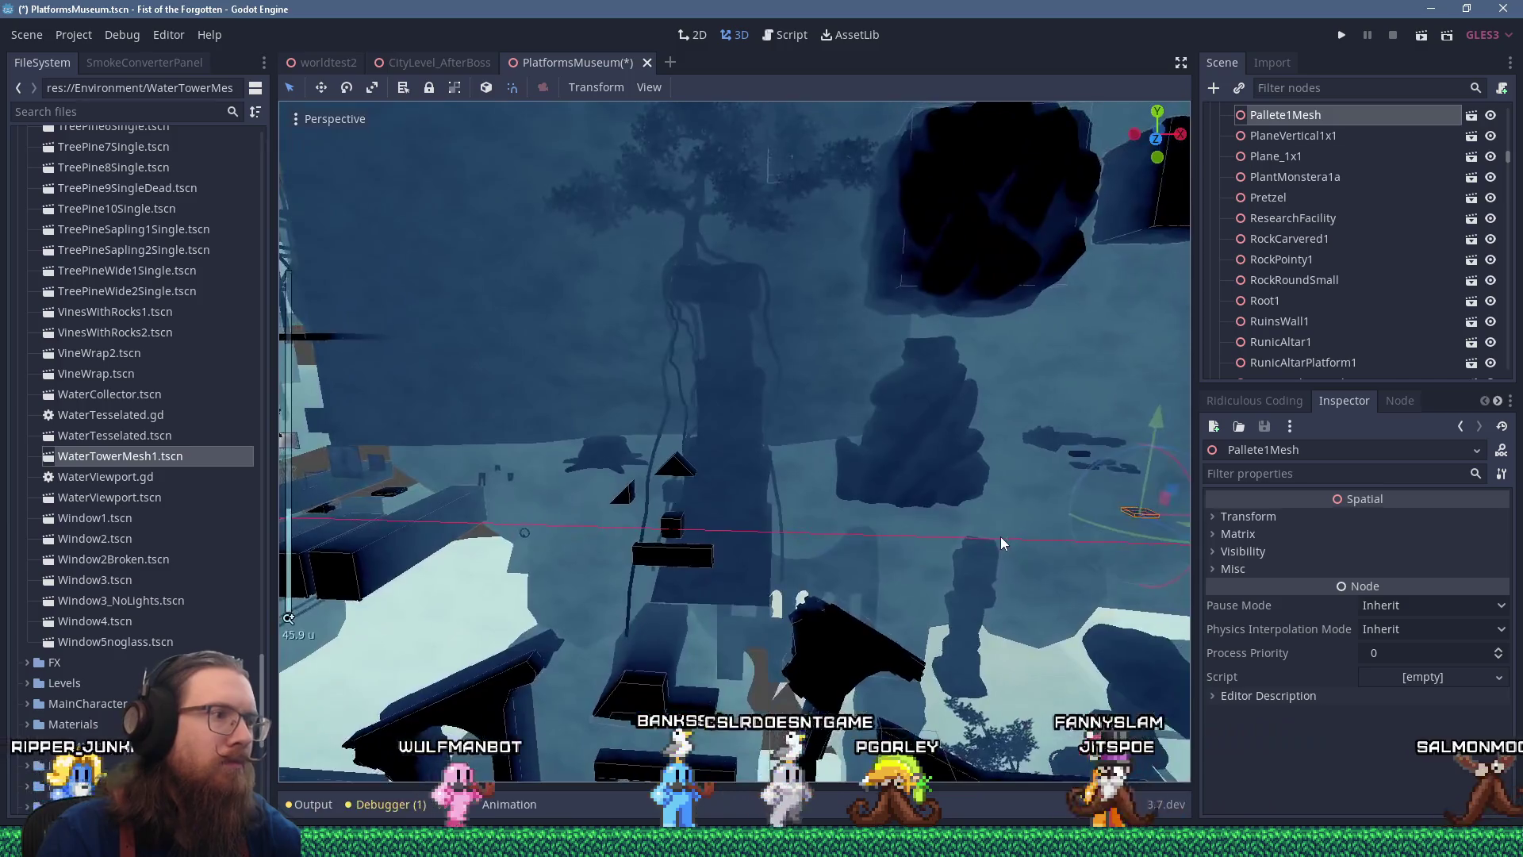
# Shift Pallete1Mesh further left and move PlaneVertical1x1 up and to the left
pyautogui.moveTo(1007, 541); pyautogui.dragTo(585, 526)
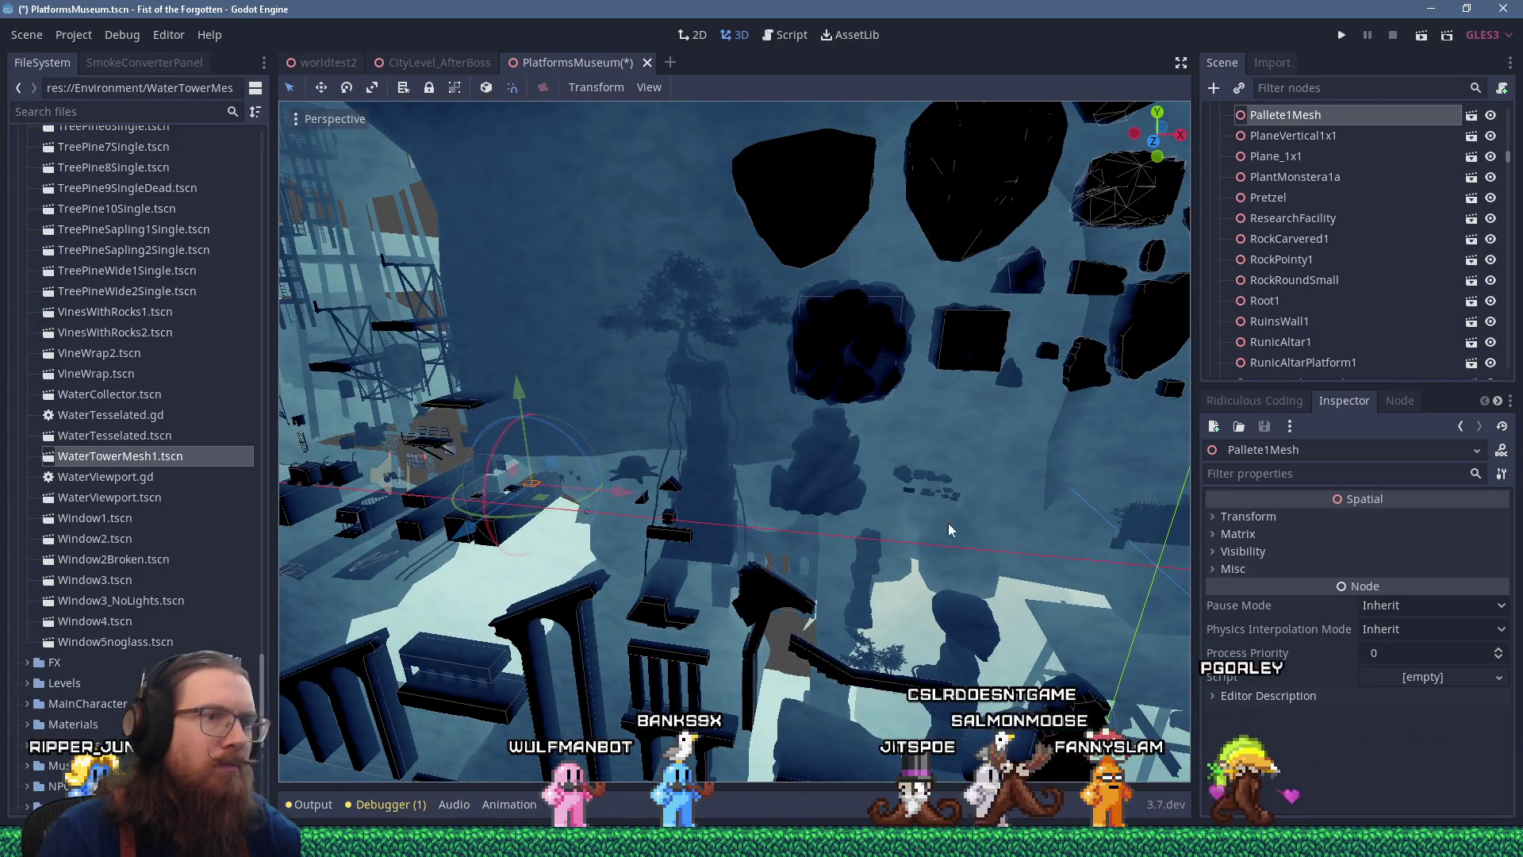
pyautogui.scroll(4, 943, 528)
pyautogui.click(779, 480)
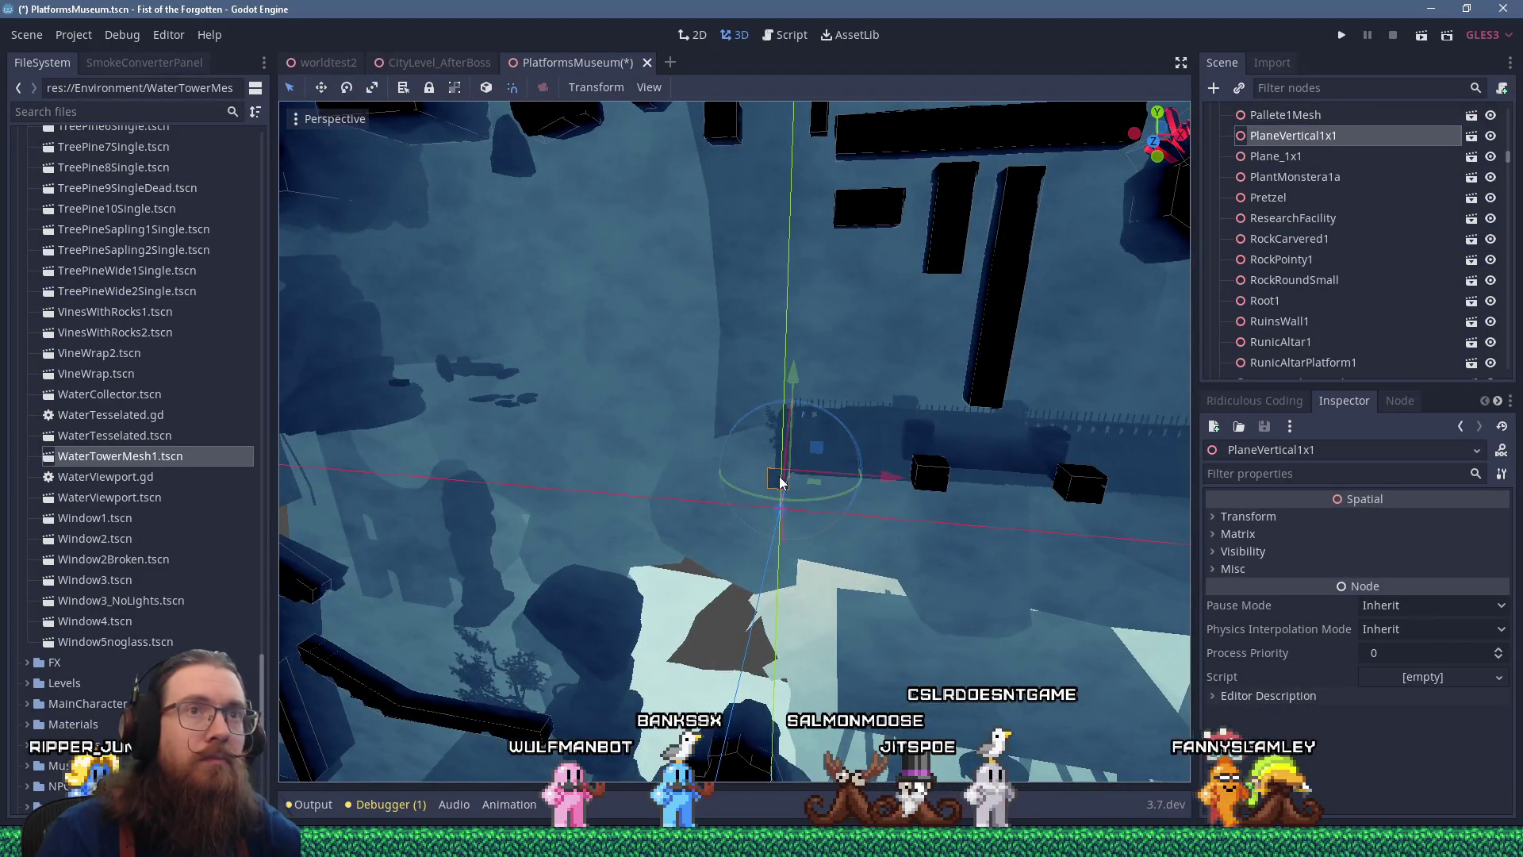
pyautogui.scroll(-4, 830, 472)
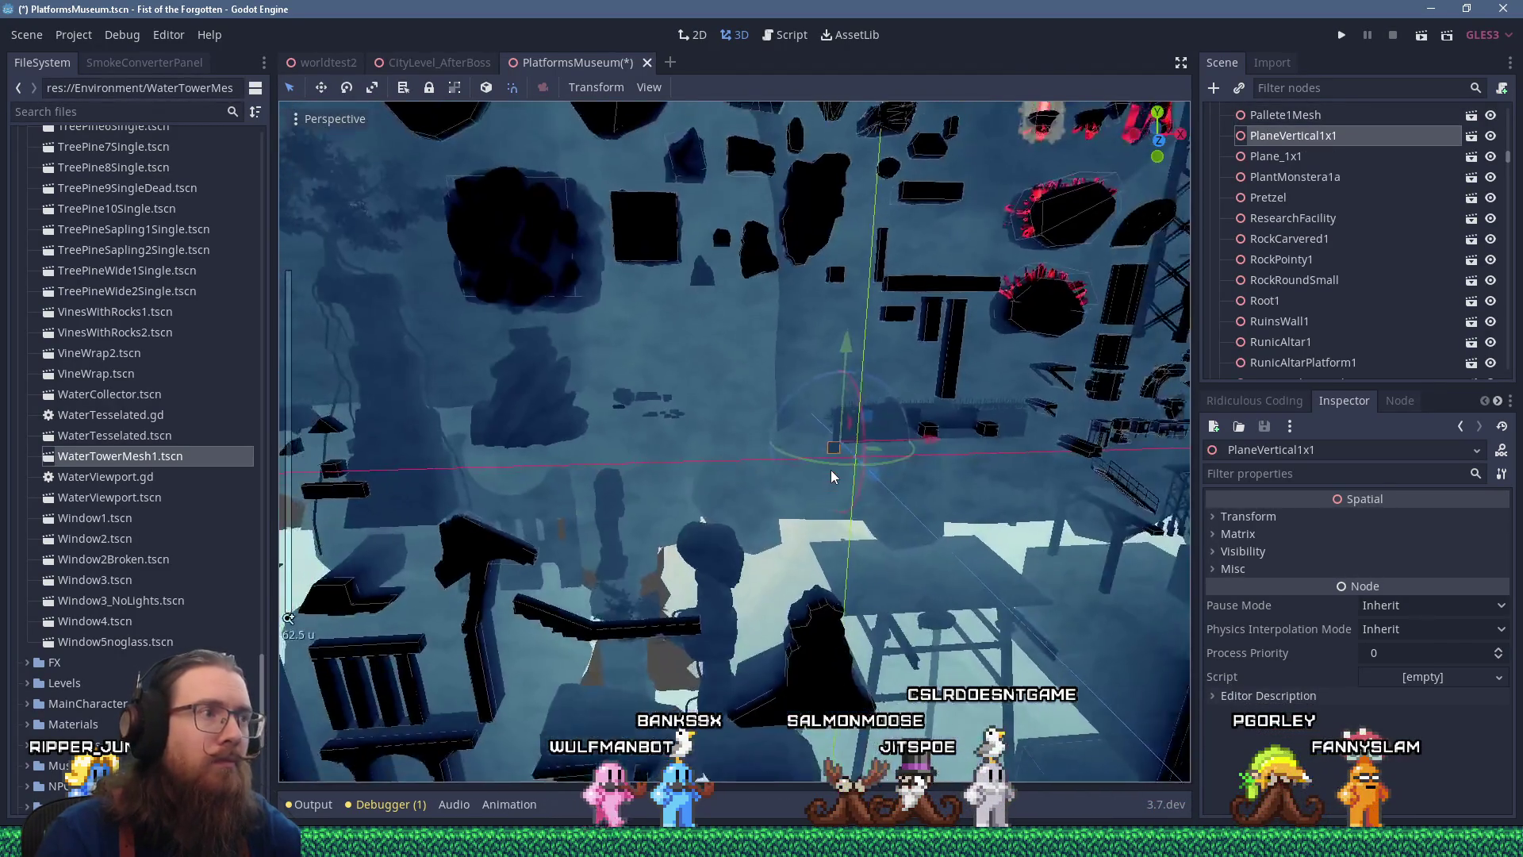
pyautogui.moveTo(830, 476); pyautogui.dragTo(847, 466)
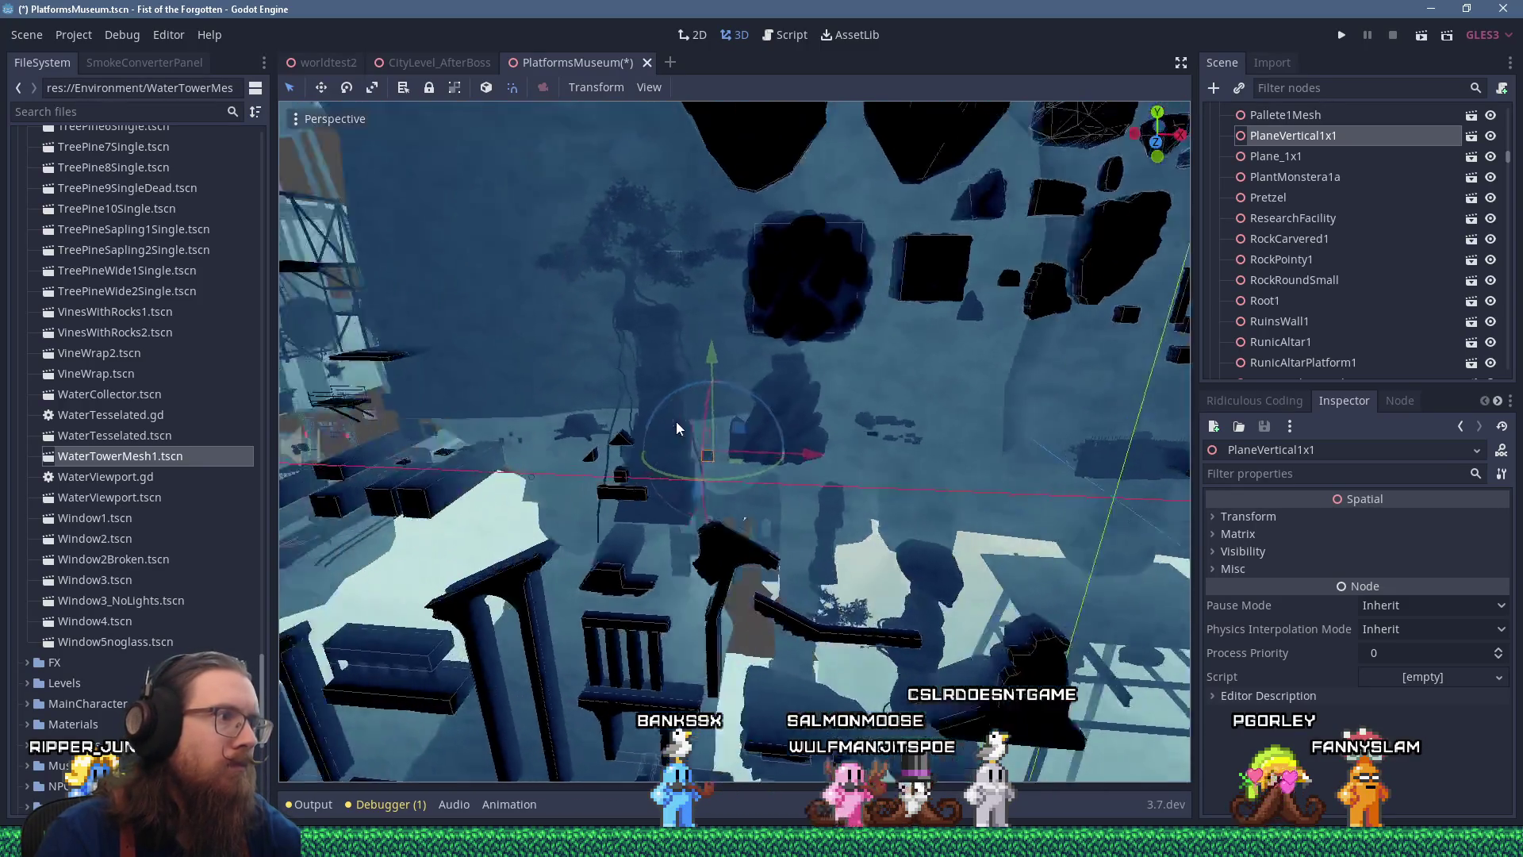
pyautogui.scroll(6, 676, 421)
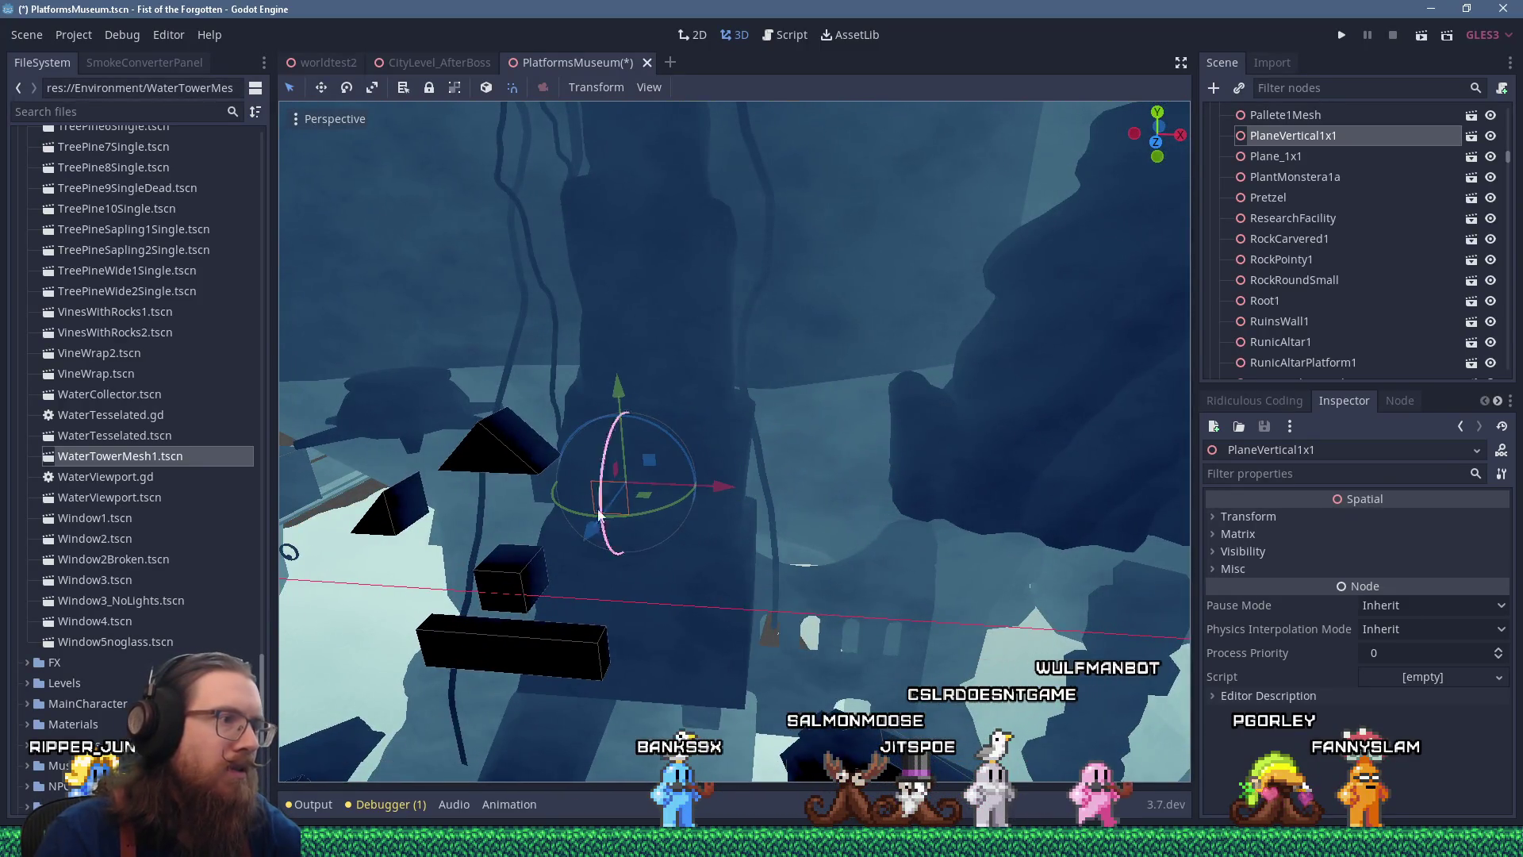
pyautogui.moveTo(576, 623)
pyautogui.mouseDown()
pyautogui.moveTo(755, 423)
pyautogui.moveTo(730, 538)
pyautogui.moveTo(750, 522)
pyautogui.mouseUp()
pyautogui.moveTo(899, 491)
pyautogui.mouseDown()
pyautogui.moveTo(786, 443)
pyautogui.moveTo(748, 385)
pyautogui.mouseUp()
# Move RunicFOTFCarvingRuin1 up and to the left, then raise it further
pyautogui.moveTo(983, 420)
pyautogui.mouseDown()
pyautogui.moveTo(719, 407)
pyautogui.moveTo(471, 430)
pyautogui.mouseUp()
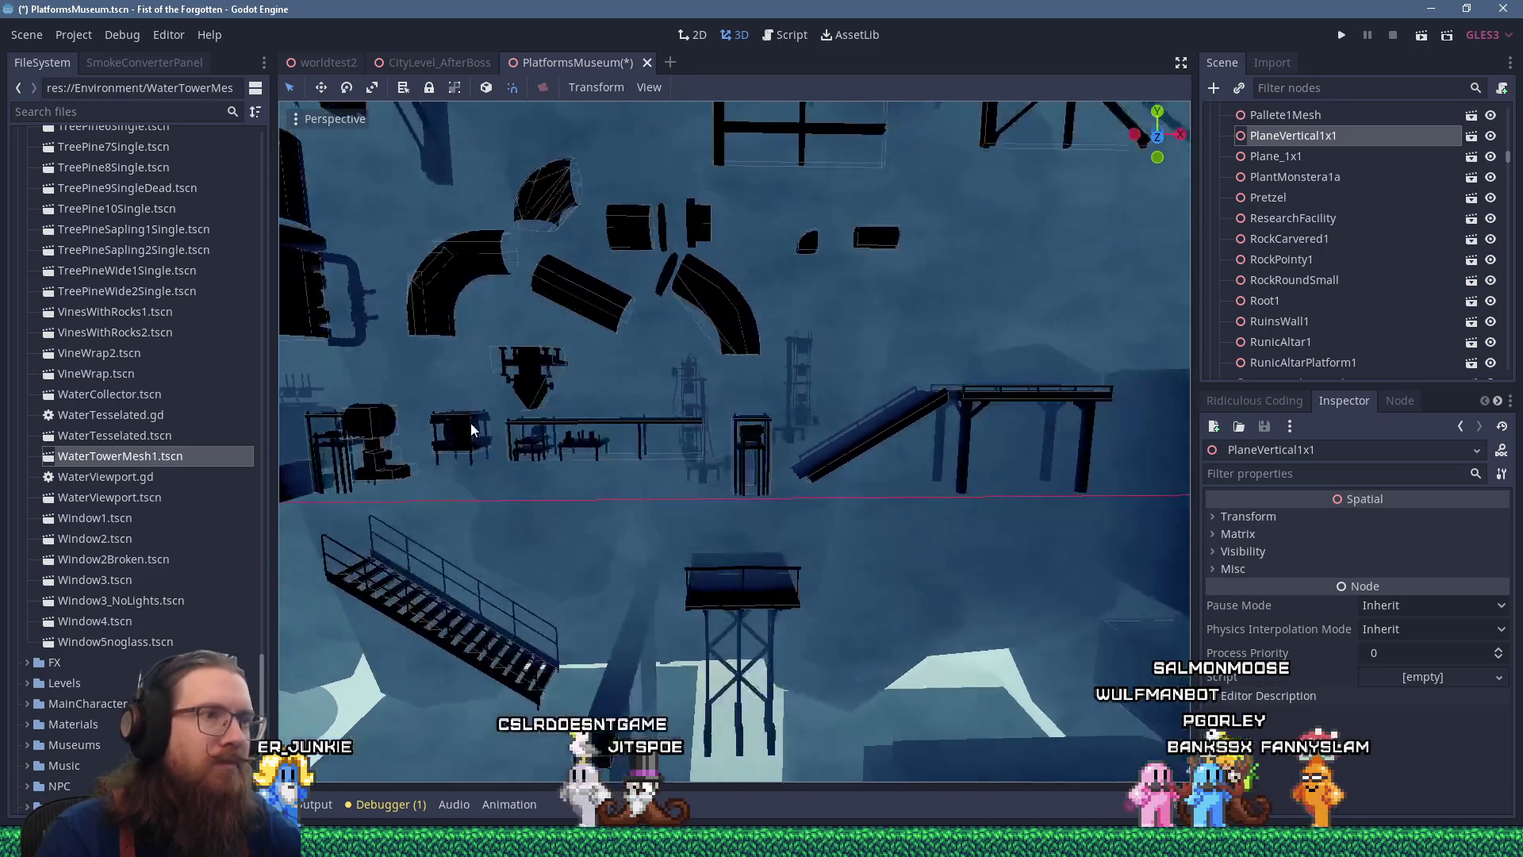
pyautogui.scroll(8, 792, 421)
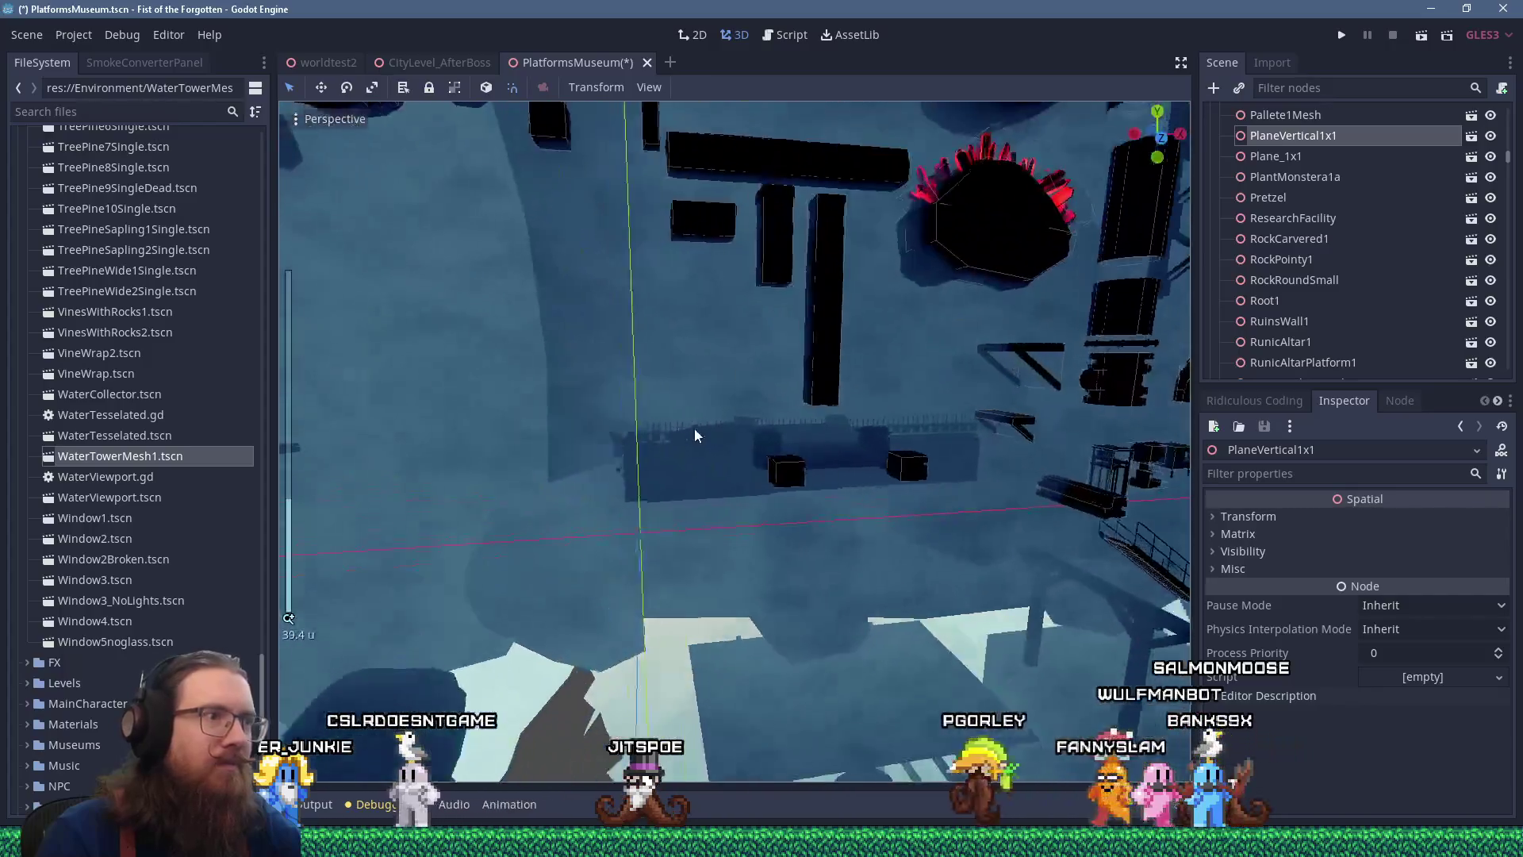
pyautogui.scroll(3, 690, 433)
pyautogui.click(592, 493)
pyautogui.scroll(-4, 595, 490)
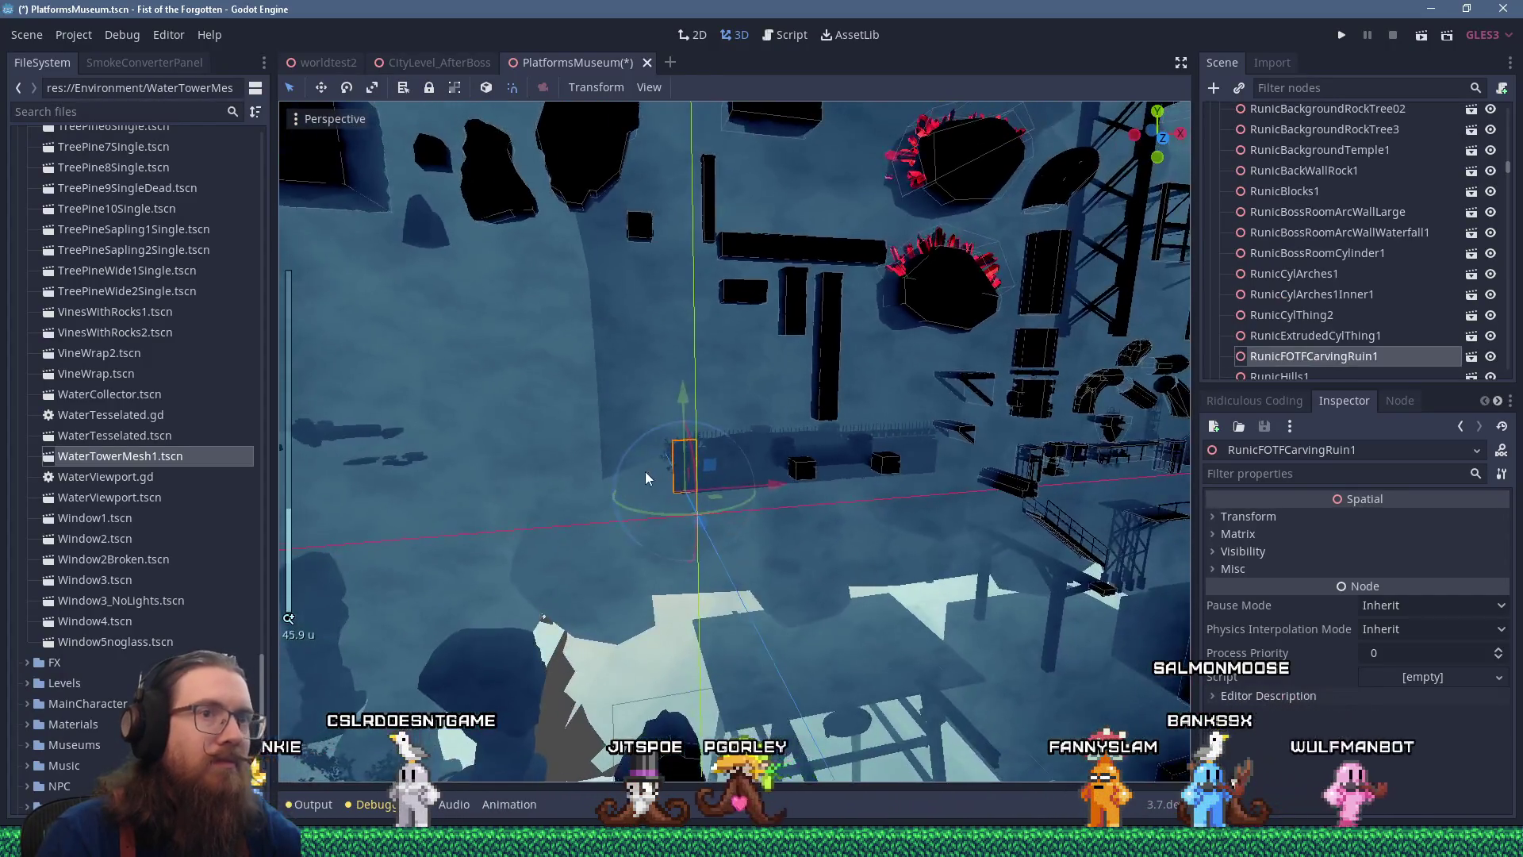
pyautogui.scroll(3, 646, 471)
pyautogui.moveTo(646, 472); pyautogui.dragTo(815, 445)
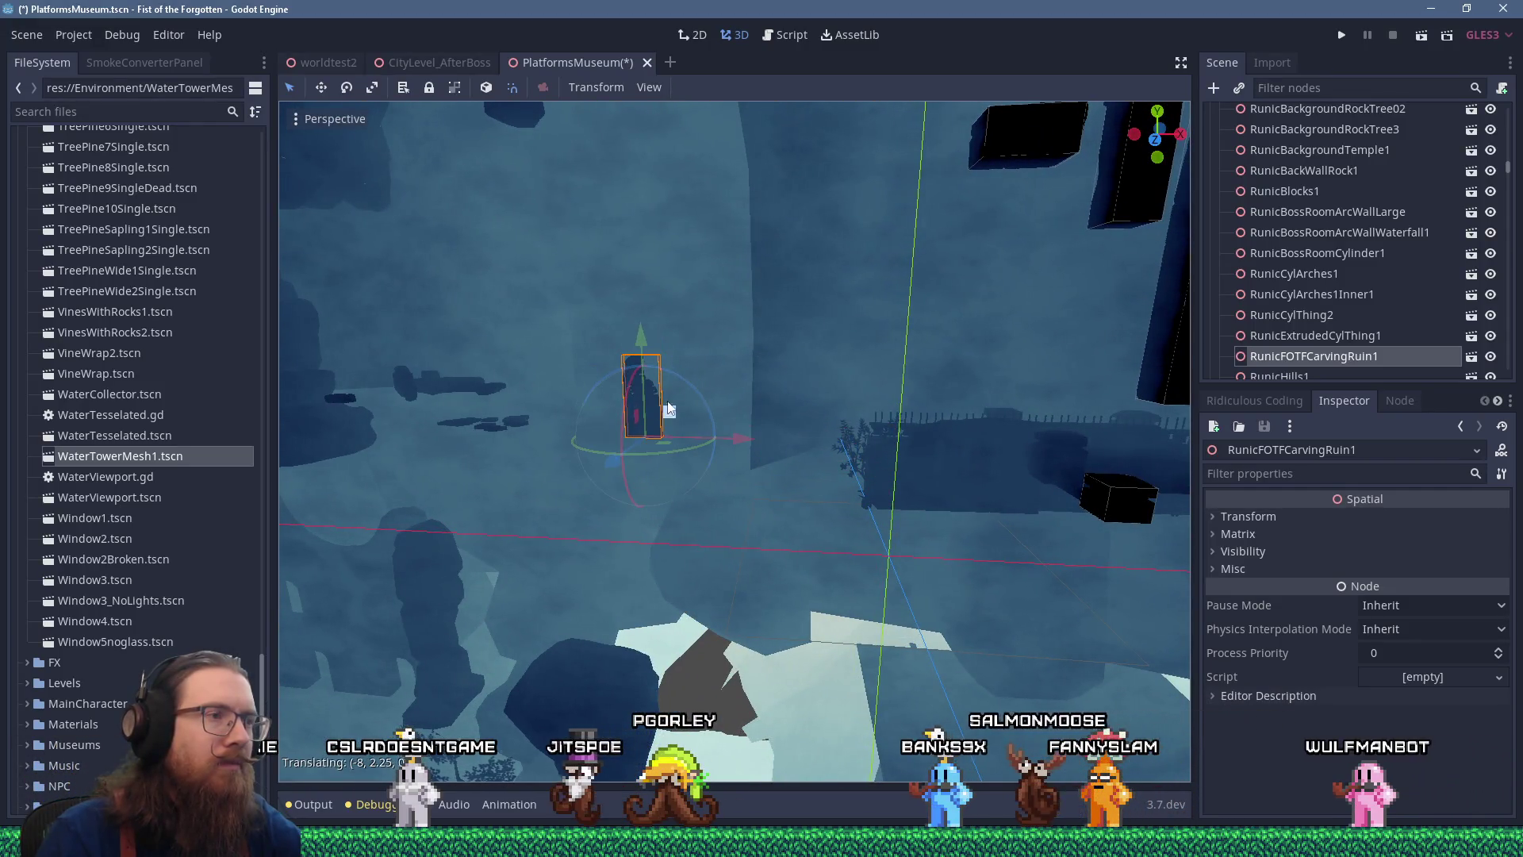
pyautogui.scroll(3, 712, 410)
pyautogui.scroll(-4, 712, 415)
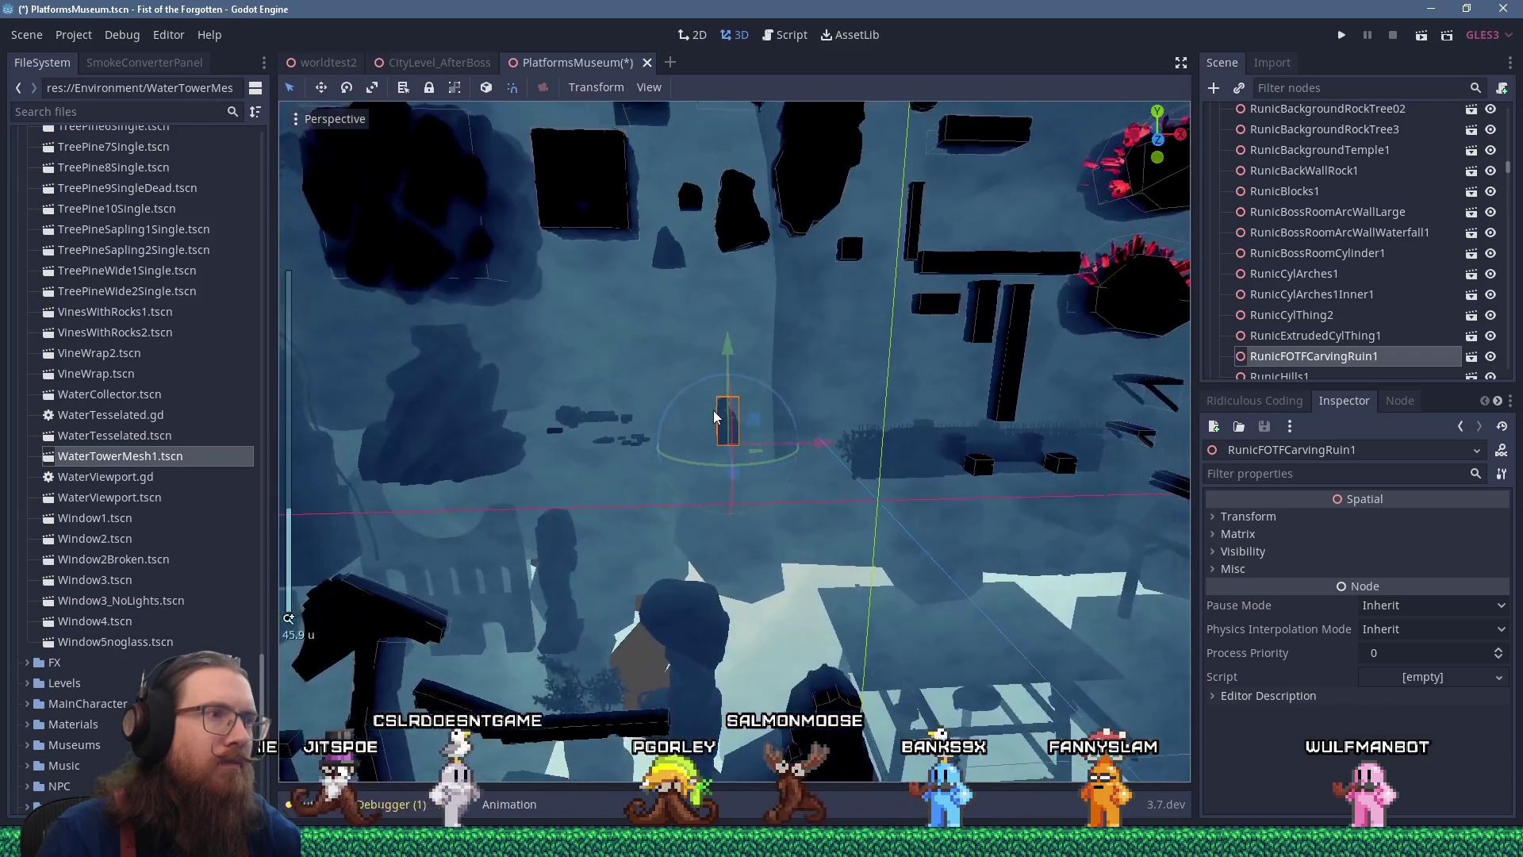
pyautogui.scroll(-2, 712, 414)
pyautogui.moveTo(708, 428); pyautogui.dragTo(708, 383)
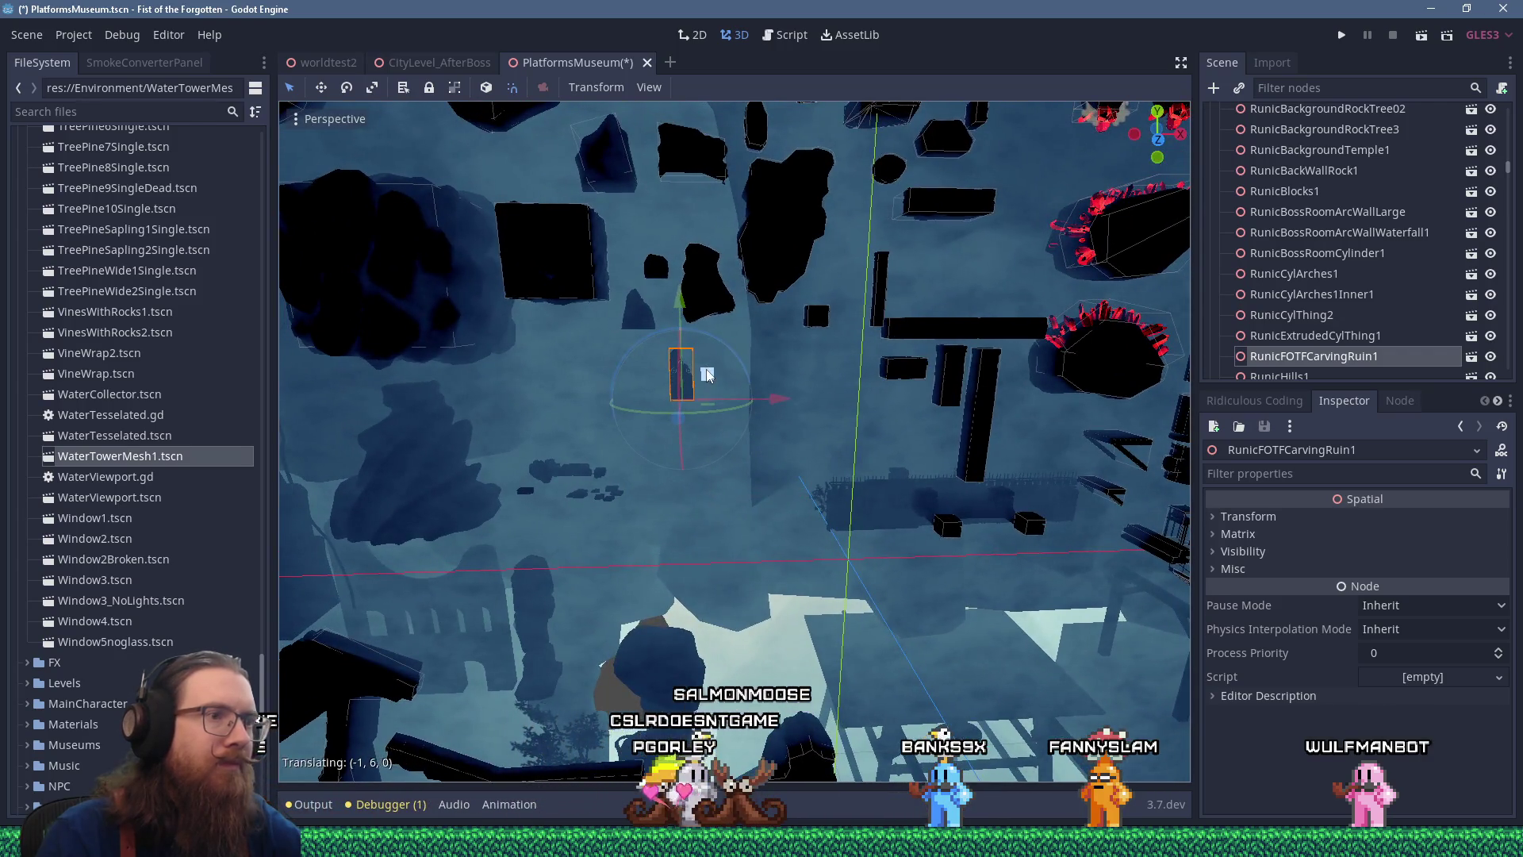
pyautogui.scroll(3, 903, 486)
# Focus on SciencyBoxThing1 and inspect the lab equipment from several angles
pyautogui.click(913, 551)
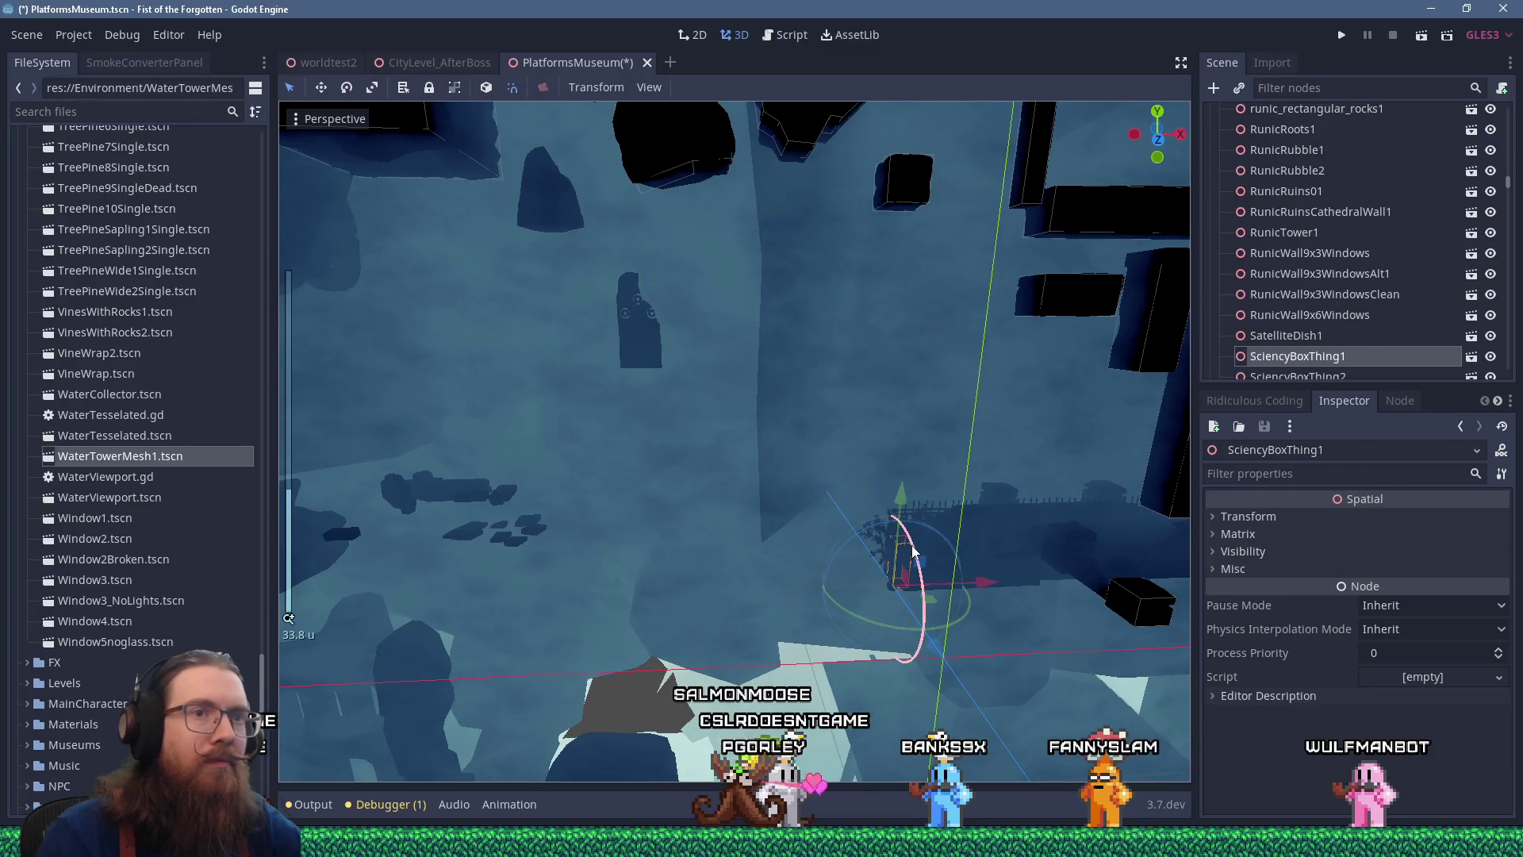
pyautogui.press('f')
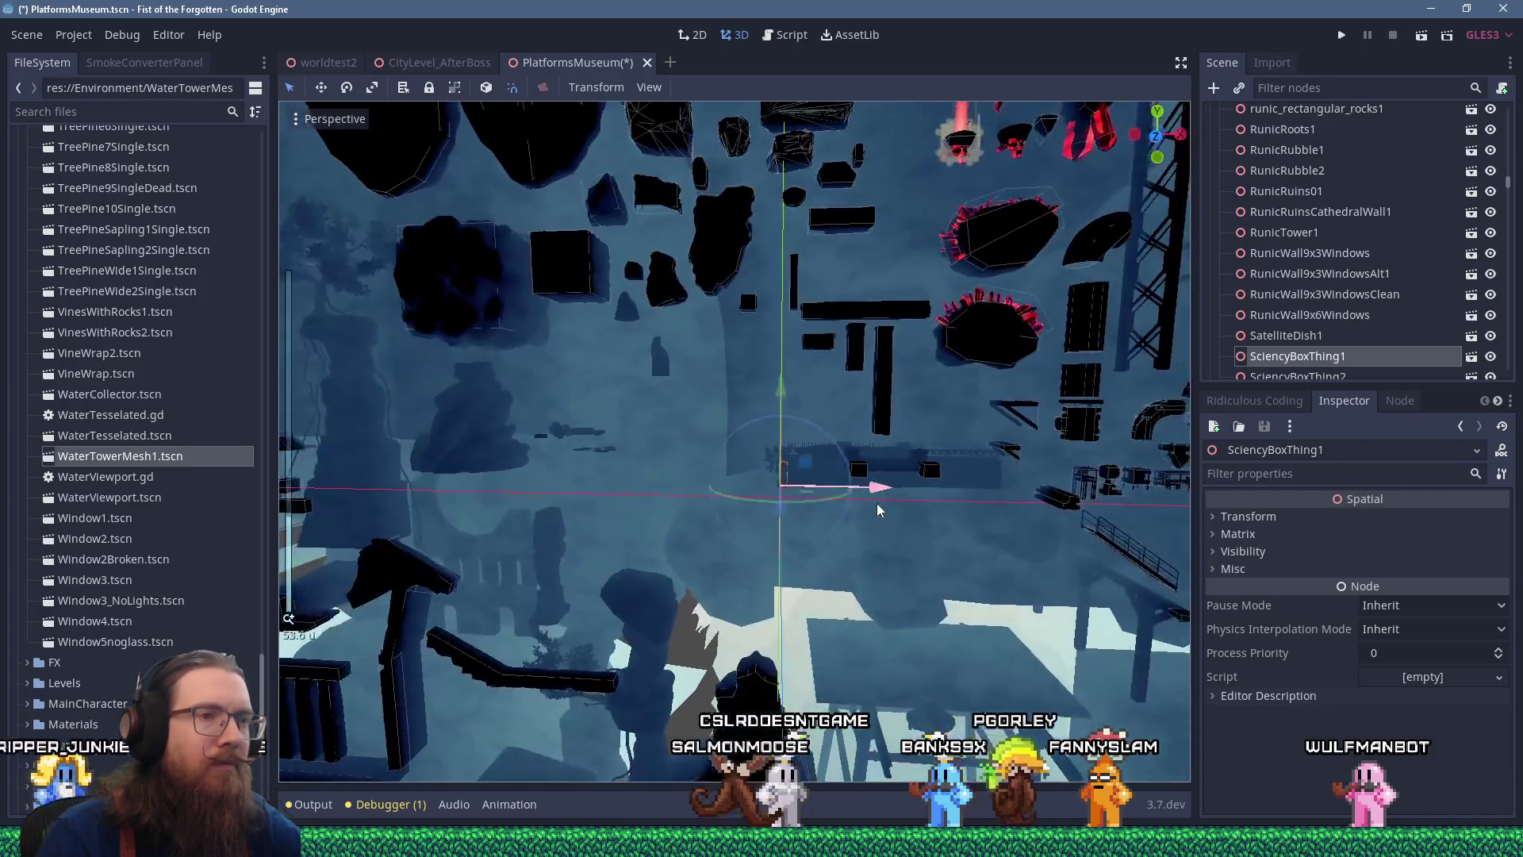
pyautogui.moveTo(878, 509); pyautogui.dragTo(722, 508)
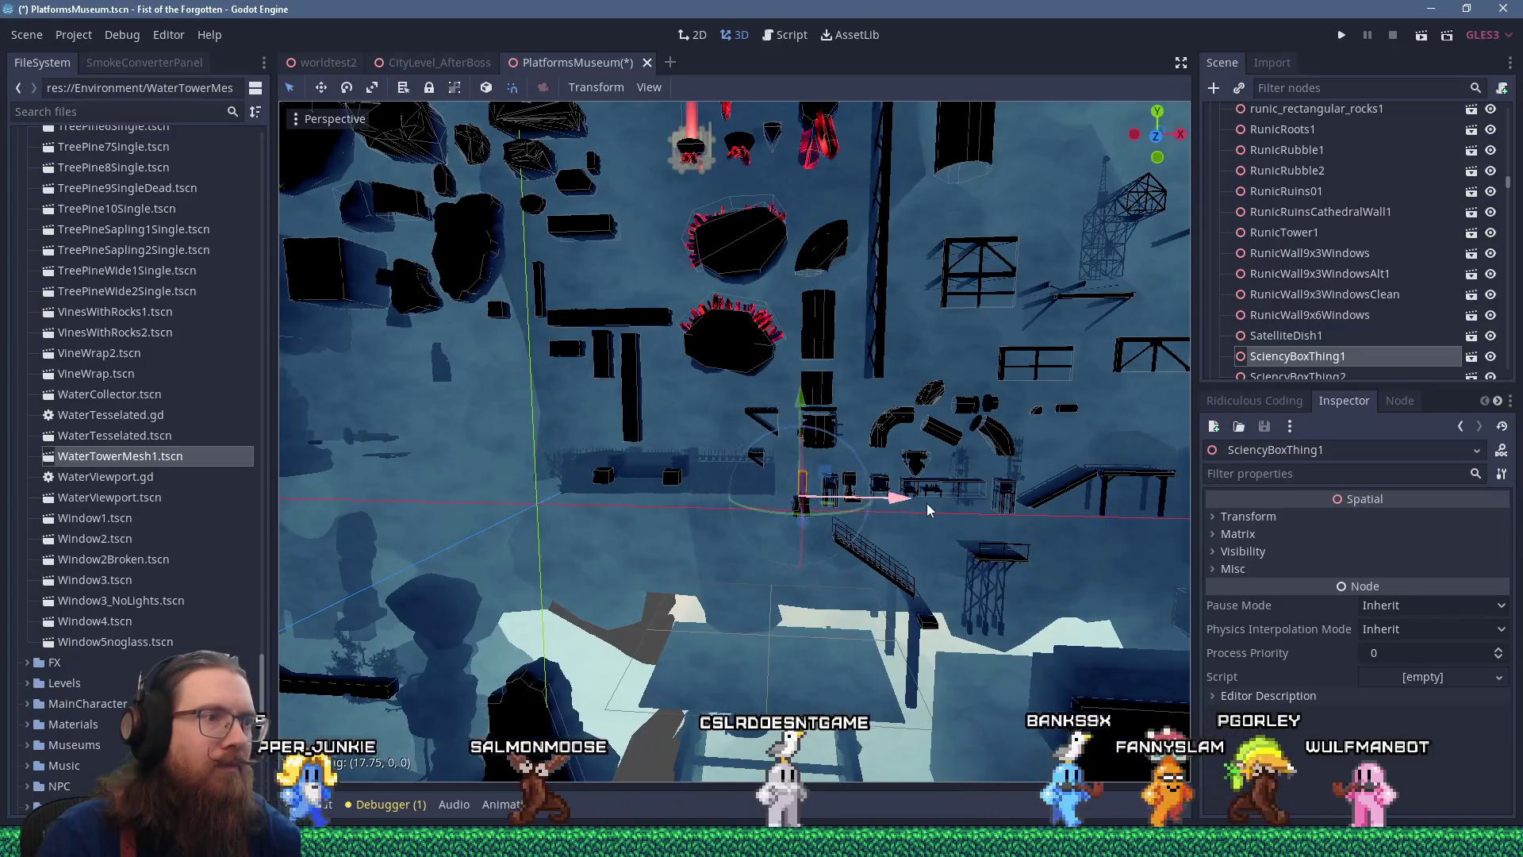
pyautogui.scroll(5, 925, 510)
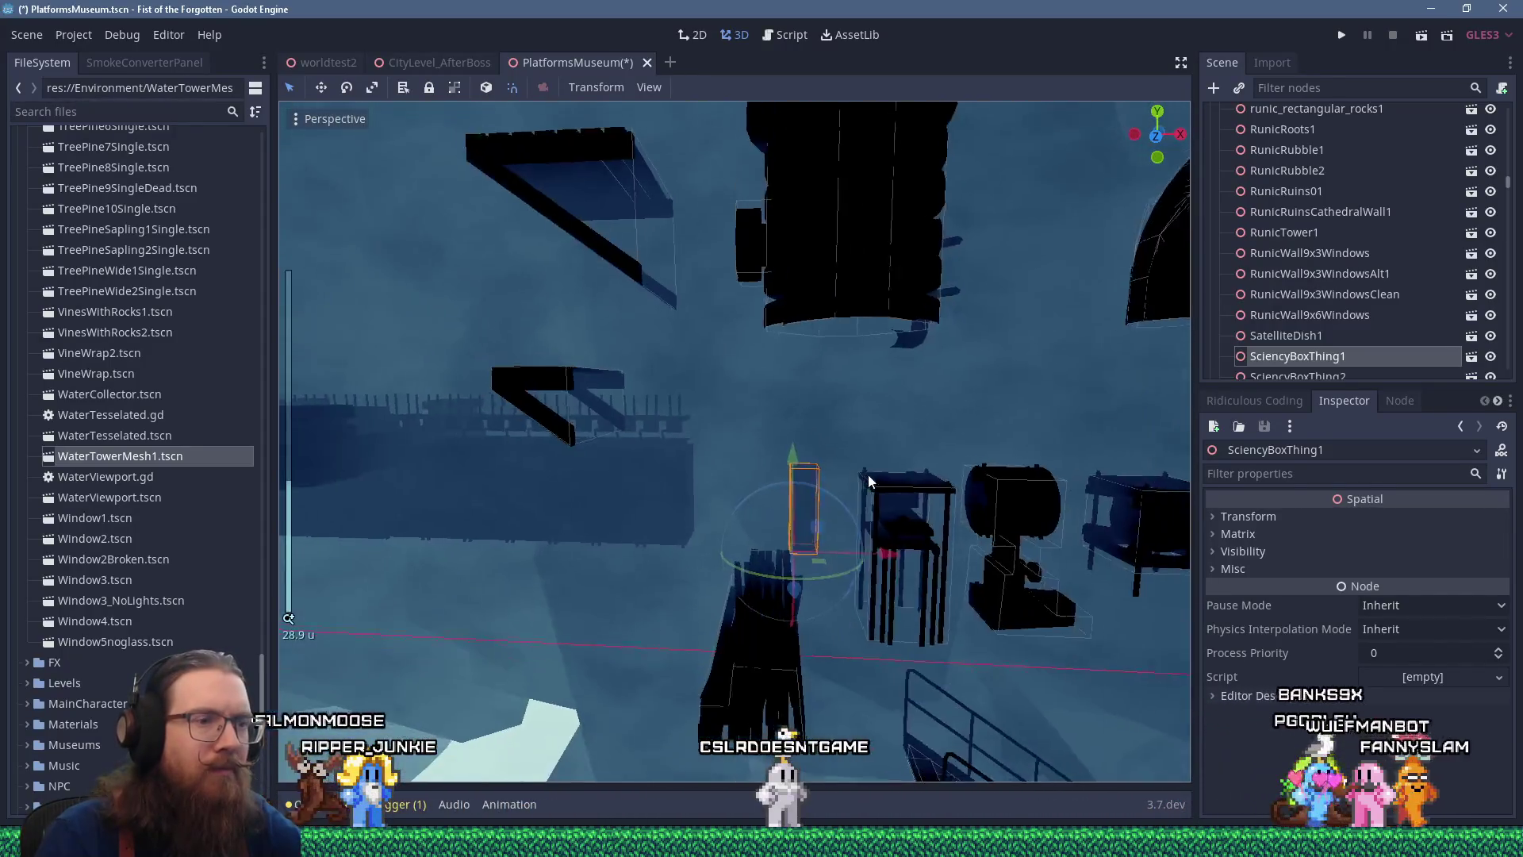
pyautogui.moveTo(833, 601)
pyautogui.mouseDown()
pyautogui.moveTo(897, 608)
pyautogui.moveTo(810, 564)
pyautogui.moveTo(777, 584)
pyautogui.moveTo(967, 510)
pyautogui.mouseUp()
pyautogui.scroll(3, 930, 551)
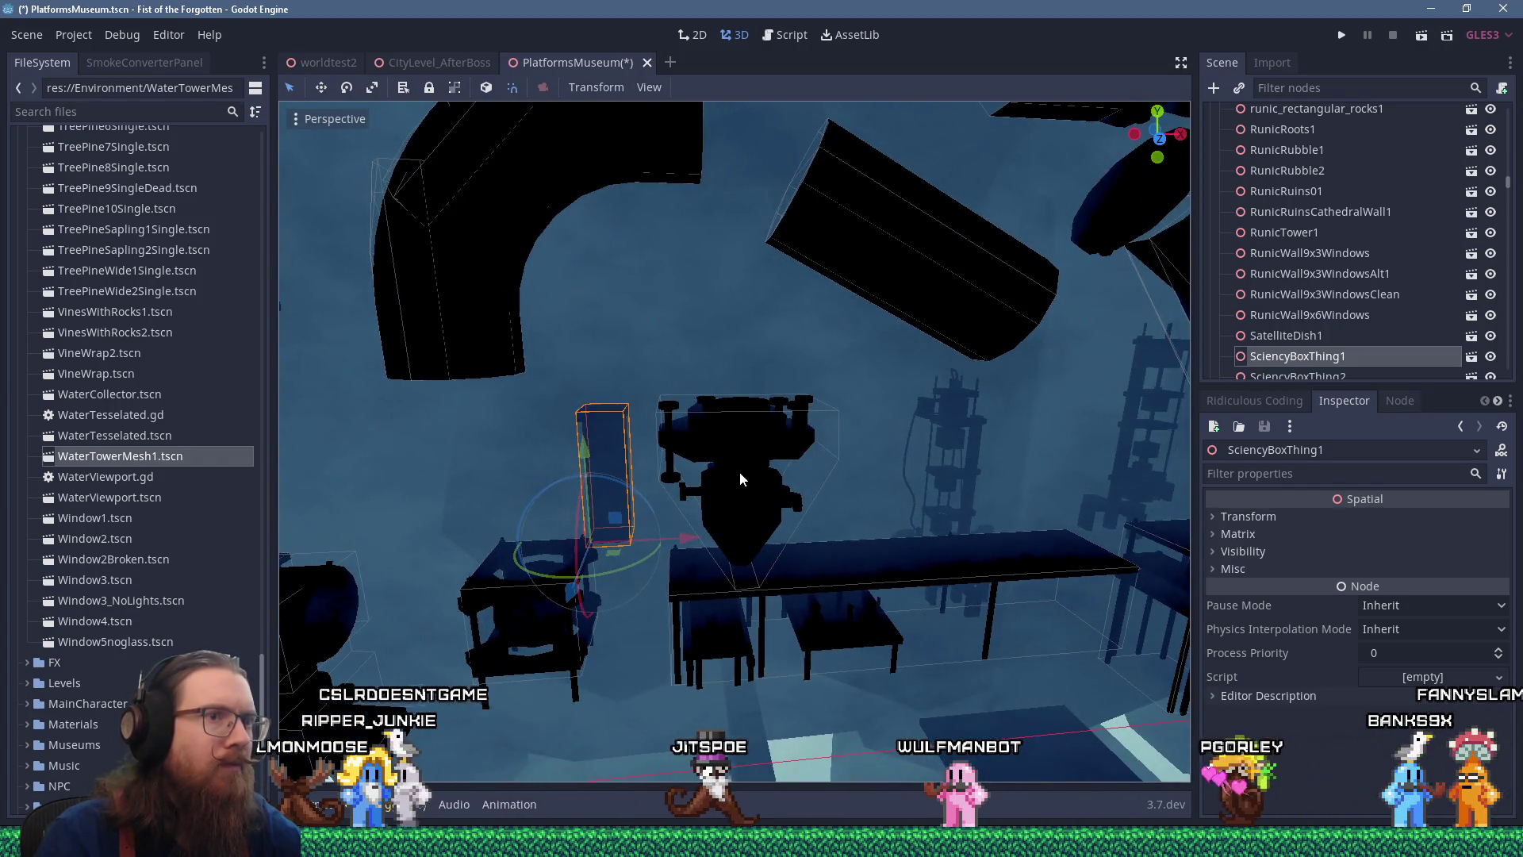
pyautogui.scroll(-4, 652, 499)
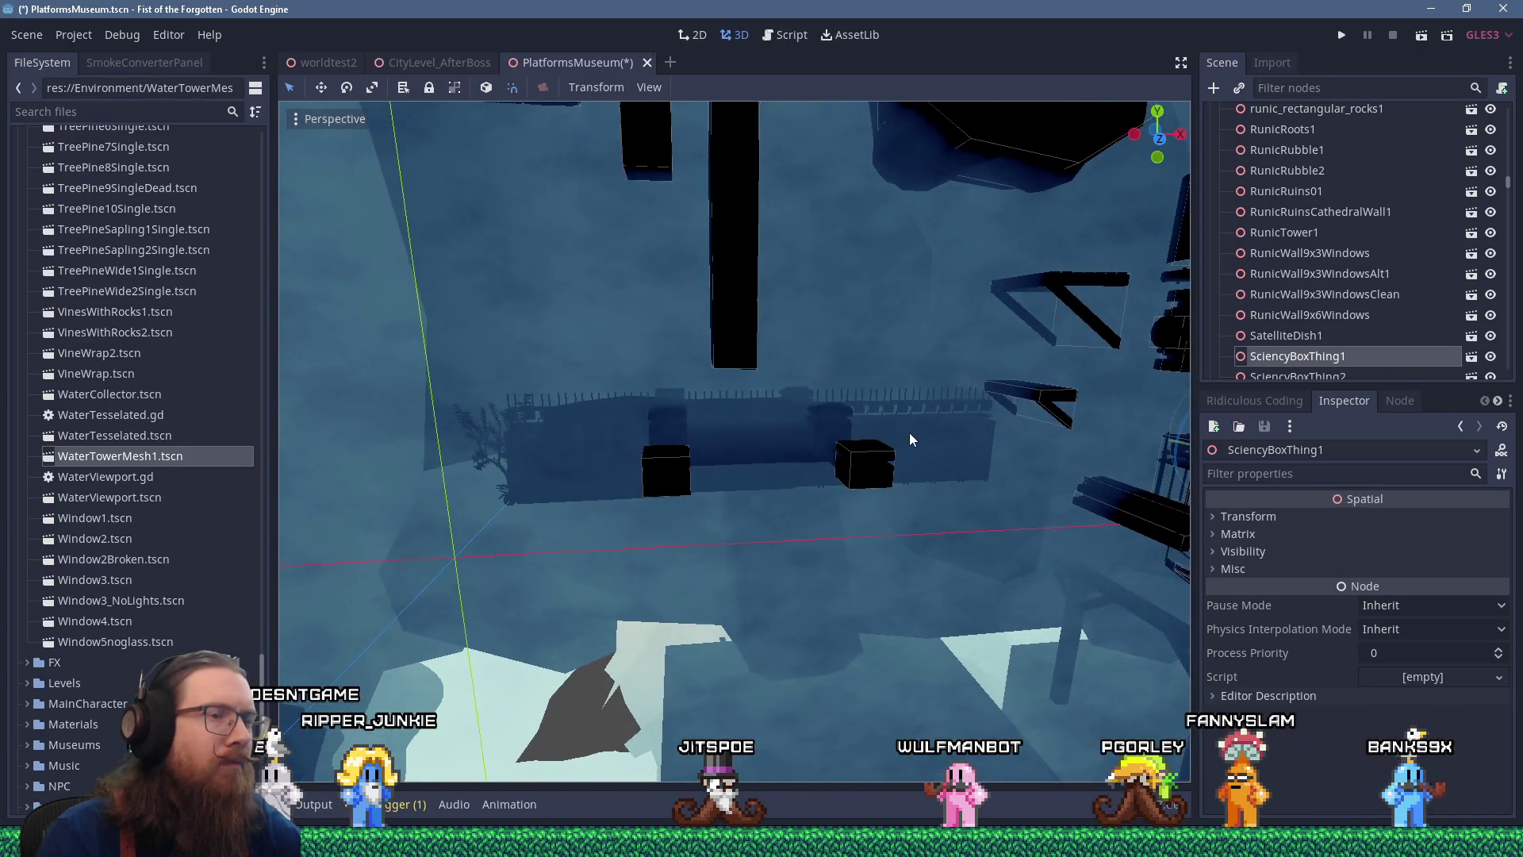
pyautogui.scroll(-15, 909, 431)
pyautogui.scroll(-8, 575, 435)
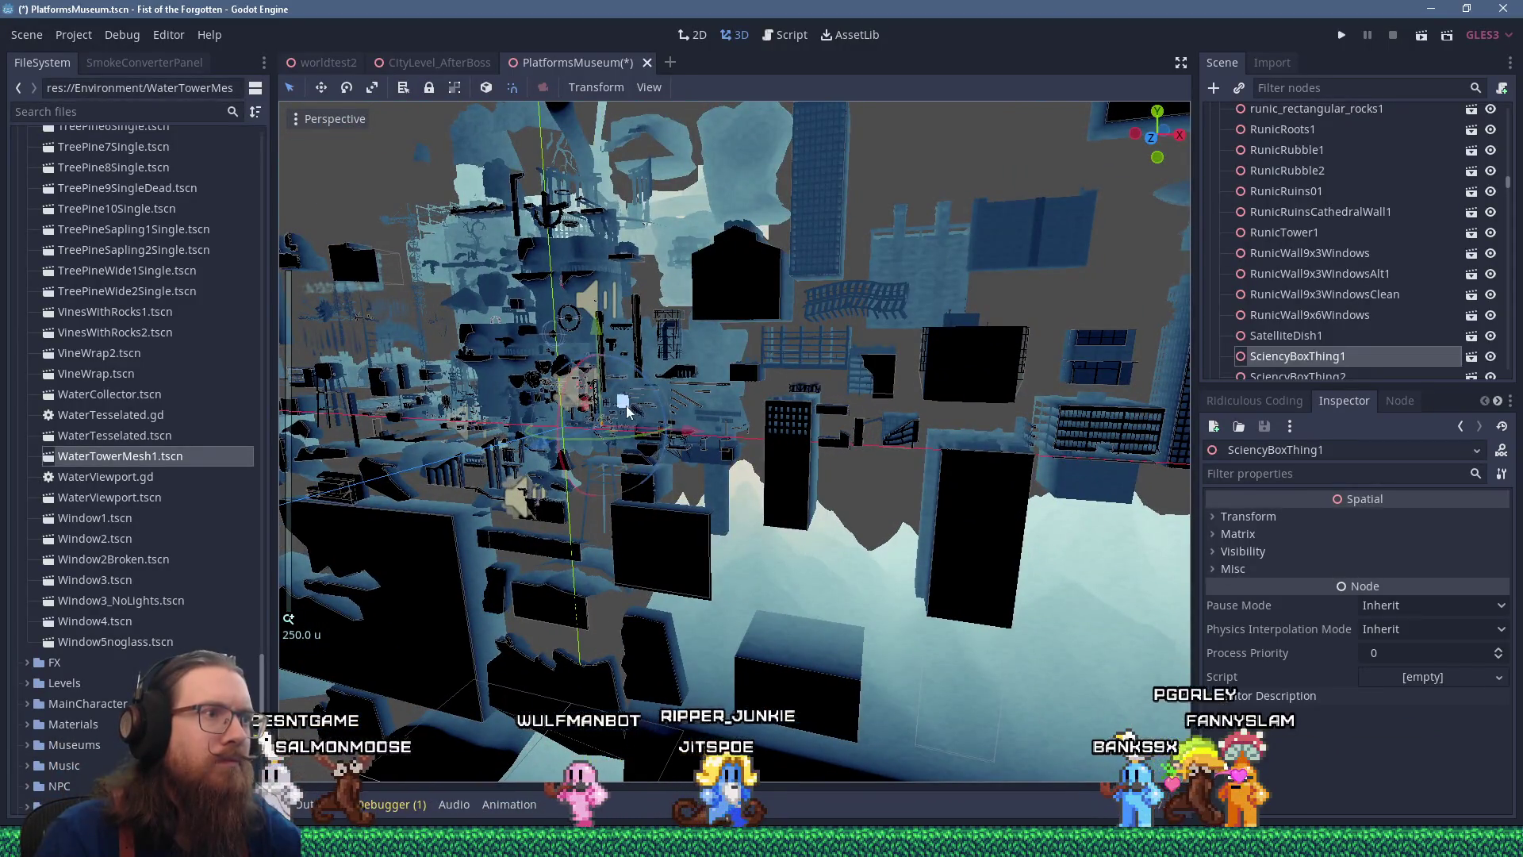
pyautogui.moveTo(1132, 472)
pyautogui.mouseDown()
pyautogui.moveTo(560, 427)
pyautogui.moveTo(669, 471)
pyautogui.mouseUp()
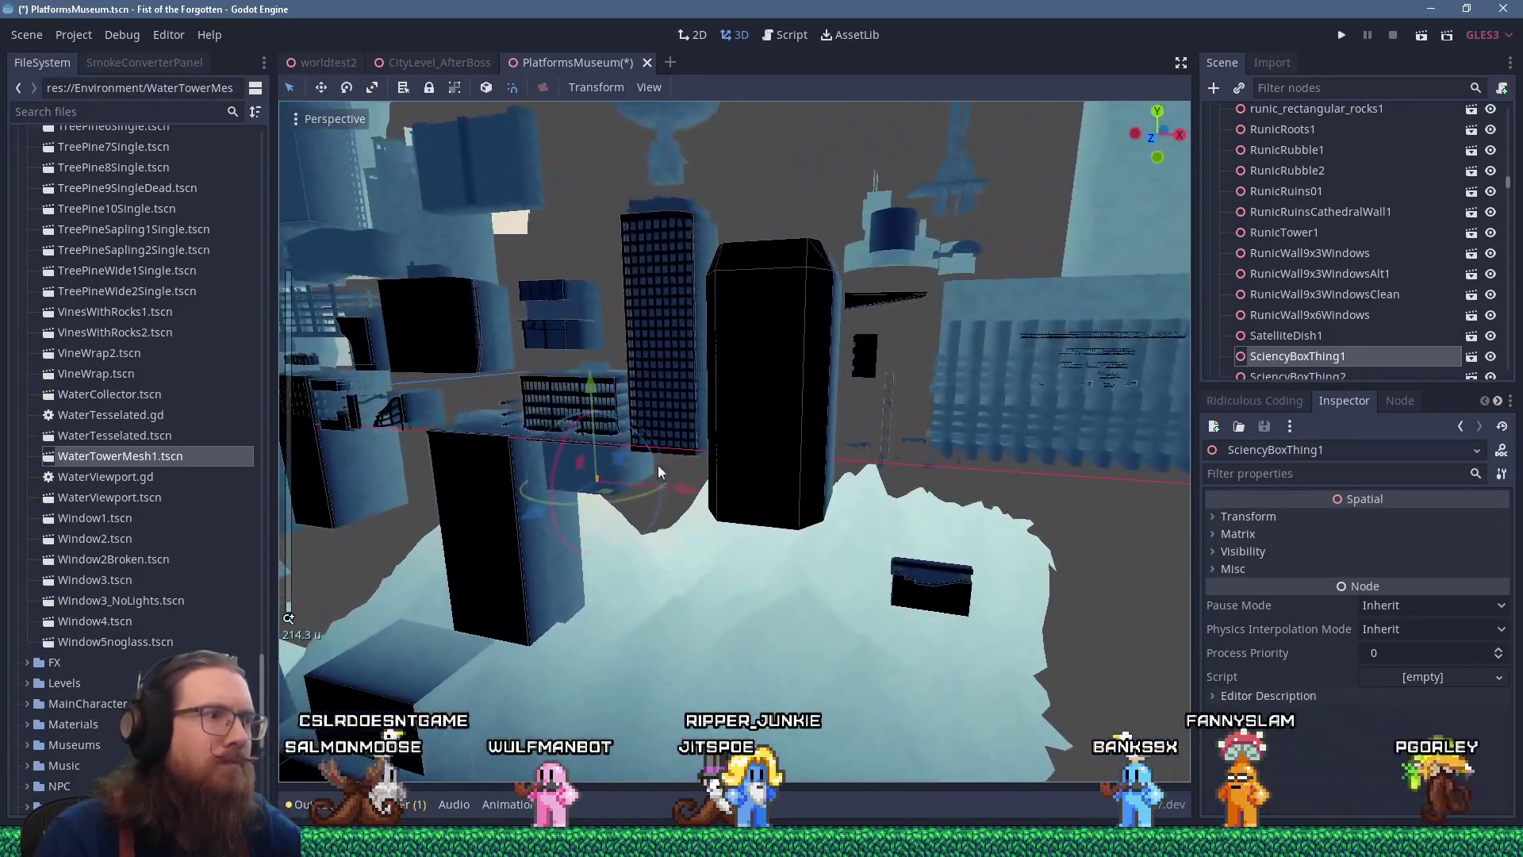
pyautogui.moveTo(940, 402)
pyautogui.mouseDown()
pyautogui.moveTo(518, 450)
pyautogui.moveTo(909, 459)
pyautogui.moveTo(683, 443)
pyautogui.moveTo(754, 455)
pyautogui.mouseUp()
pyautogui.scroll(5, 684, 443)
pyautogui.click(659, 535)
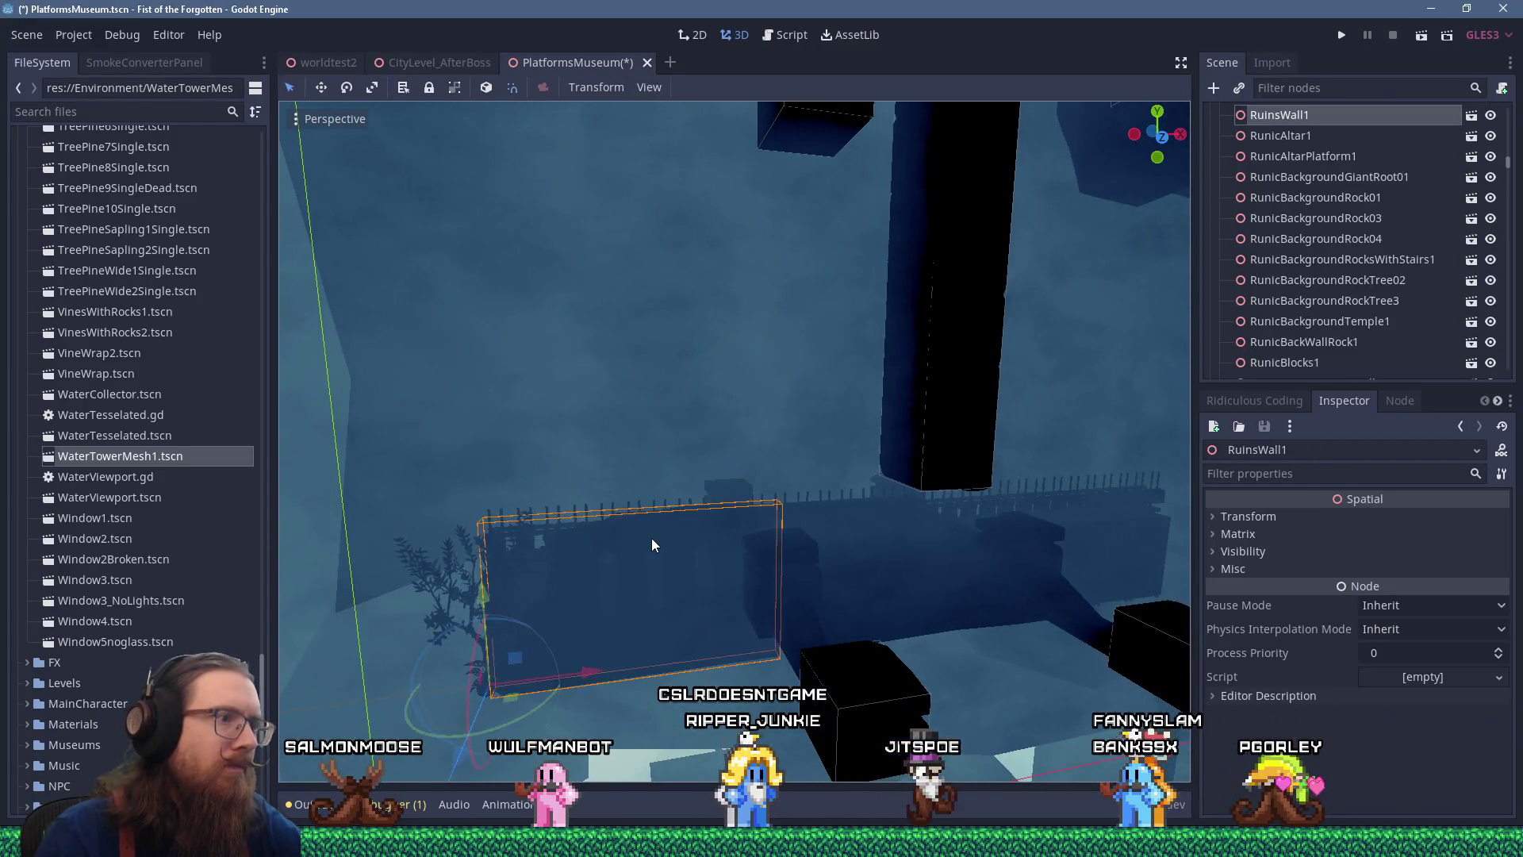
# Frame RuinsWall1 in the viewport, then switch to the Firefox window showing YouTube
pyautogui.press('f')
pyautogui.scroll(2, 750, 530)
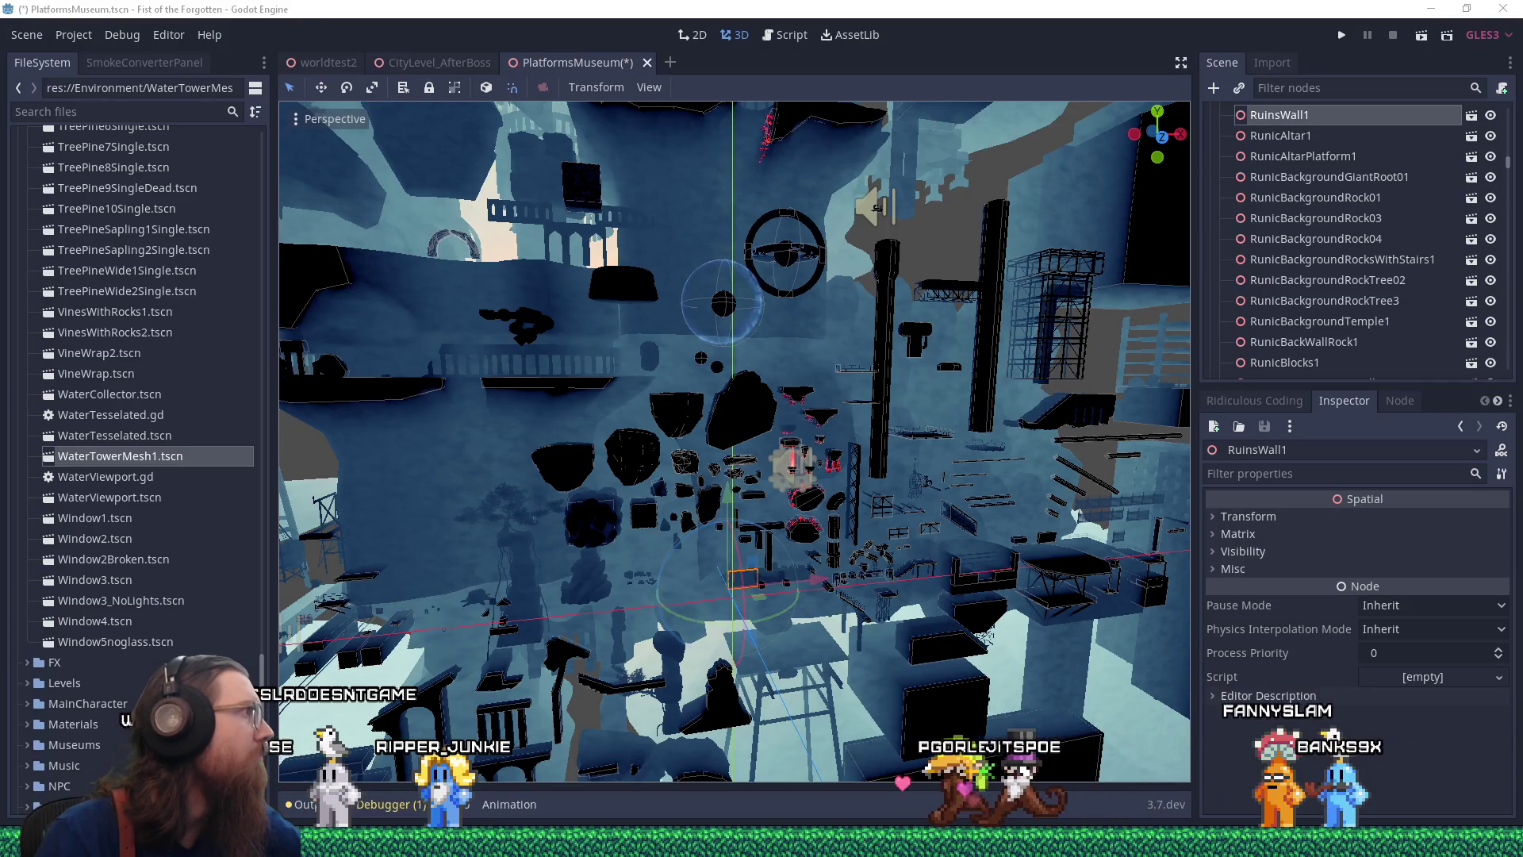
pyautogui.hotkey('alt', 'Tab')
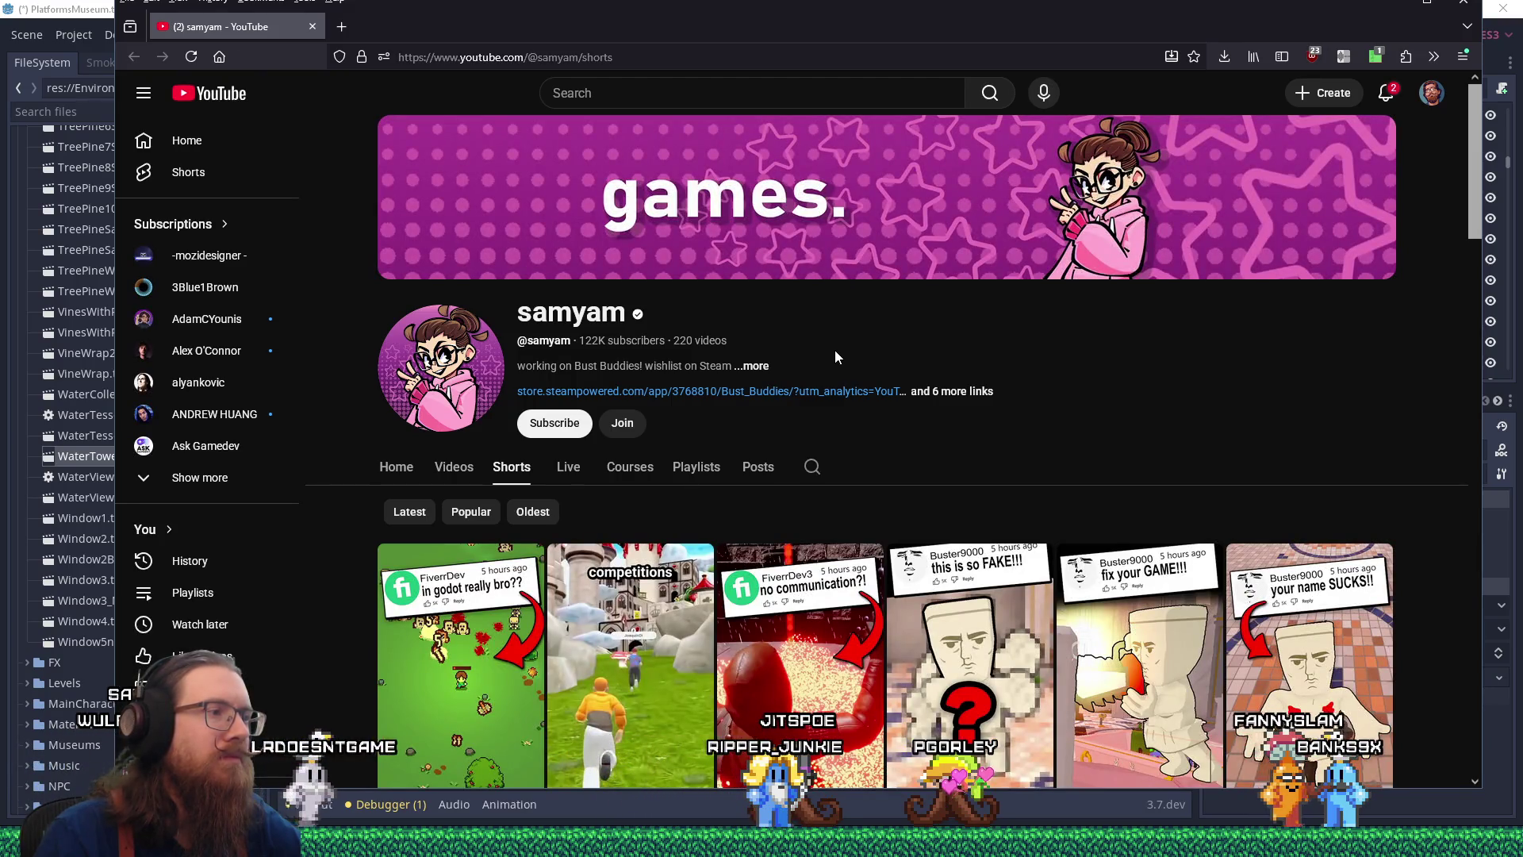
# Browse the channel's Shorts grid and open the '1 Feature = 100 Wishlists!' Short
pyautogui.scroll(-2, 835, 352)
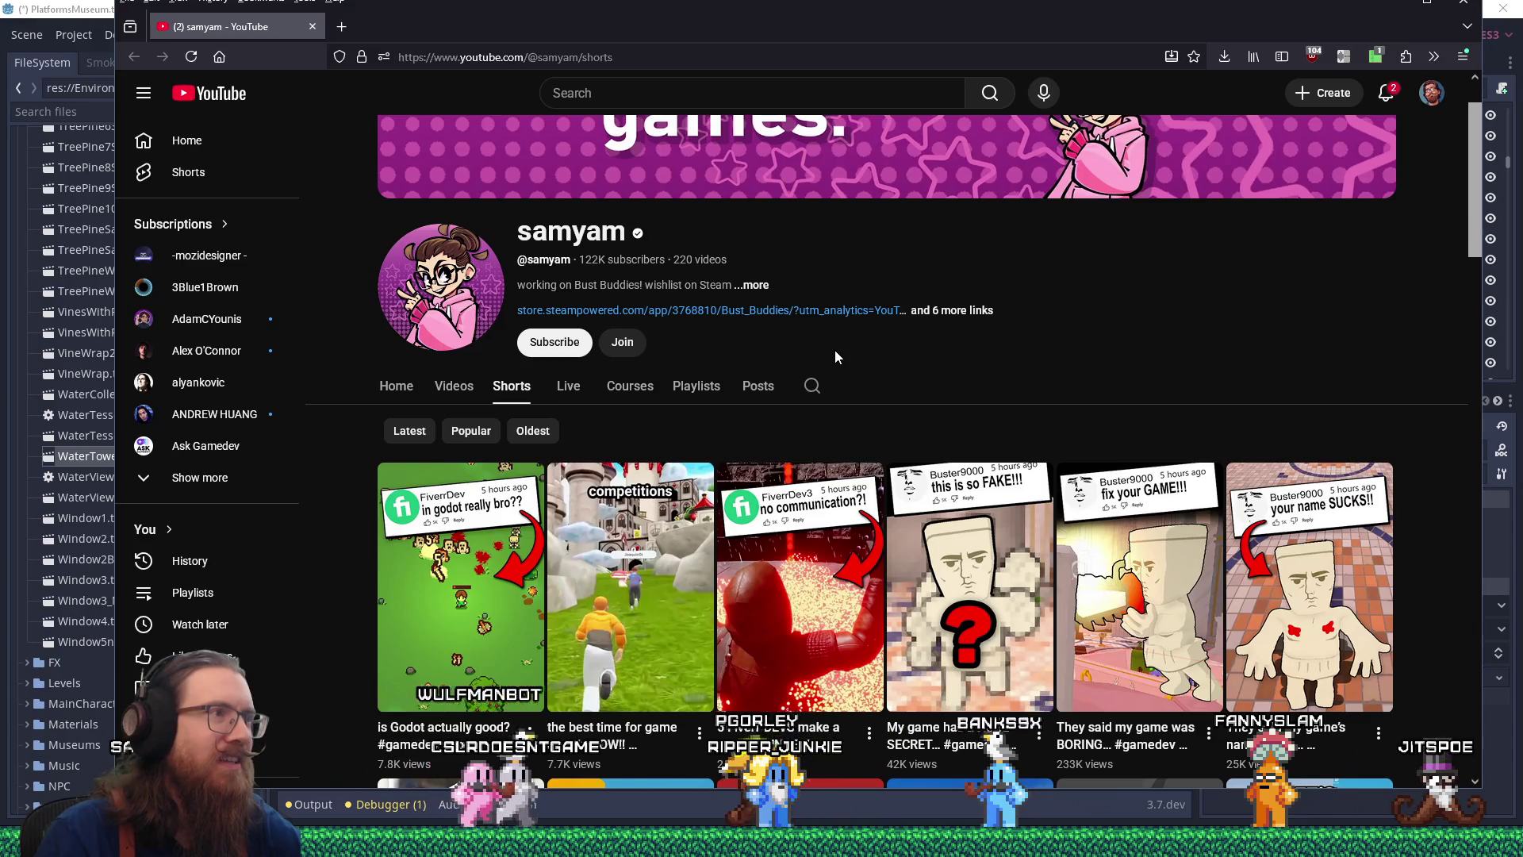
pyautogui.scroll(-3, 834, 357)
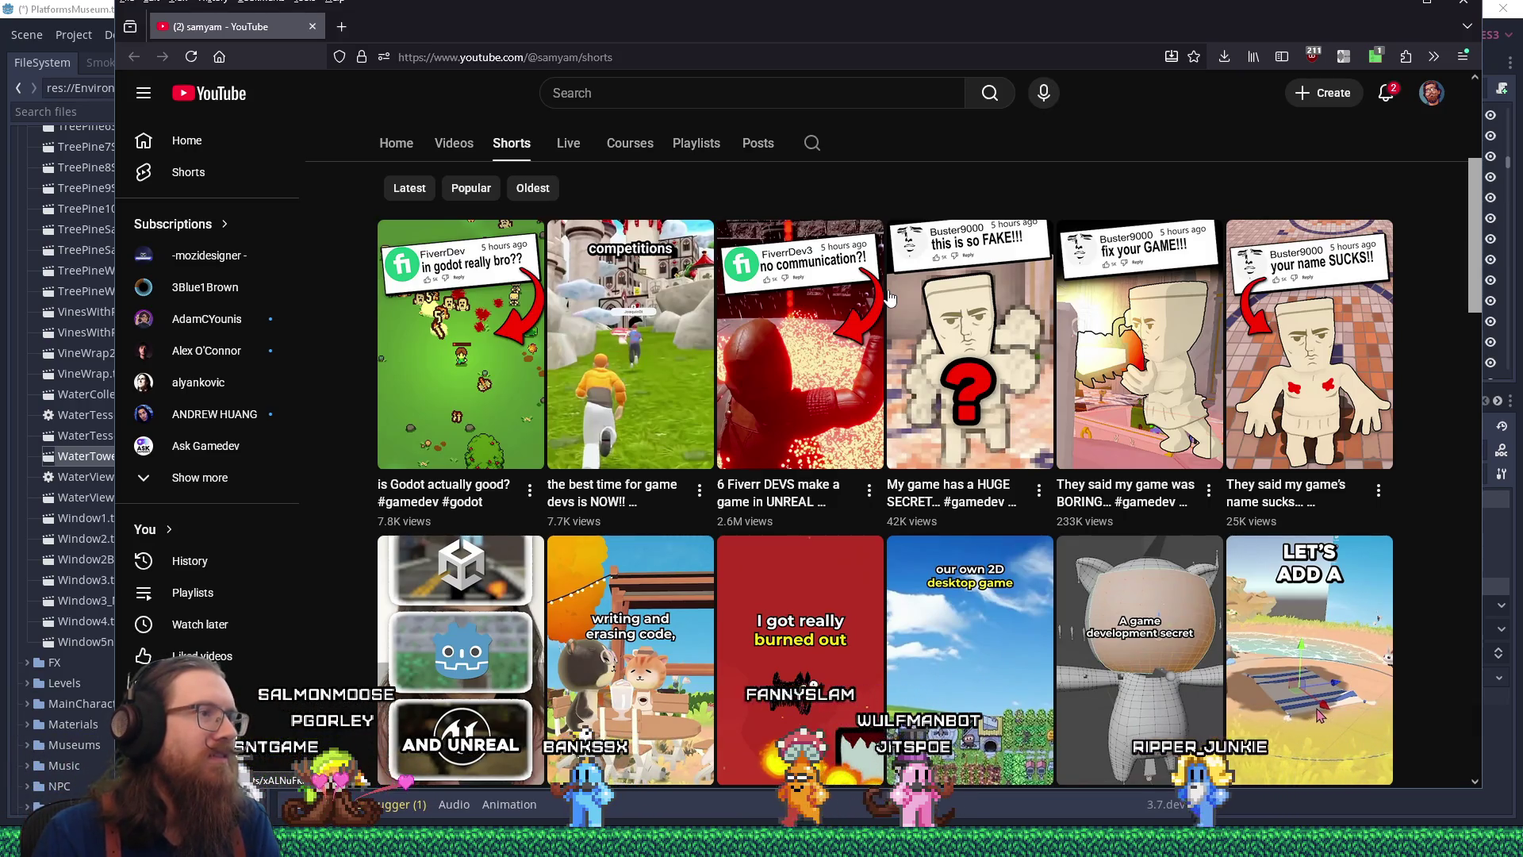
pyautogui.scroll(2, 665, 429)
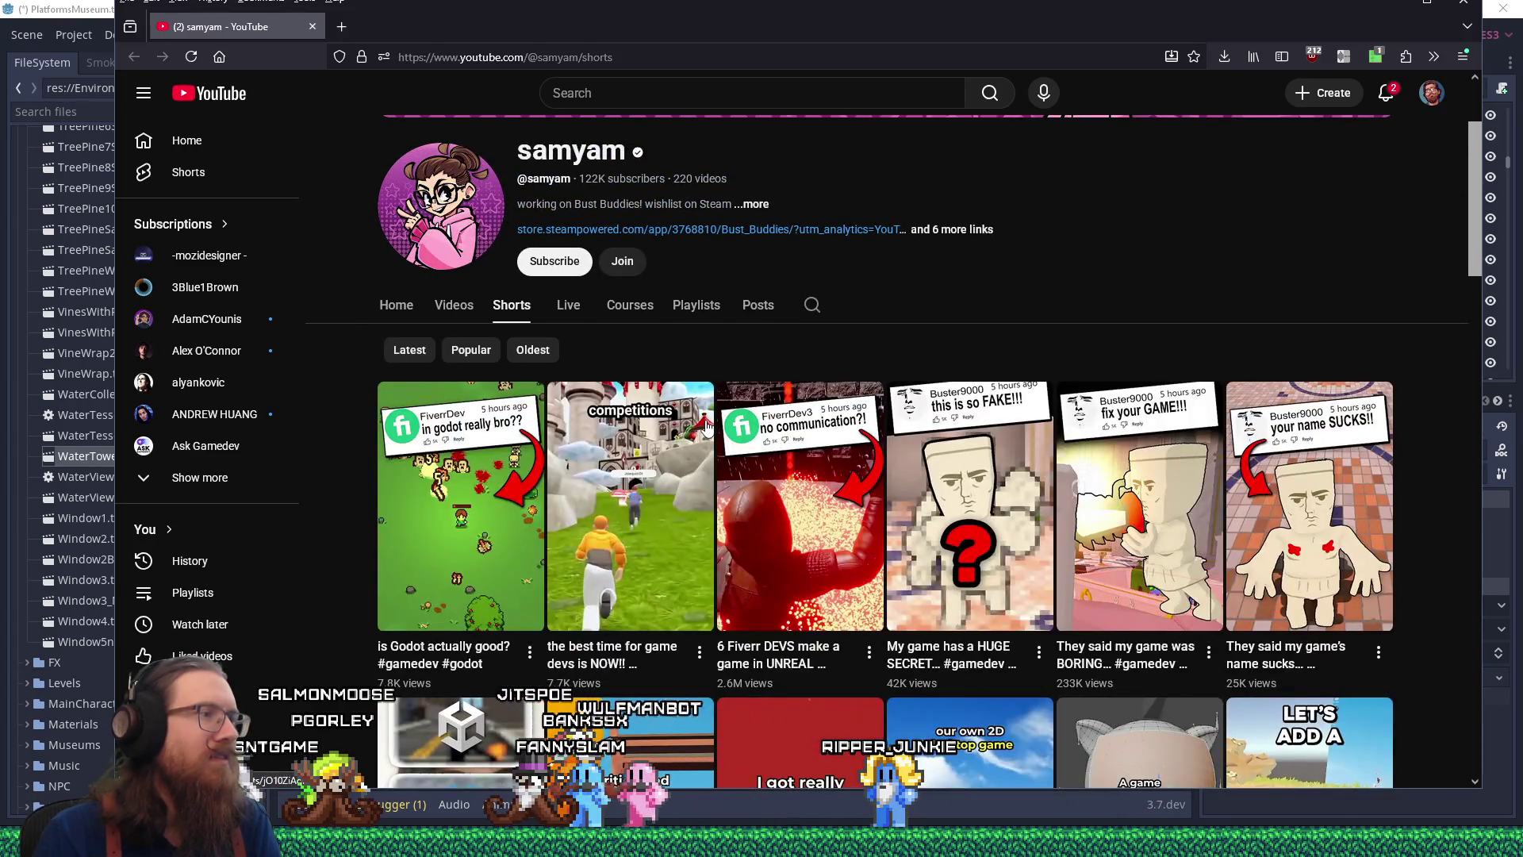
pyautogui.scroll(-3, 707, 426)
pyautogui.scroll(-1, 707, 426)
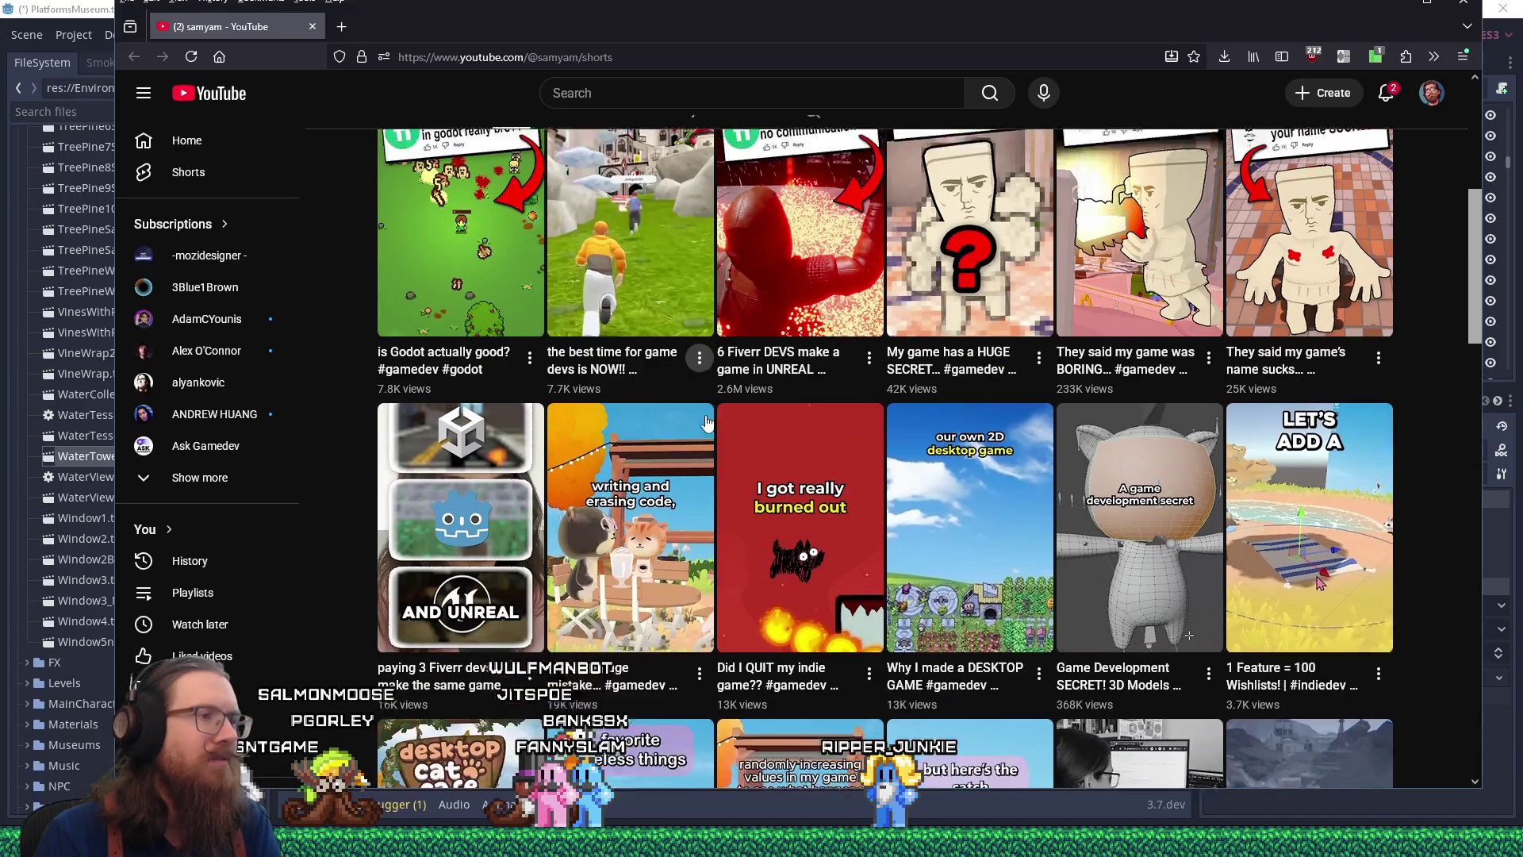
pyautogui.scroll(2, 708, 420)
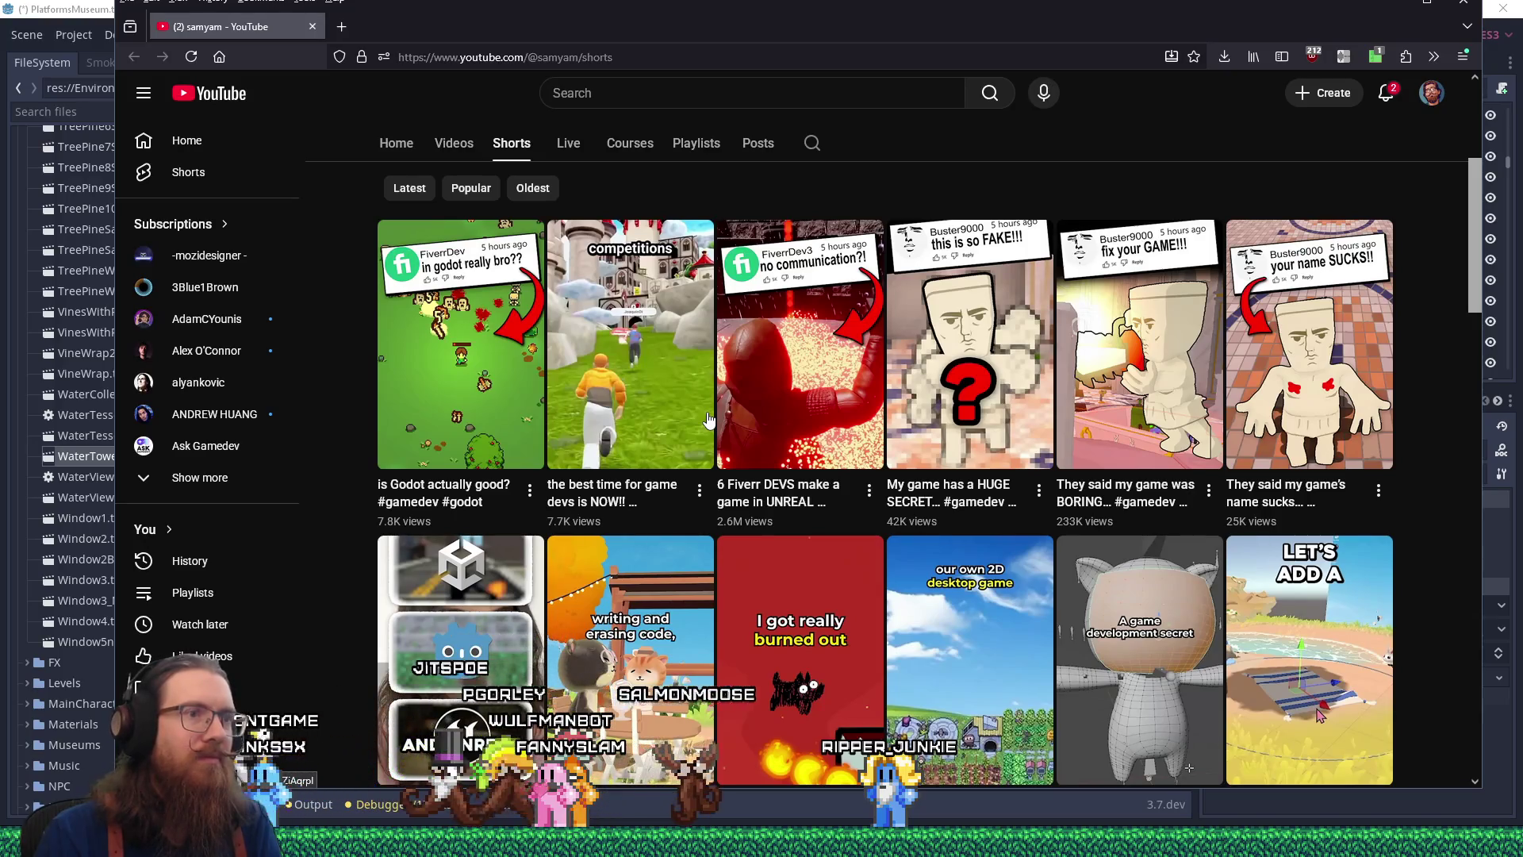
pyautogui.scroll(-2, 708, 420)
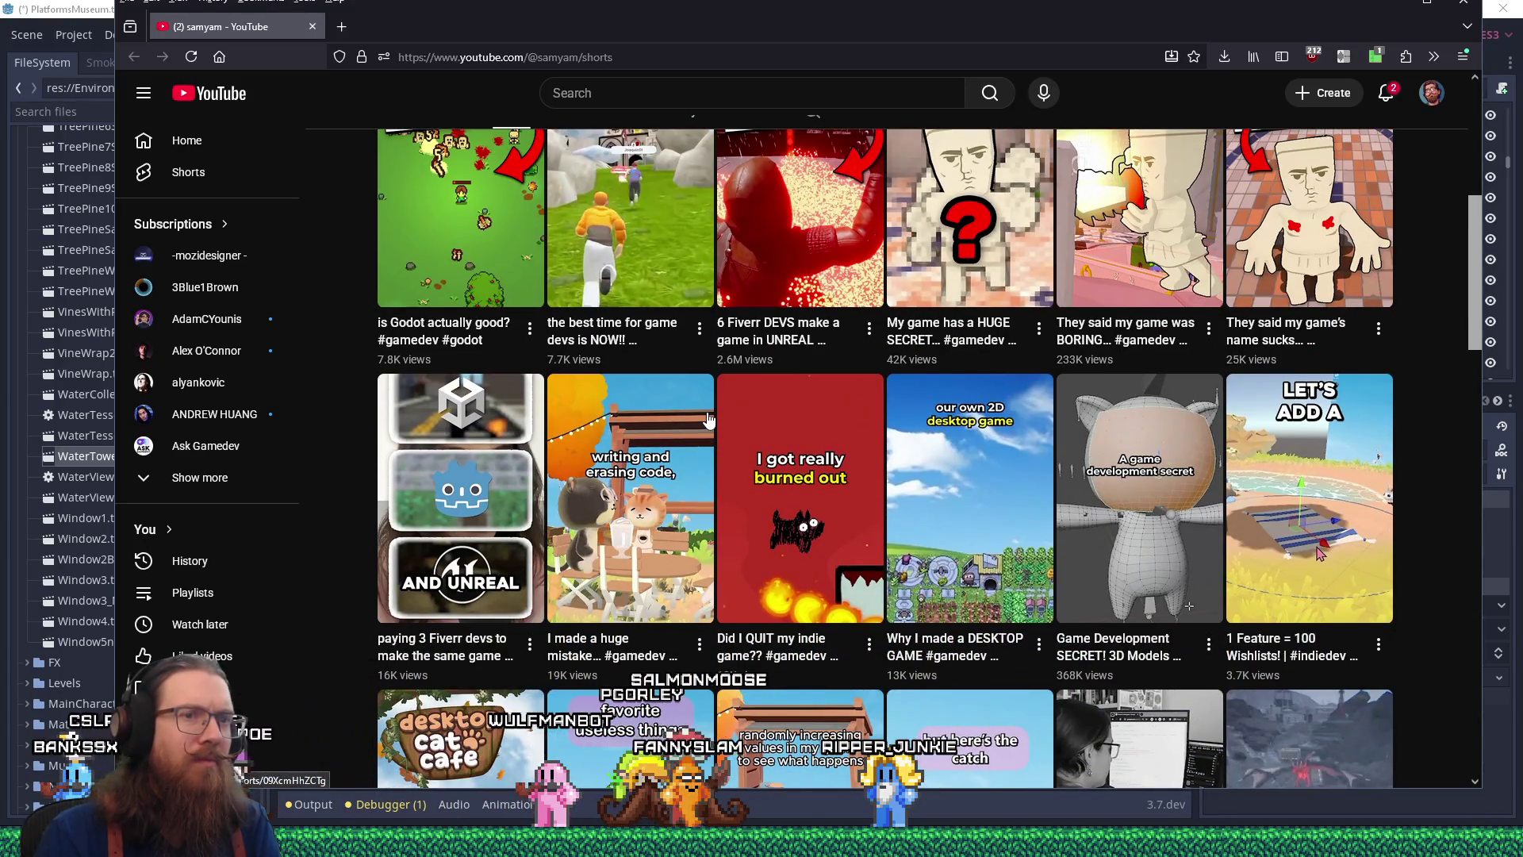
pyautogui.click(1276, 486)
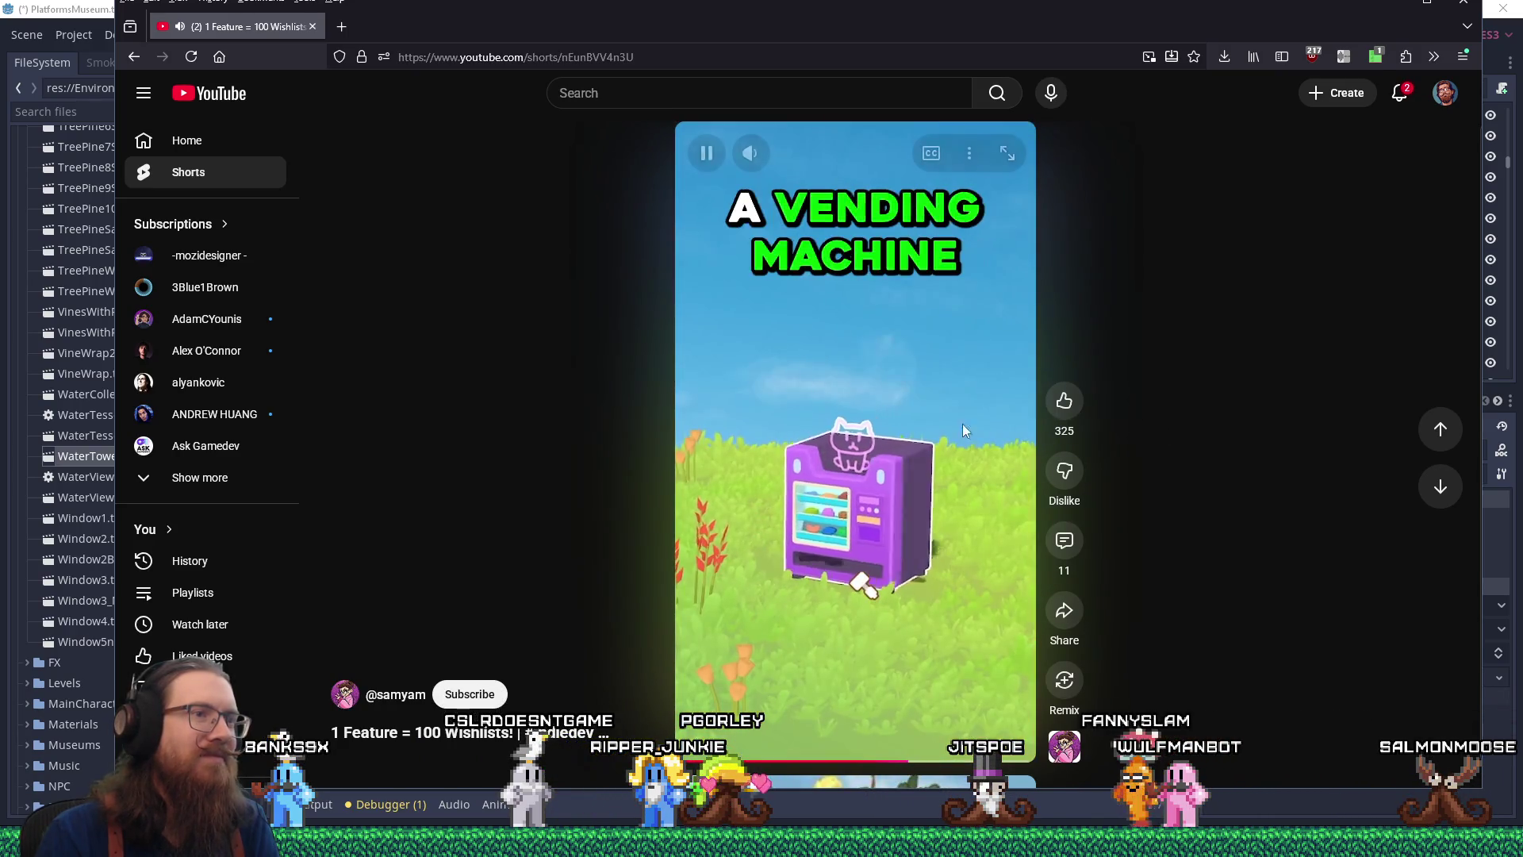
# Pause the '1 Feature = 100 Wishlists!' Short and go back to the Shorts grid
pyautogui.click(931, 401)
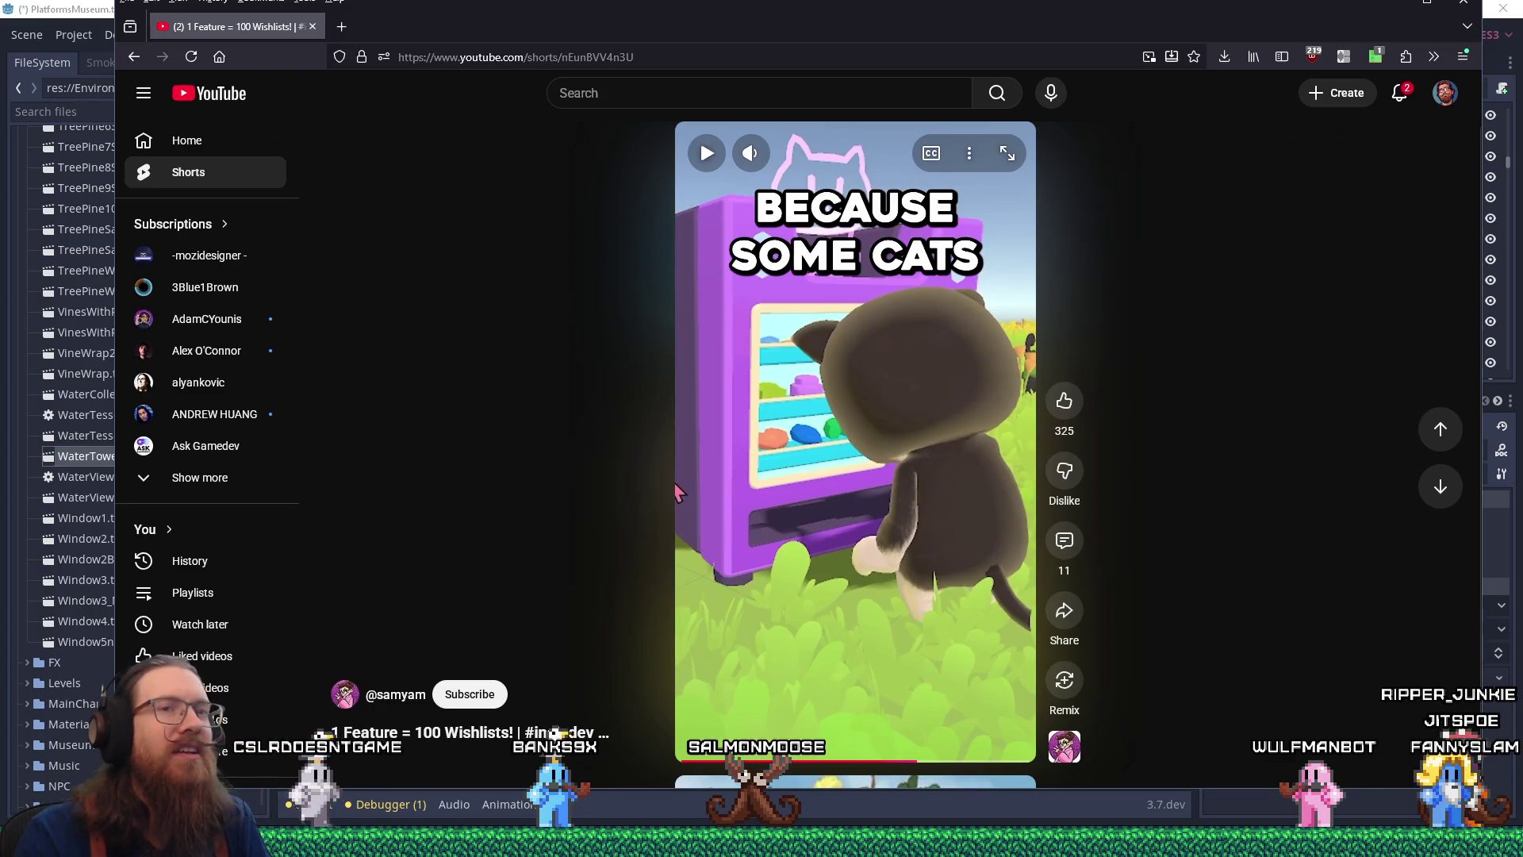
pyautogui.click(135, 57)
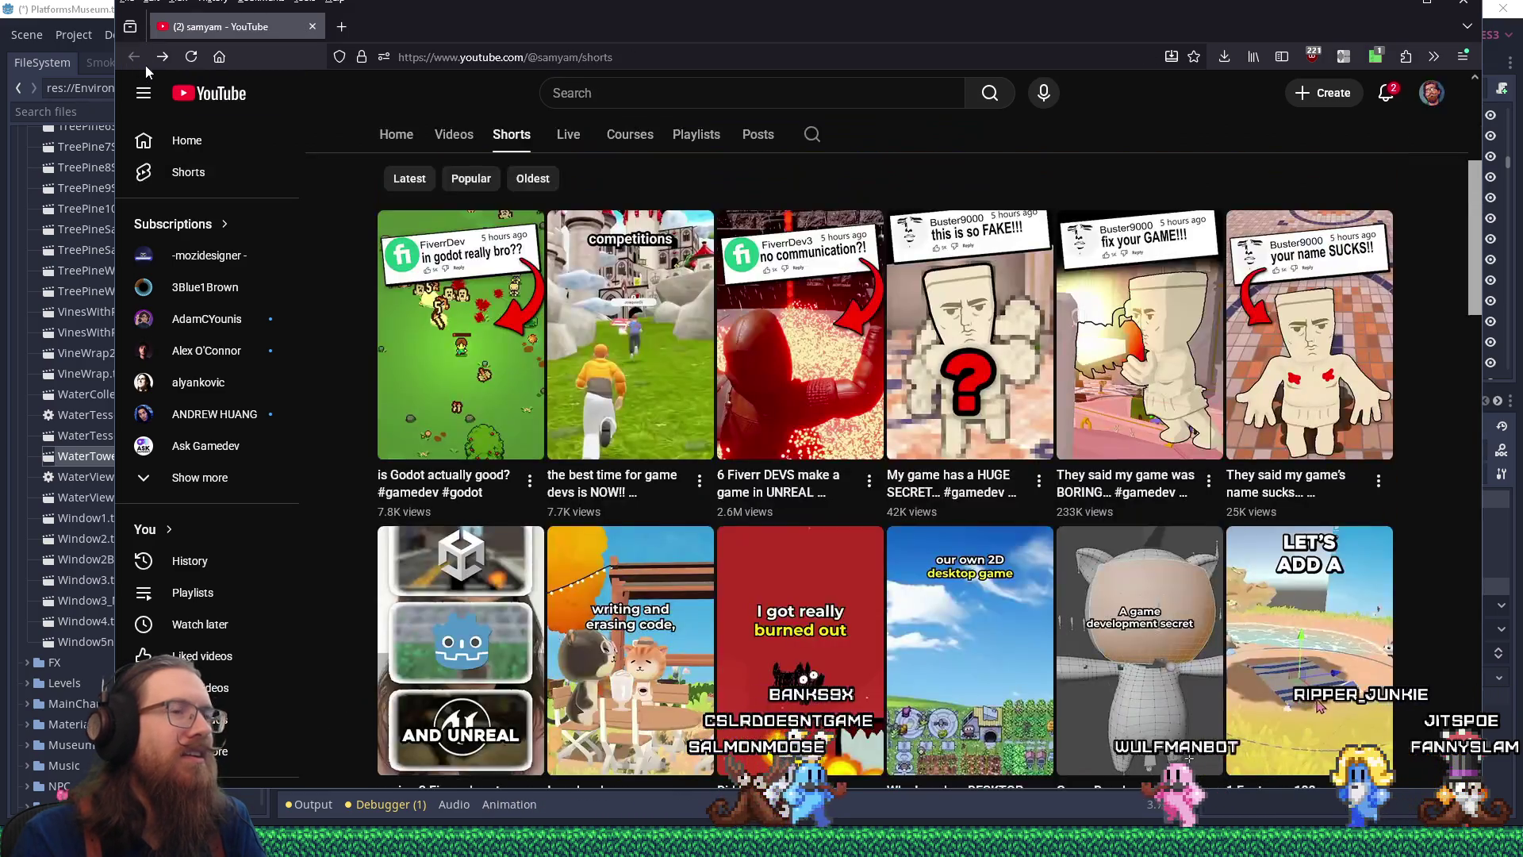
# Return to the top of the Shorts grid and play 'My game has a HUGE SECRET'
pyautogui.scroll(-4, 805, 357)
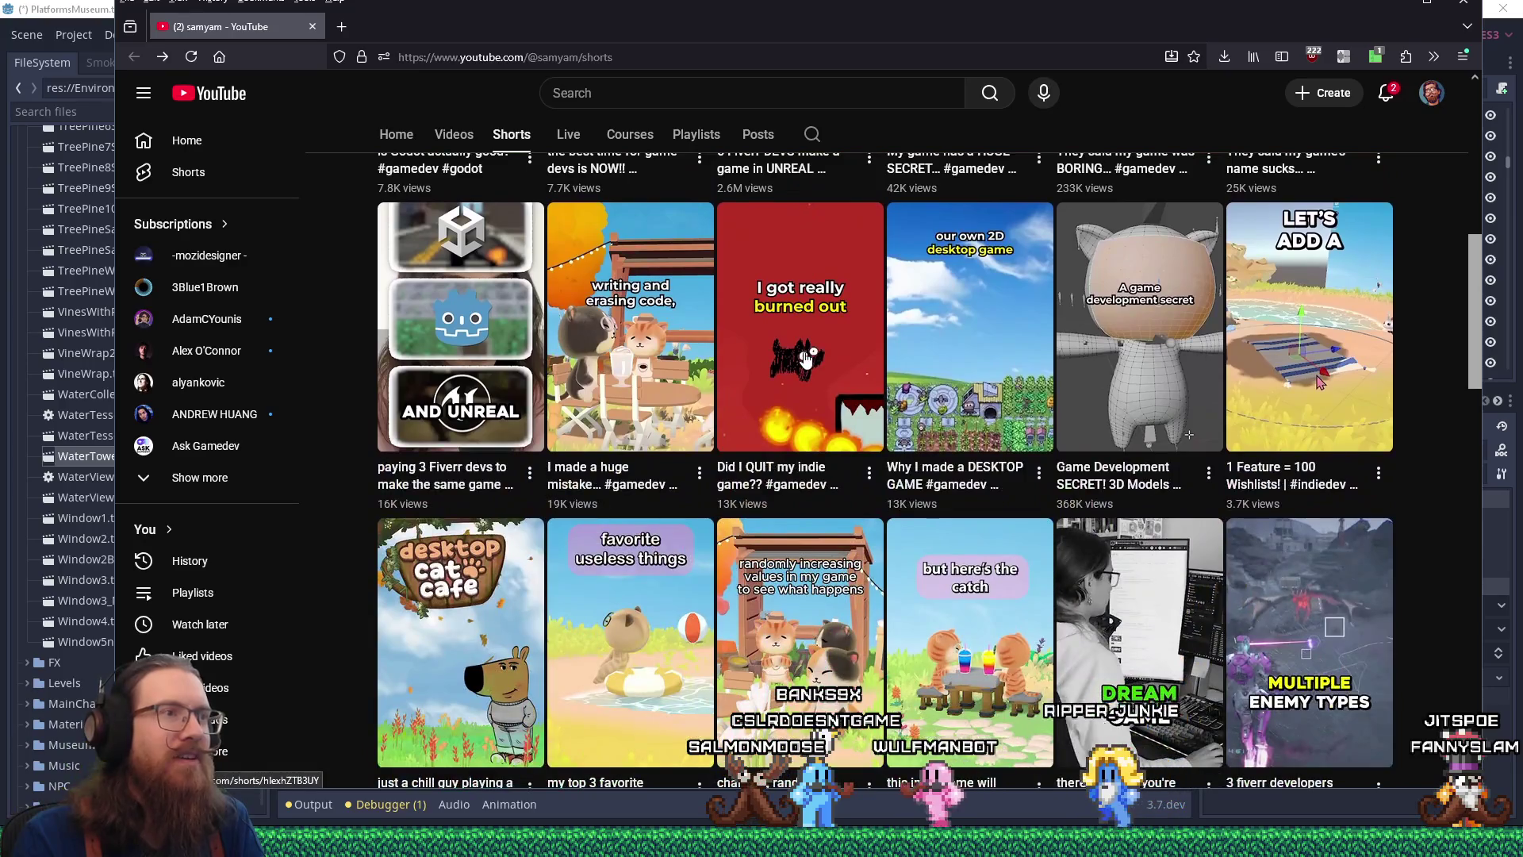
pyautogui.scroll(5, 805, 357)
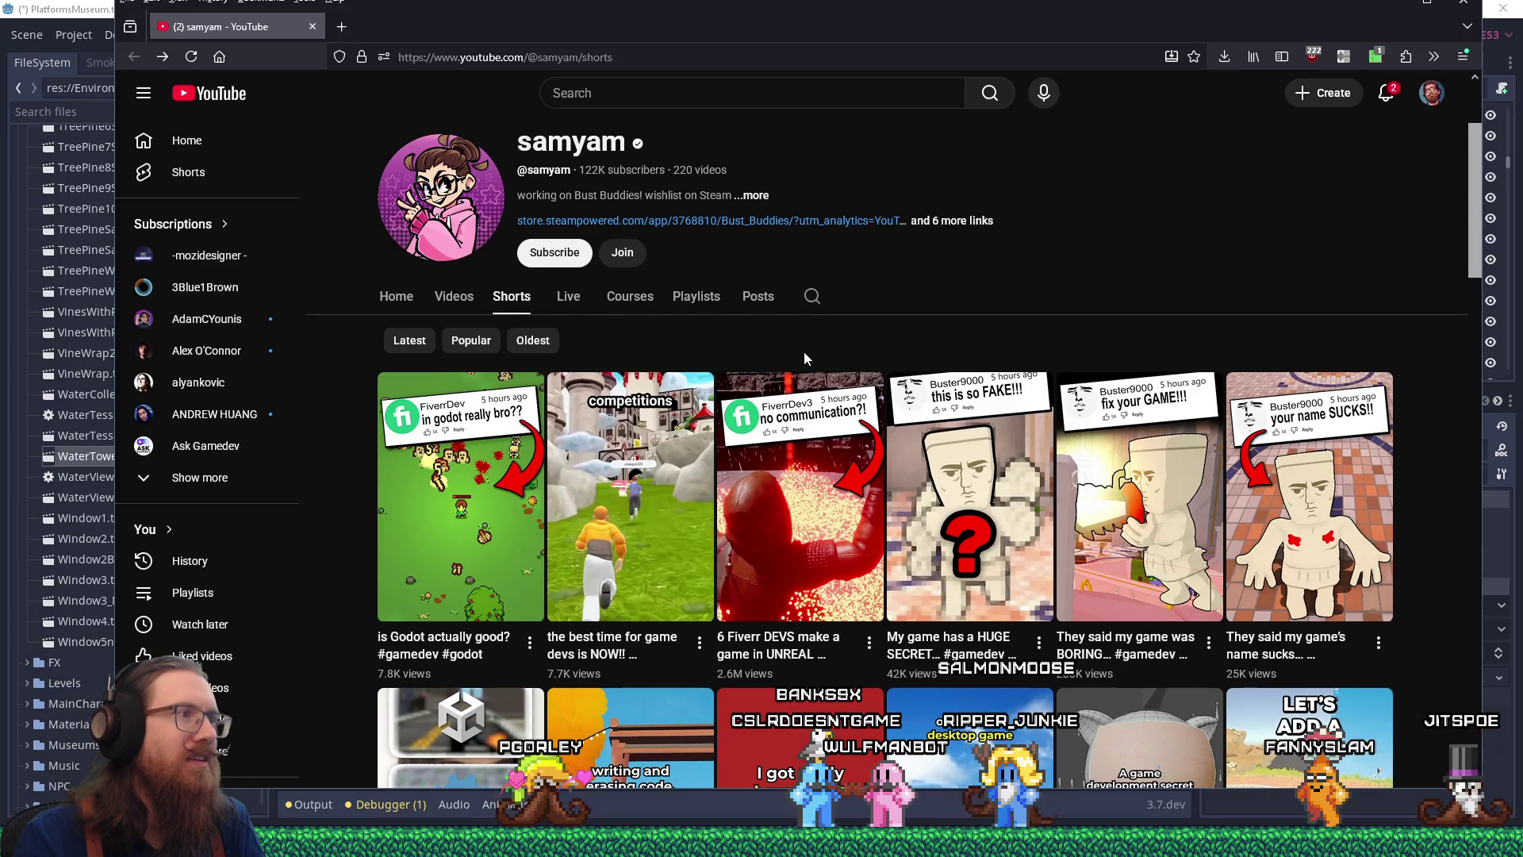
pyautogui.scroll(-4, 805, 358)
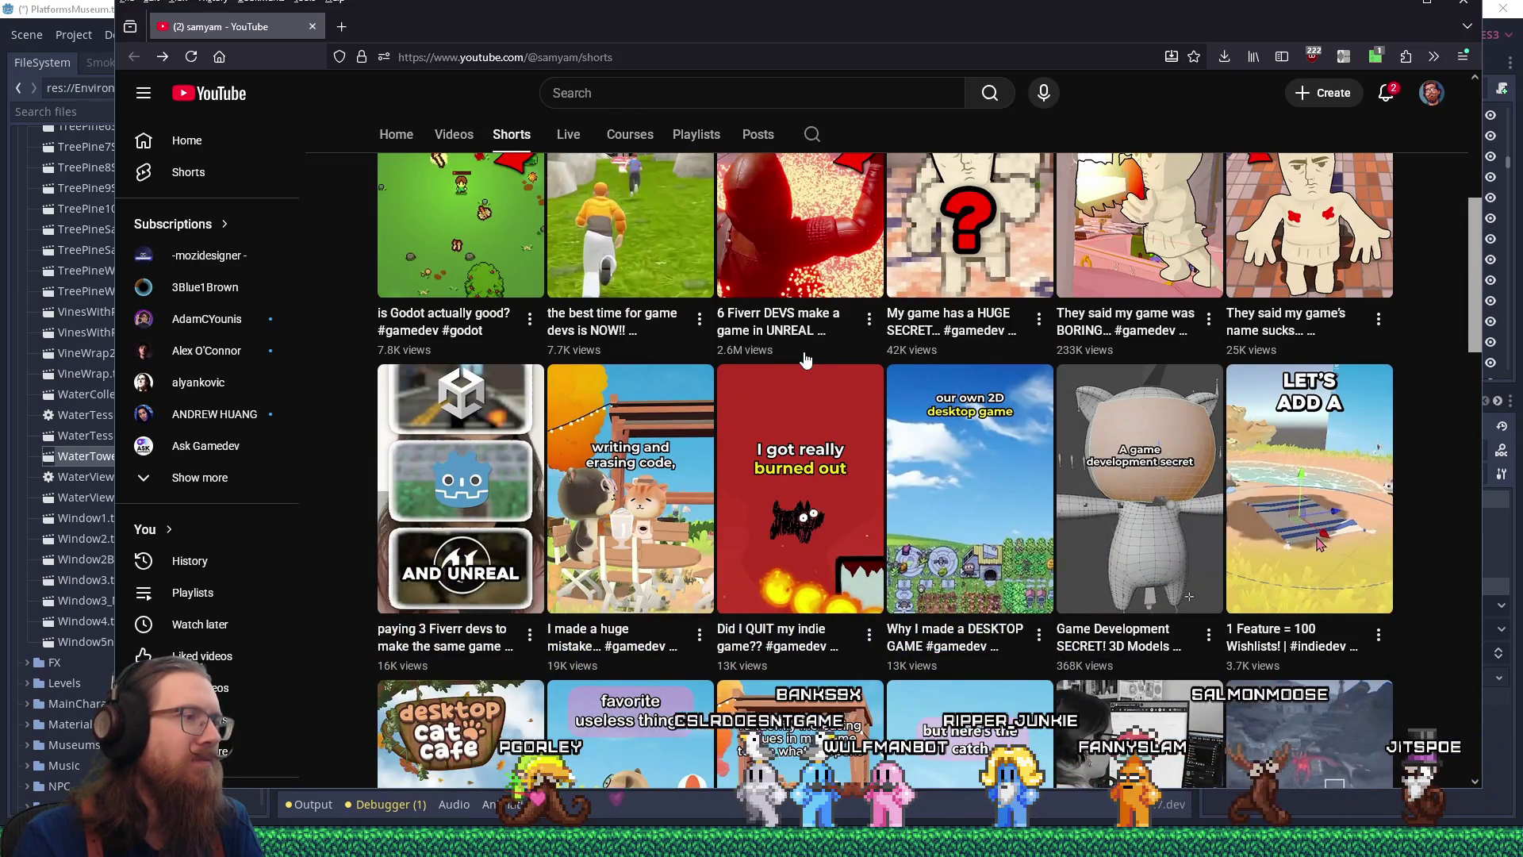
pyautogui.scroll(-4, 805, 358)
pyautogui.scroll(4, 805, 358)
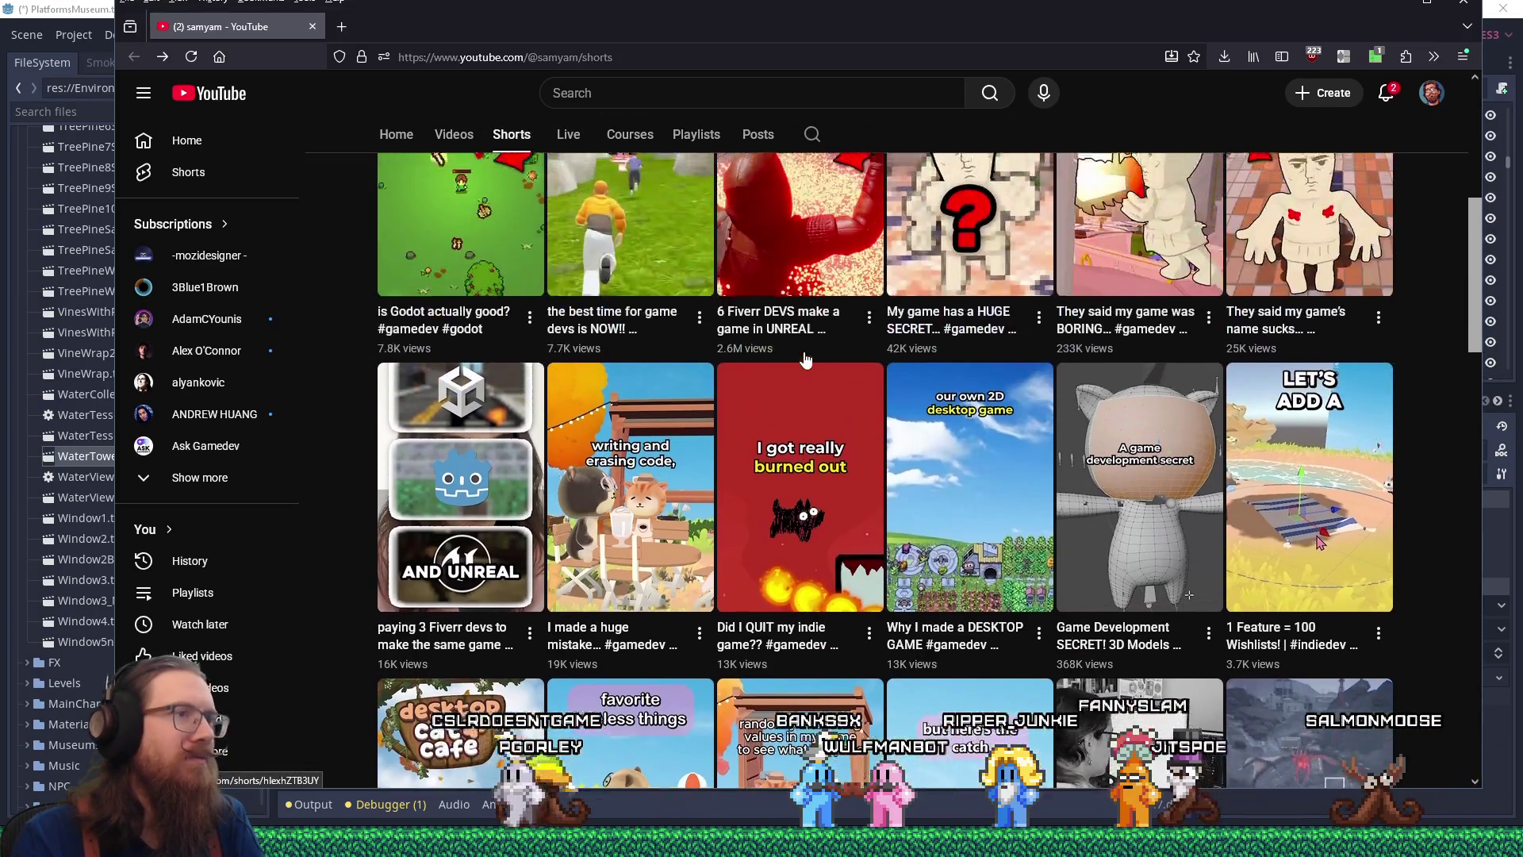
pyautogui.scroll(3, 805, 359)
pyautogui.scroll(1, 806, 359)
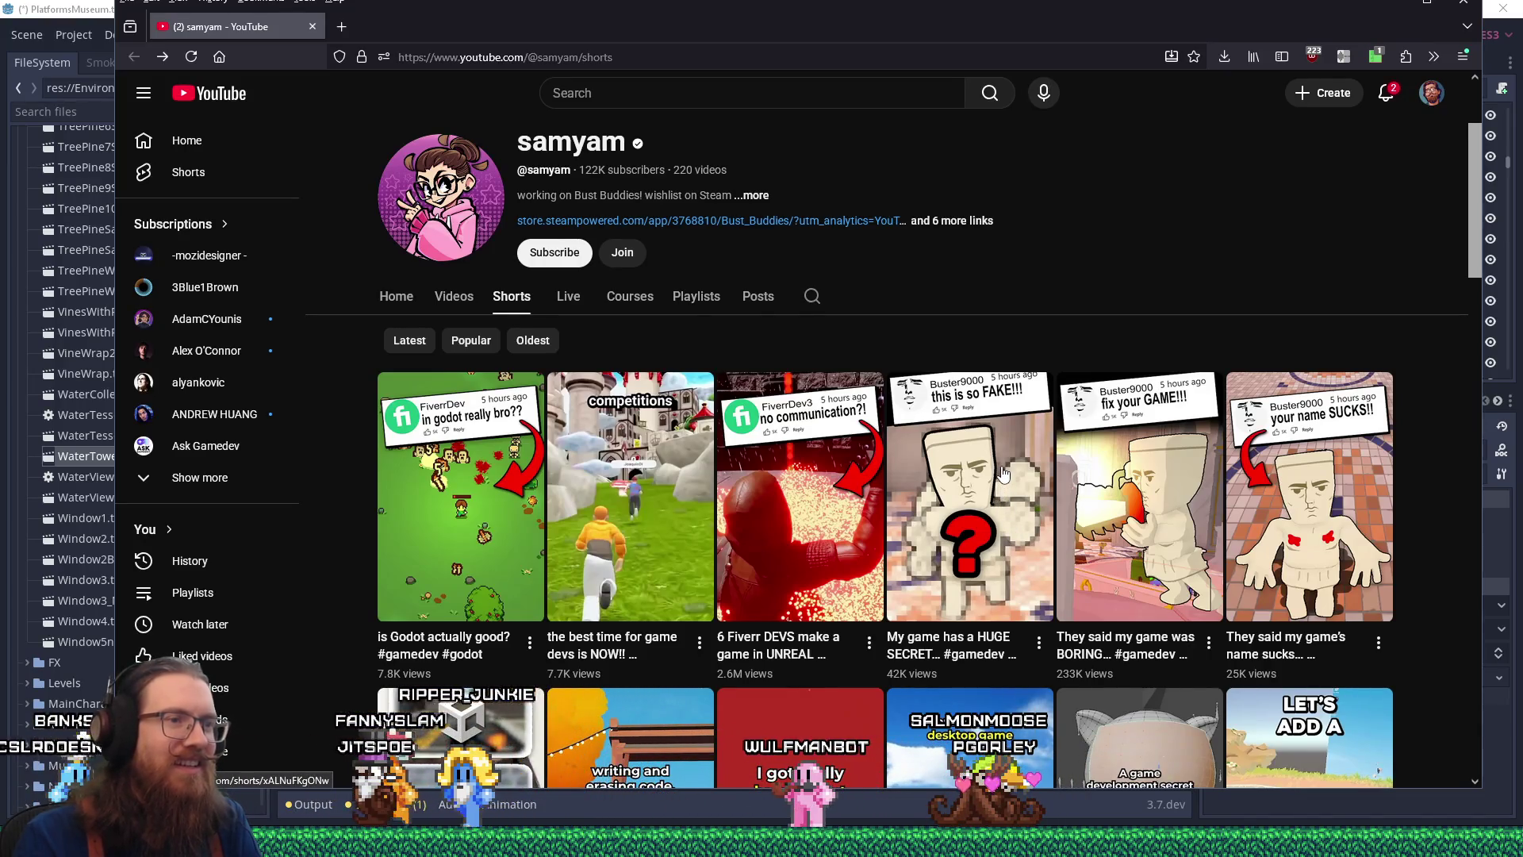
pyautogui.click(1004, 472)
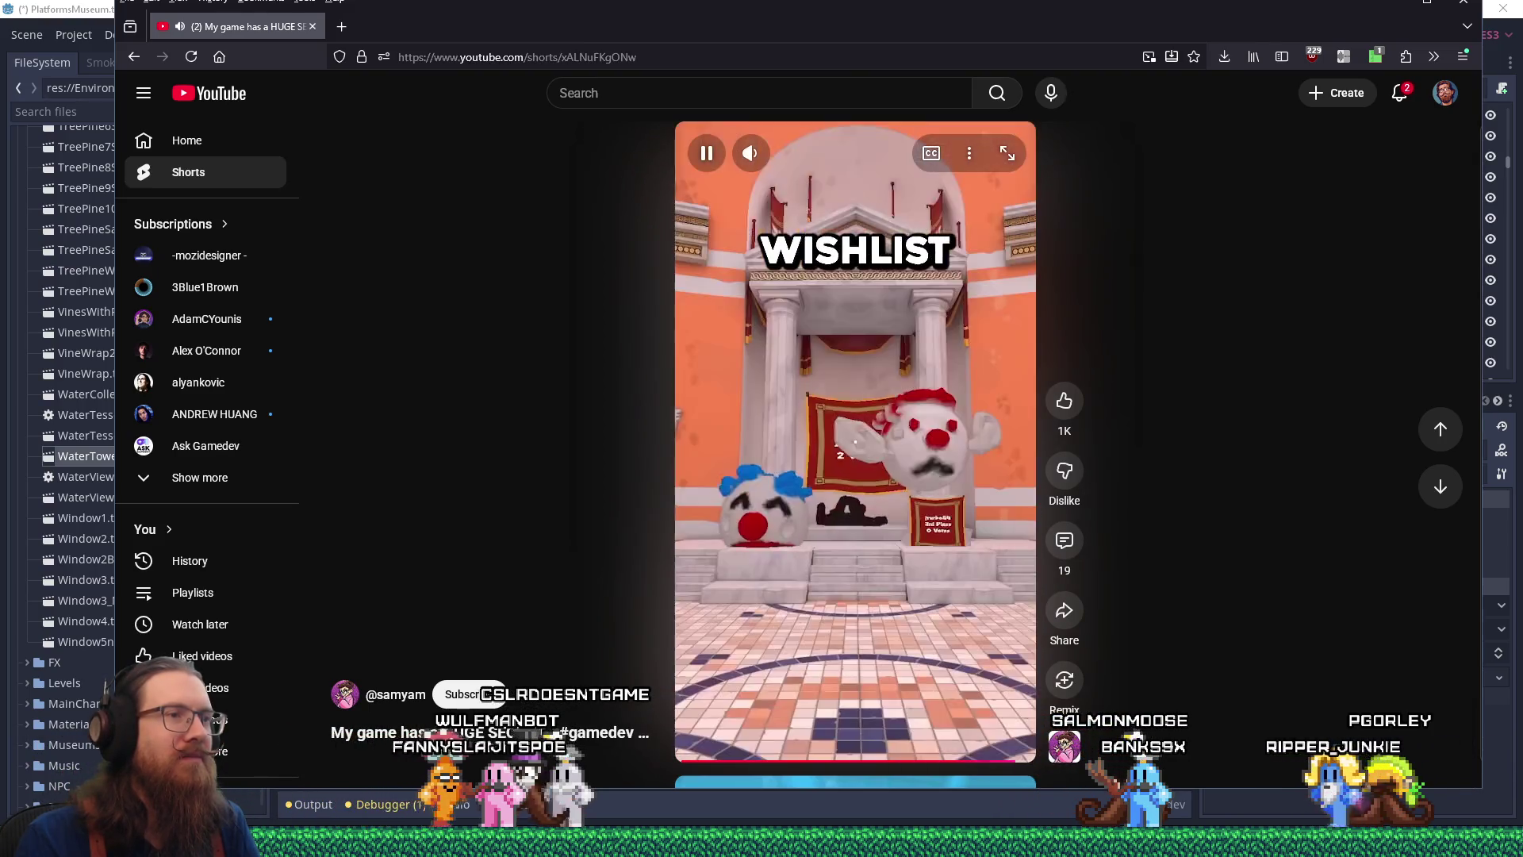
# Pause the HUGE SECRET Short and put the cursor in the address bar
pyautogui.click(855, 431)
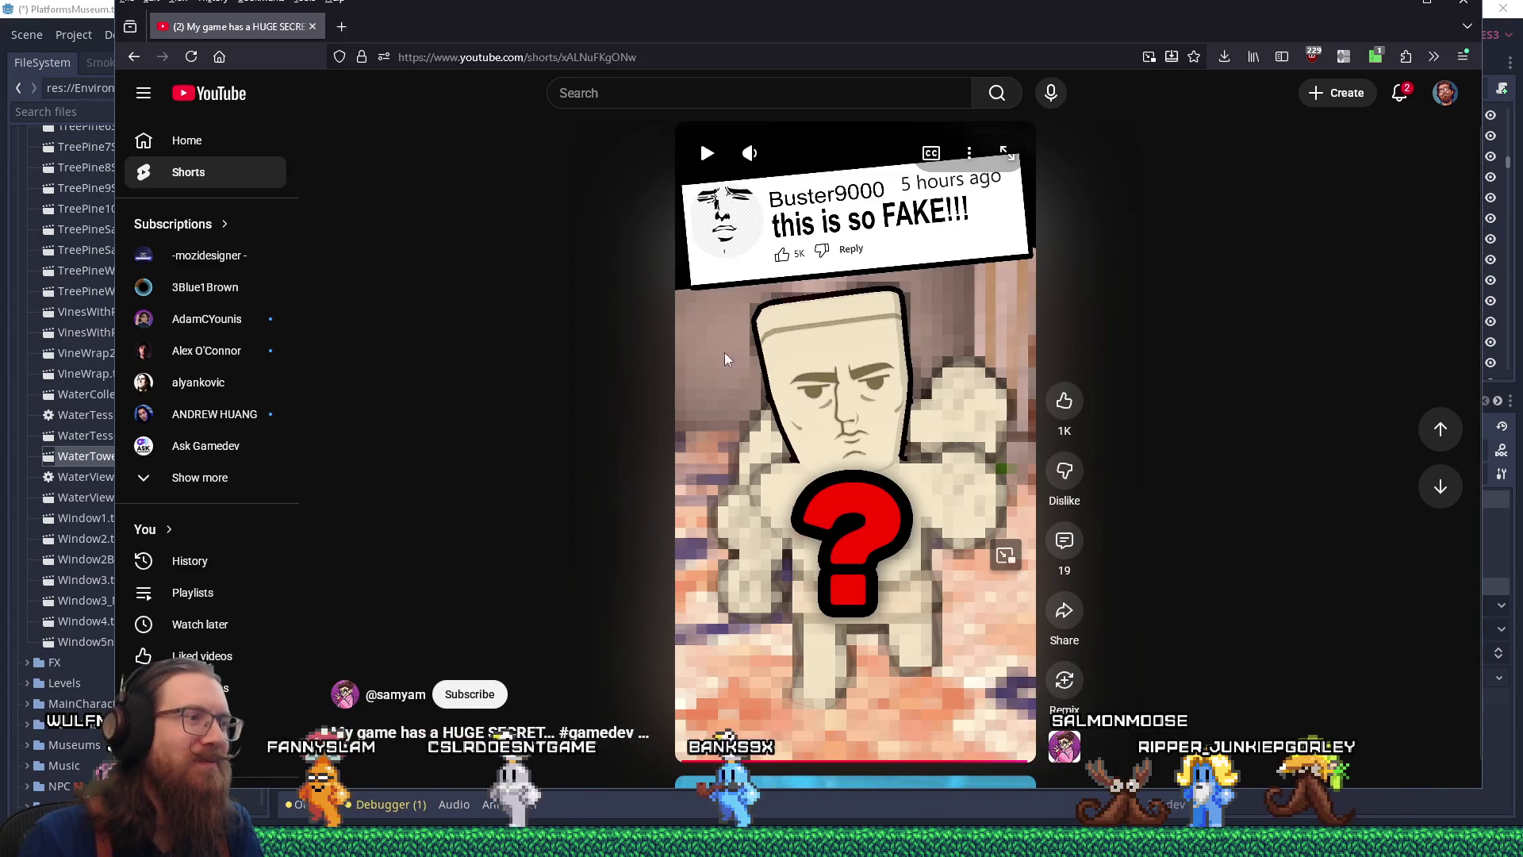
pyautogui.hotkey('ctrl', 'l')
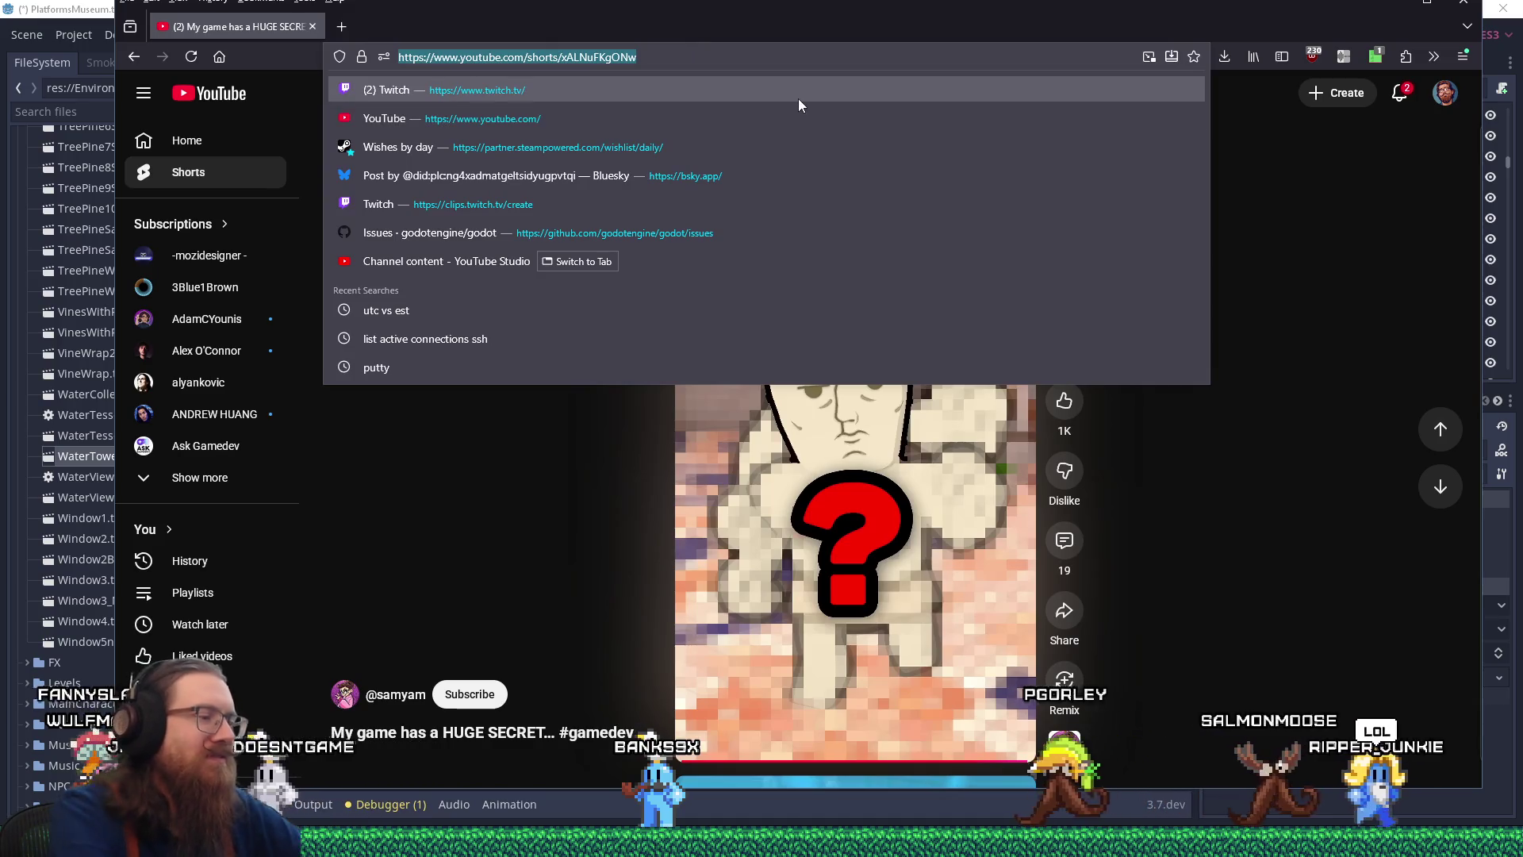
# Search the web for 'bust buddies steam' from the address bar
pyautogui.write('bust buddies st')
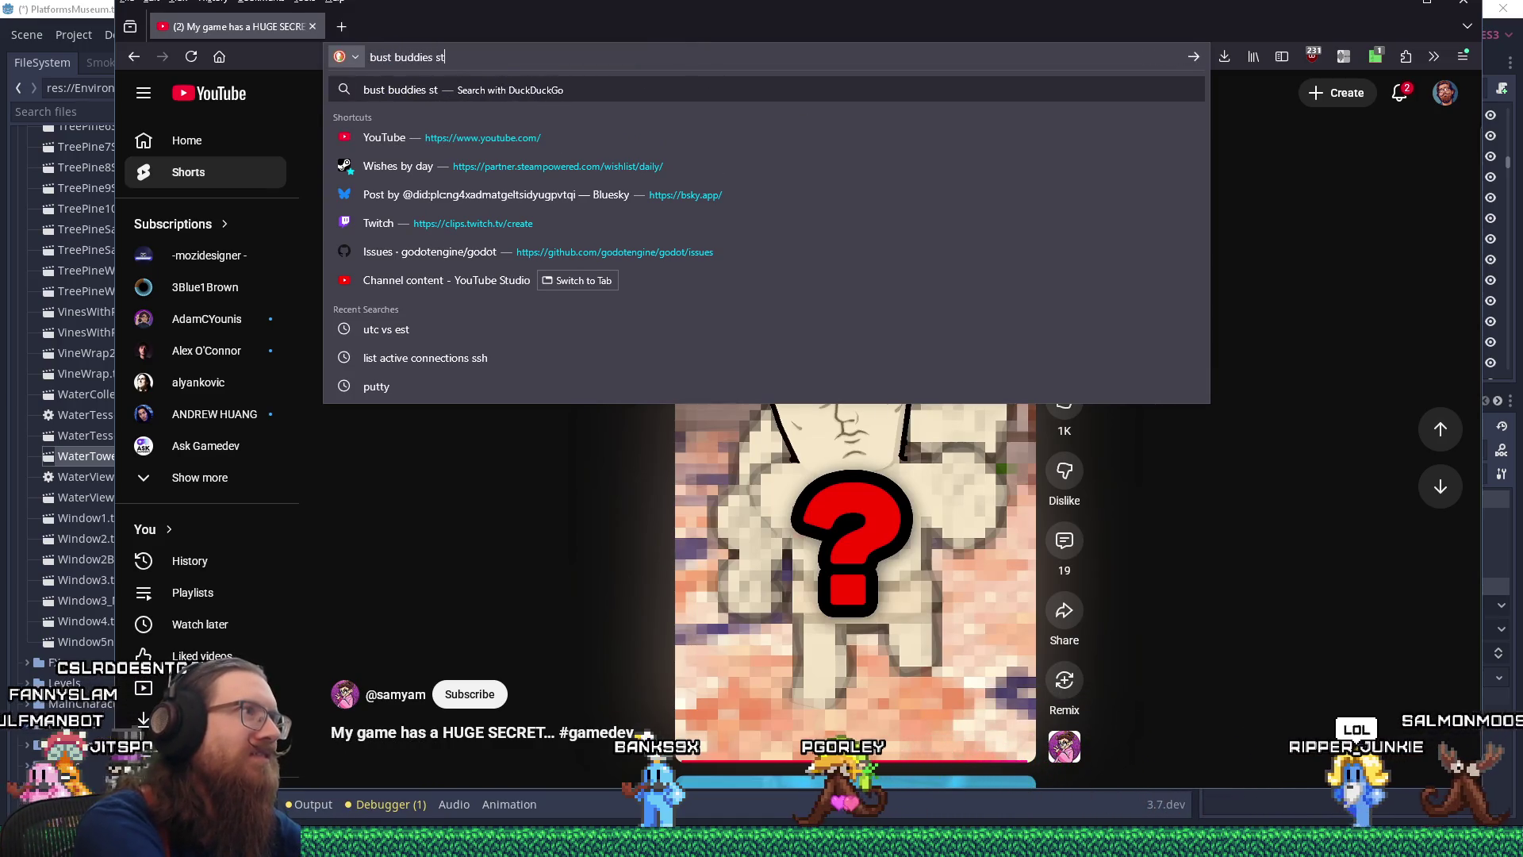
pyautogui.write('eam')
pyautogui.press('Return')
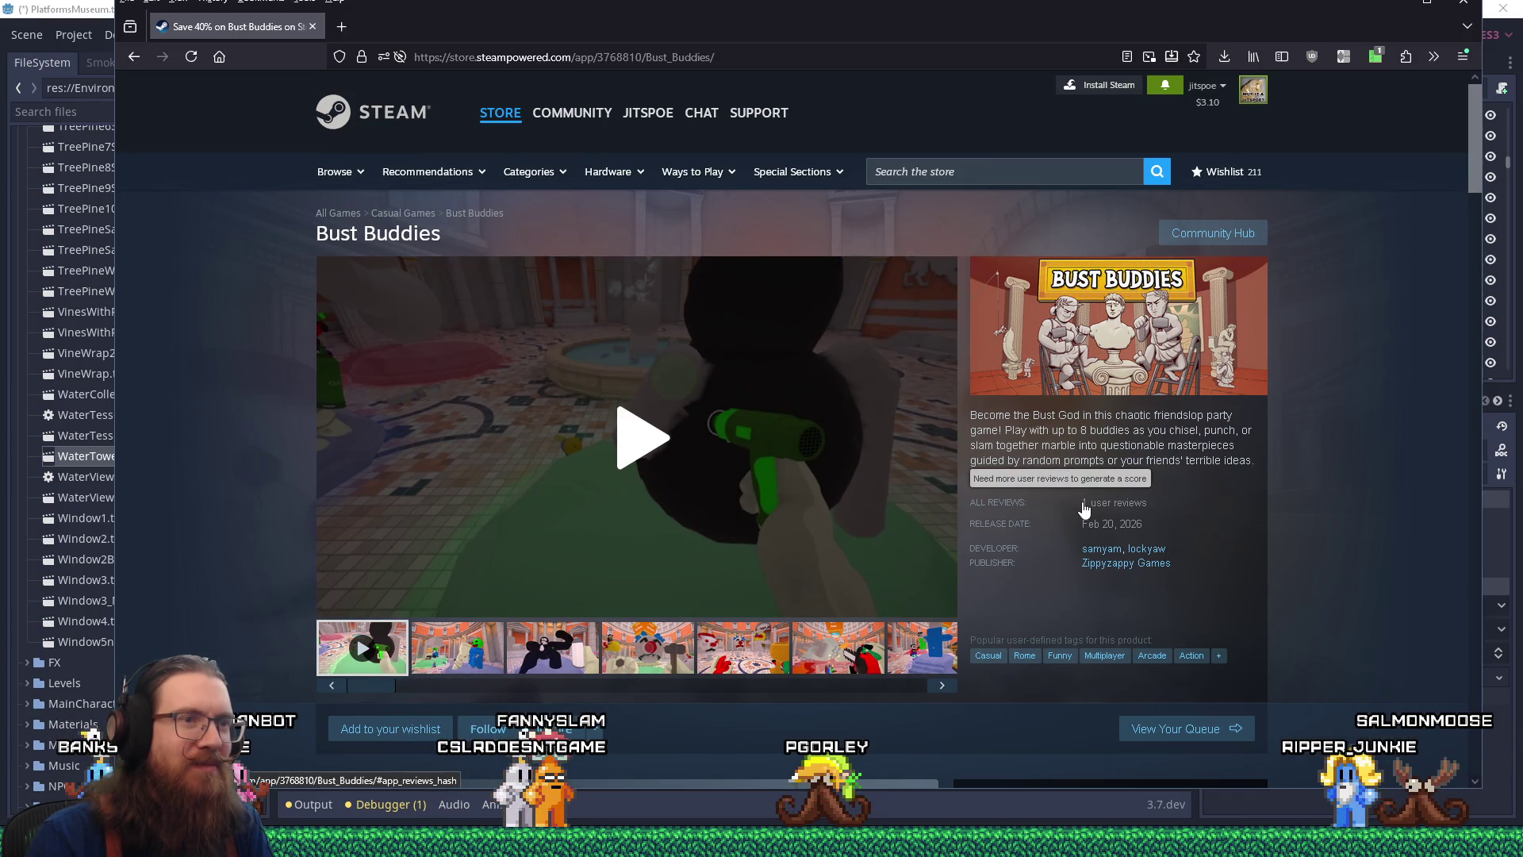
pyautogui.scroll(-2, 1092, 504)
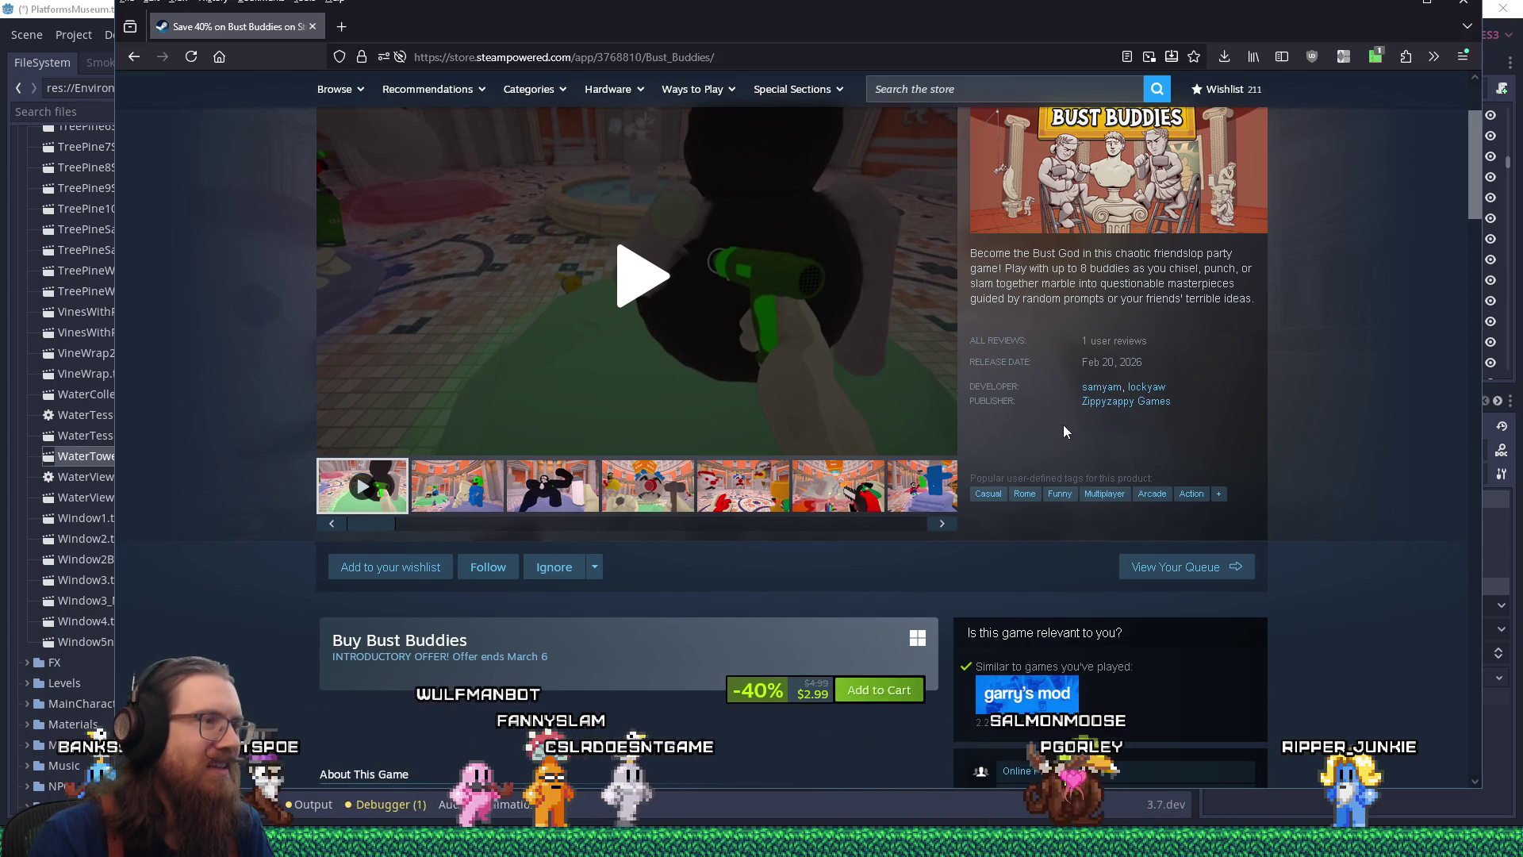
pyautogui.scroll(-5, 1064, 431)
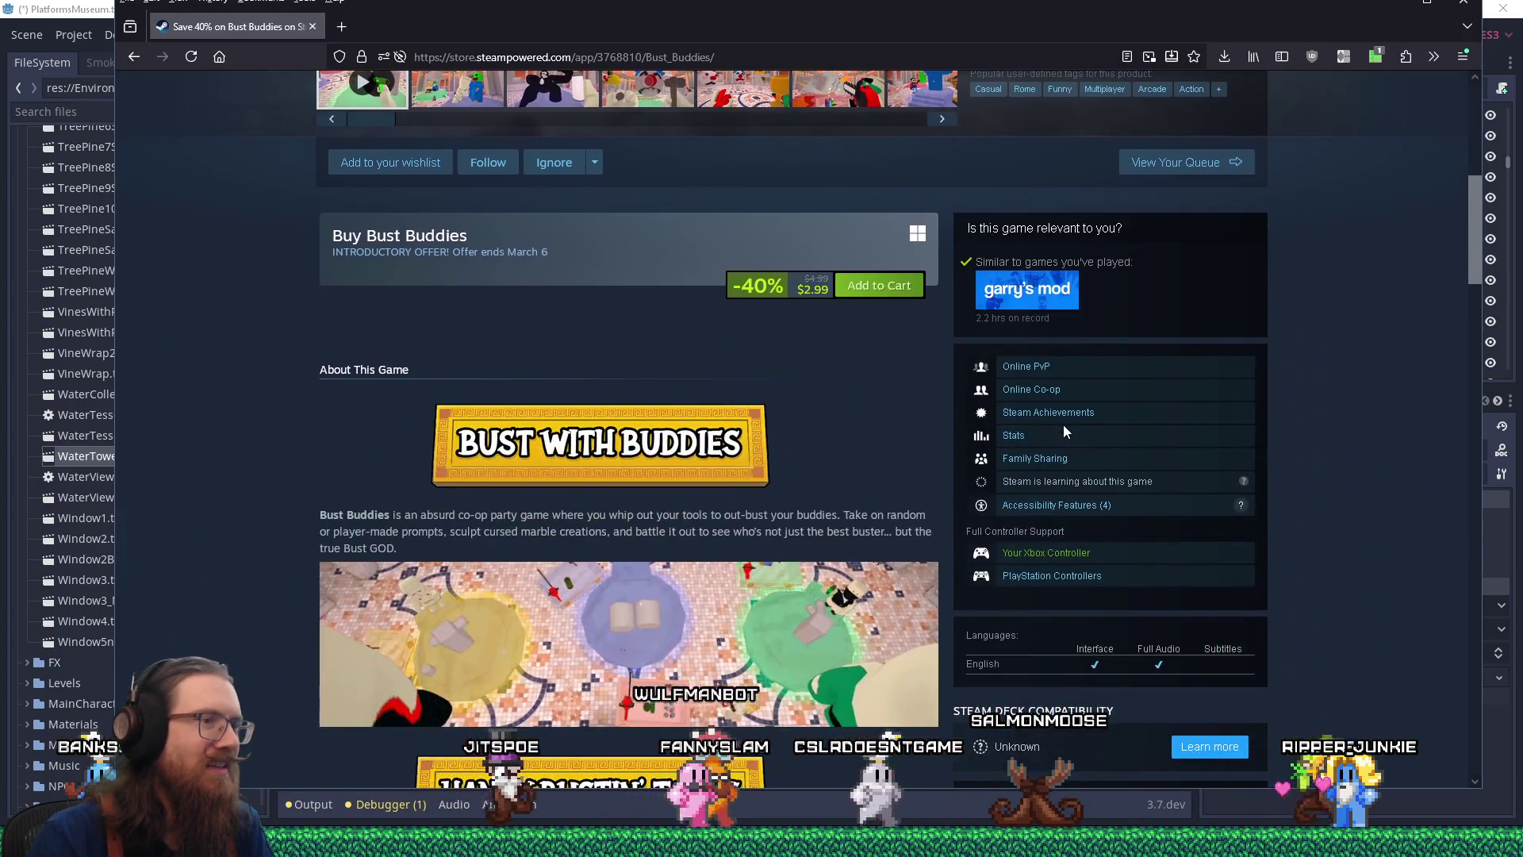
pyautogui.scroll(-15, 1064, 431)
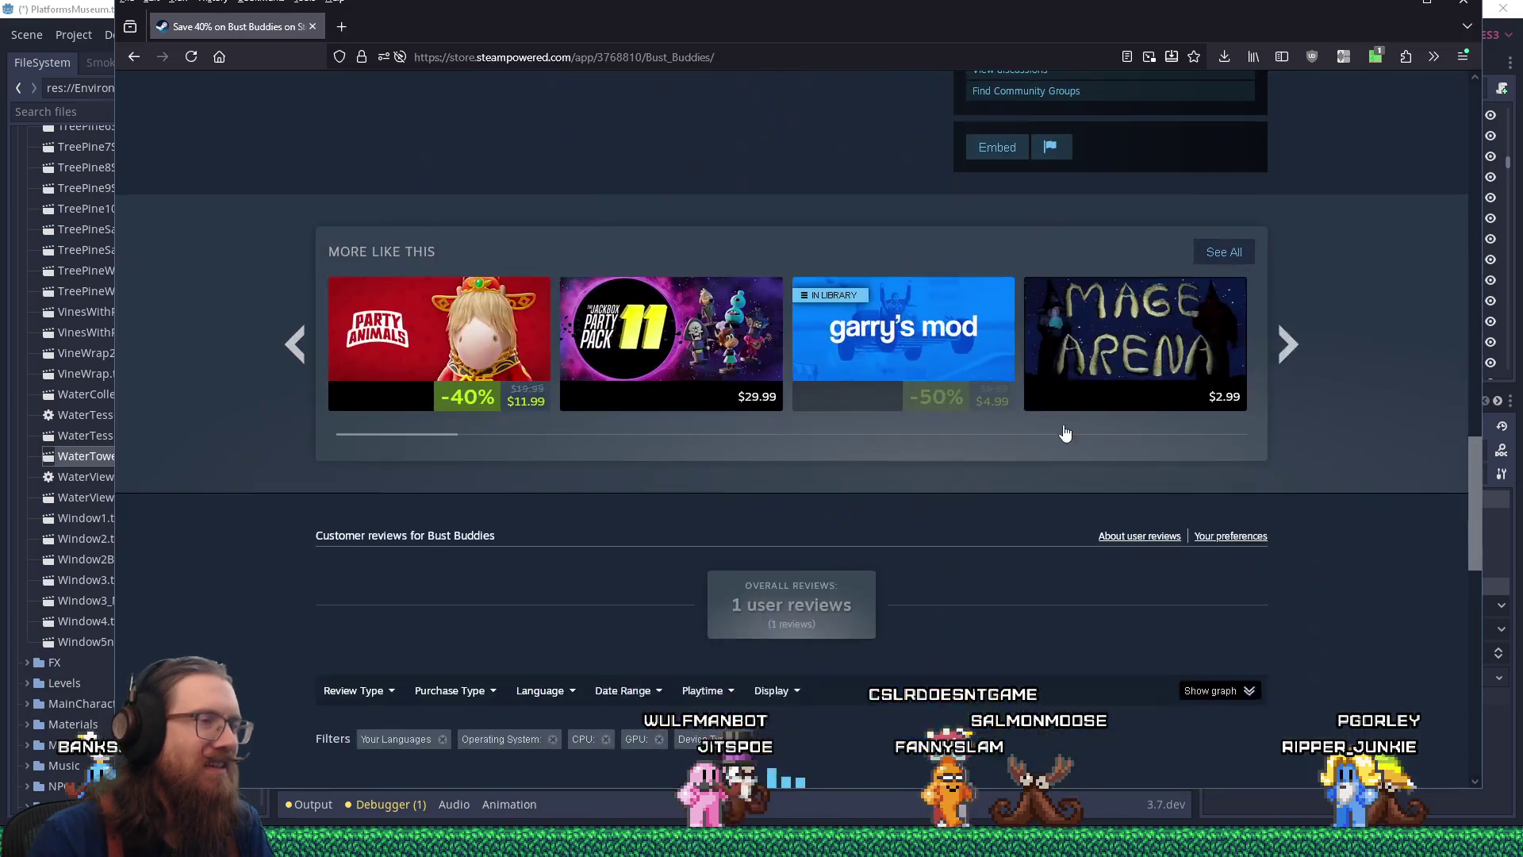
pyautogui.scroll(-5, 1064, 431)
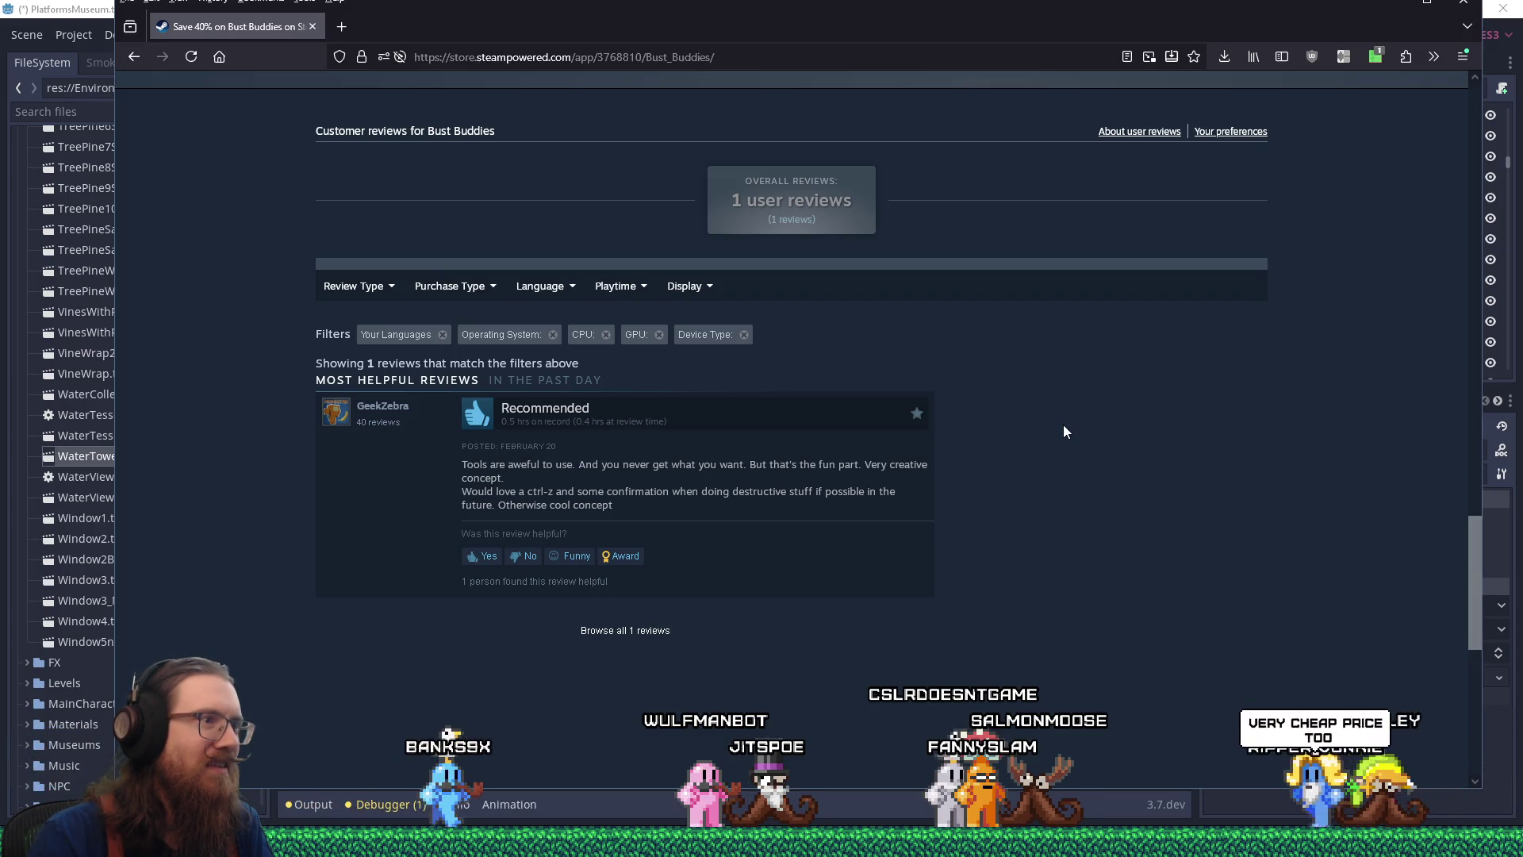
pyautogui.scroll(20, 1064, 430)
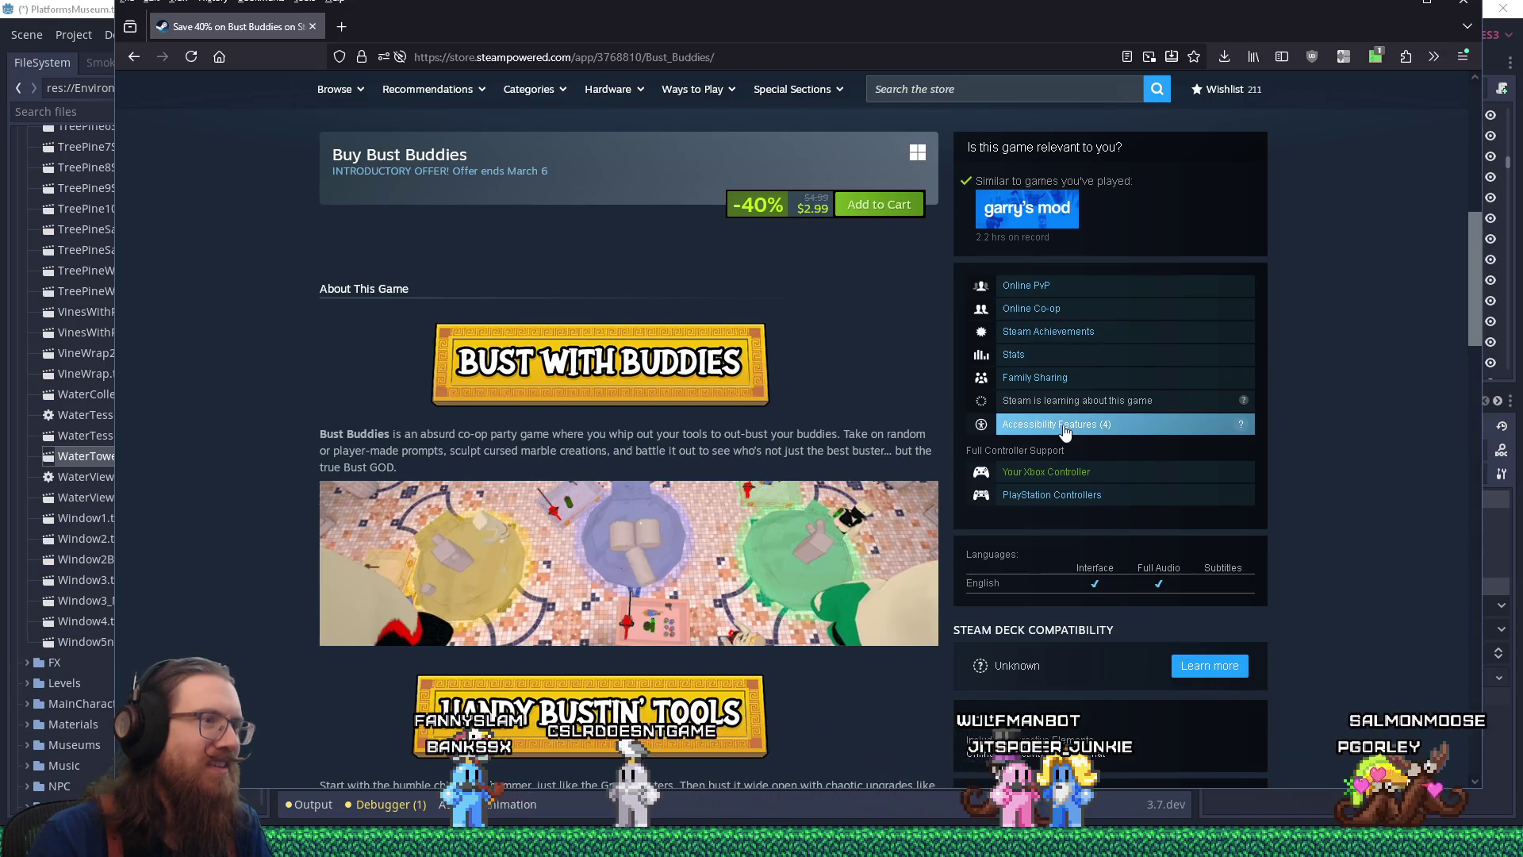
pyautogui.scroll(10, 1064, 431)
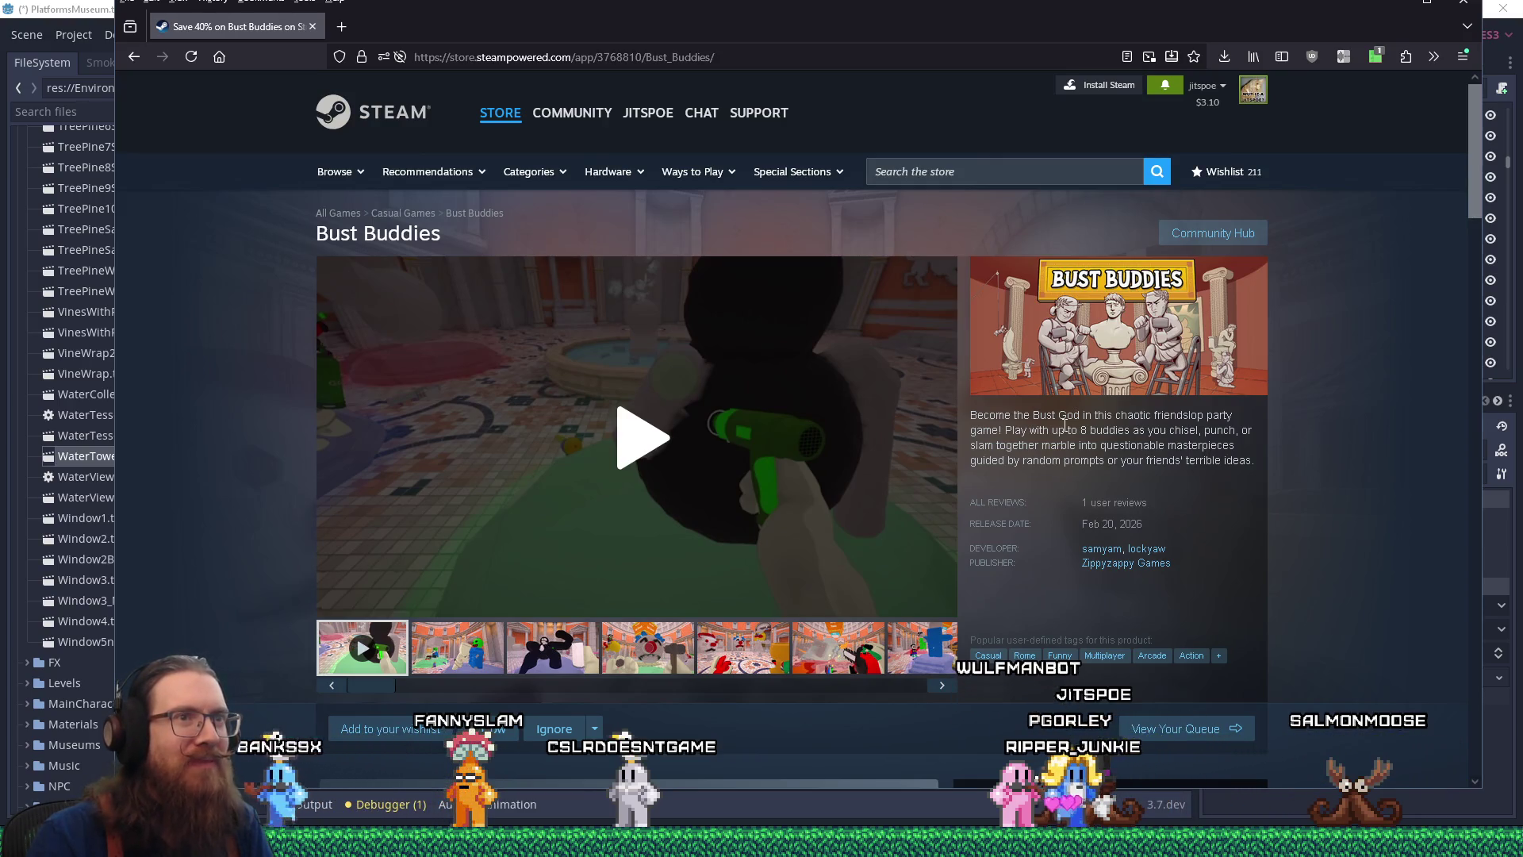
pyautogui.scroll(-10, 1064, 426)
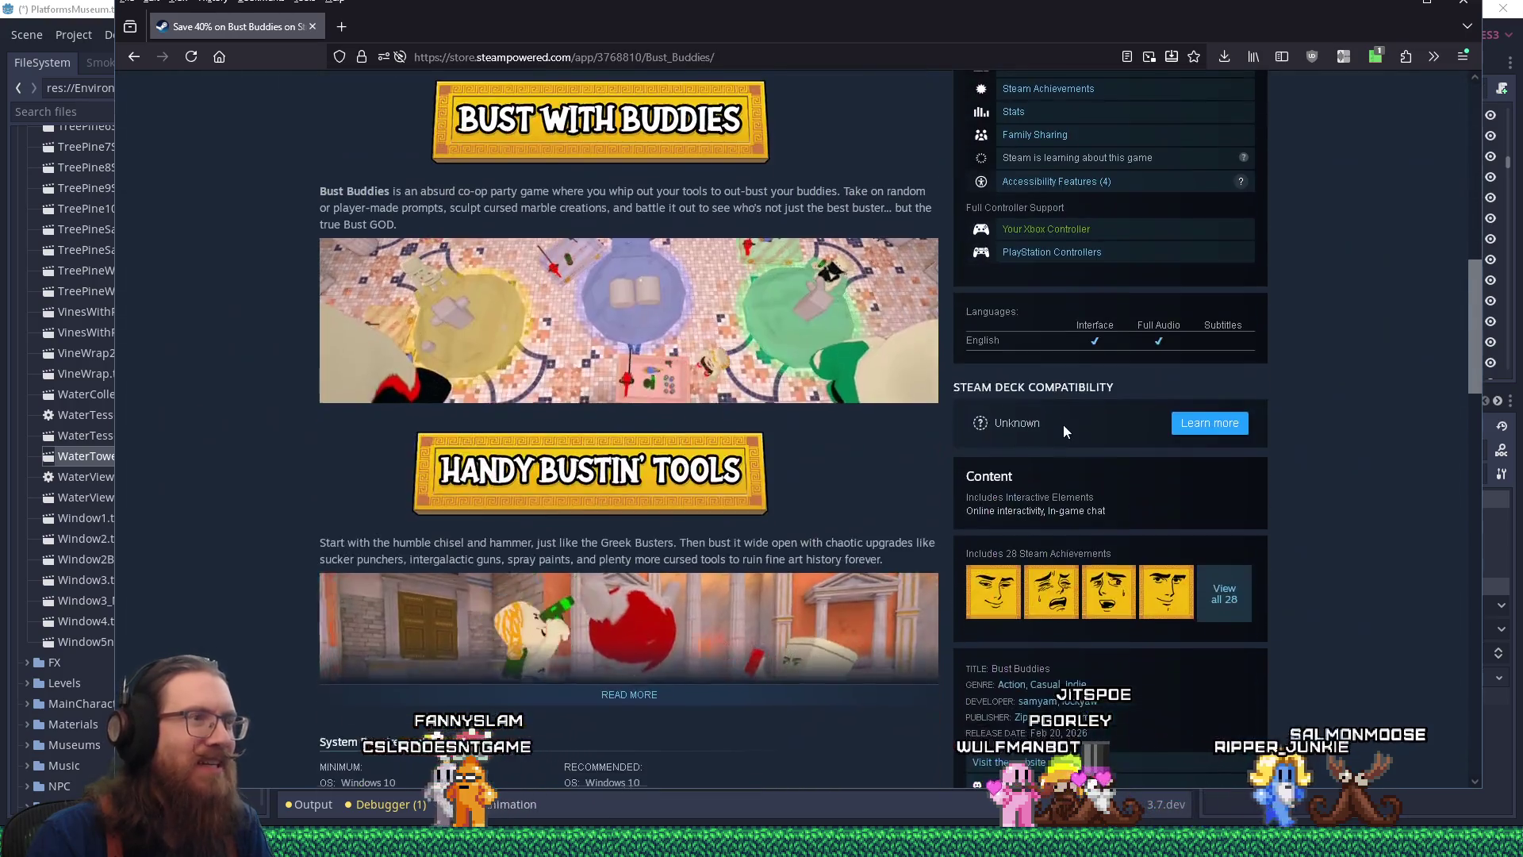
pyautogui.scroll(4, 1064, 425)
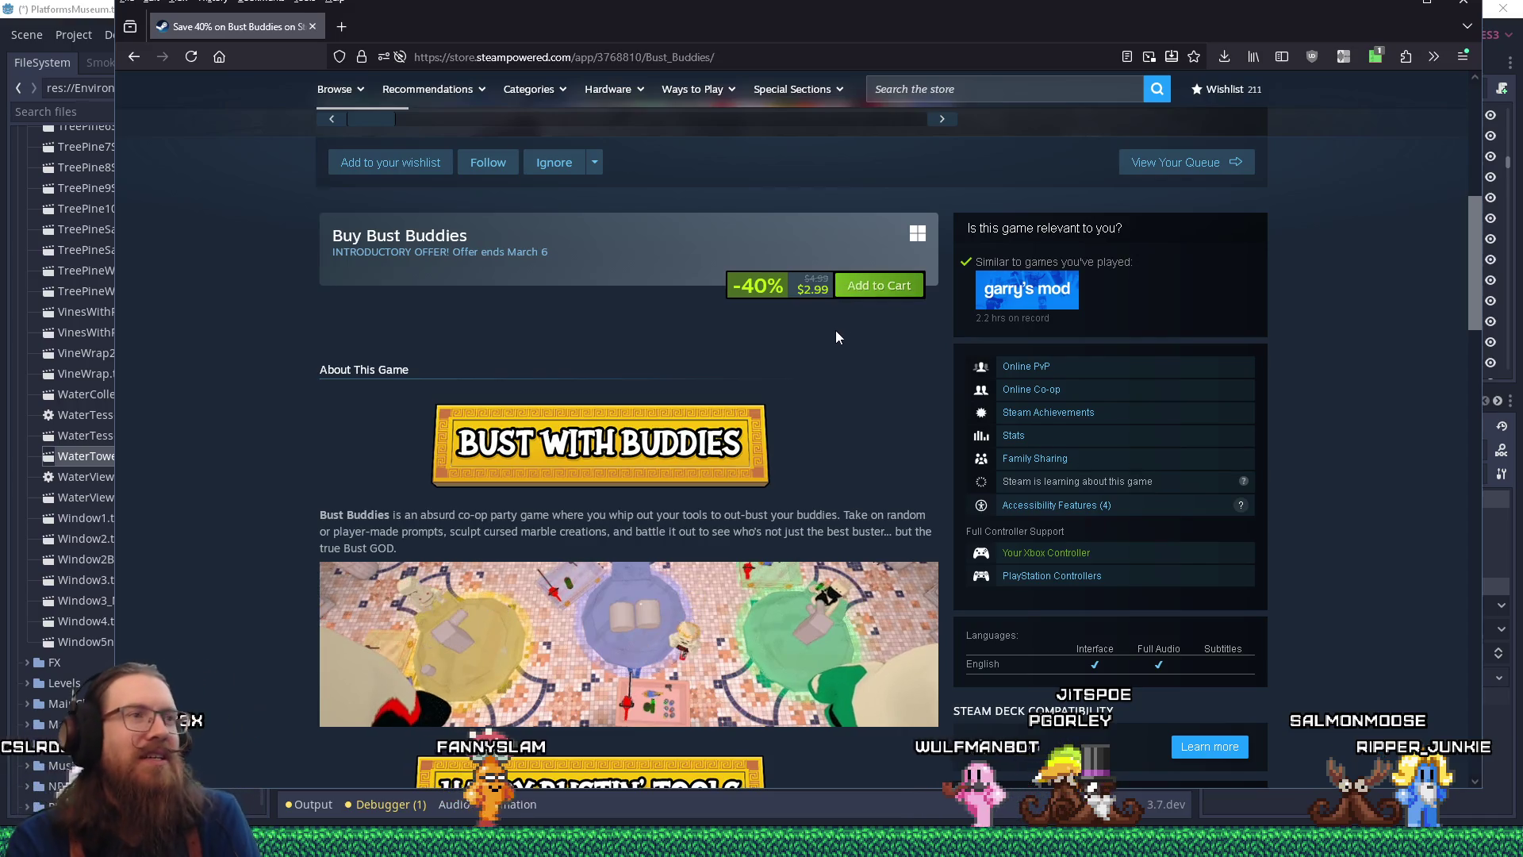
# Highlight the $2.99 price, then close the Bust Buddies Steam Store tab to return to Godot
pyautogui.moveTo(797, 290); pyautogui.dragTo(825, 291)
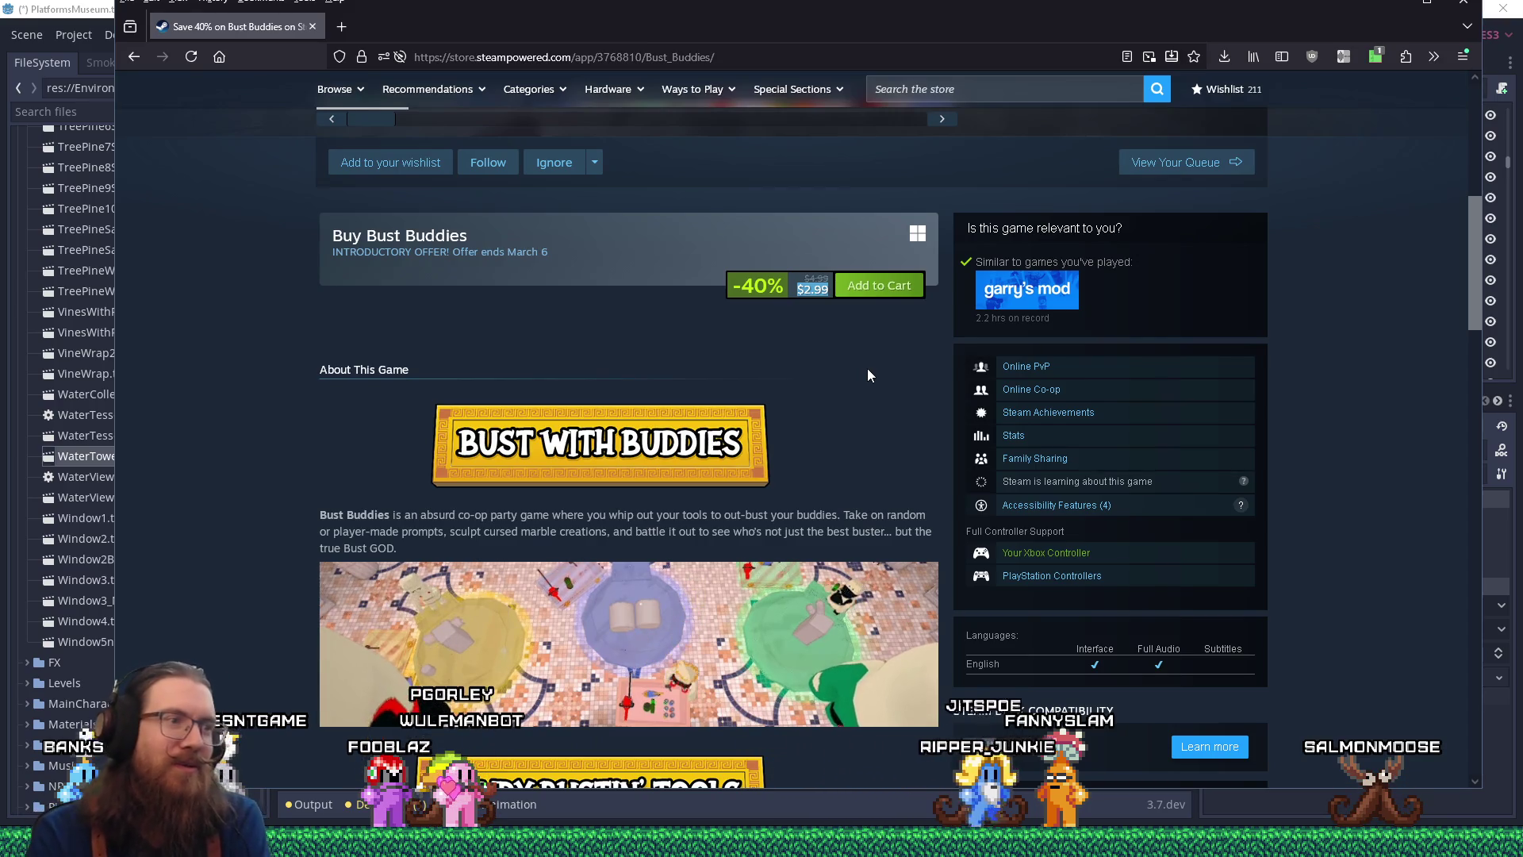
pyautogui.scroll(3, 821, 364)
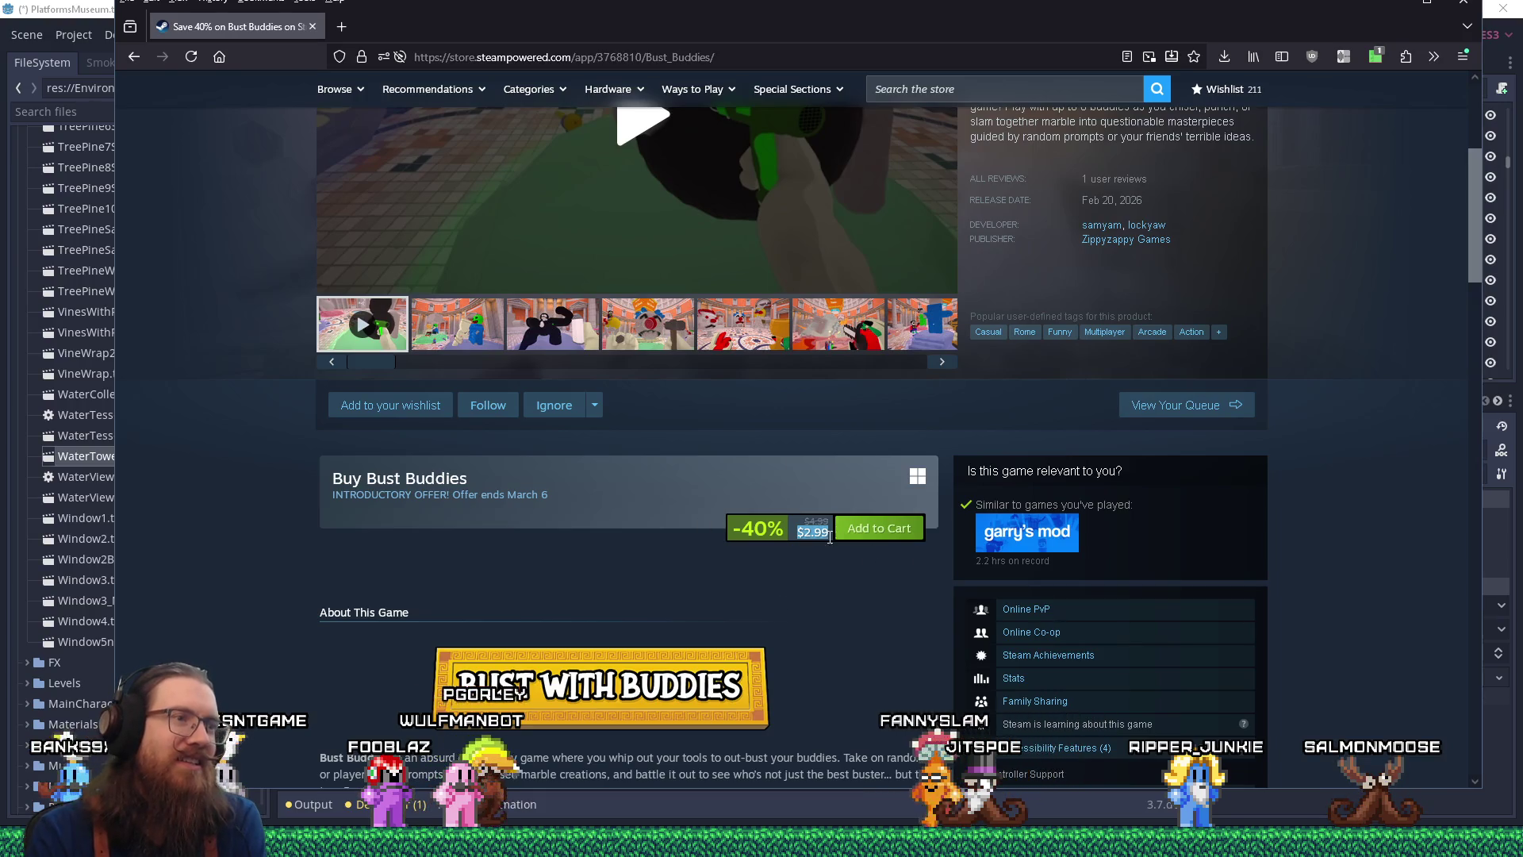
pyautogui.click(832, 579)
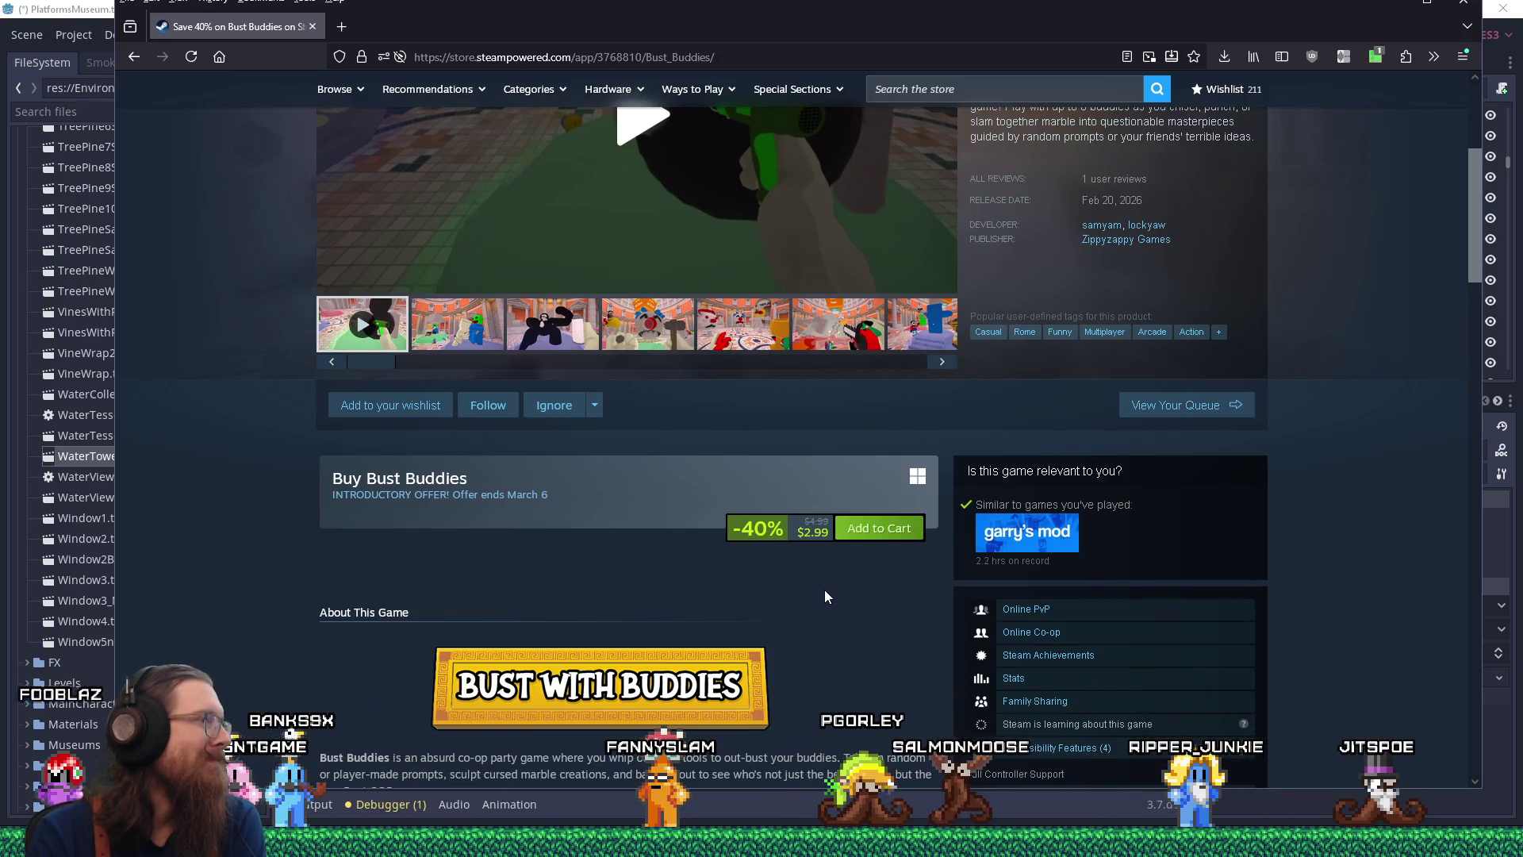
pyautogui.scroll(4, 825, 597)
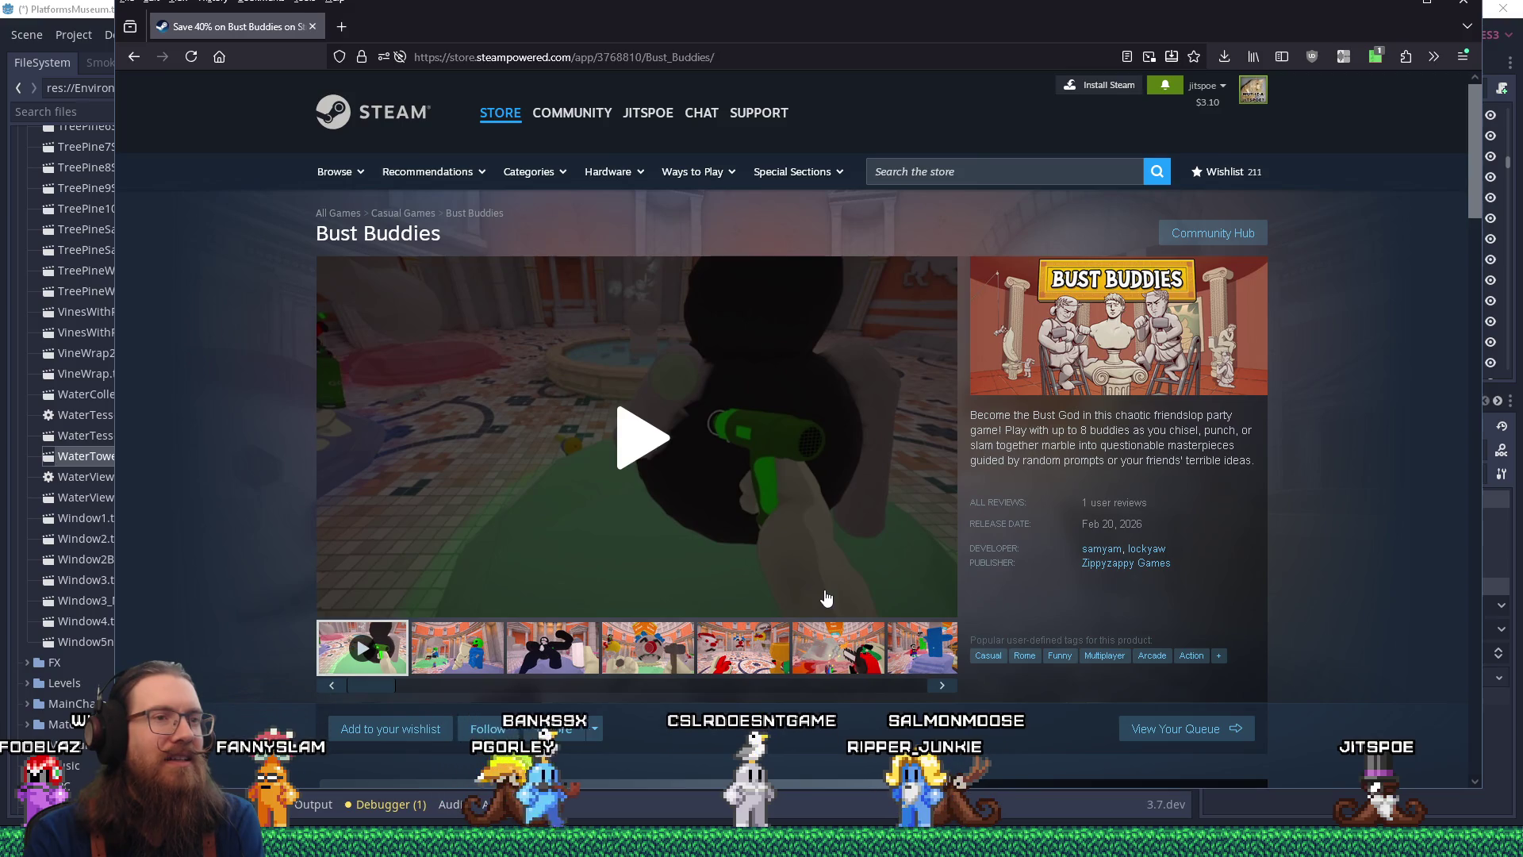
pyautogui.scroll(-4, 929, 507)
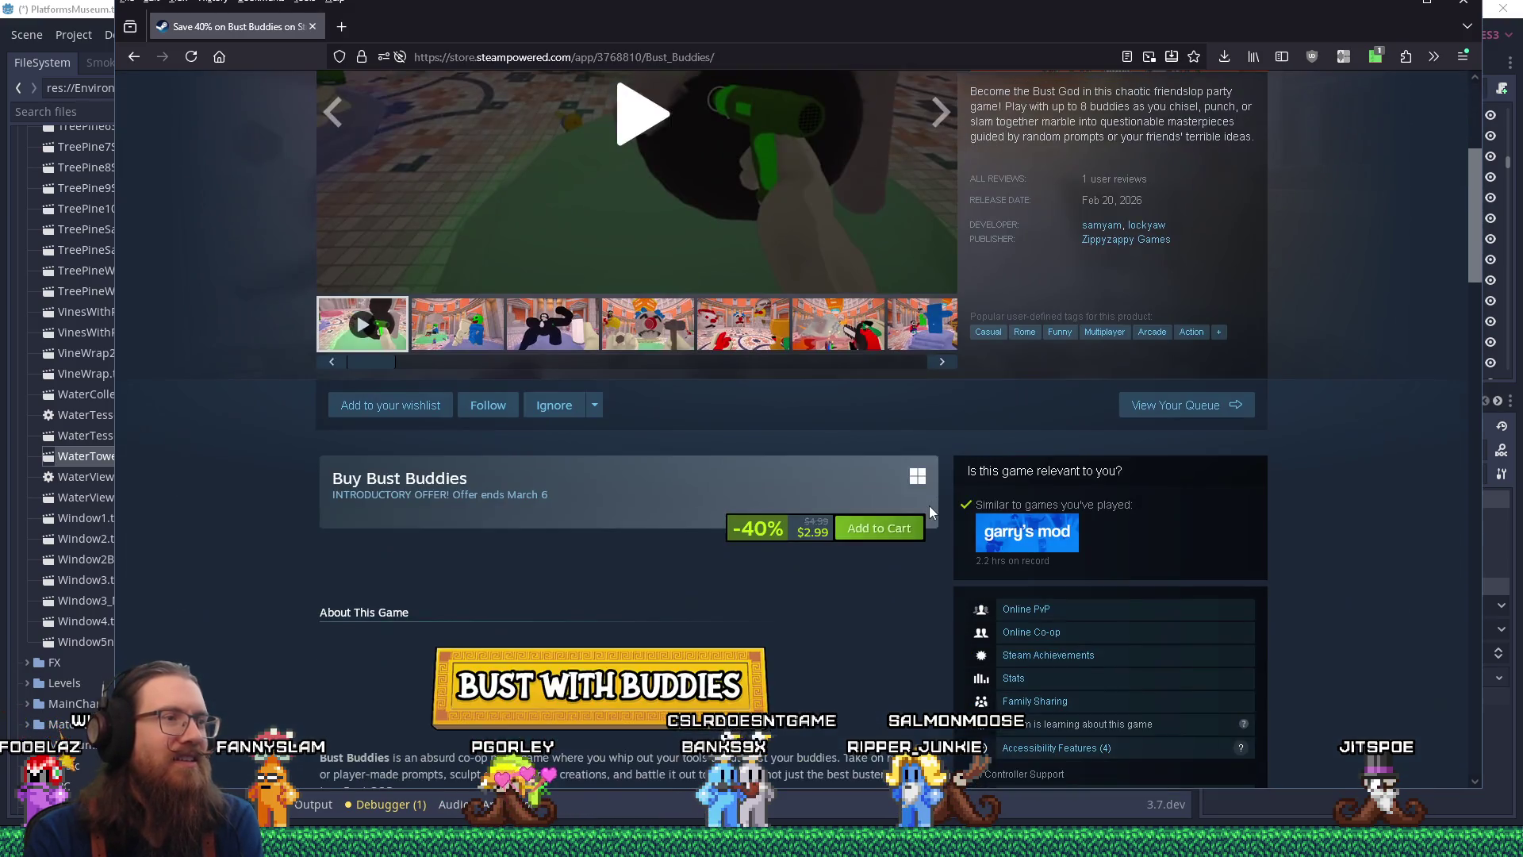
pyautogui.scroll(4, 930, 508)
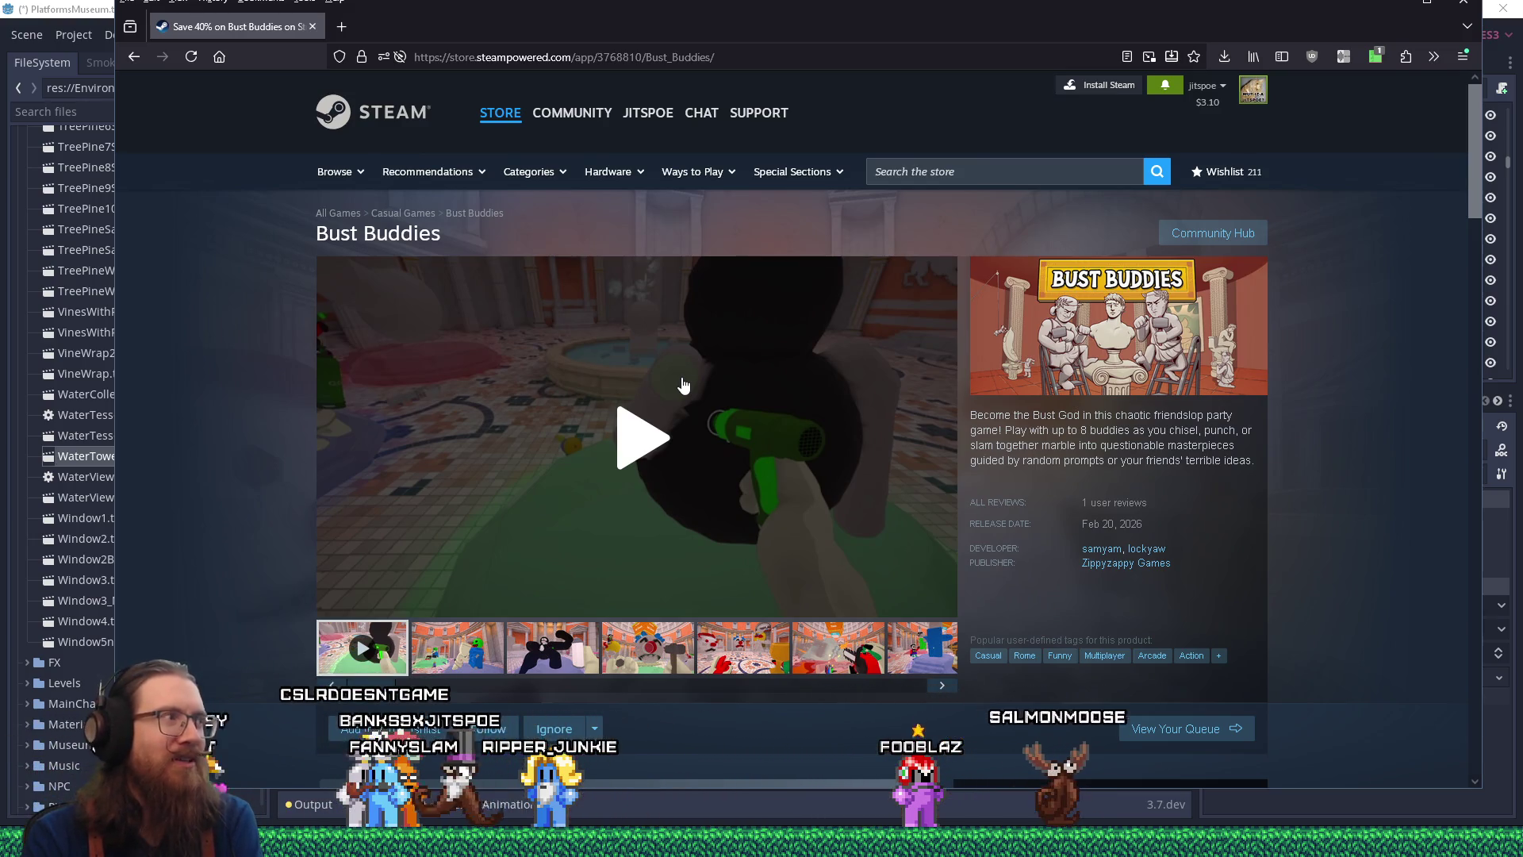
pyautogui.moveTo(353, 431)
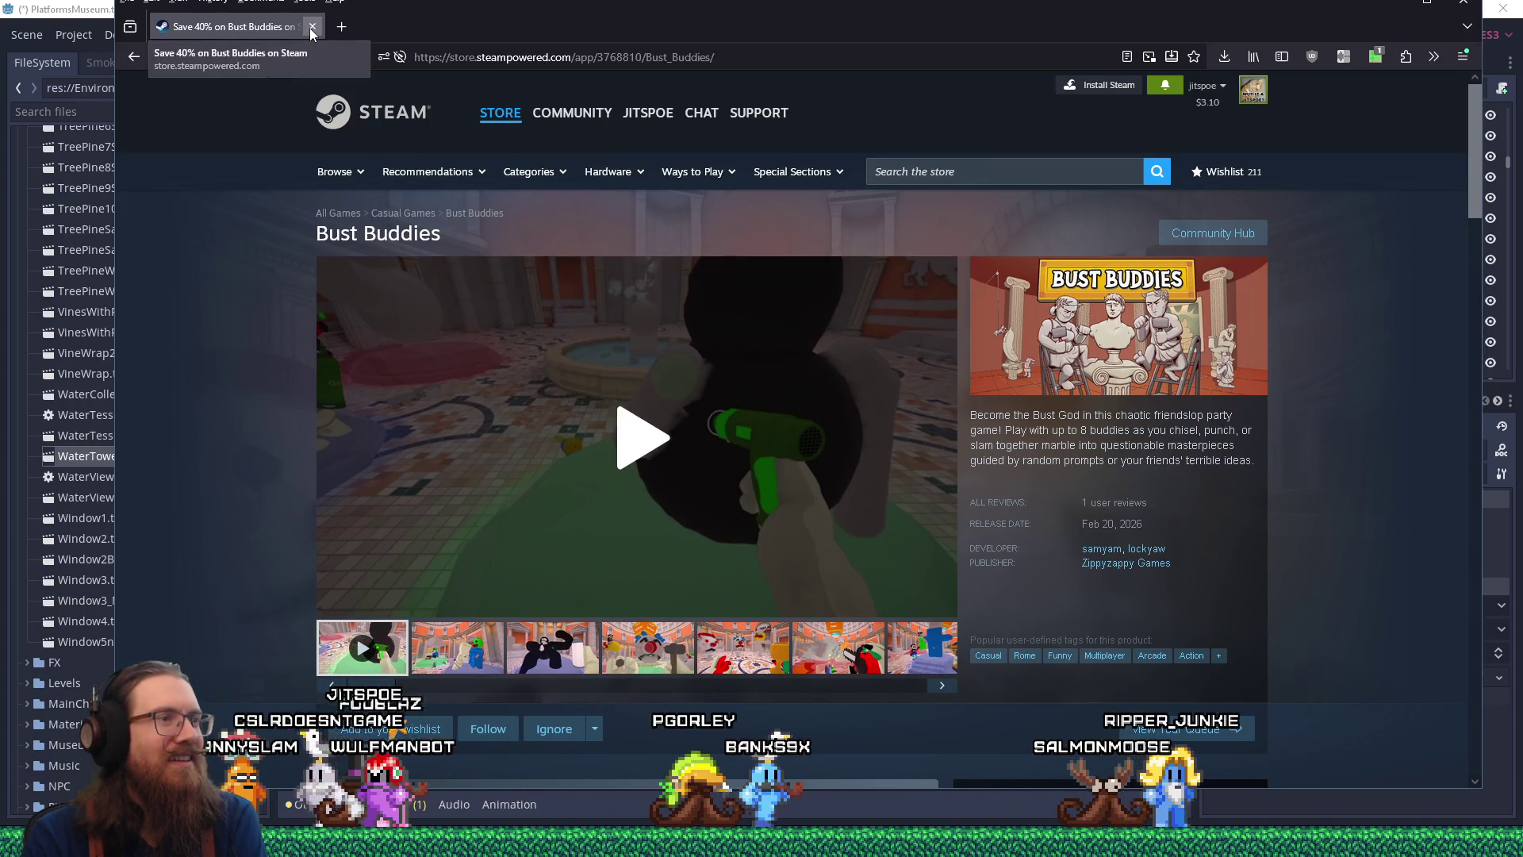
pyautogui.click(312, 29)
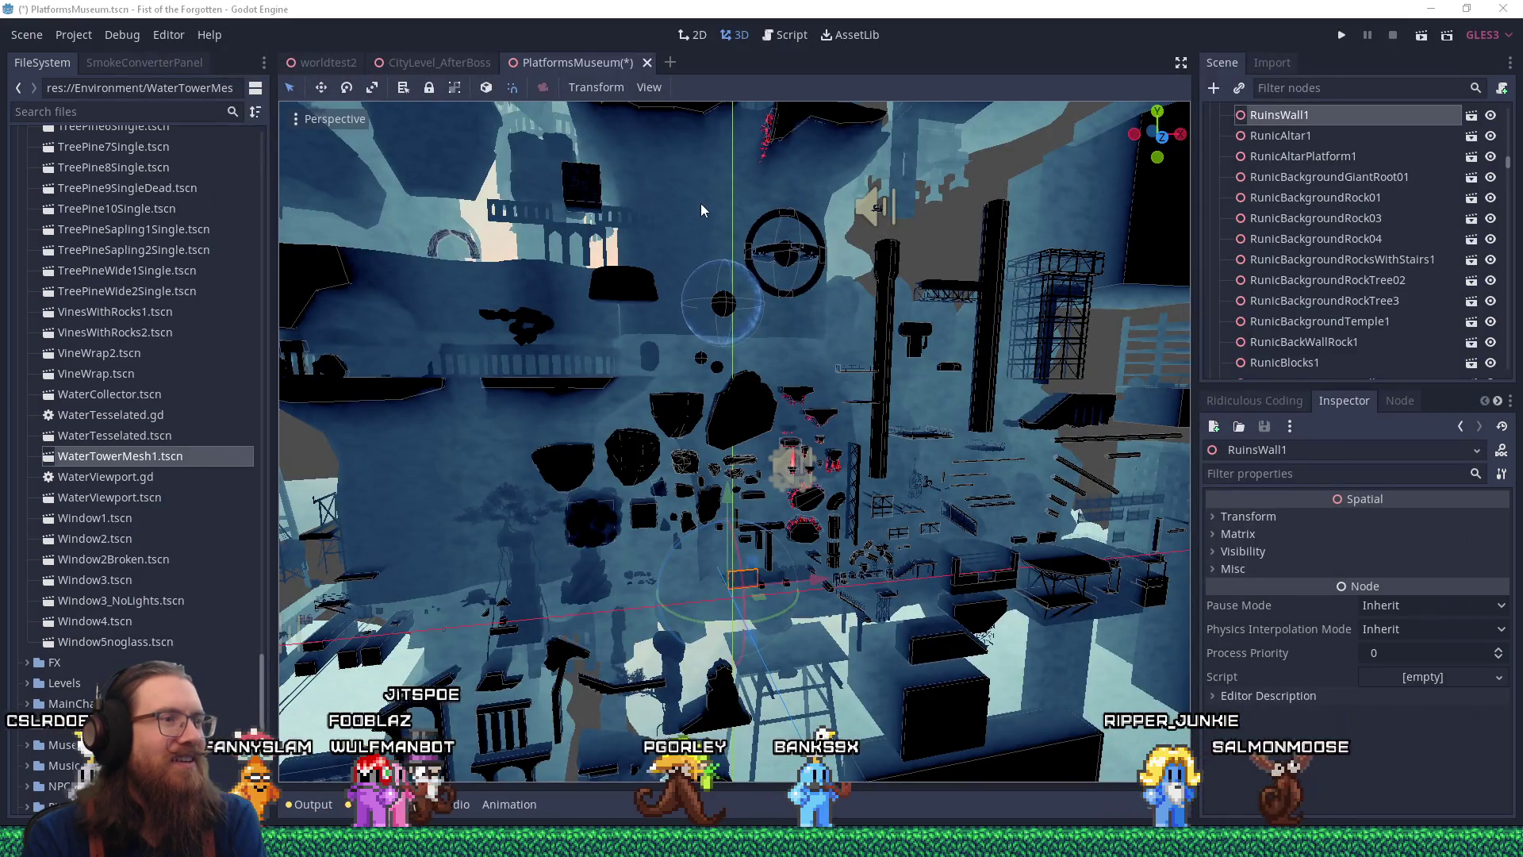
pyautogui.scroll(5, 704, 221)
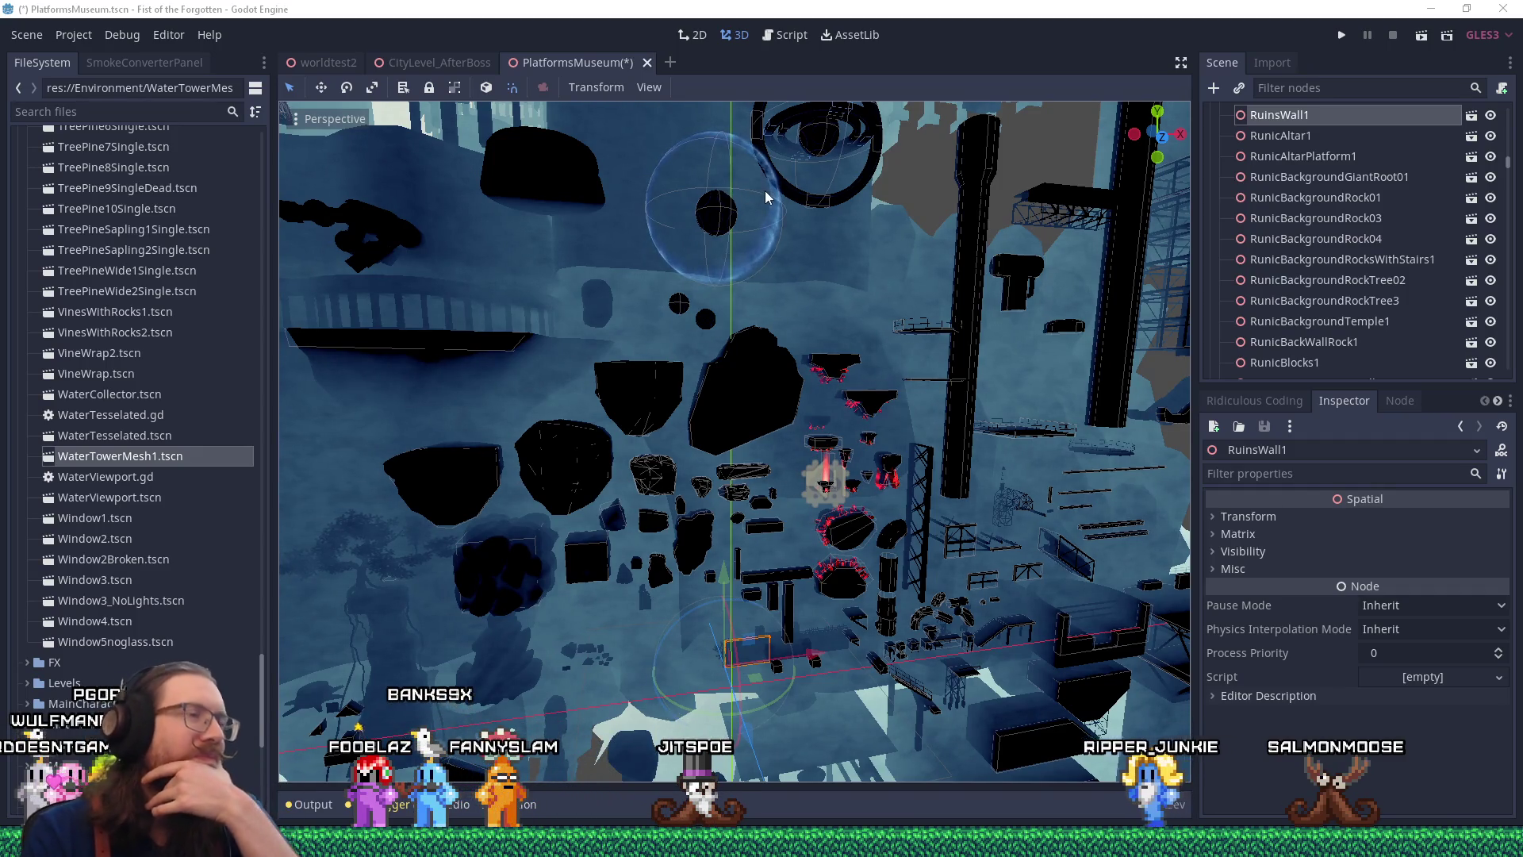
pyautogui.moveTo(835, 270); pyautogui.dragTo(845, 306)
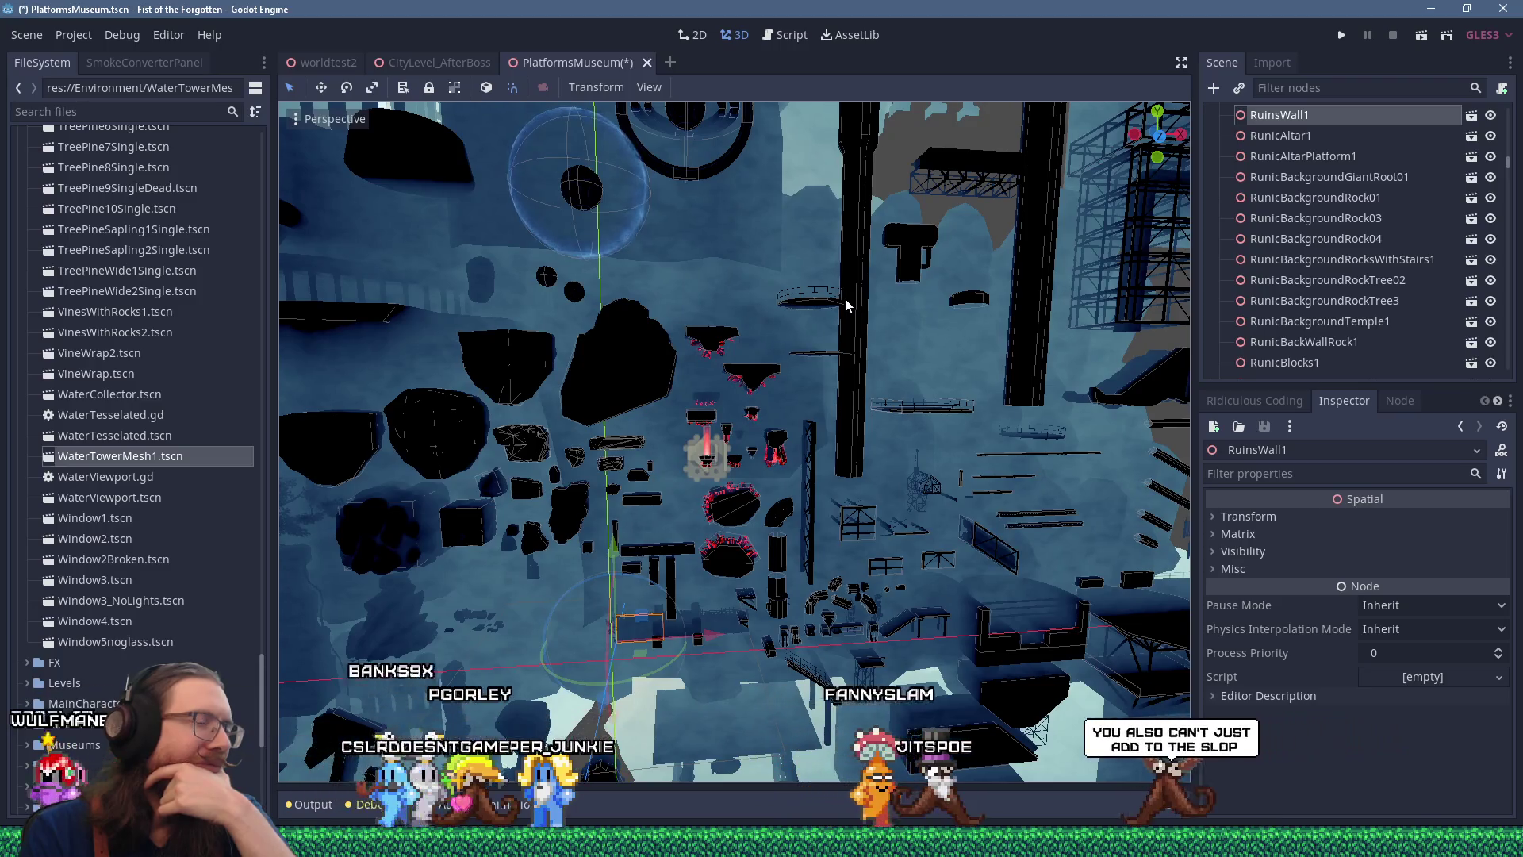
pyautogui.scroll(5, 845, 303)
pyautogui.scroll(-4, 845, 300)
pyautogui.scroll(-1, 845, 300)
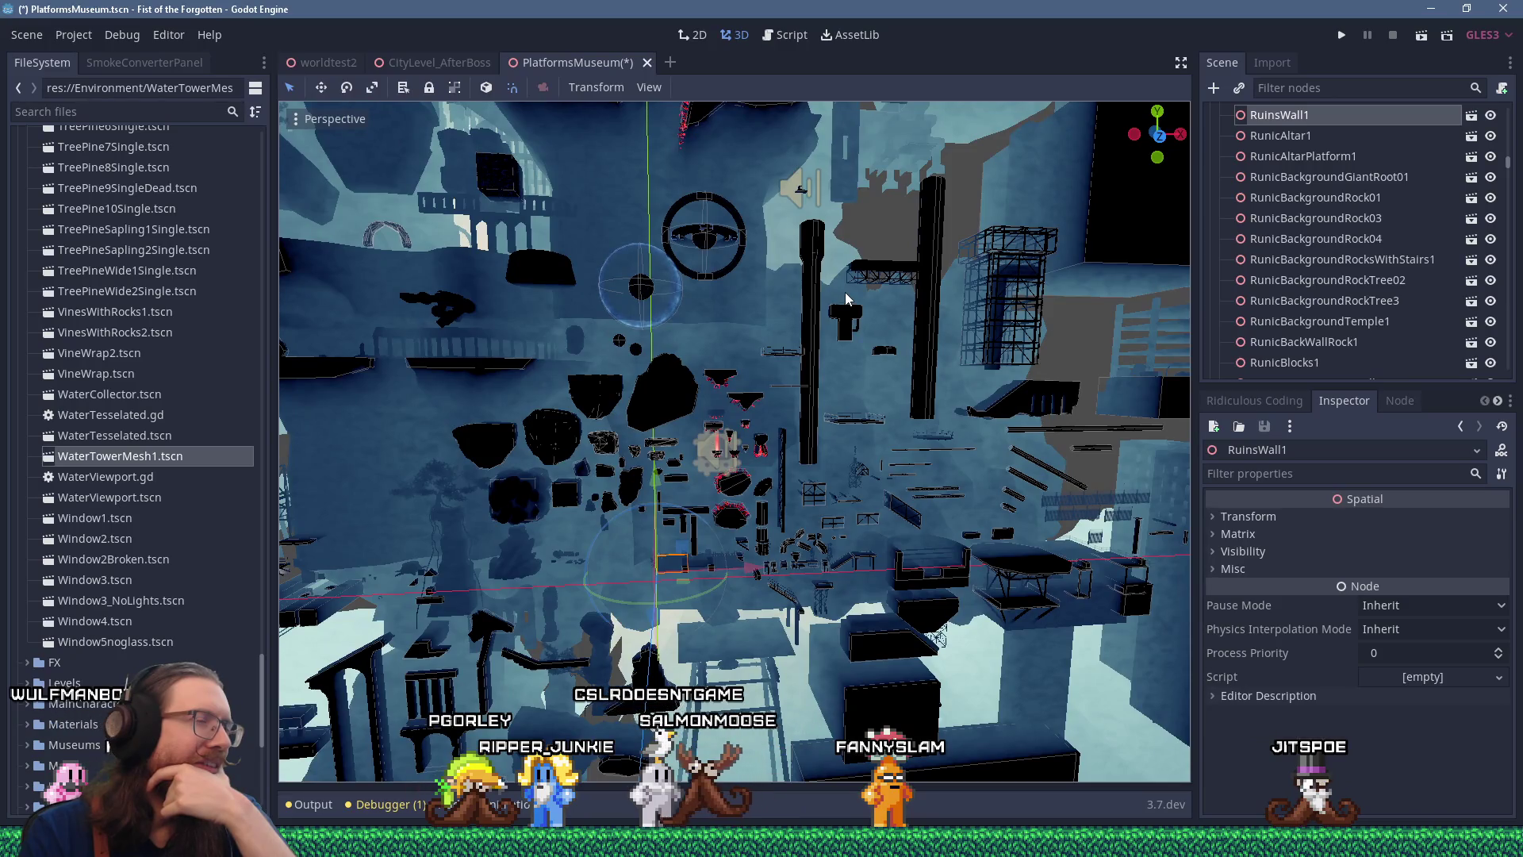
pyautogui.scroll(2, 845, 295)
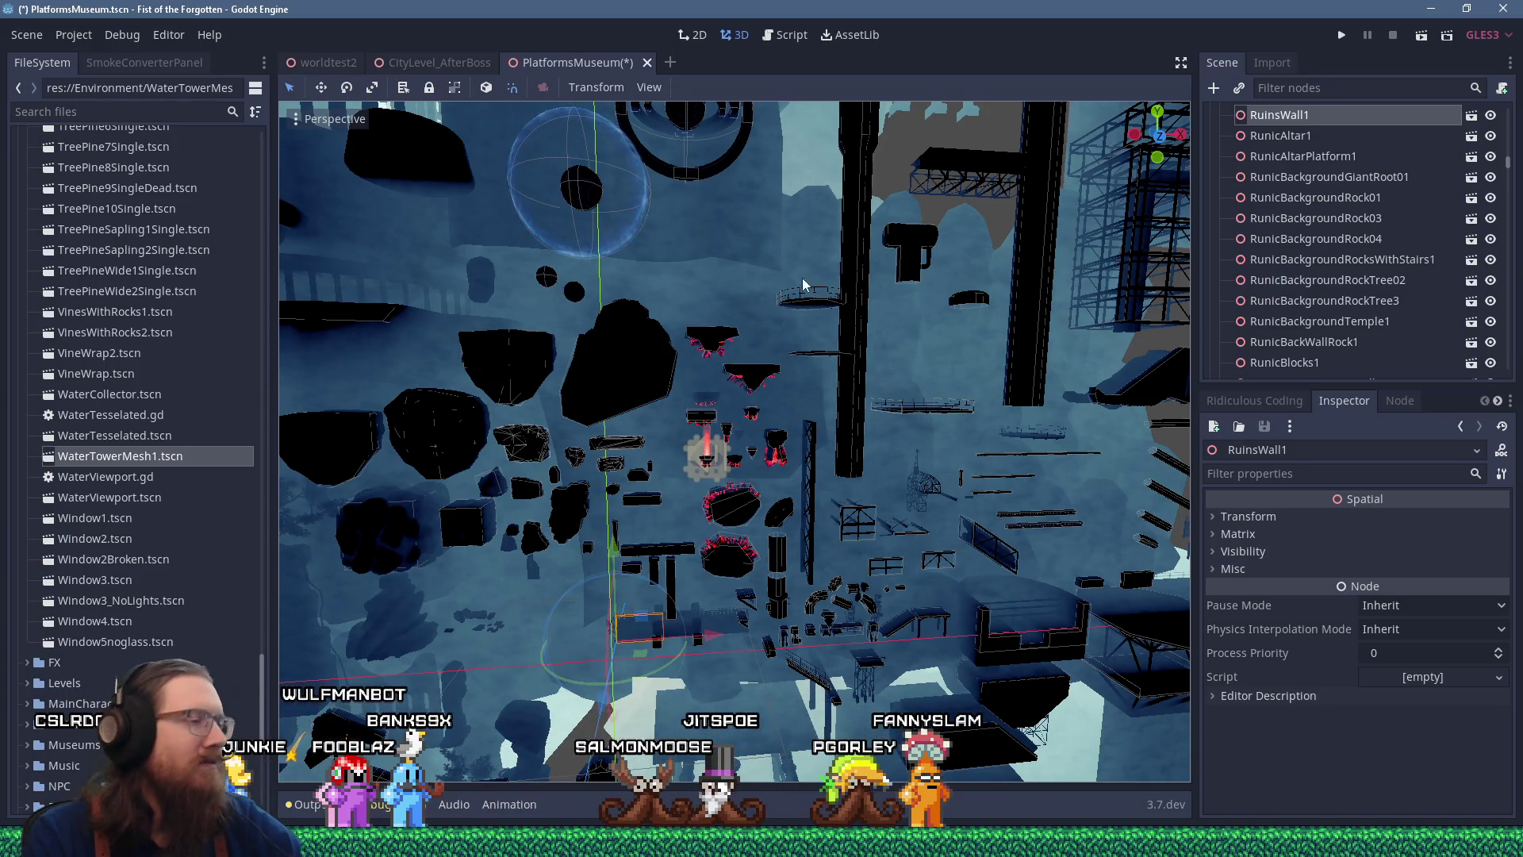
pyautogui.scroll(5, 806, 269)
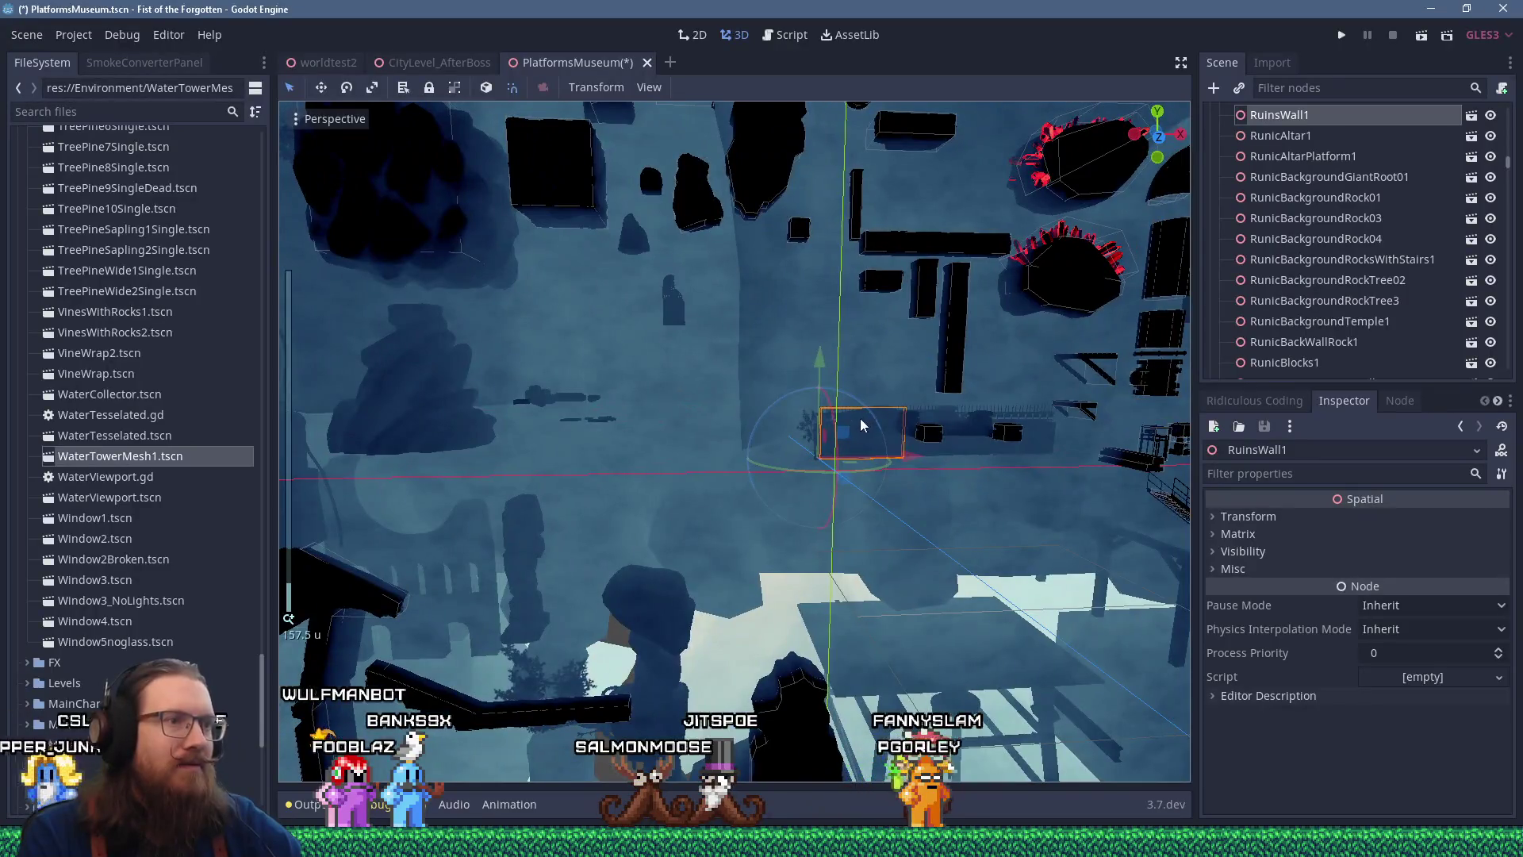
# Drag RunicWall9x3WindowsAlt1 into place beside the RunicWall9x3Windows wall
pyautogui.moveTo(855, 434); pyautogui.dragTo(704, 369)
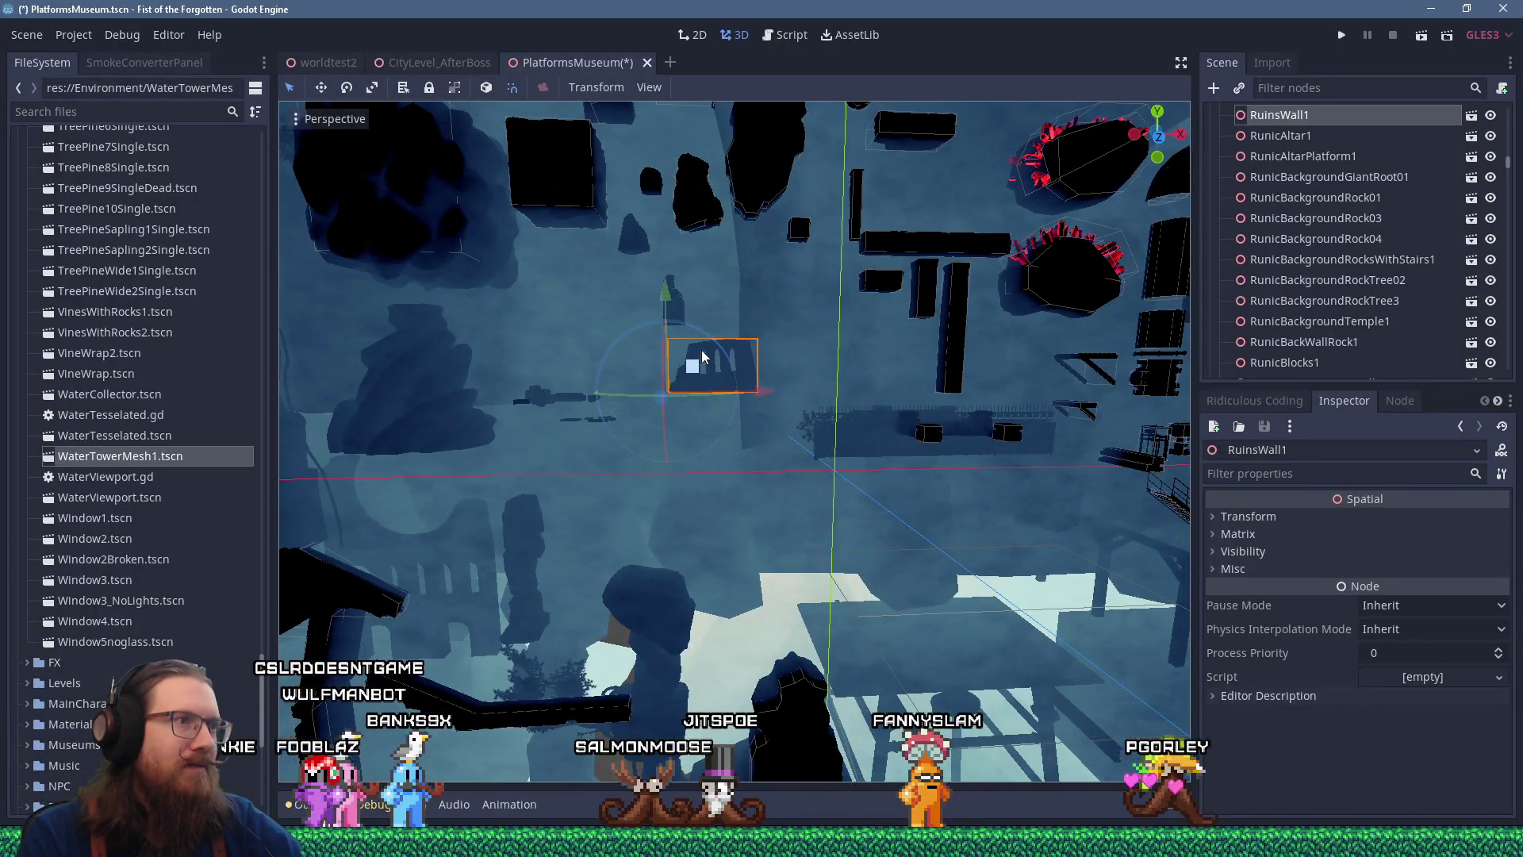
pyautogui.scroll(-5, 703, 358)
pyautogui.scroll(-5, 774, 370)
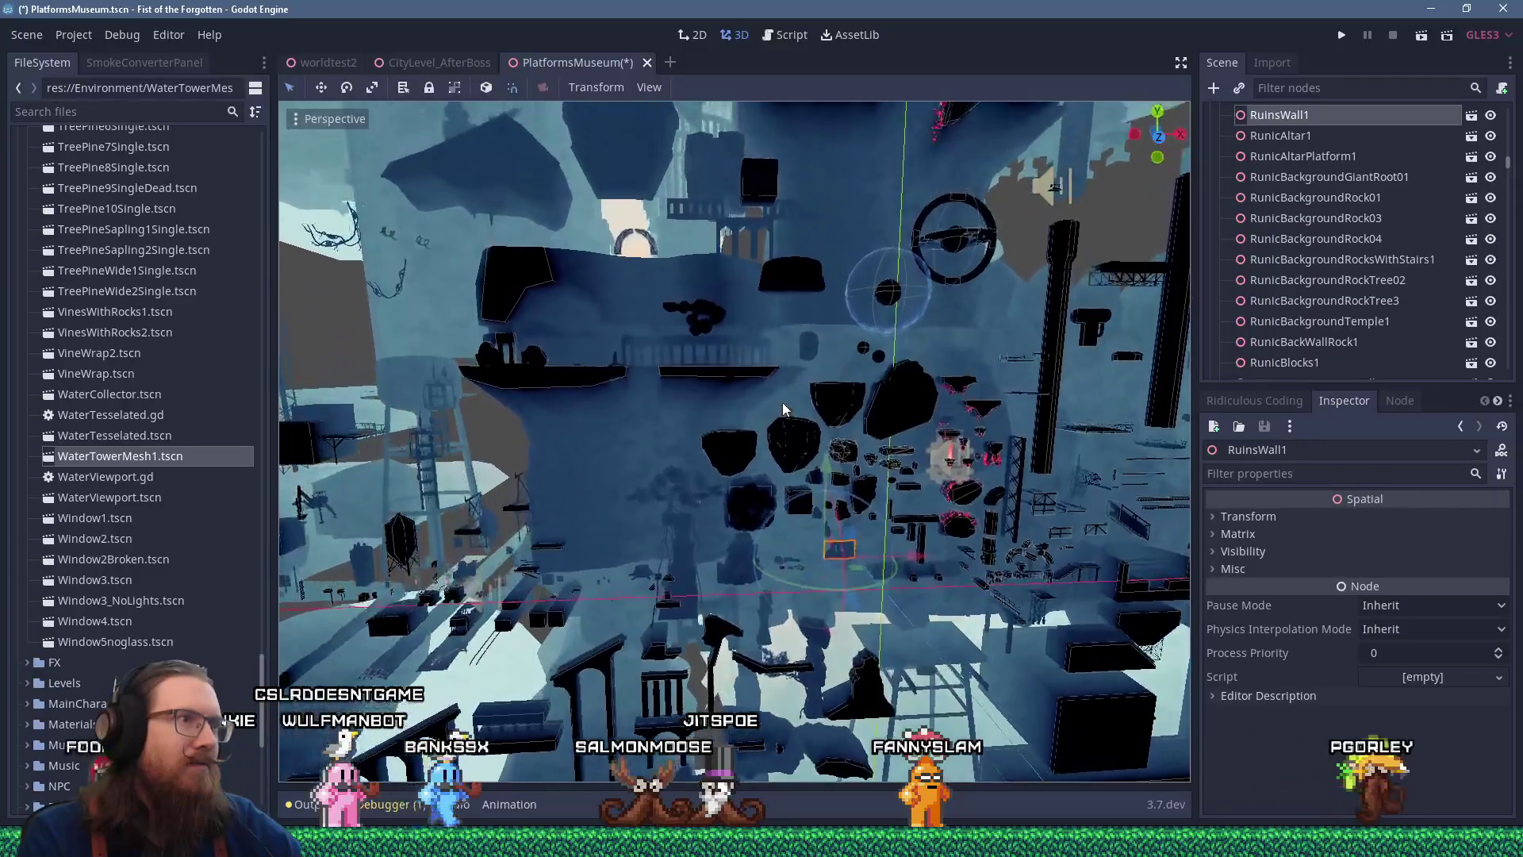
pyautogui.moveTo(782, 408); pyautogui.dragTo(745, 408)
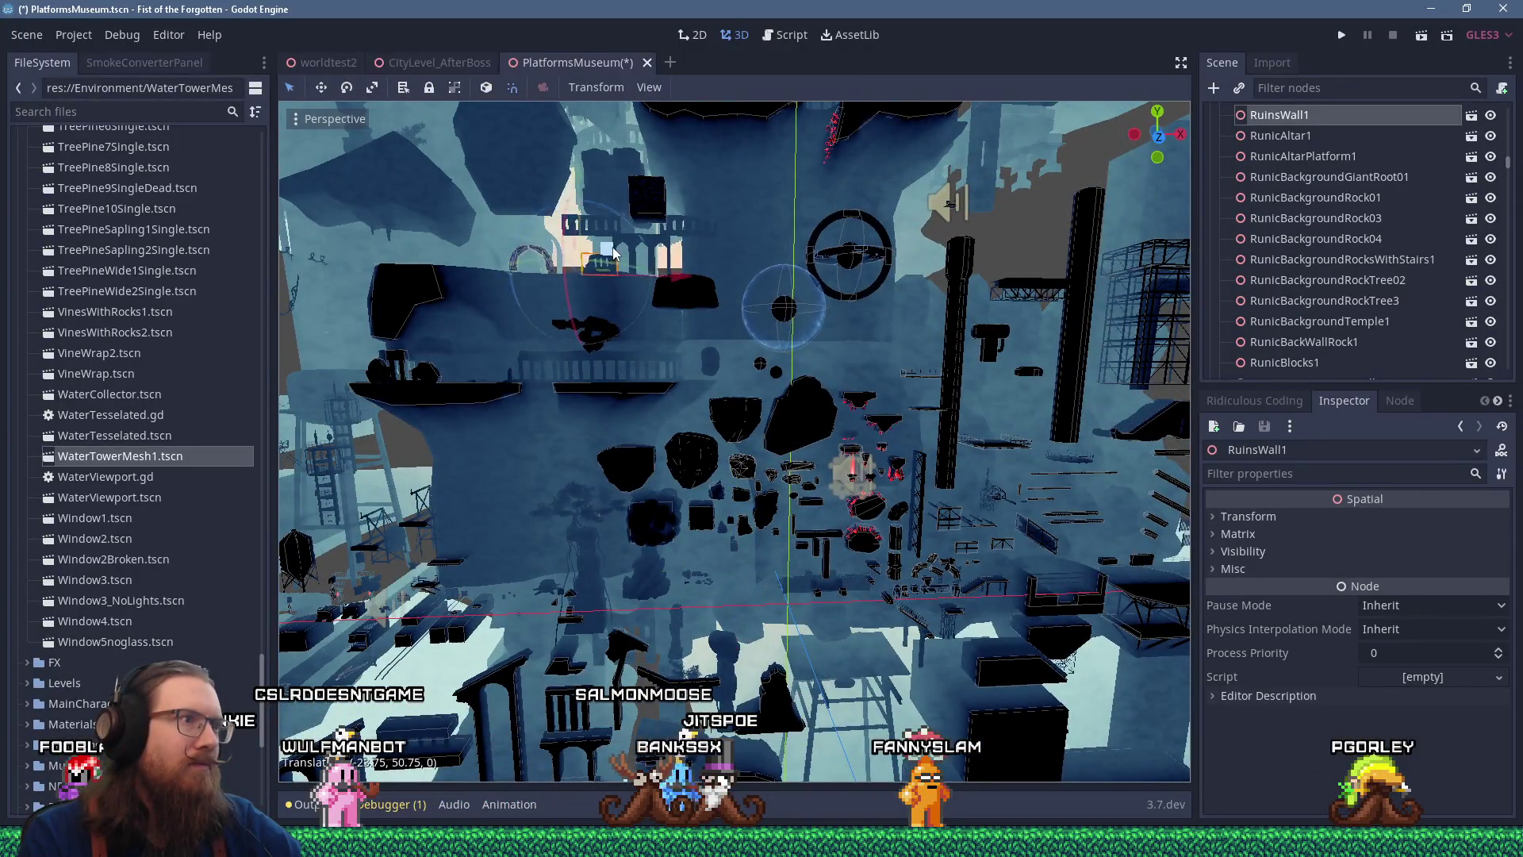
pyautogui.click(806, 579)
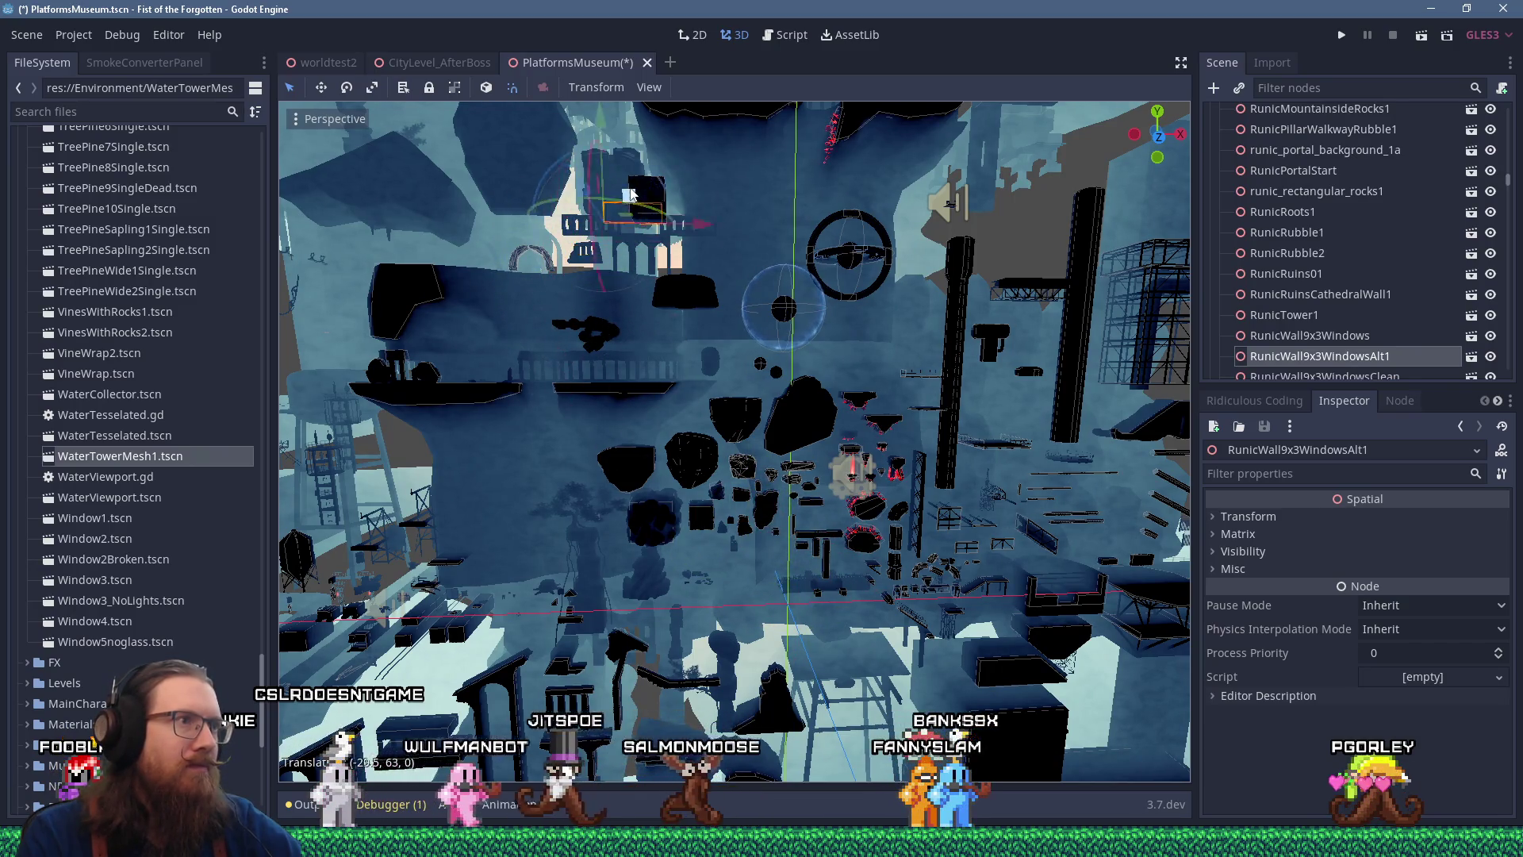
pyautogui.scroll(4, 695, 198)
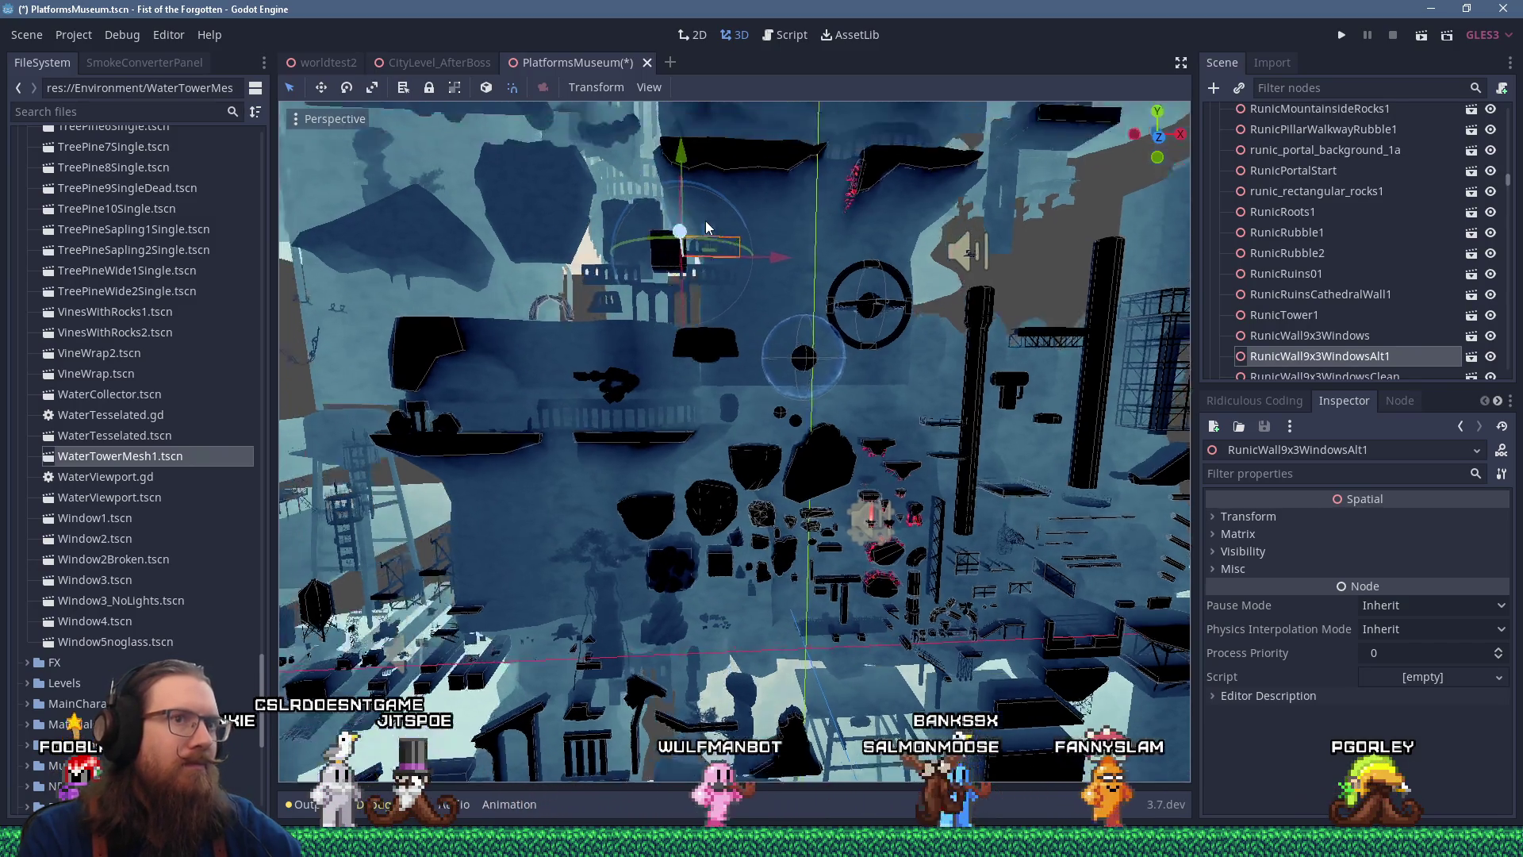
pyautogui.scroll(2, 703, 223)
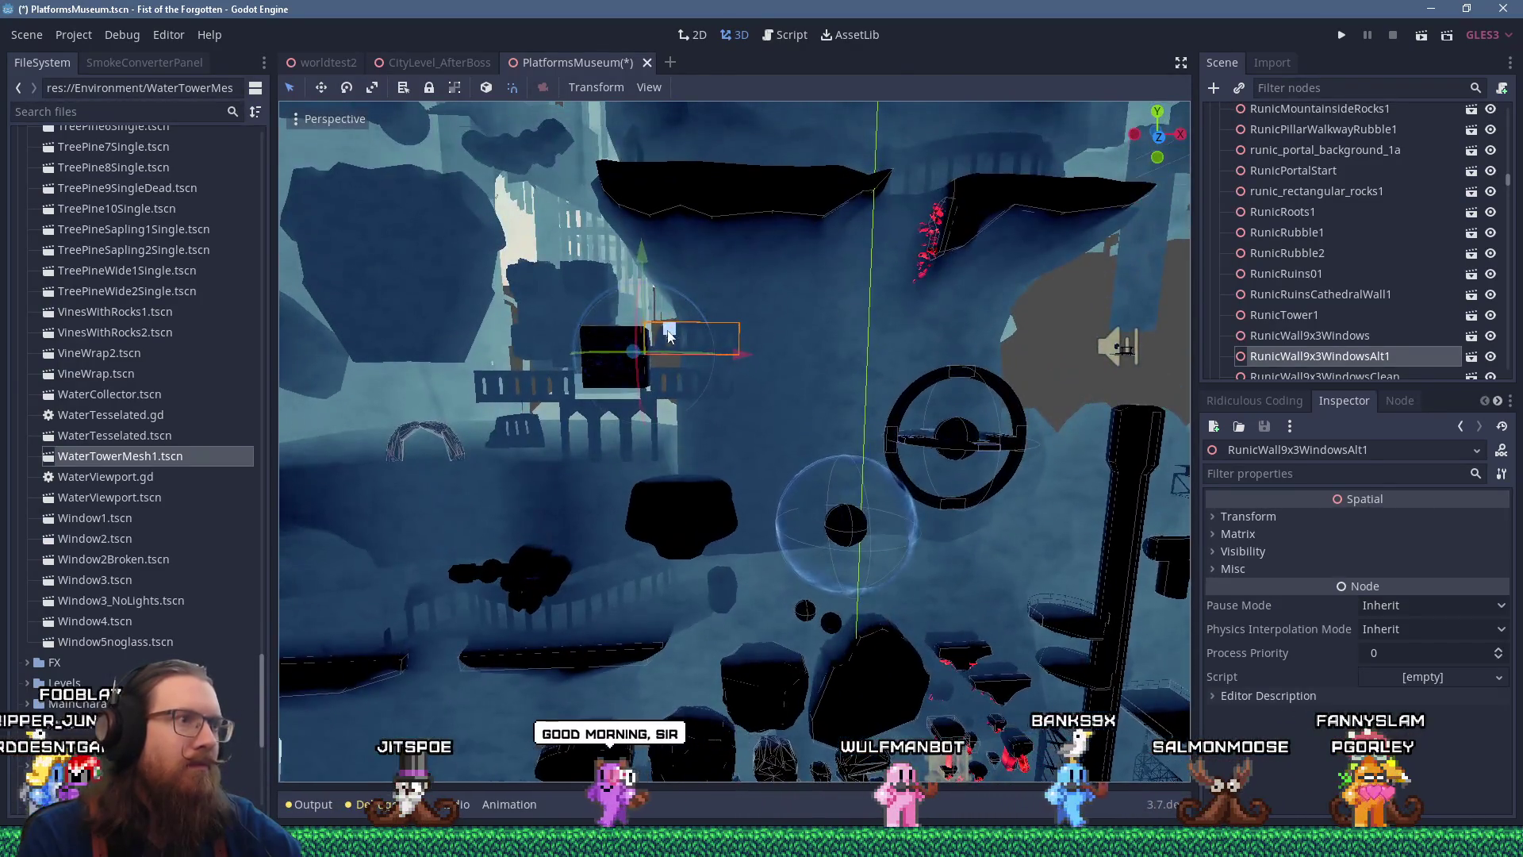
pyautogui.moveTo(667, 330); pyautogui.dragTo(761, 373)
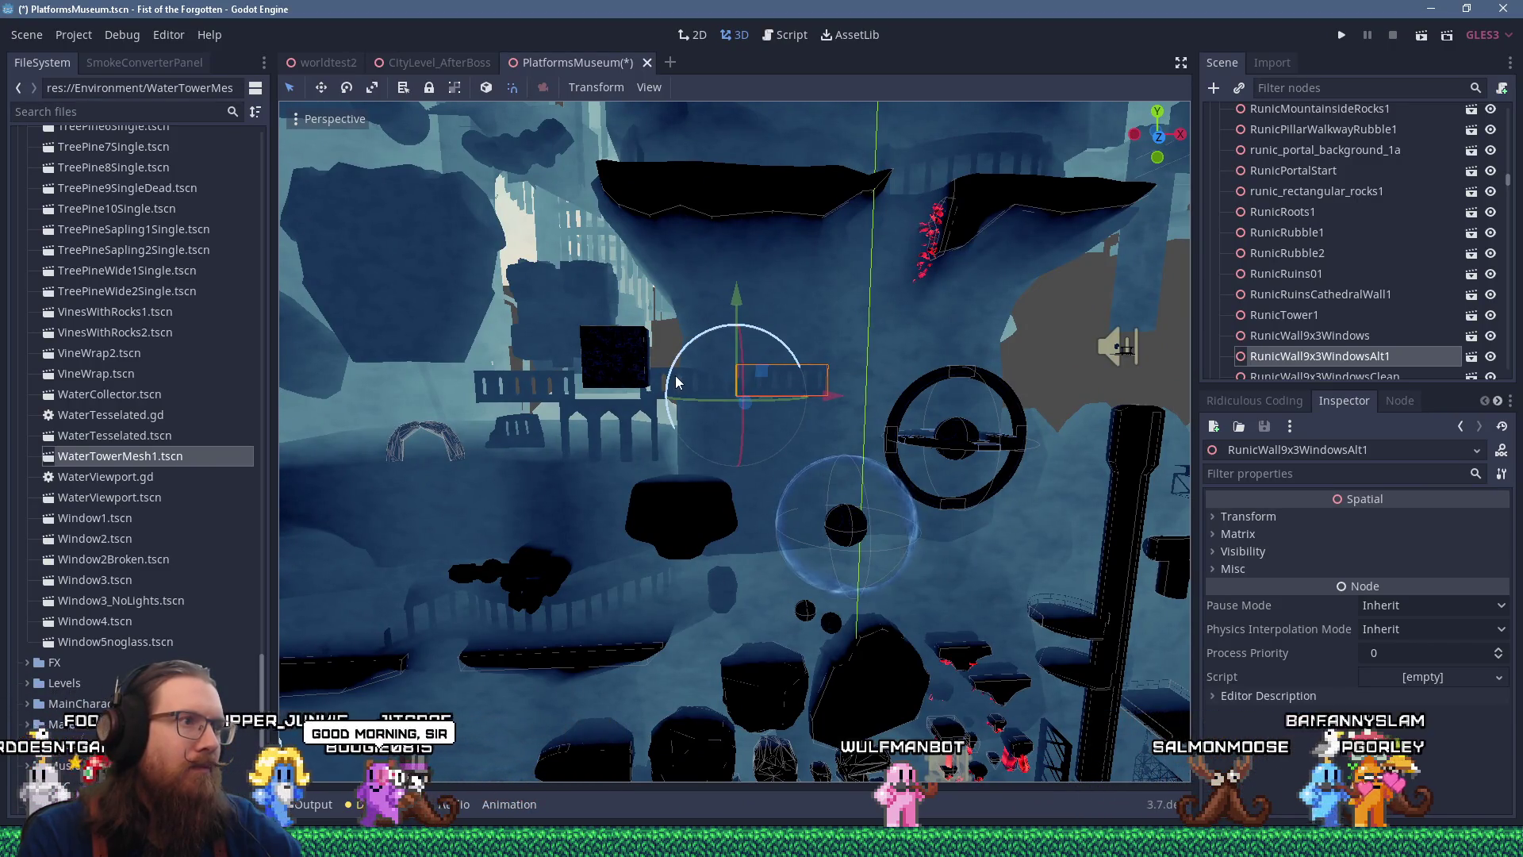
# Nudge both window walls slightly left and up together, then reselect Alt1 alone
pyautogui.scroll(2, 676, 383)
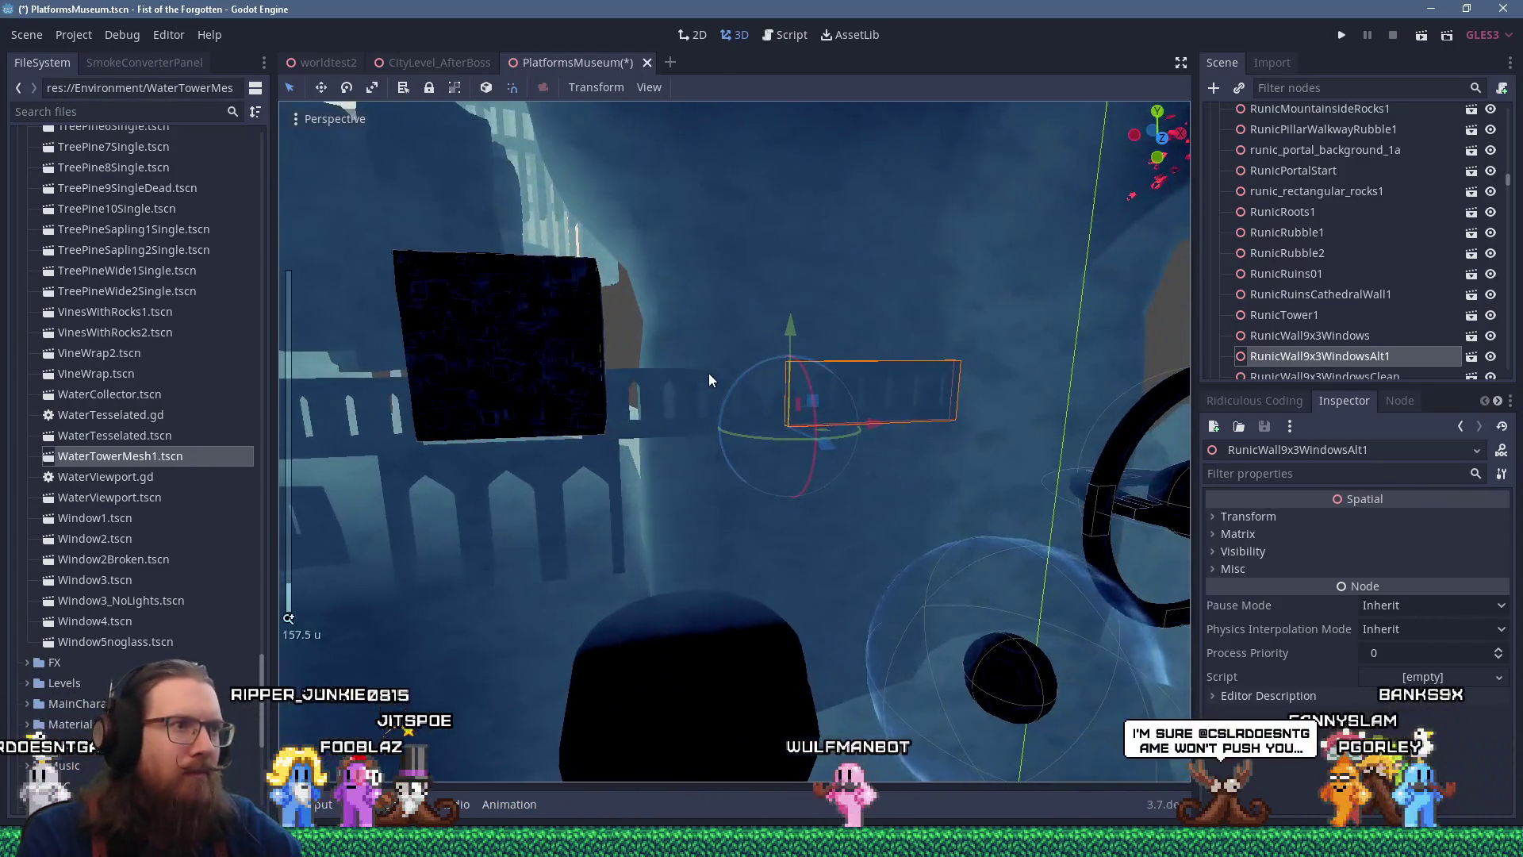
pyautogui.keyDown('shift'); pyautogui.click(718, 410); pyautogui.keyUp('shift')
pyautogui.moveTo(721, 470); pyautogui.dragTo(719, 463)
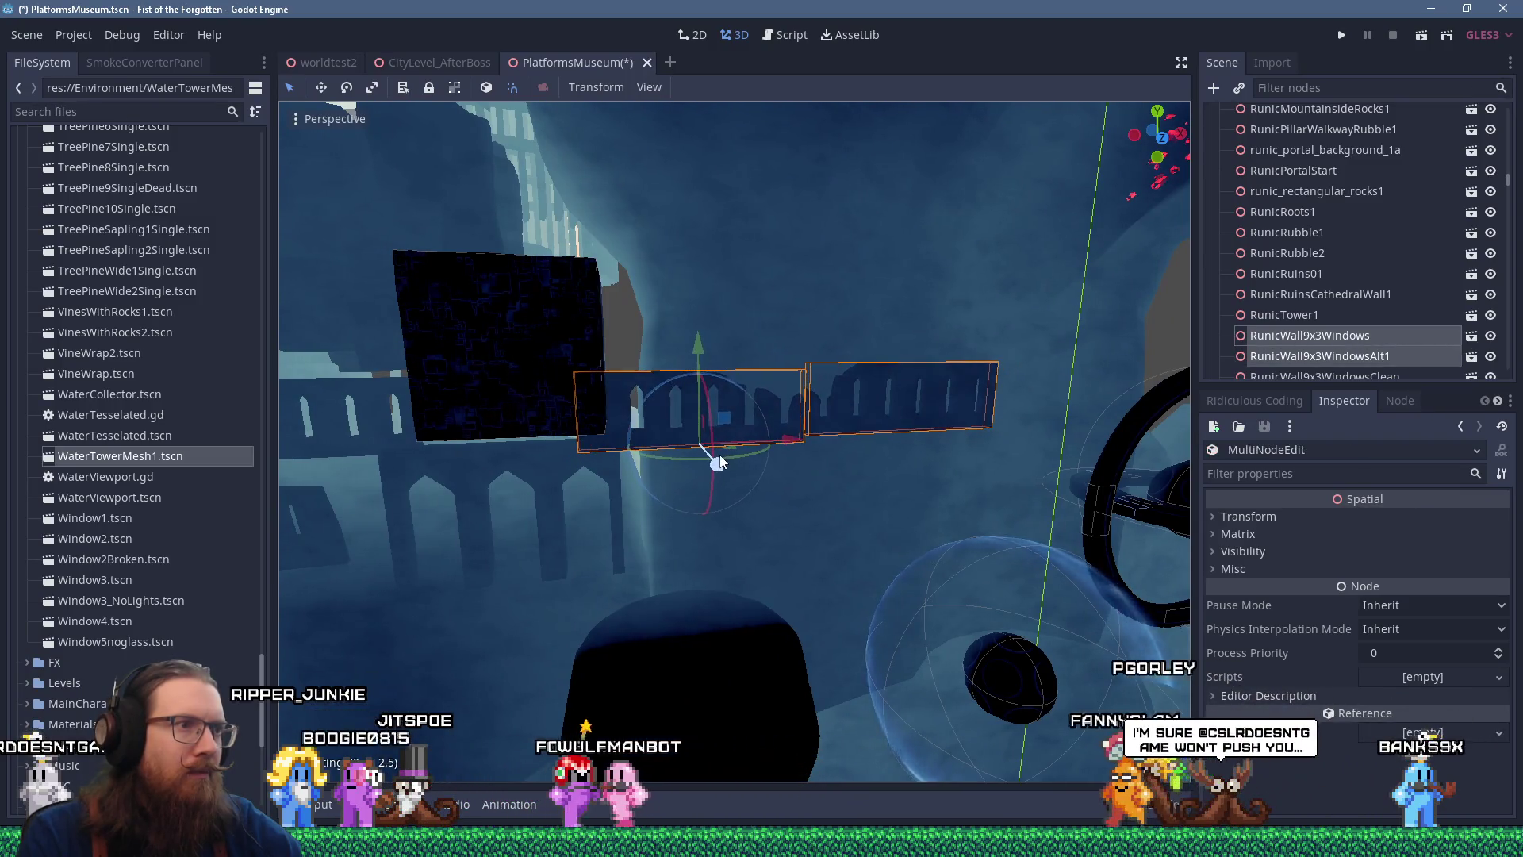
pyautogui.click(864, 385)
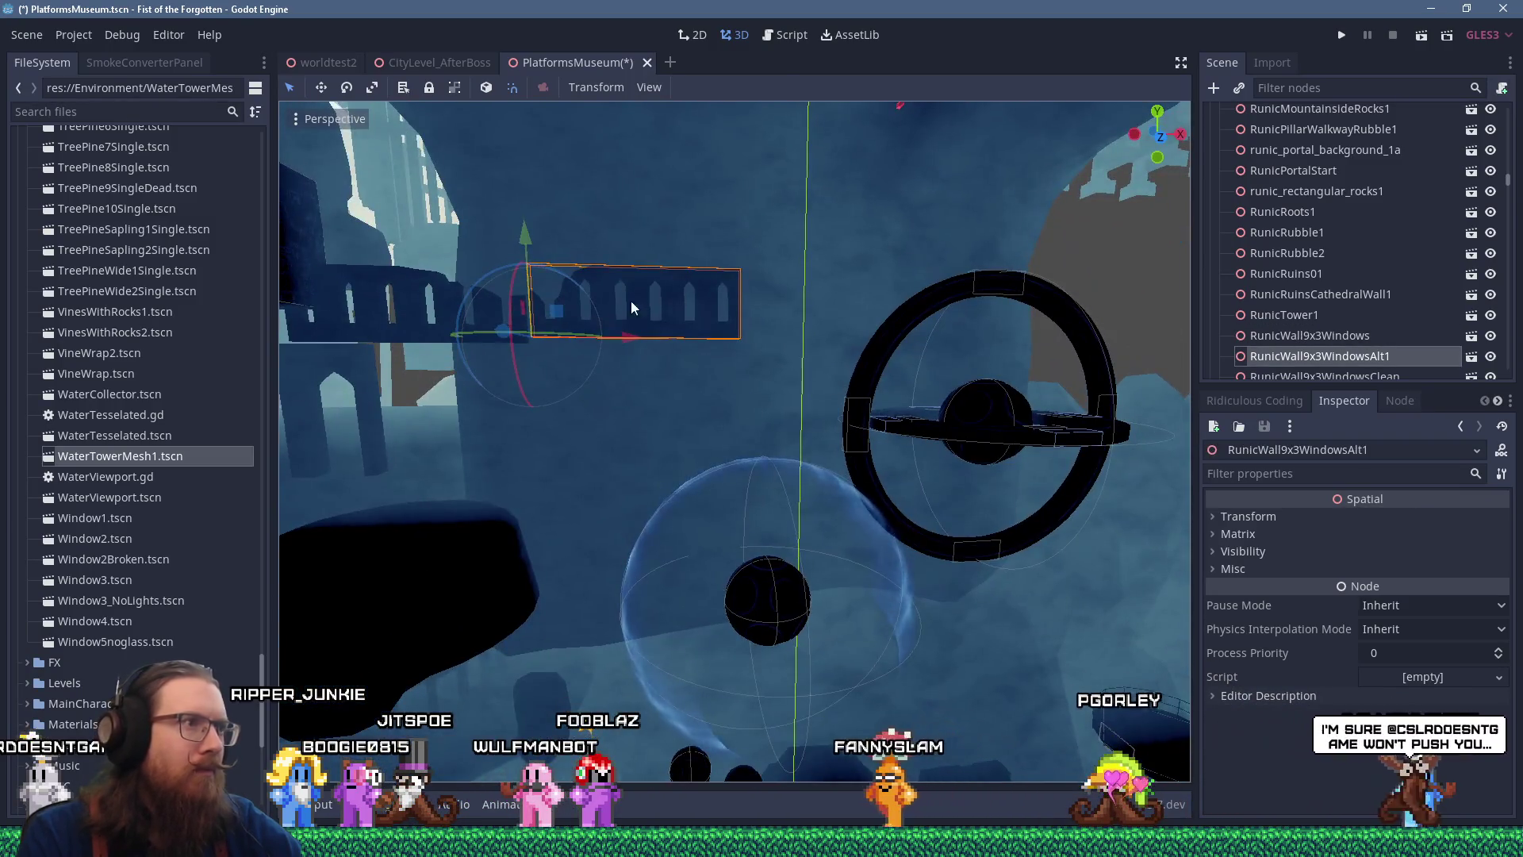
pyautogui.scroll(-5, 589, 317)
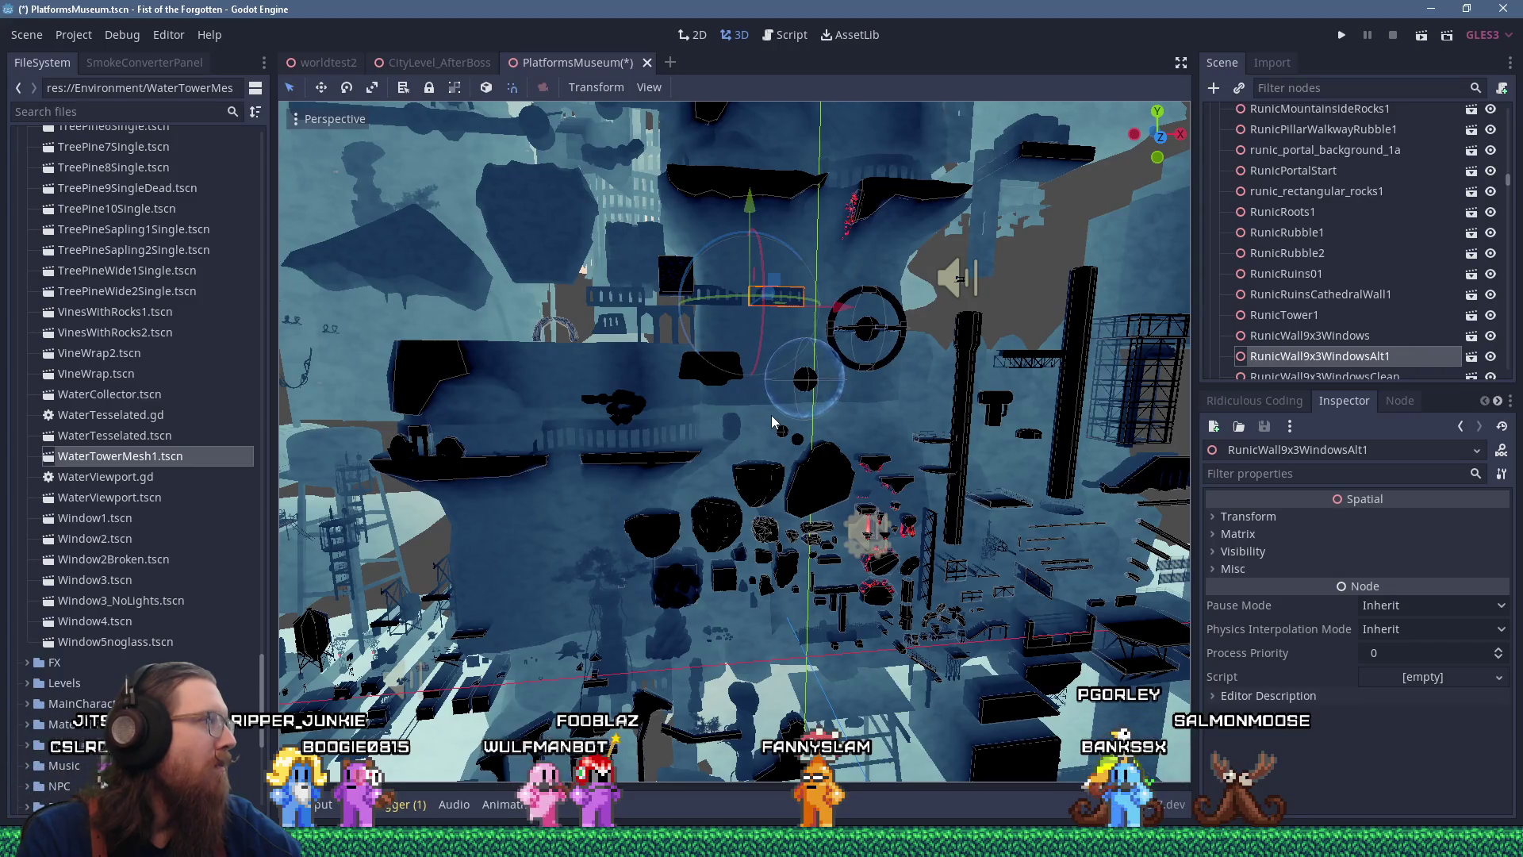
pyautogui.scroll(10, 771, 412)
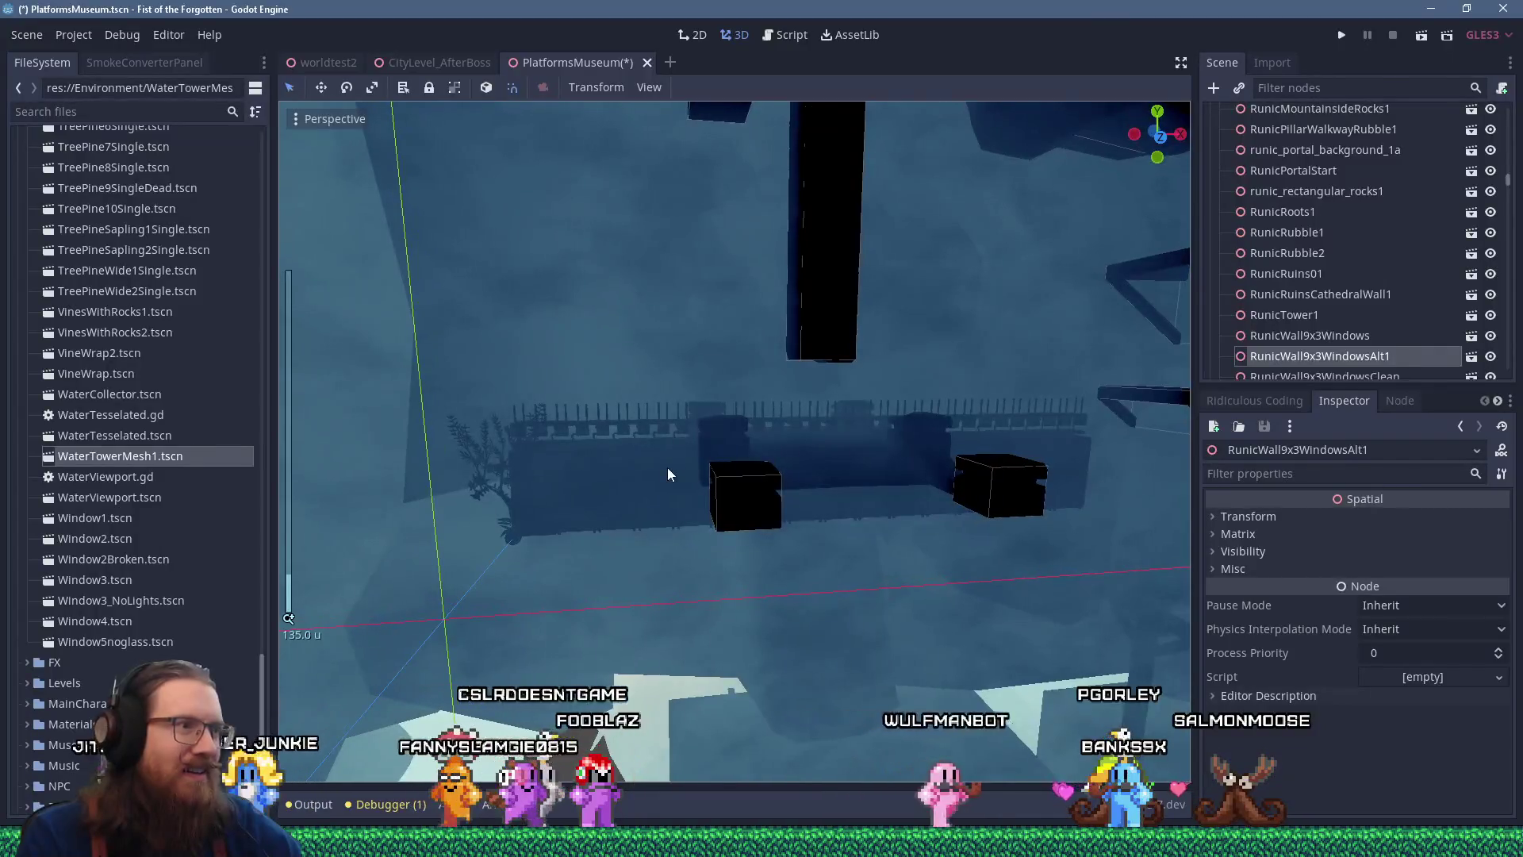
pyautogui.click(668, 468)
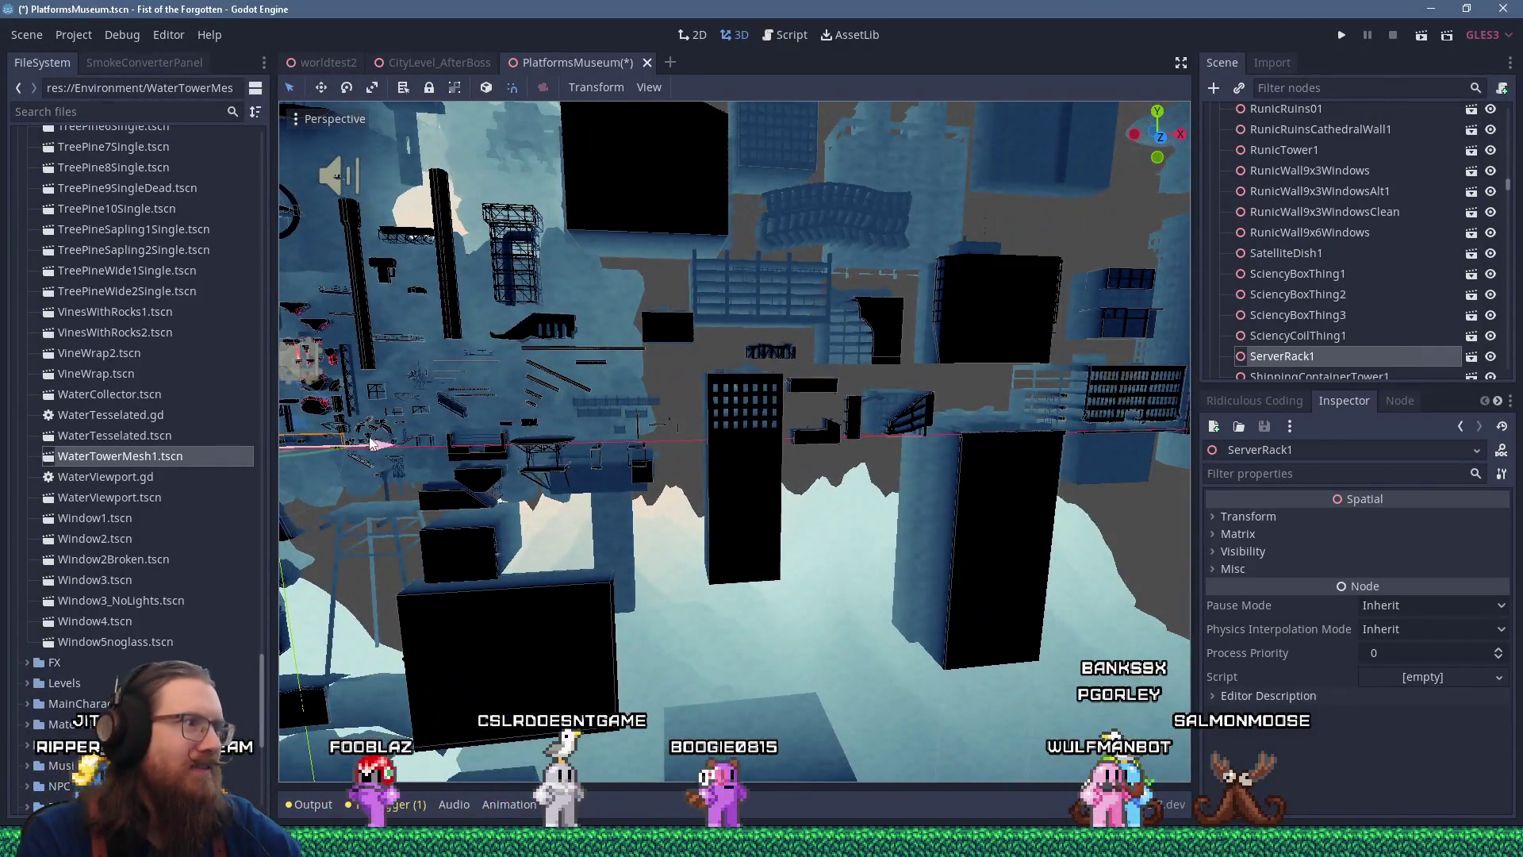
pyautogui.moveTo(1117, 477); pyautogui.dragTo(612, 478)
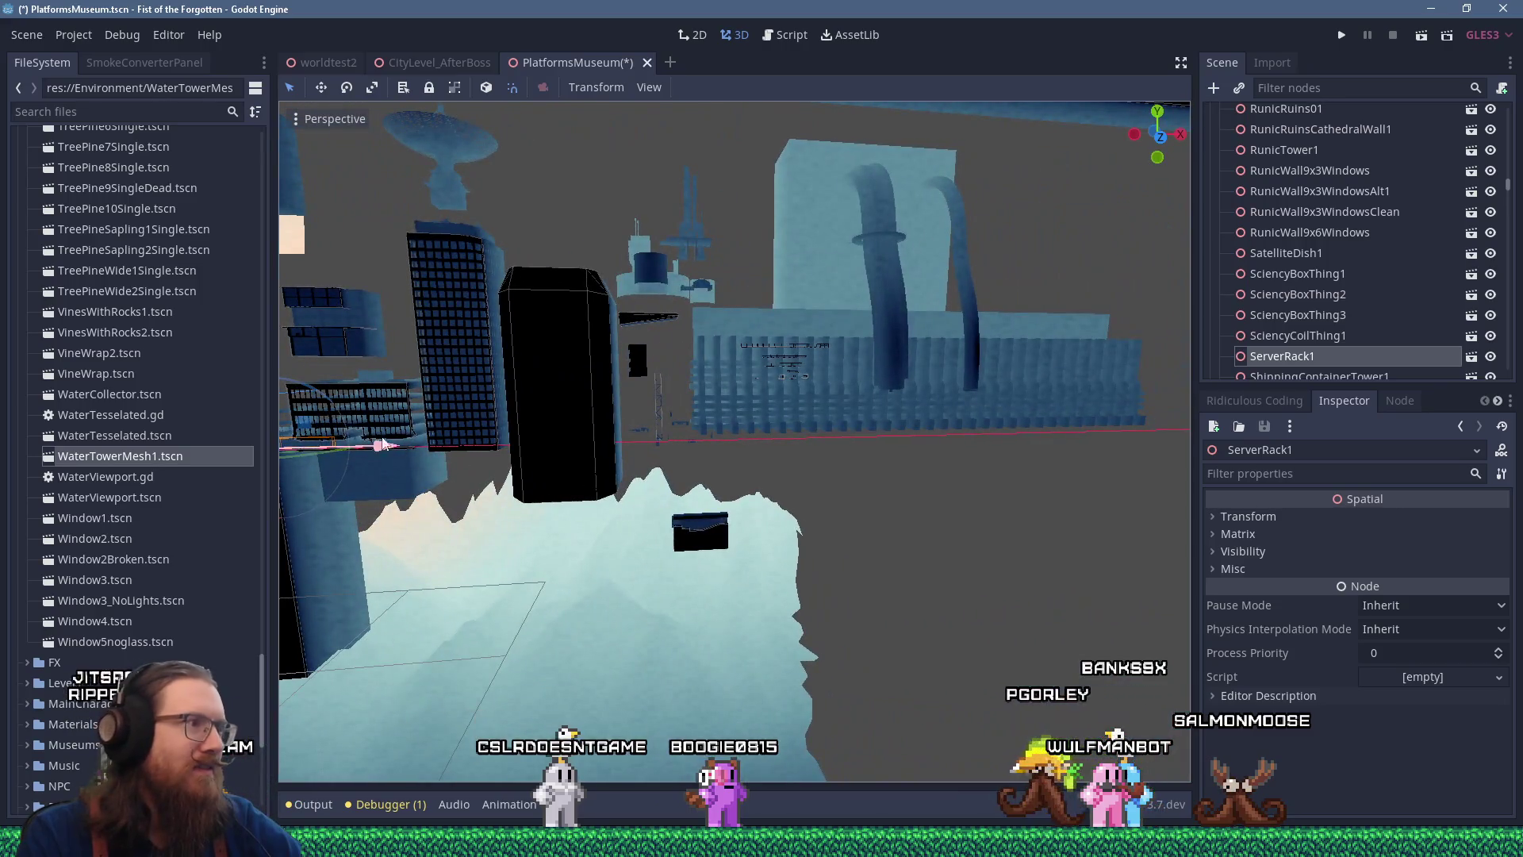
pyautogui.scroll(10, 687, 386)
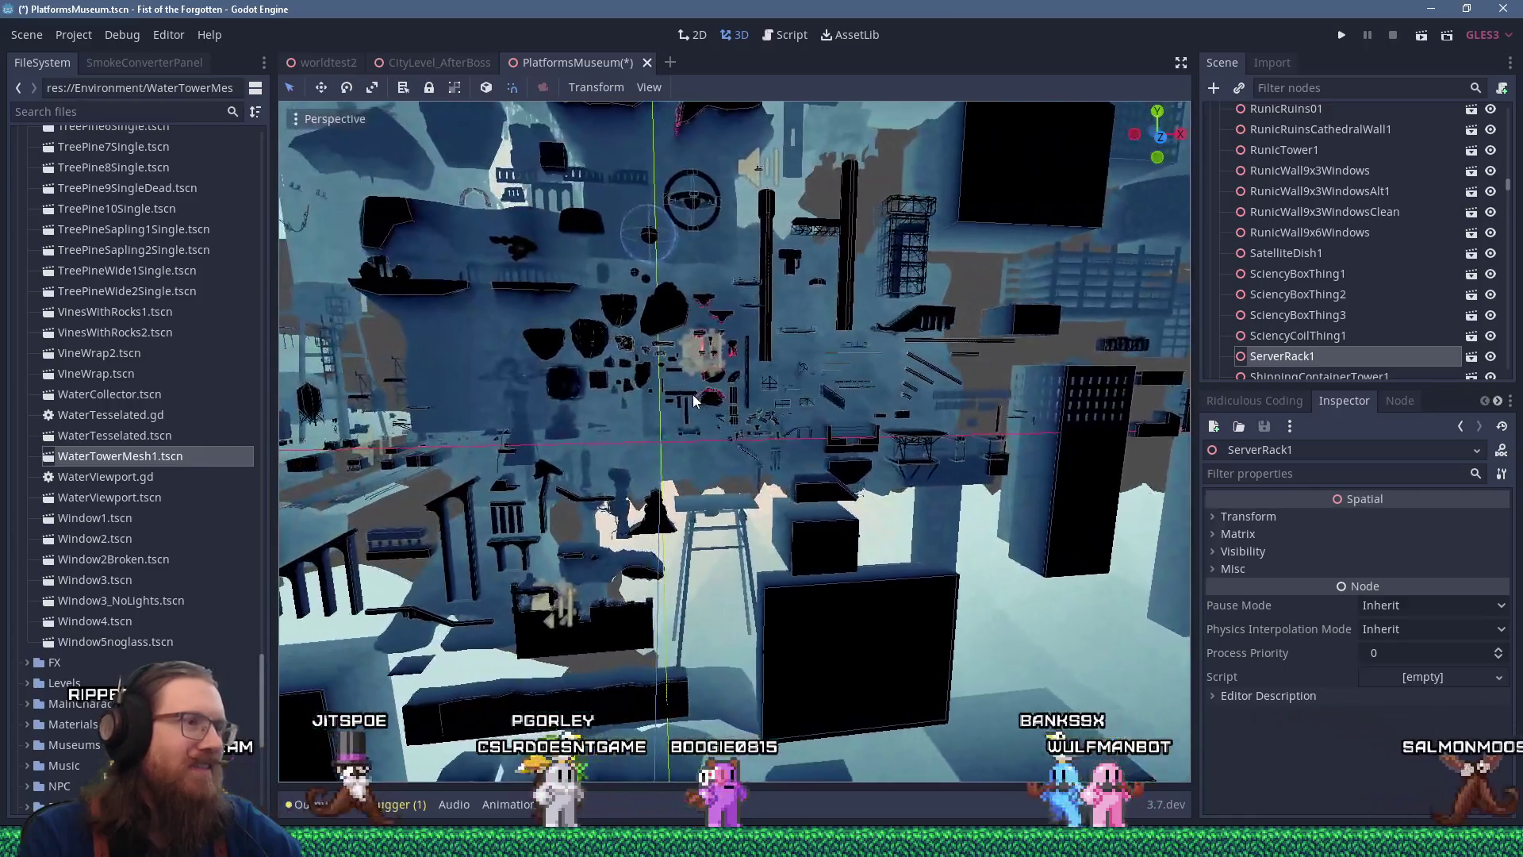
pyautogui.scroll(8, 693, 399)
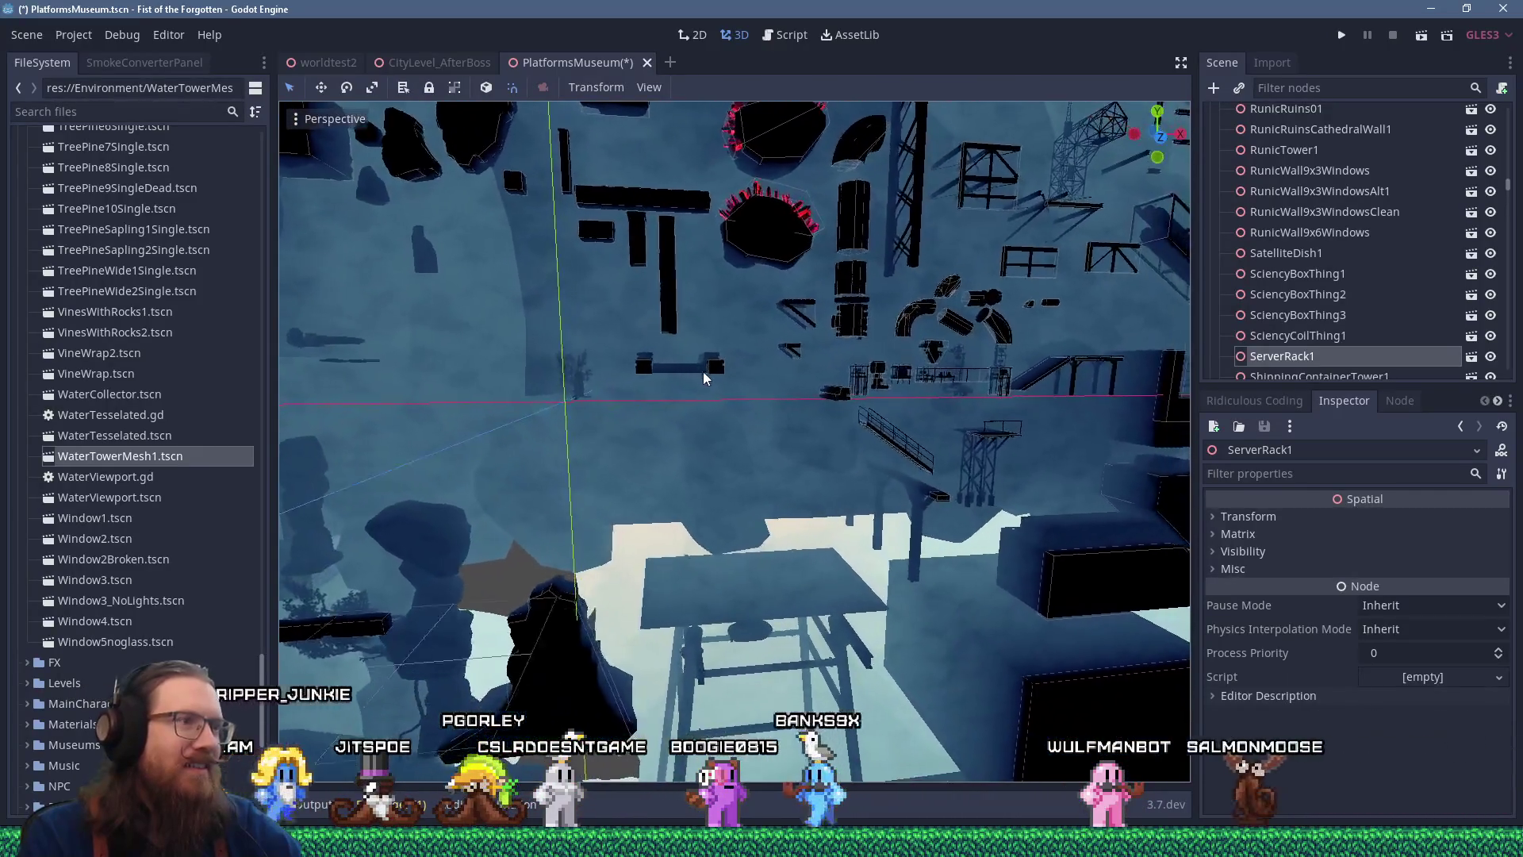
pyautogui.scroll(5, 701, 370)
pyautogui.click(763, 384)
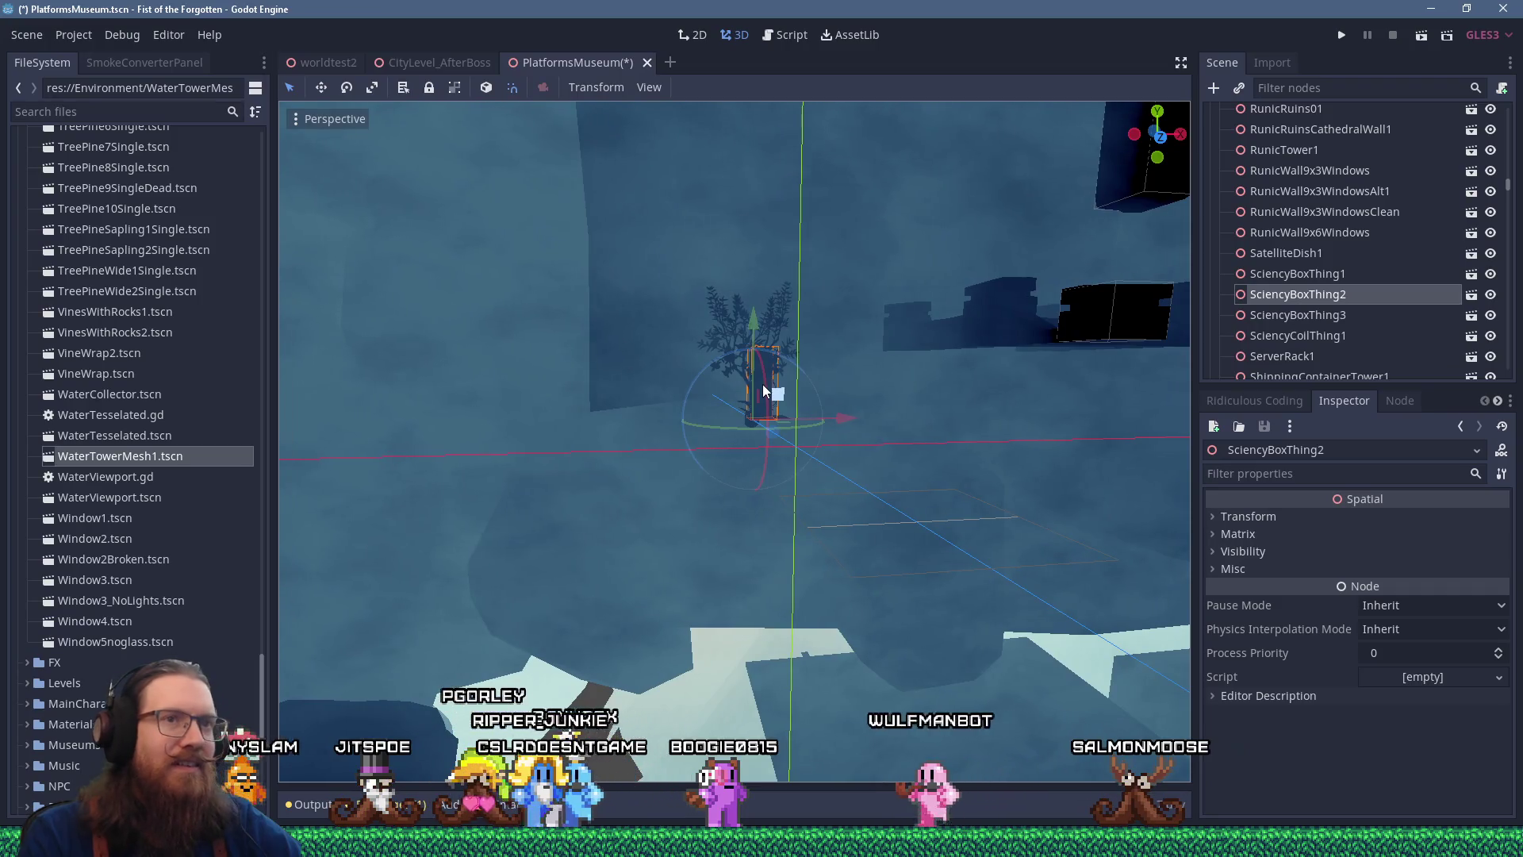
pyautogui.scroll(-10, 763, 389)
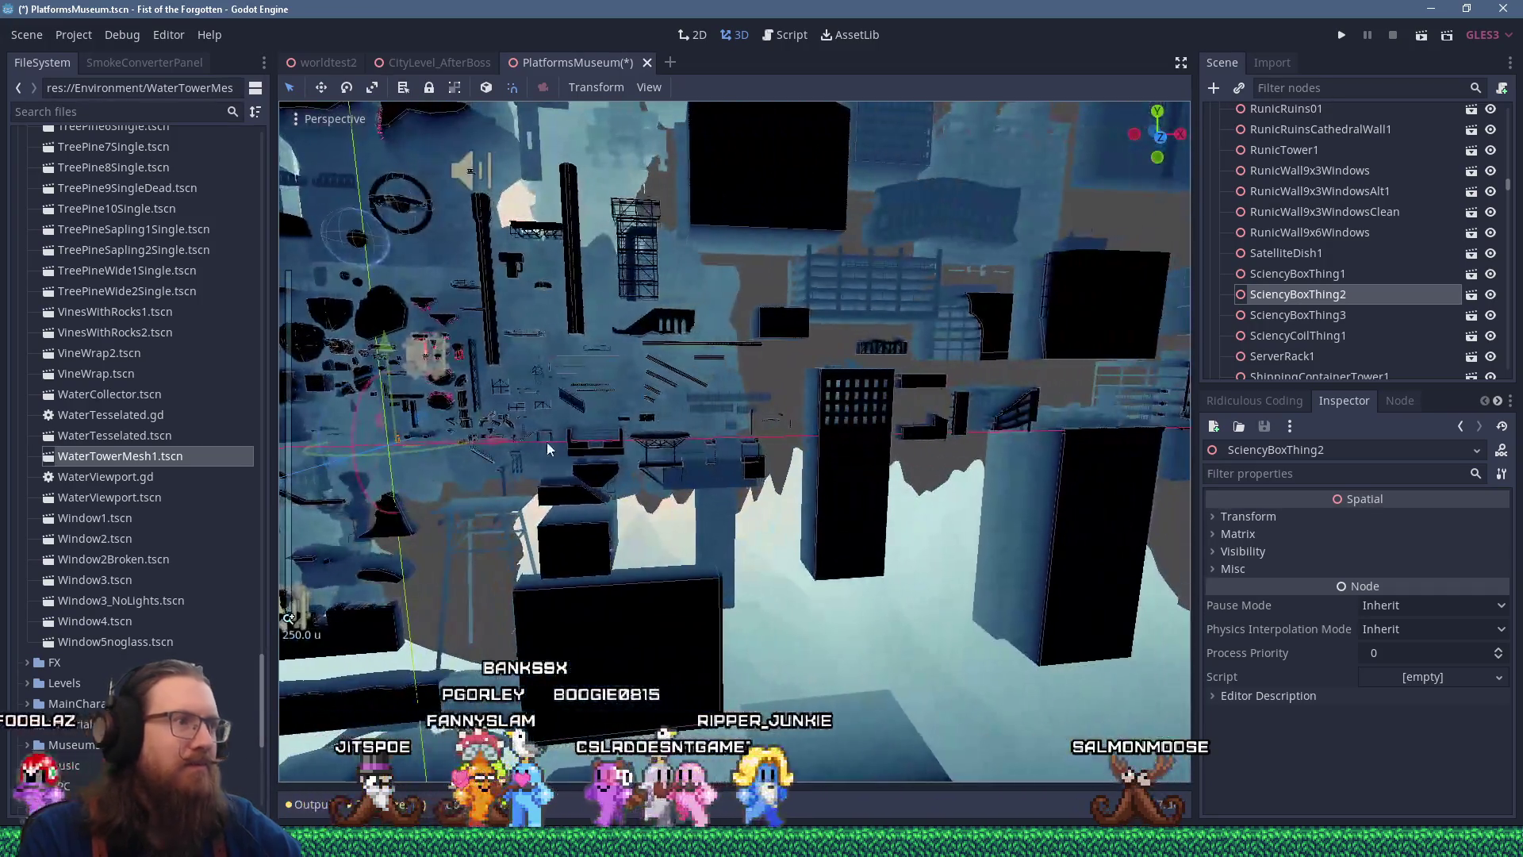
pyautogui.press('f')
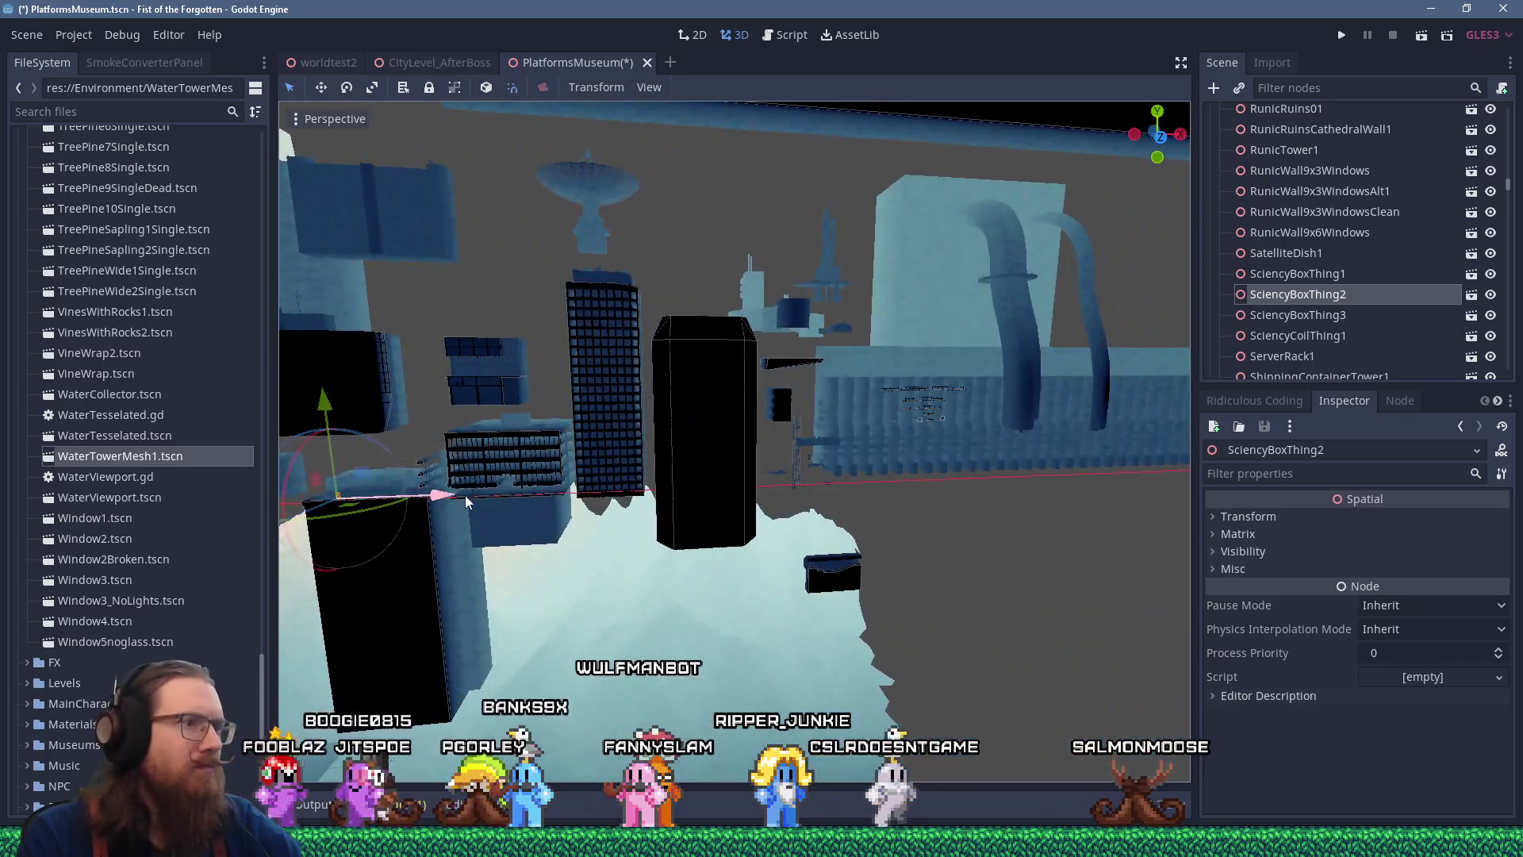
pyautogui.scroll(-8, 670, 414)
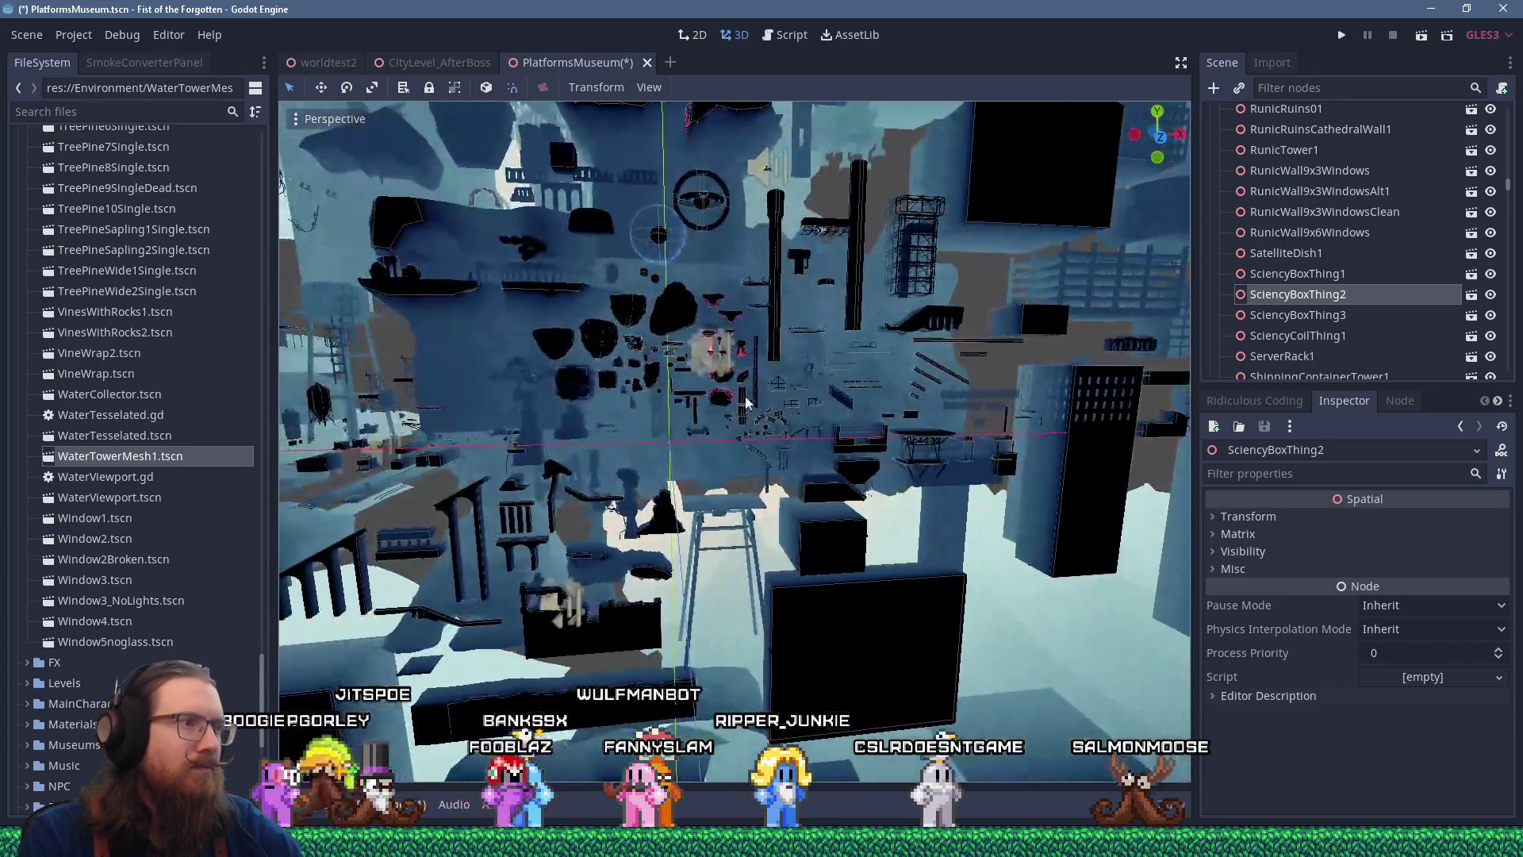
pyautogui.scroll(2, 670, 414)
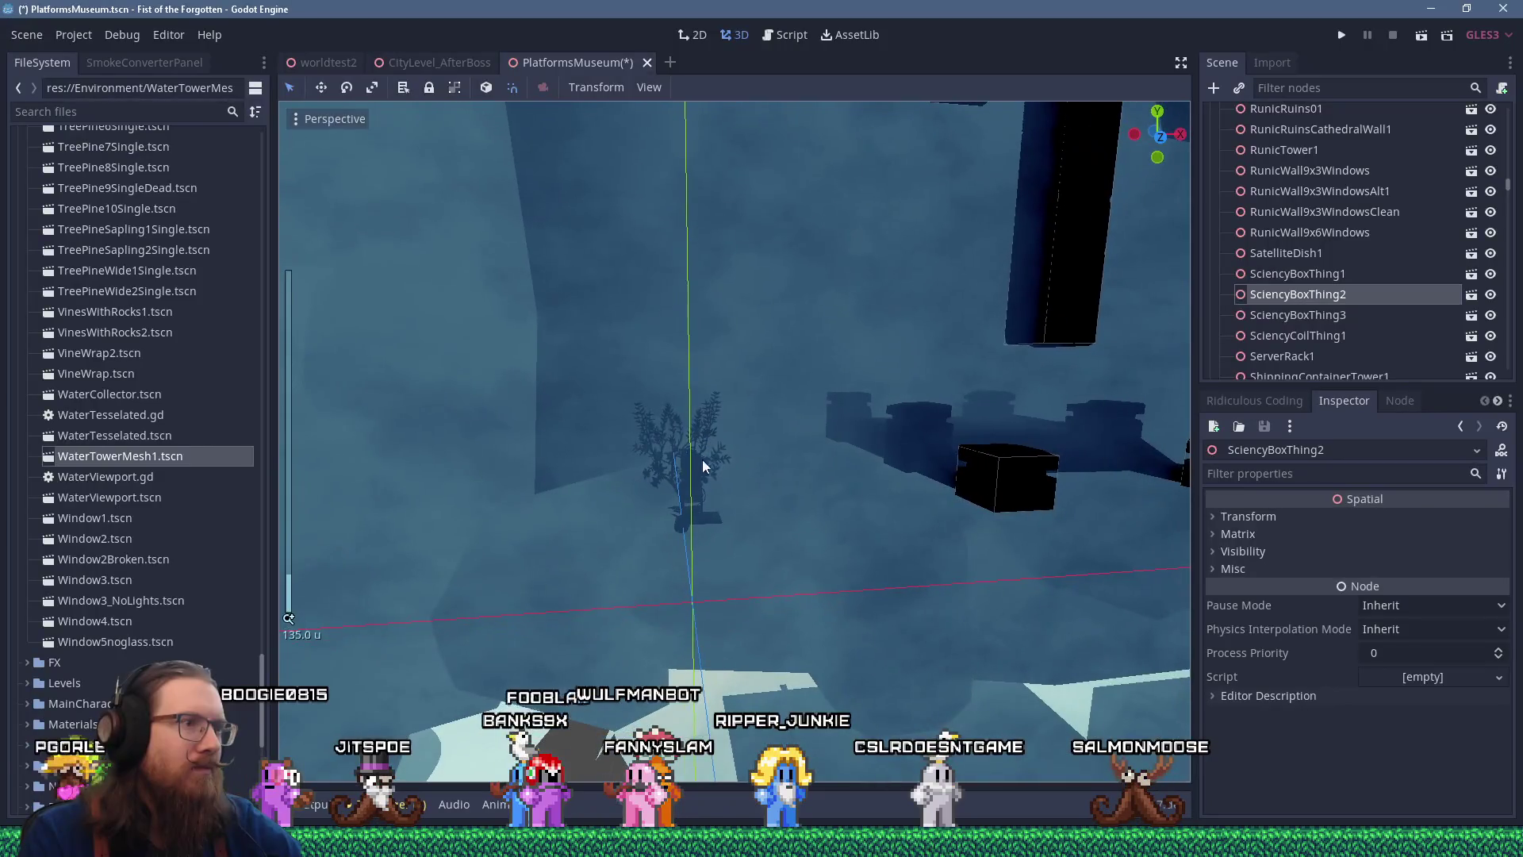
pyautogui.click(698, 476)
pyautogui.scroll(-5, 698, 479)
pyautogui.scroll(2, 732, 453)
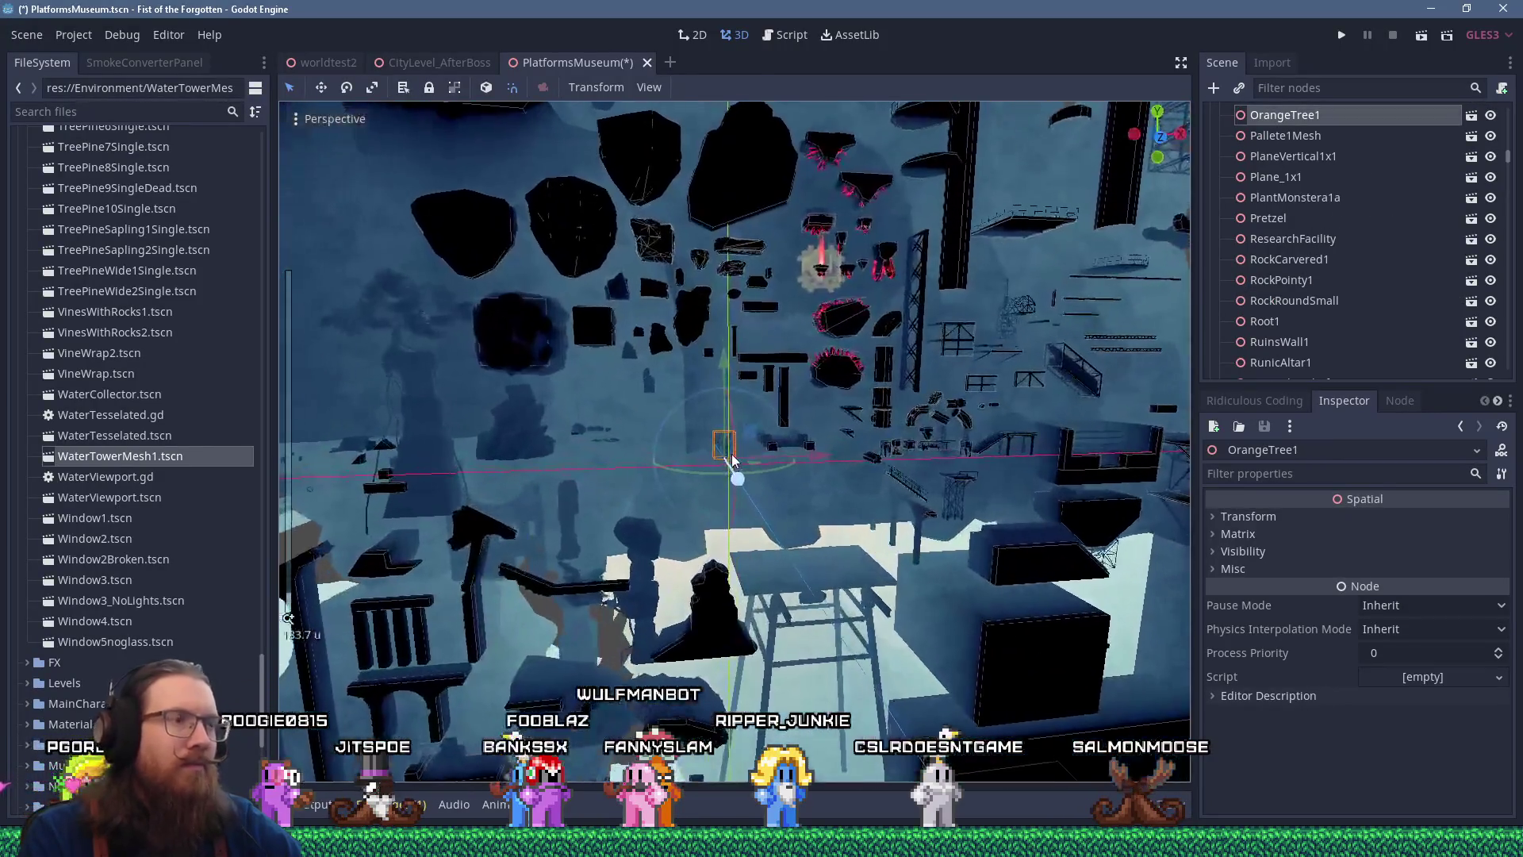
pyautogui.moveTo(571, 387)
pyautogui.mouseDown()
pyautogui.moveTo(785, 389)
pyautogui.moveTo(788, 401)
pyautogui.moveTo(739, 387)
pyautogui.mouseUp()
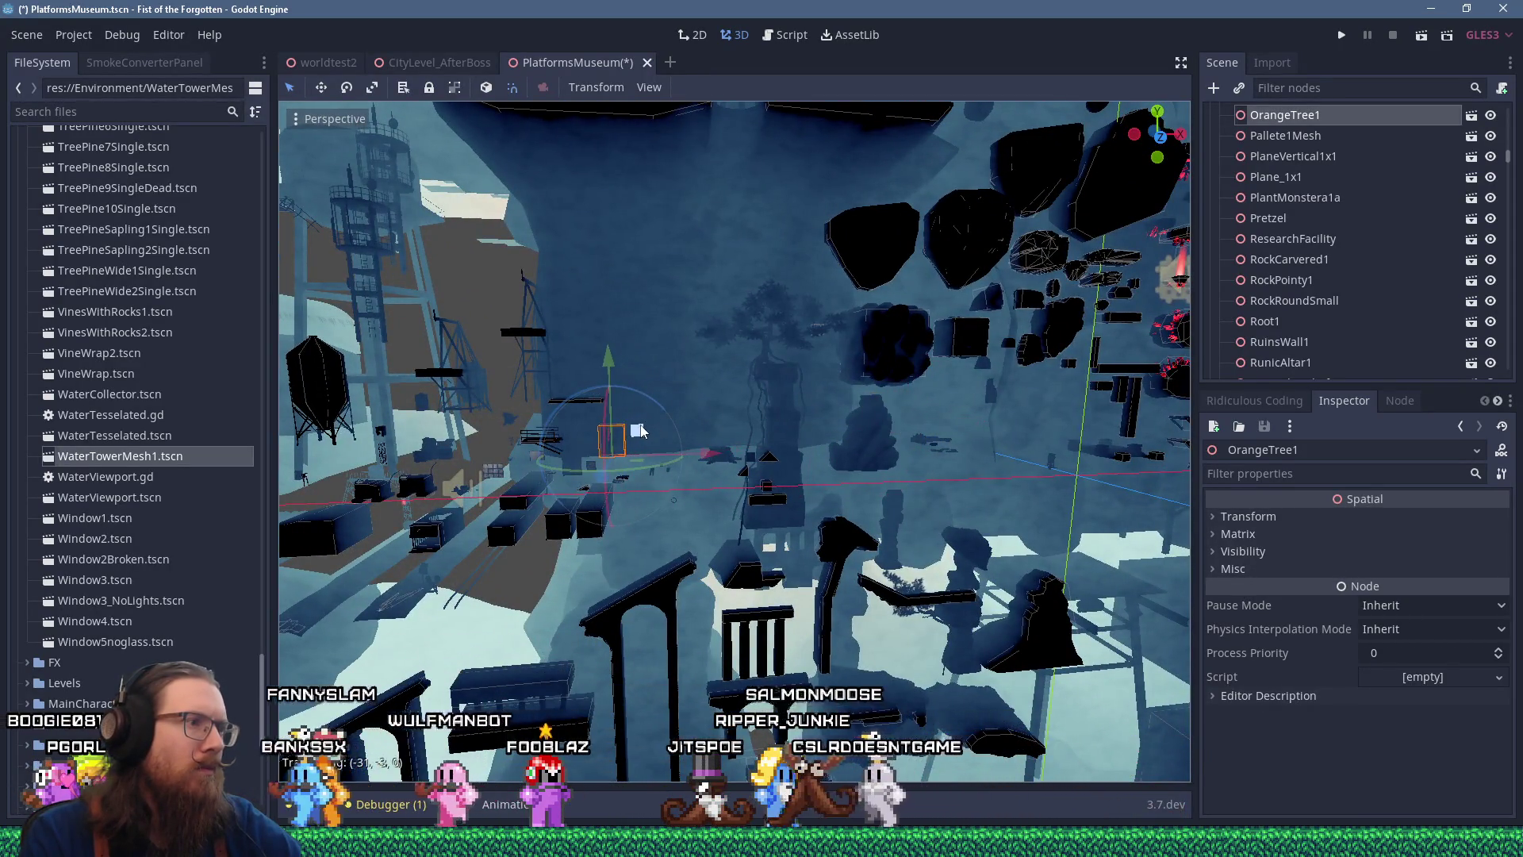
pyautogui.scroll(5, 640, 430)
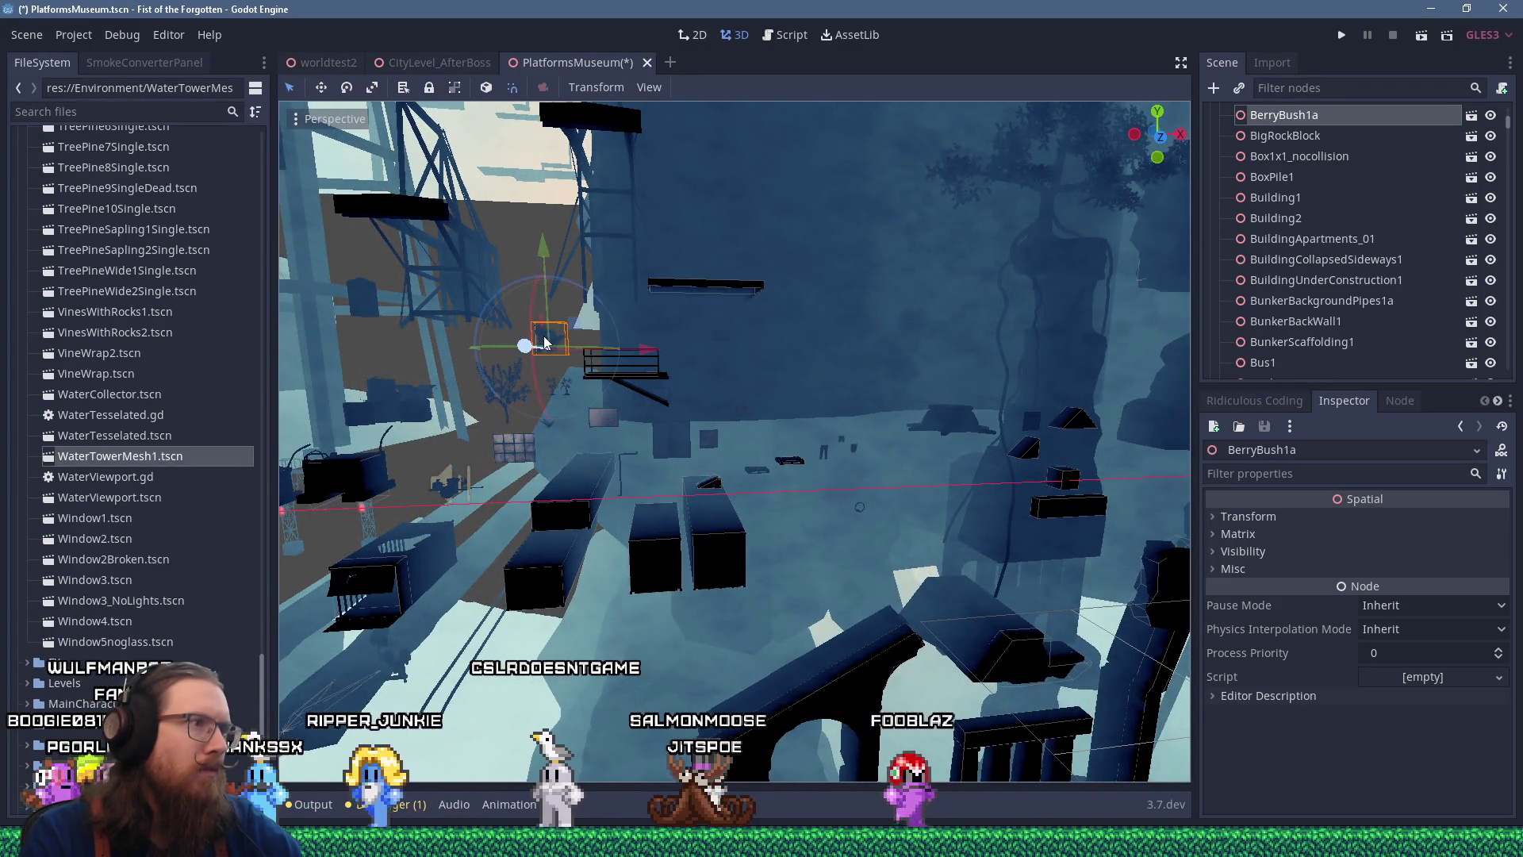
pyautogui.moveTo(546, 342)
pyautogui.mouseDown()
pyautogui.moveTo(588, 326)
pyautogui.moveTo(672, 352)
pyautogui.mouseUp()
pyautogui.scroll(2, 616, 331)
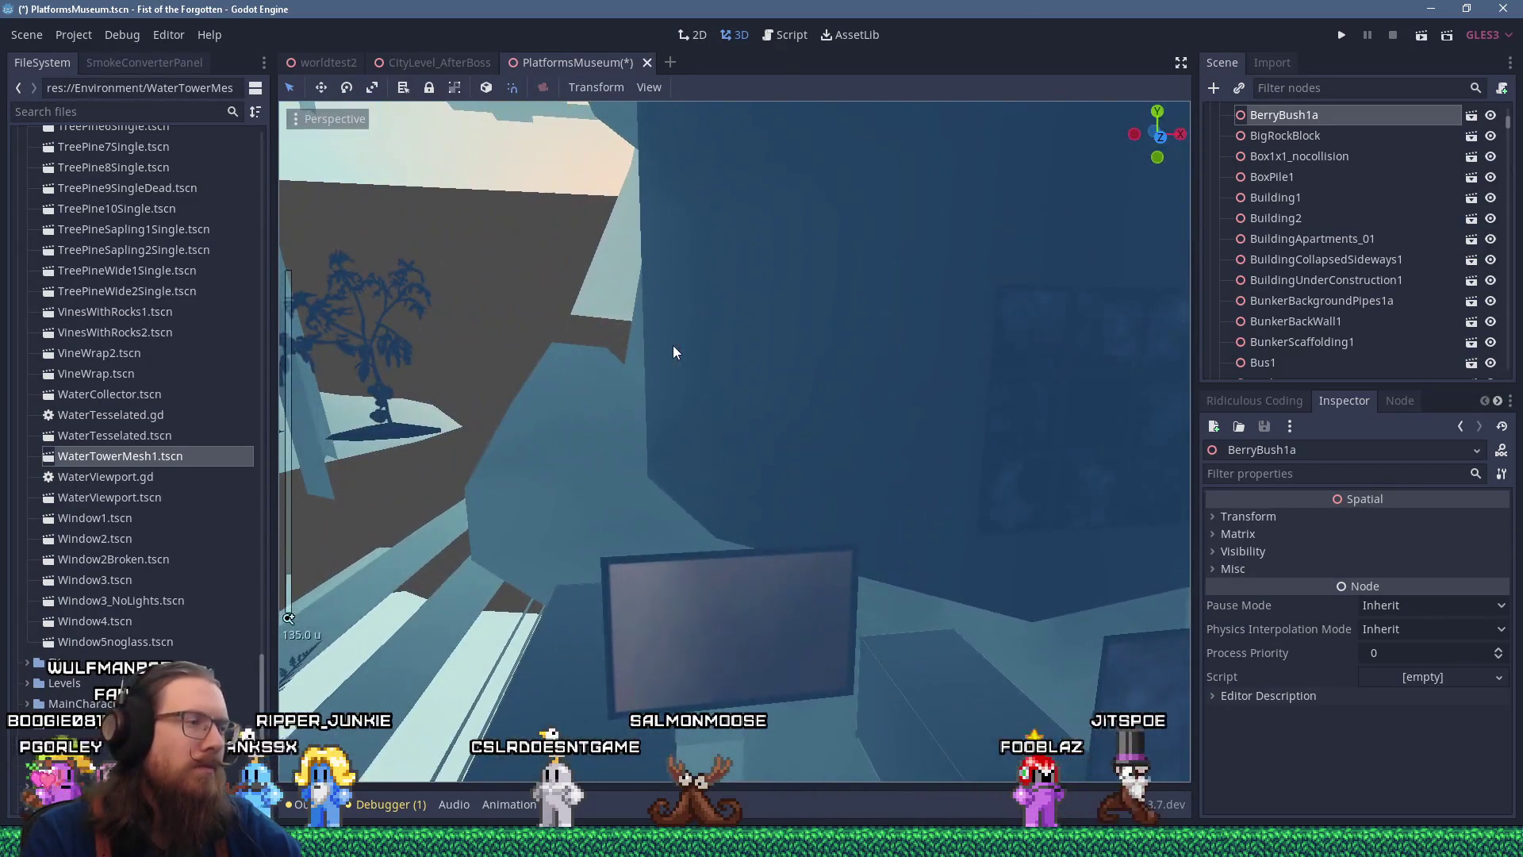
pyautogui.press('f')
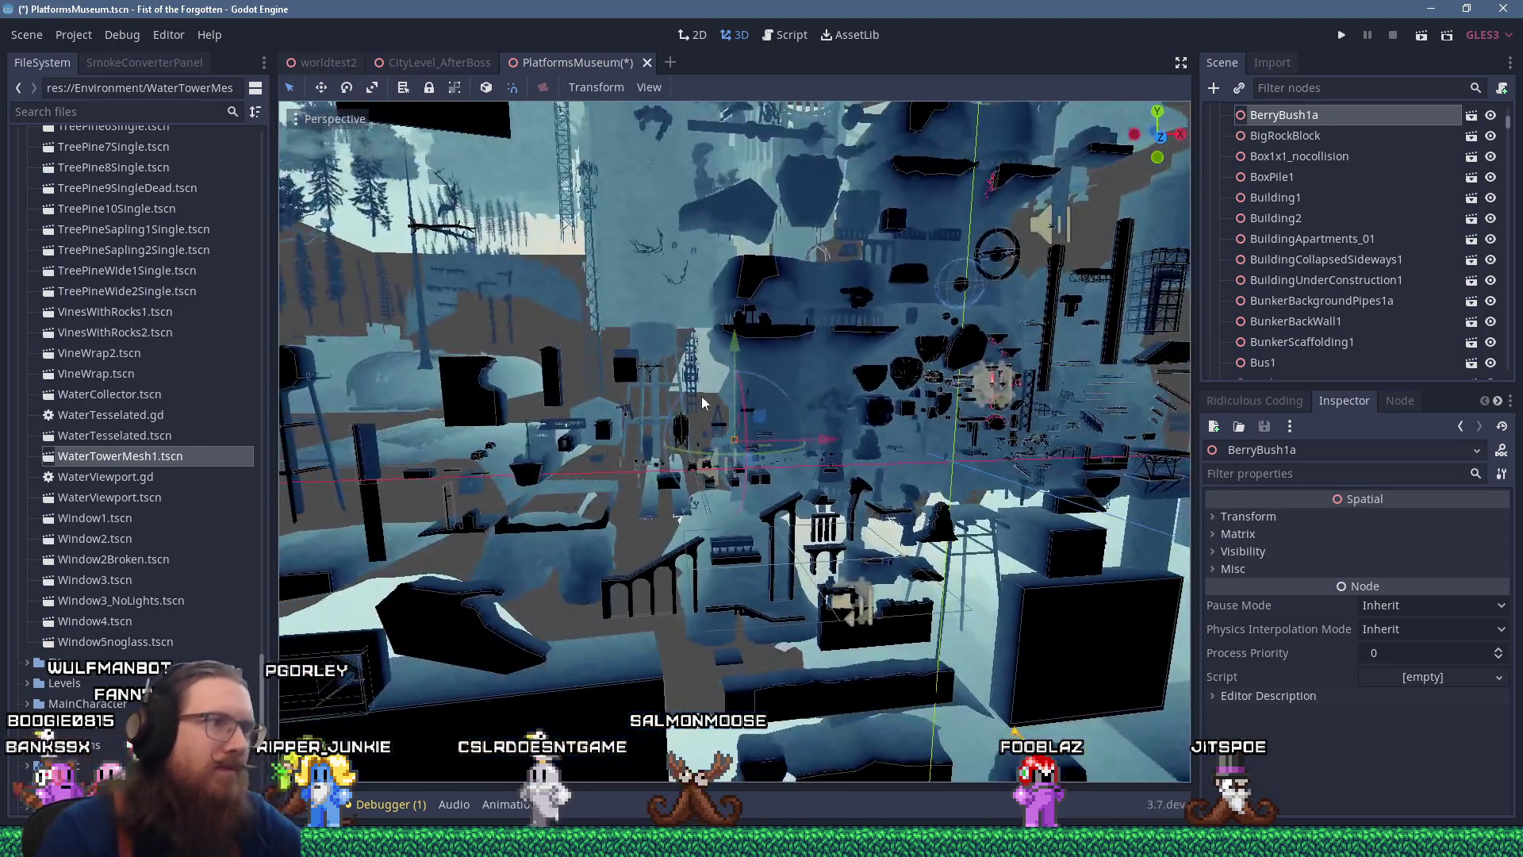
pyautogui.scroll(3, 776, 453)
pyautogui.scroll(-5, 776, 454)
pyautogui.moveTo(763, 396)
pyautogui.mouseDown()
pyautogui.moveTo(888, 468)
pyautogui.moveTo(503, 427)
pyautogui.moveTo(755, 427)
pyautogui.moveTo(831, 454)
pyautogui.moveTo(565, 421)
pyautogui.mouseUp()
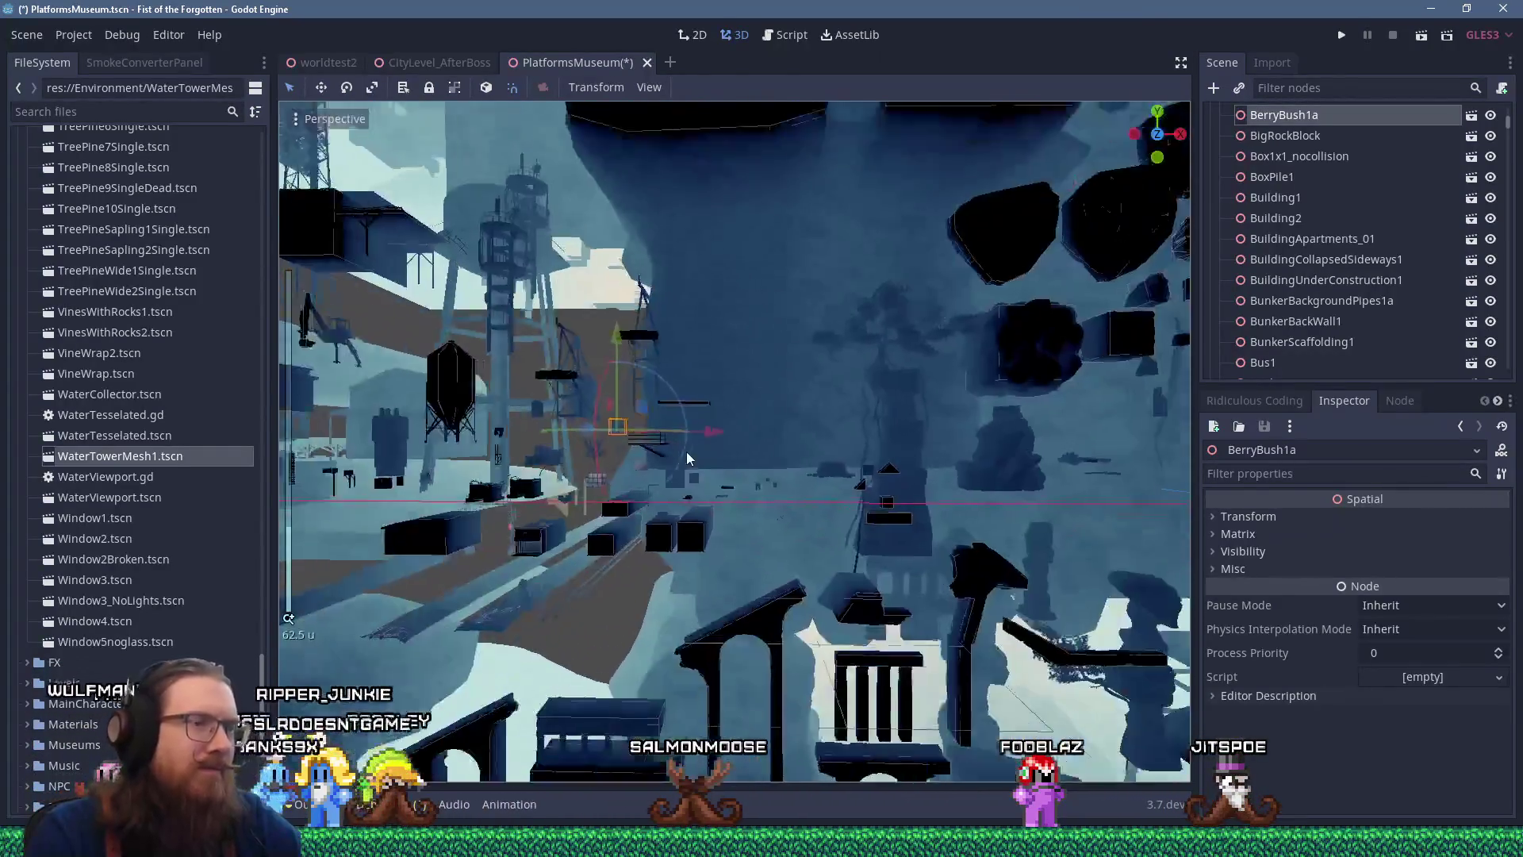
pyautogui.scroll(3, 503, 427)
pyautogui.click(901, 460)
pyautogui.scroll(-5, 908, 454)
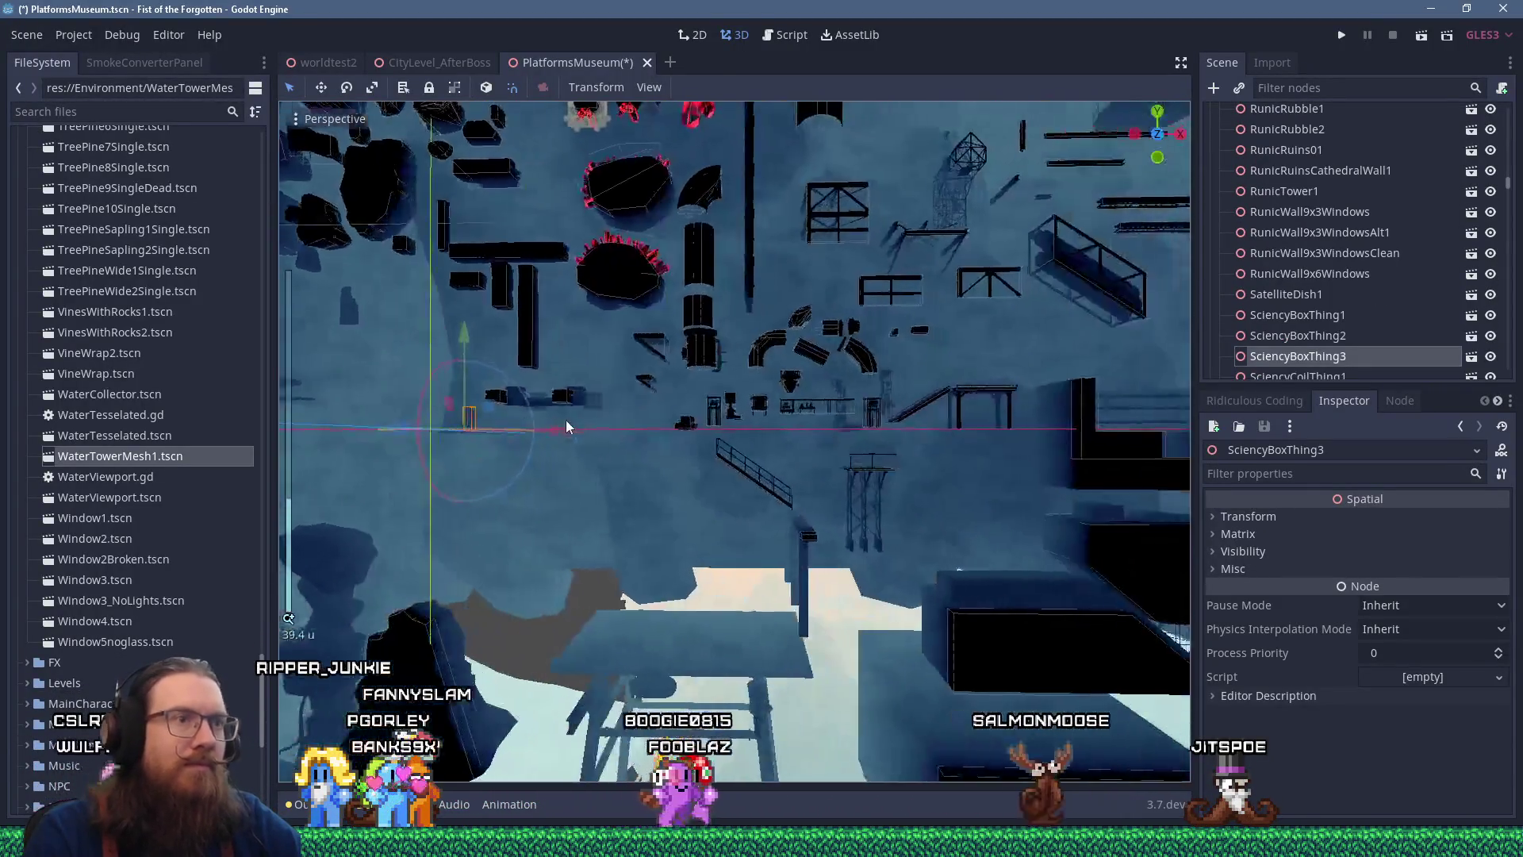
pyautogui.scroll(-3, 571, 417)
pyautogui.scroll(3, 574, 418)
pyautogui.scroll(5, 634, 484)
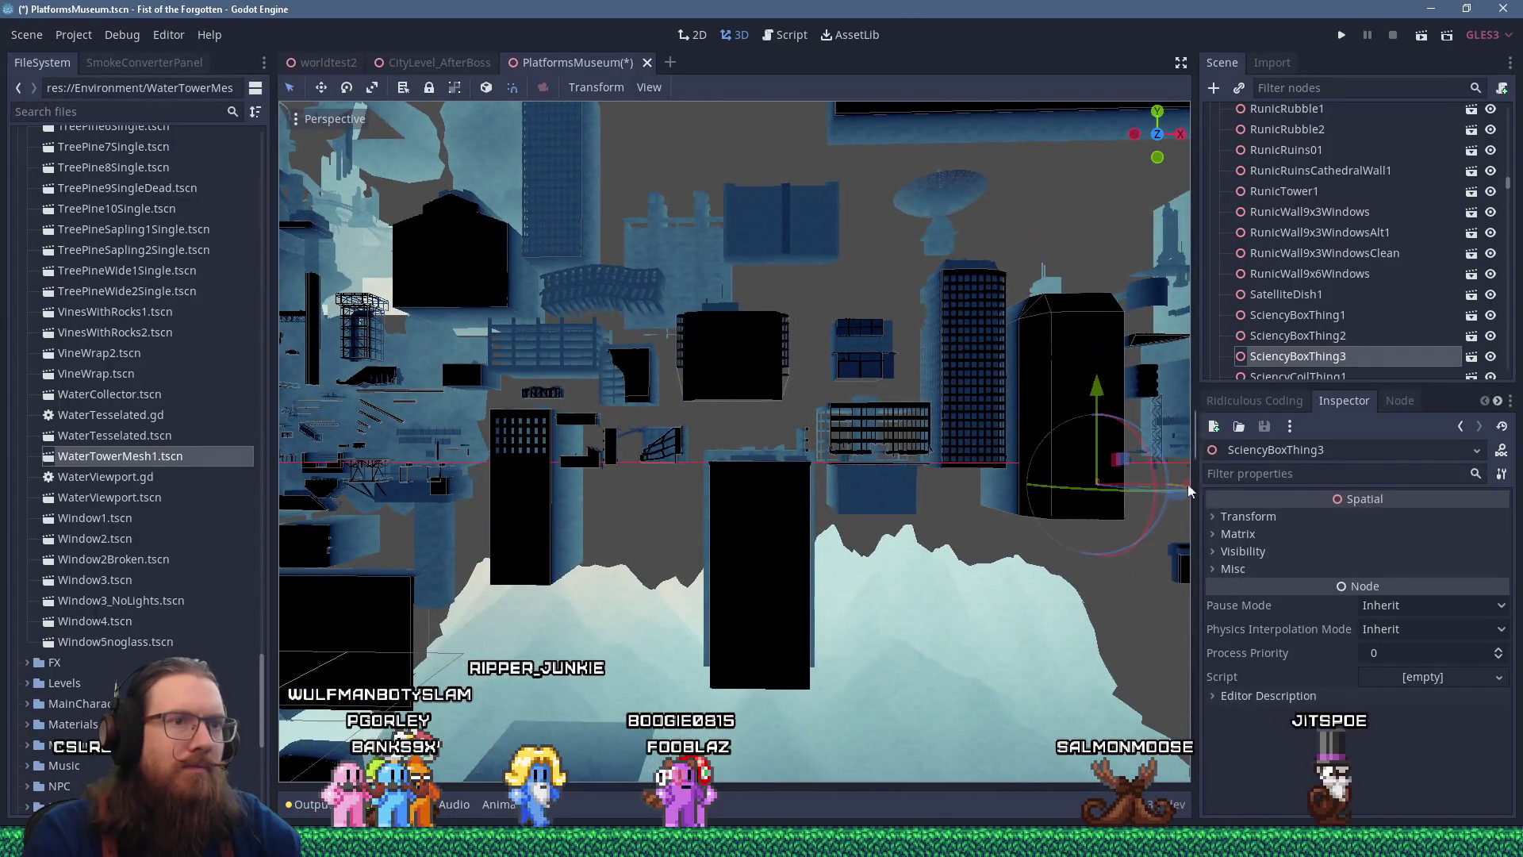
pyautogui.moveTo(1190, 492)
pyautogui.mouseDown()
pyautogui.moveTo(902, 508)
pyautogui.moveTo(795, 484)
pyautogui.mouseUp()
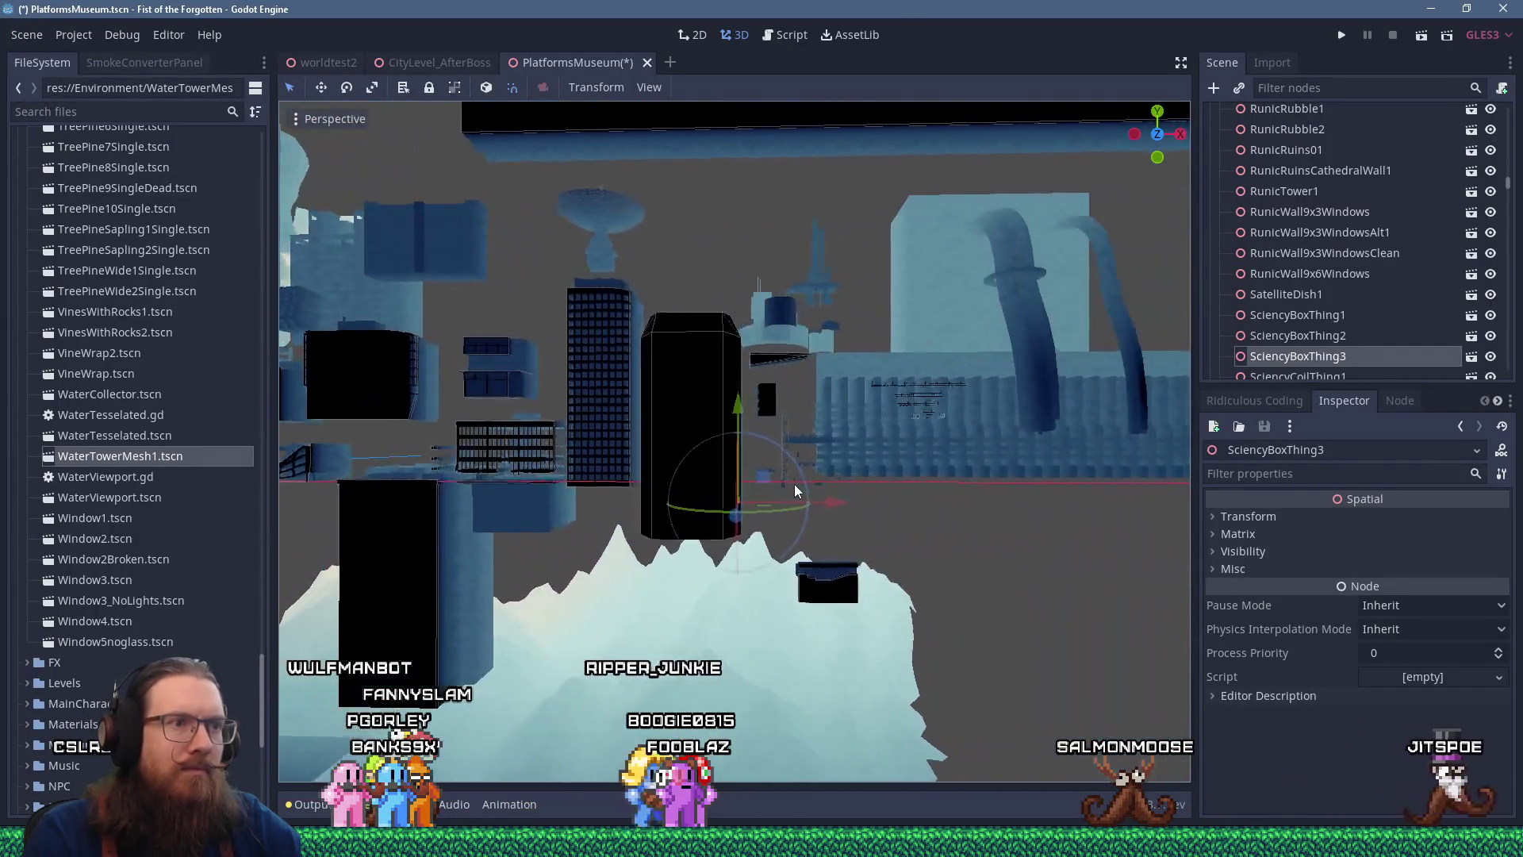
pyautogui.scroll(2, 795, 484)
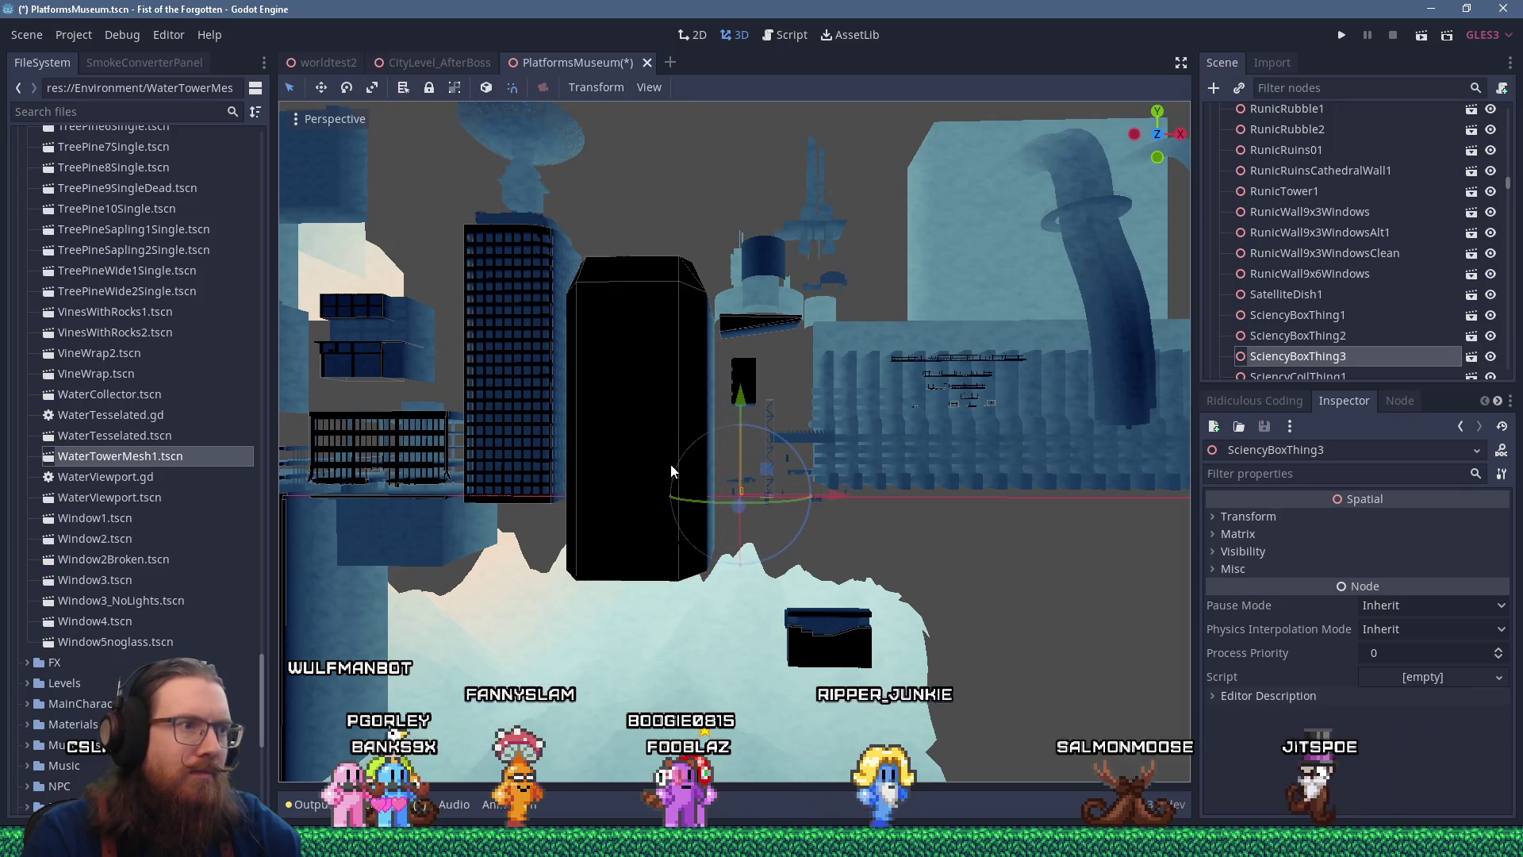
pyautogui.scroll(5, 704, 473)
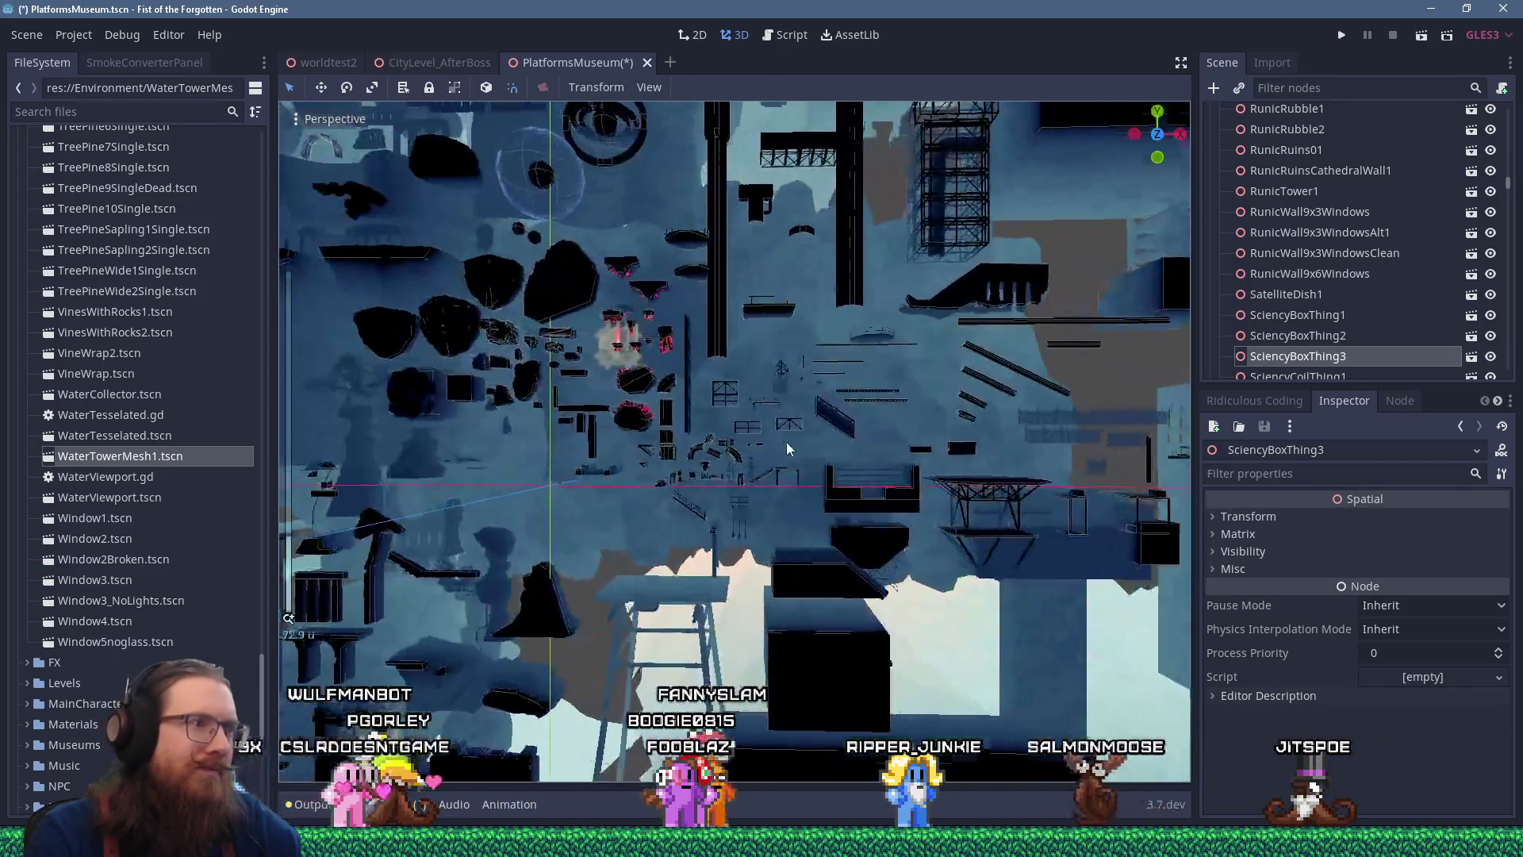
pyautogui.scroll(10, 788, 449)
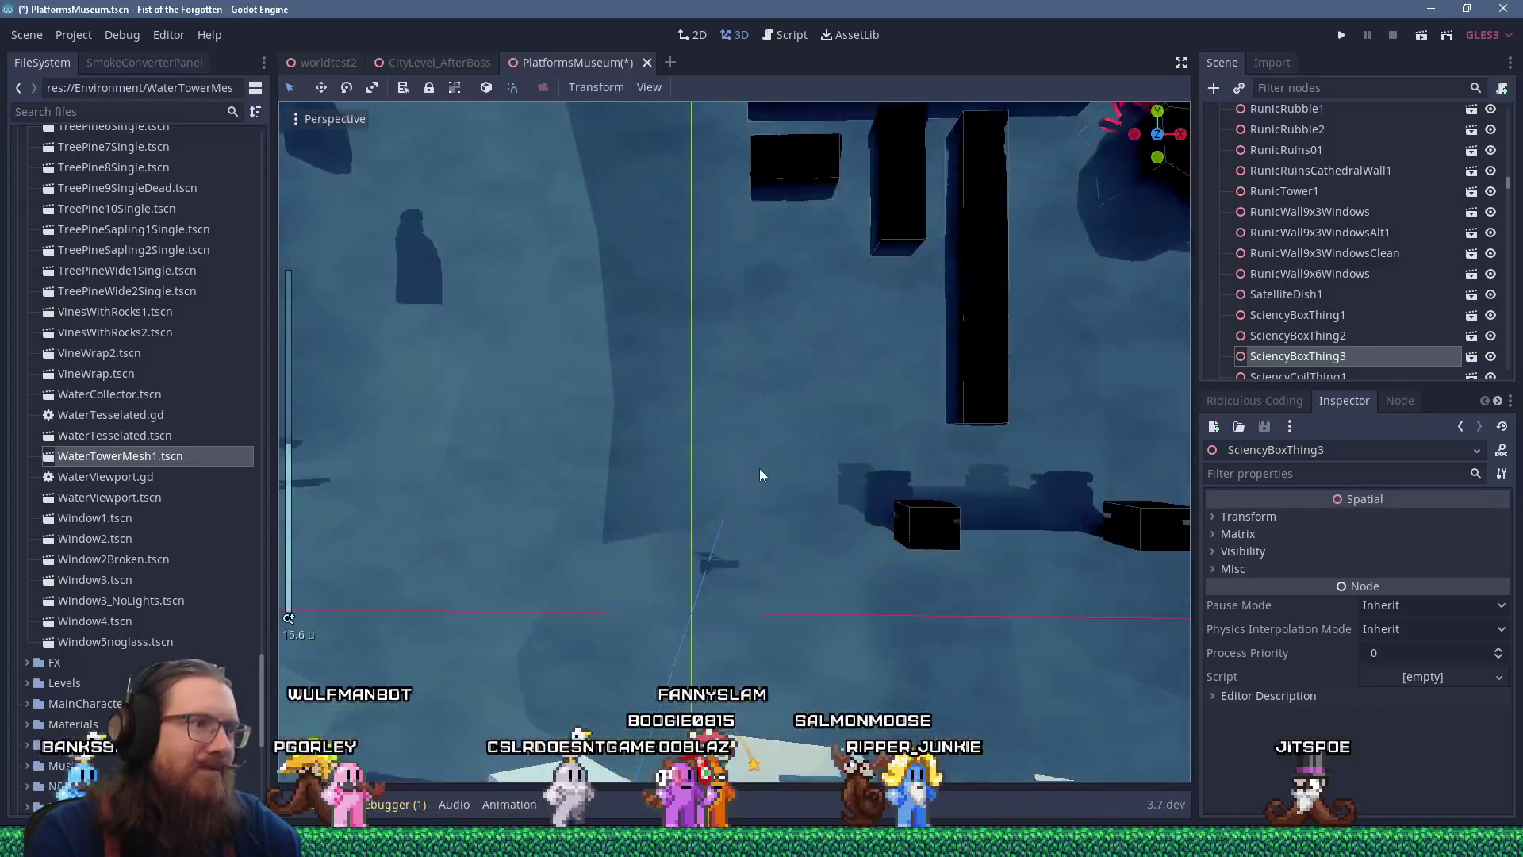
pyautogui.click(707, 579)
pyautogui.scroll(-5, 707, 579)
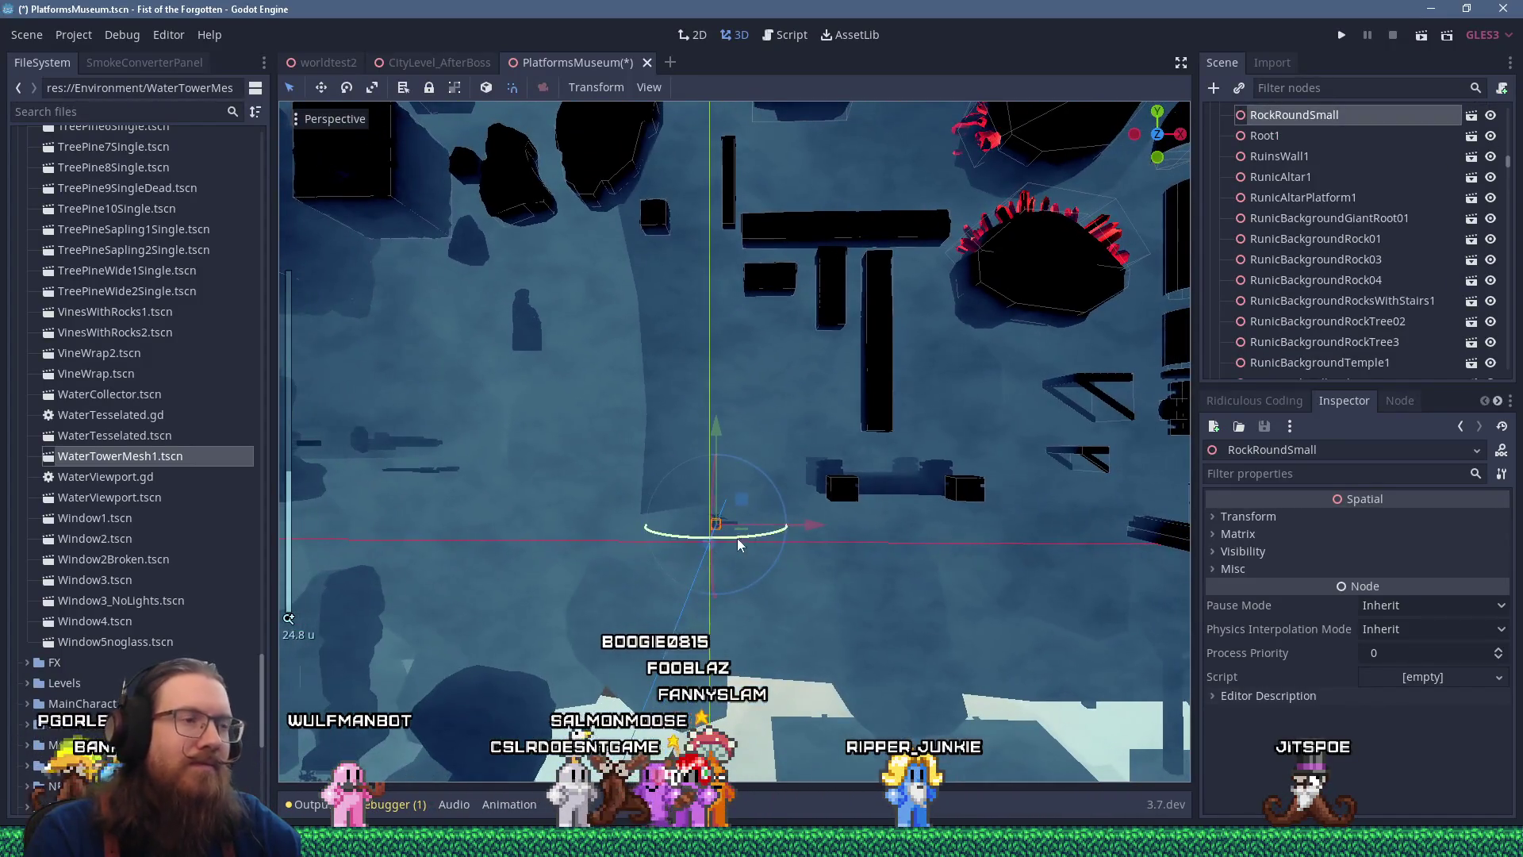
pyautogui.scroll(2, 716, 384)
pyautogui.moveTo(716, 384)
pyautogui.mouseDown()
pyautogui.moveTo(679, 397)
pyautogui.moveTo(604, 486)
pyautogui.mouseUp()
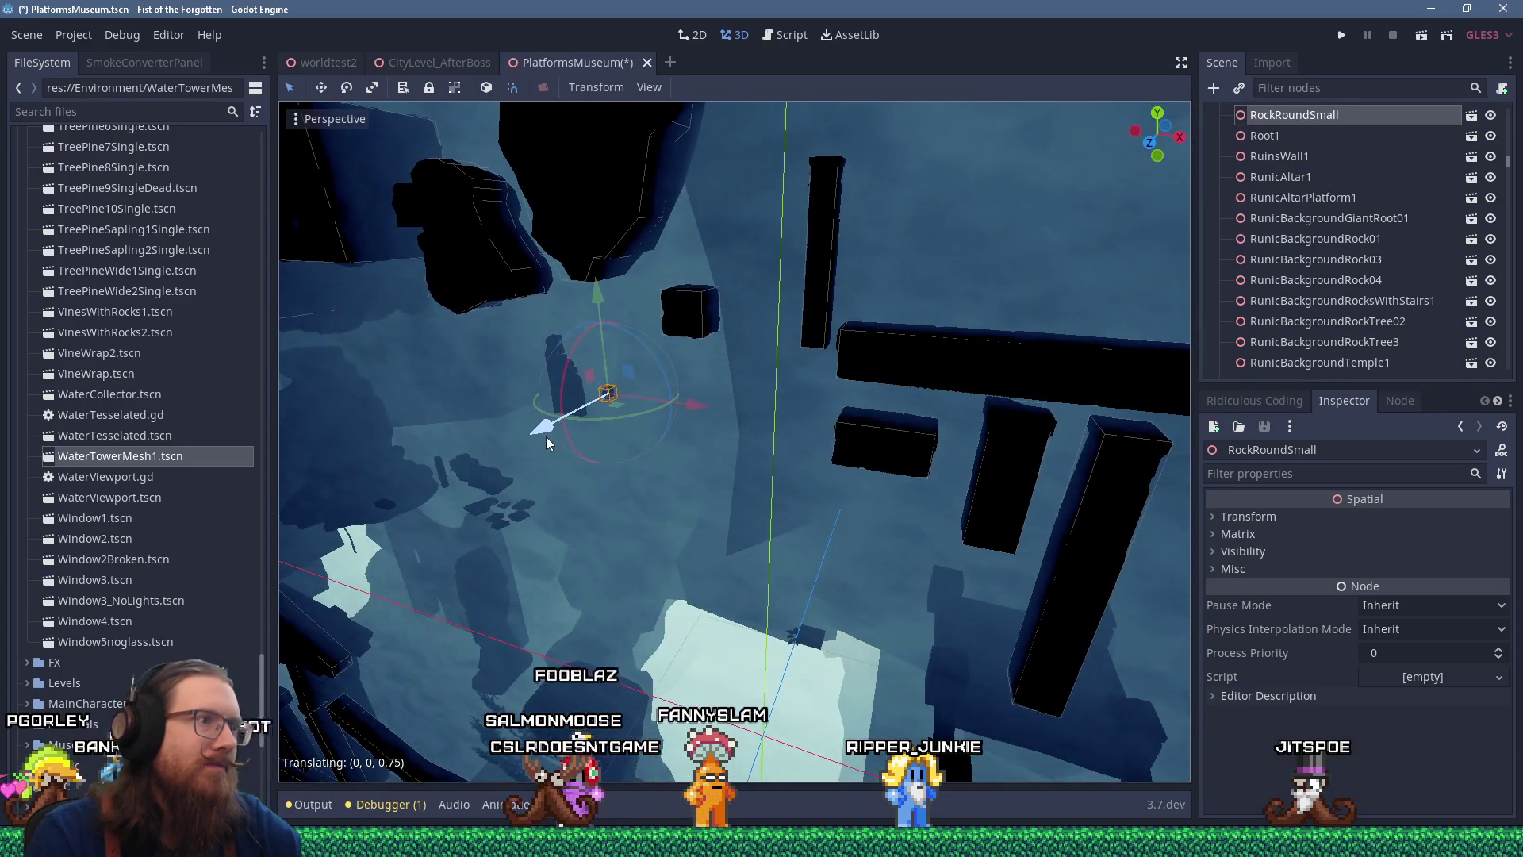
pyautogui.scroll(3, 543, 444)
pyautogui.moveTo(543, 444)
pyautogui.mouseDown()
pyautogui.moveTo(754, 420)
pyautogui.moveTo(764, 442)
pyautogui.moveTo(853, 420)
pyautogui.mouseUp()
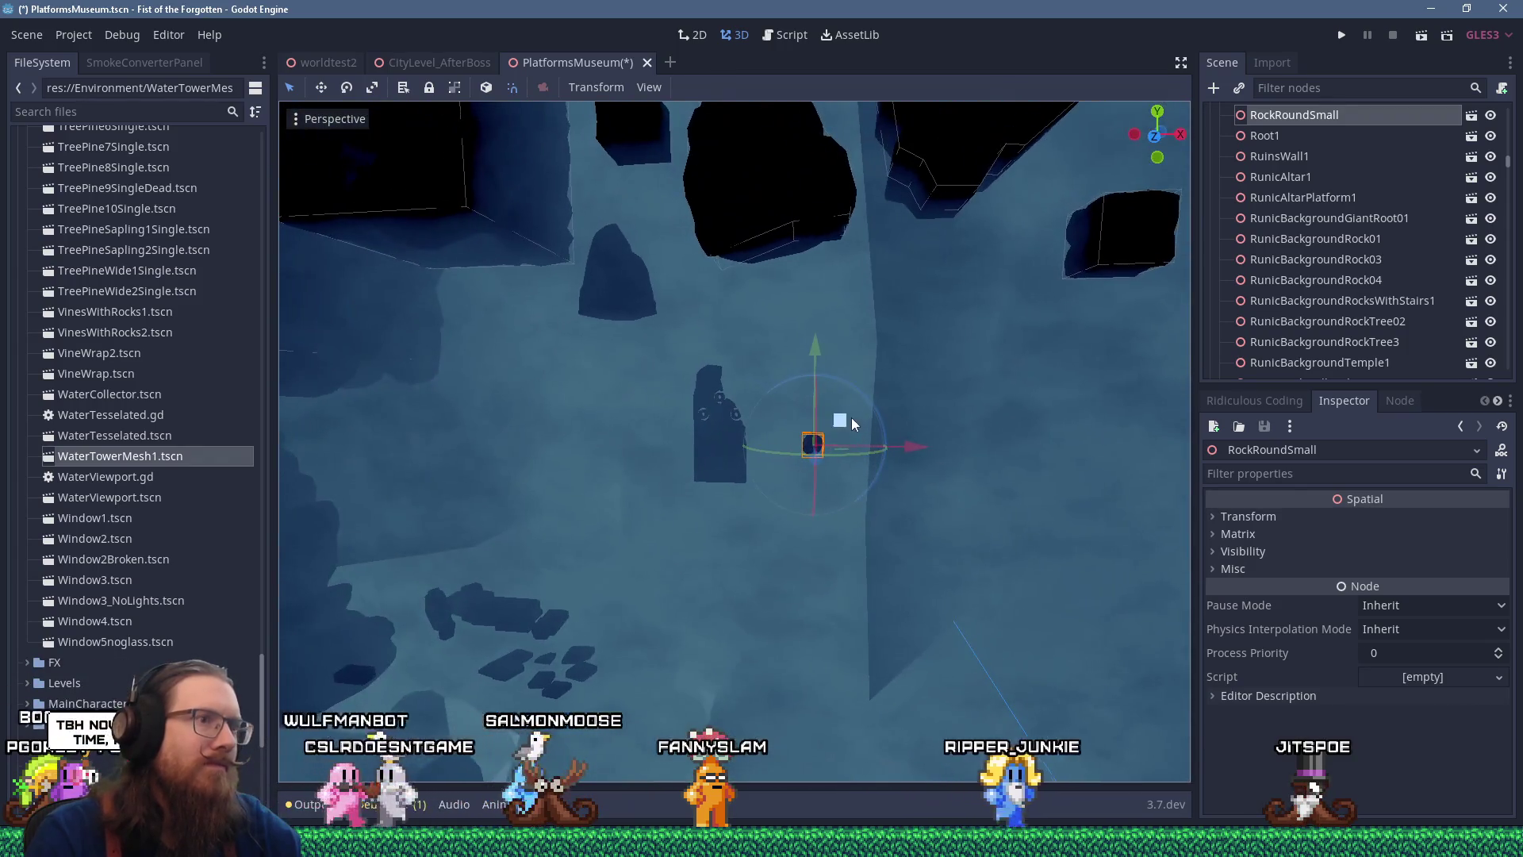
pyautogui.scroll(-5, 728, 279)
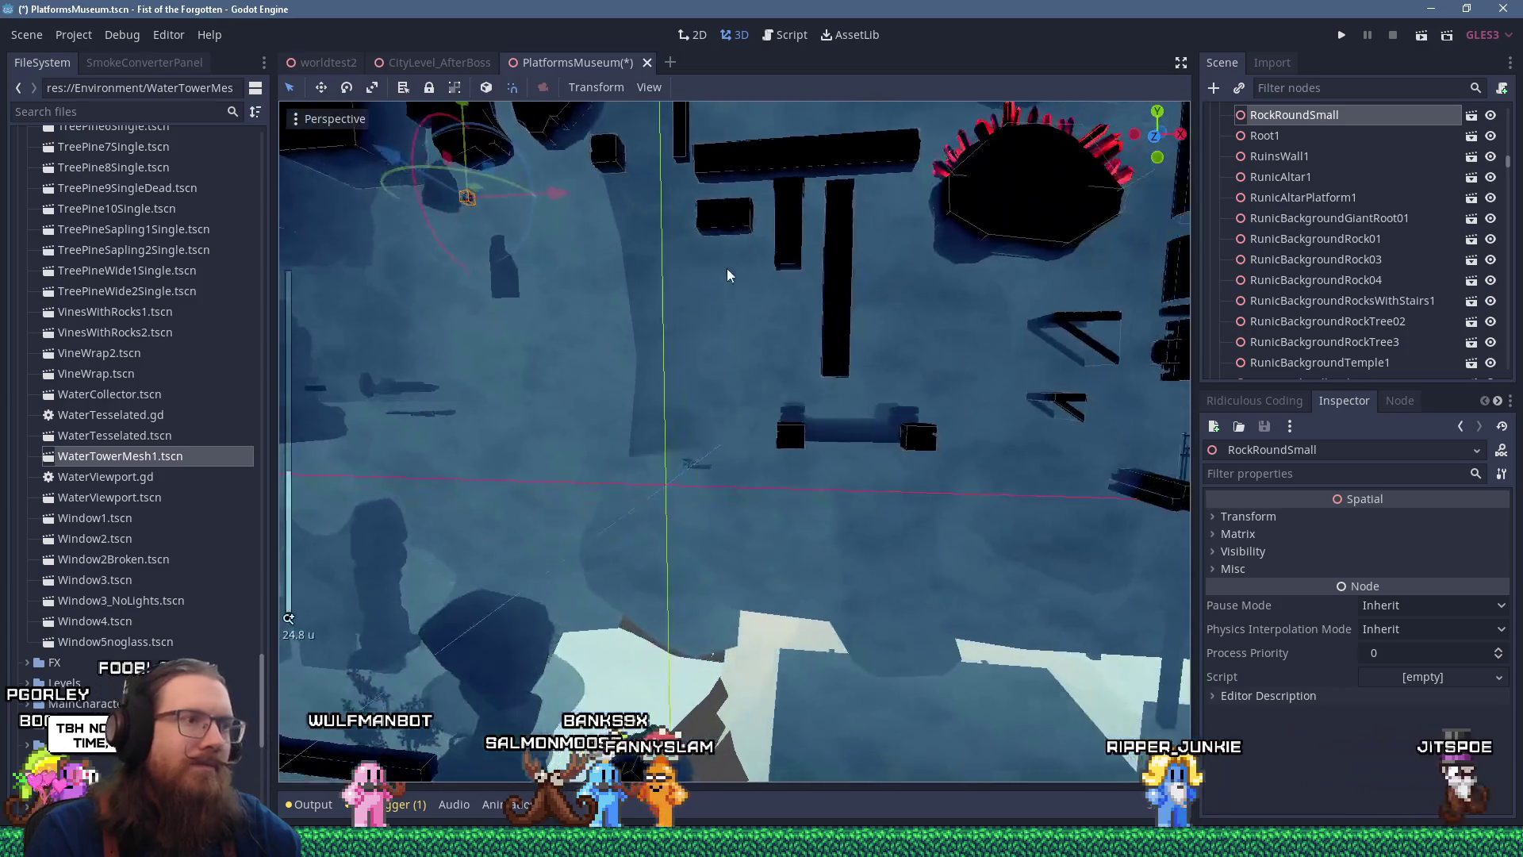
pyautogui.scroll(2, 714, 431)
pyautogui.moveTo(714, 431); pyautogui.dragTo(730, 477)
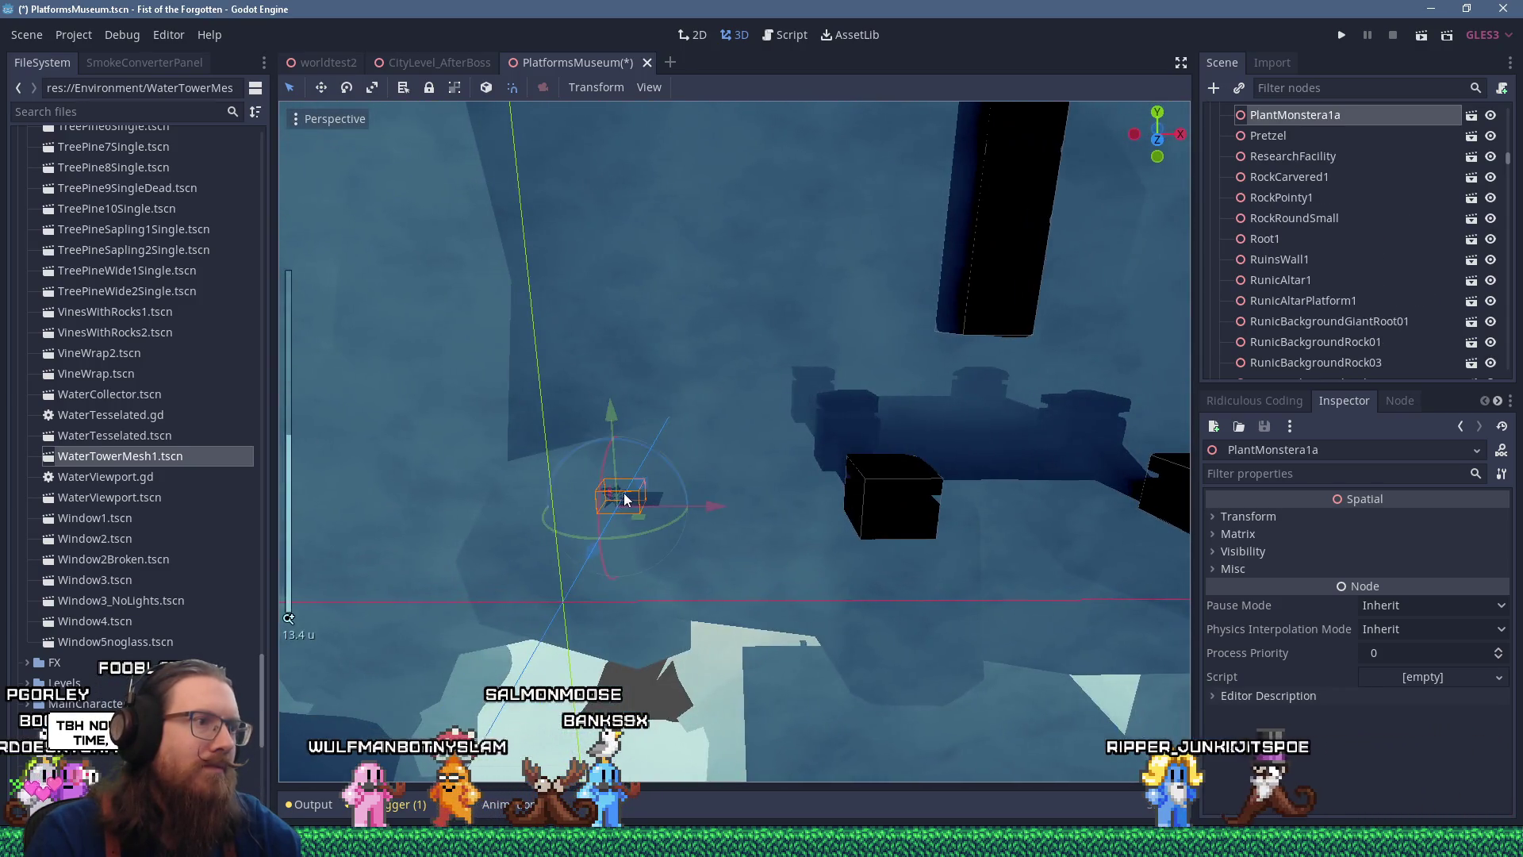
pyautogui.scroll(-20, 622, 493)
pyautogui.moveTo(619, 474)
pyautogui.mouseDown()
pyautogui.moveTo(841, 441)
pyautogui.moveTo(958, 458)
pyautogui.moveTo(690, 423)
pyautogui.mouseUp()
pyautogui.moveTo(522, 412)
pyautogui.mouseDown()
pyautogui.moveTo(962, 459)
pyautogui.moveTo(954, 484)
pyautogui.moveTo(1015, 479)
pyautogui.moveTo(933, 503)
pyautogui.mouseUp()
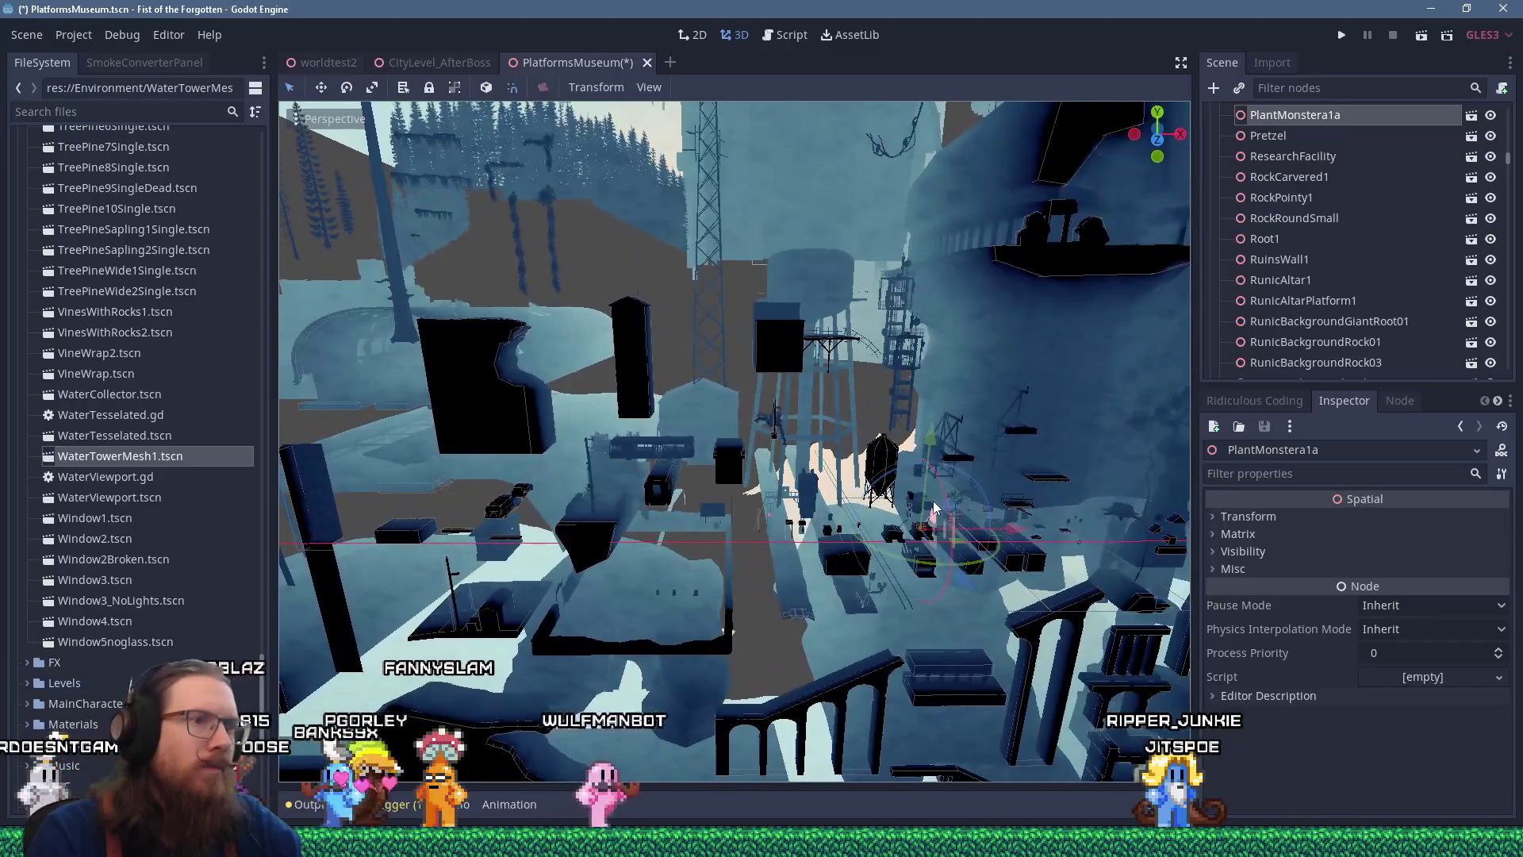
pyautogui.scroll(10, 768, 436)
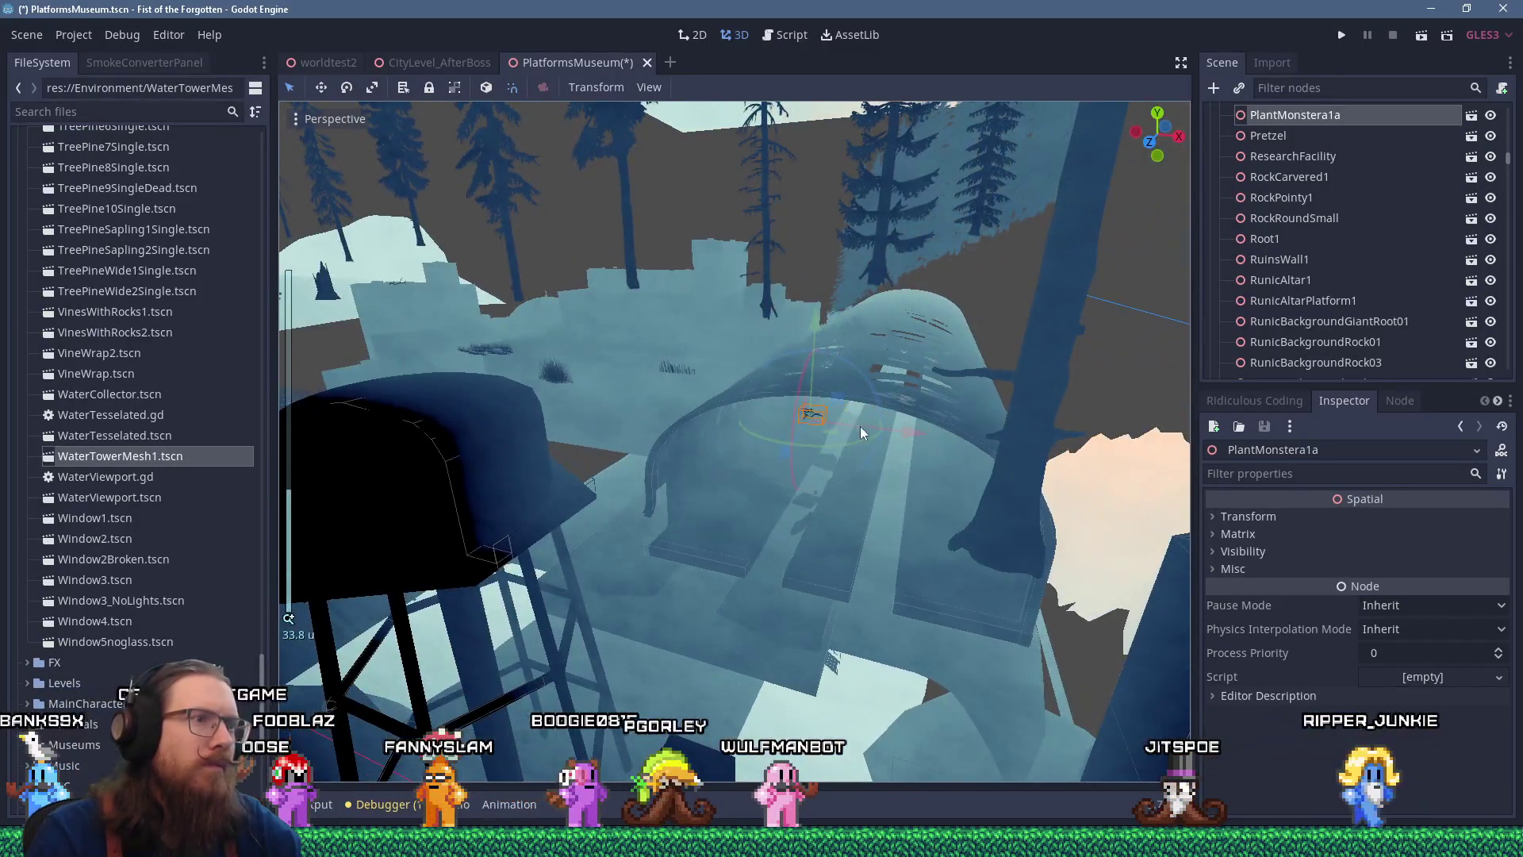
pyautogui.moveTo(860, 426); pyautogui.dragTo(836, 397)
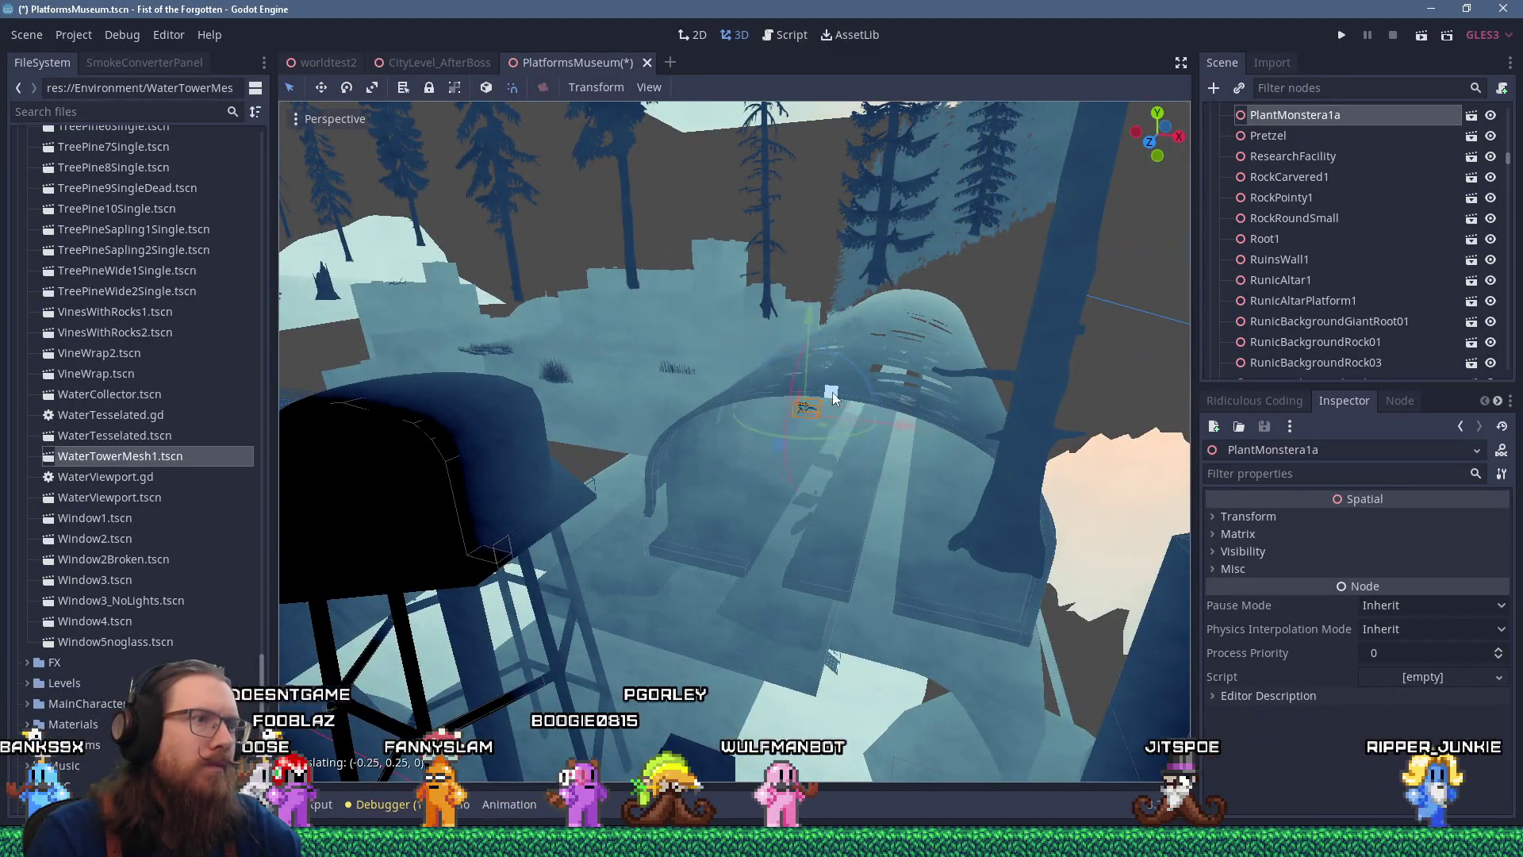
pyautogui.scroll(-10, 778, 361)
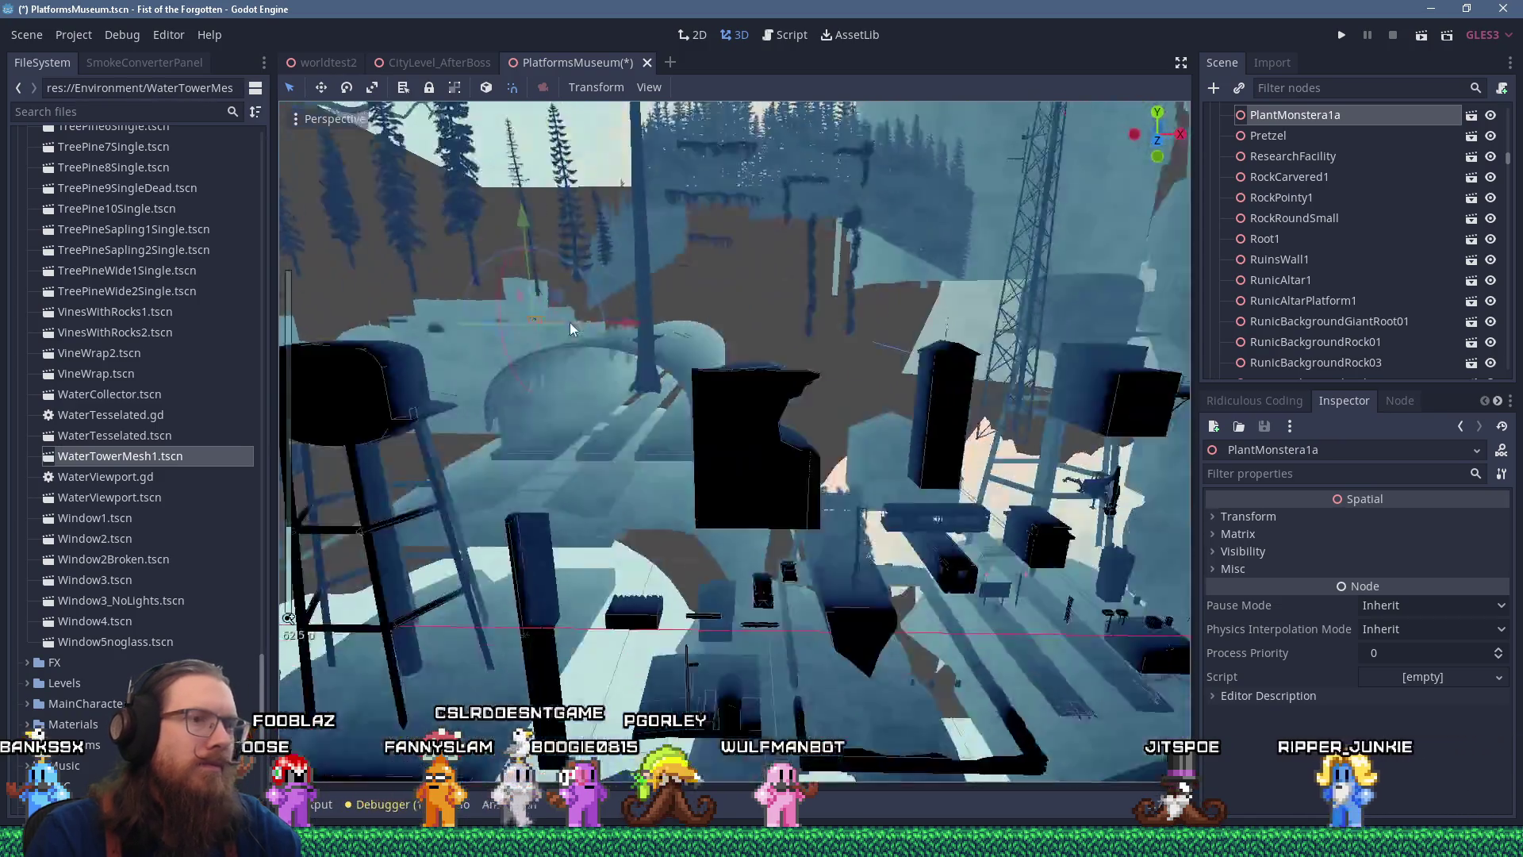
pyautogui.scroll(5, 690, 393)
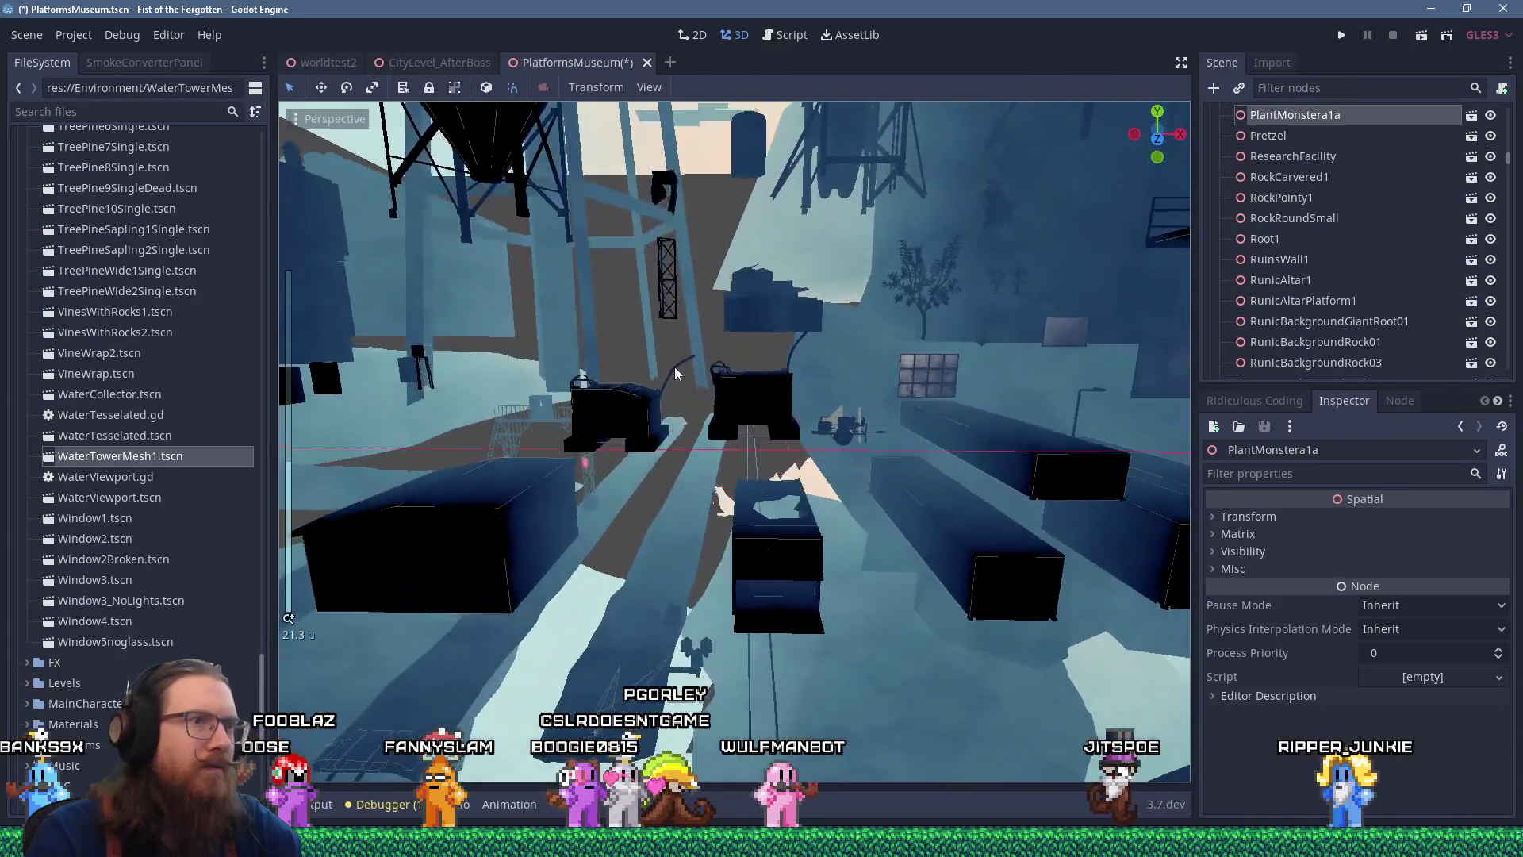
pyautogui.moveTo(673, 357); pyautogui.dragTo(727, 381)
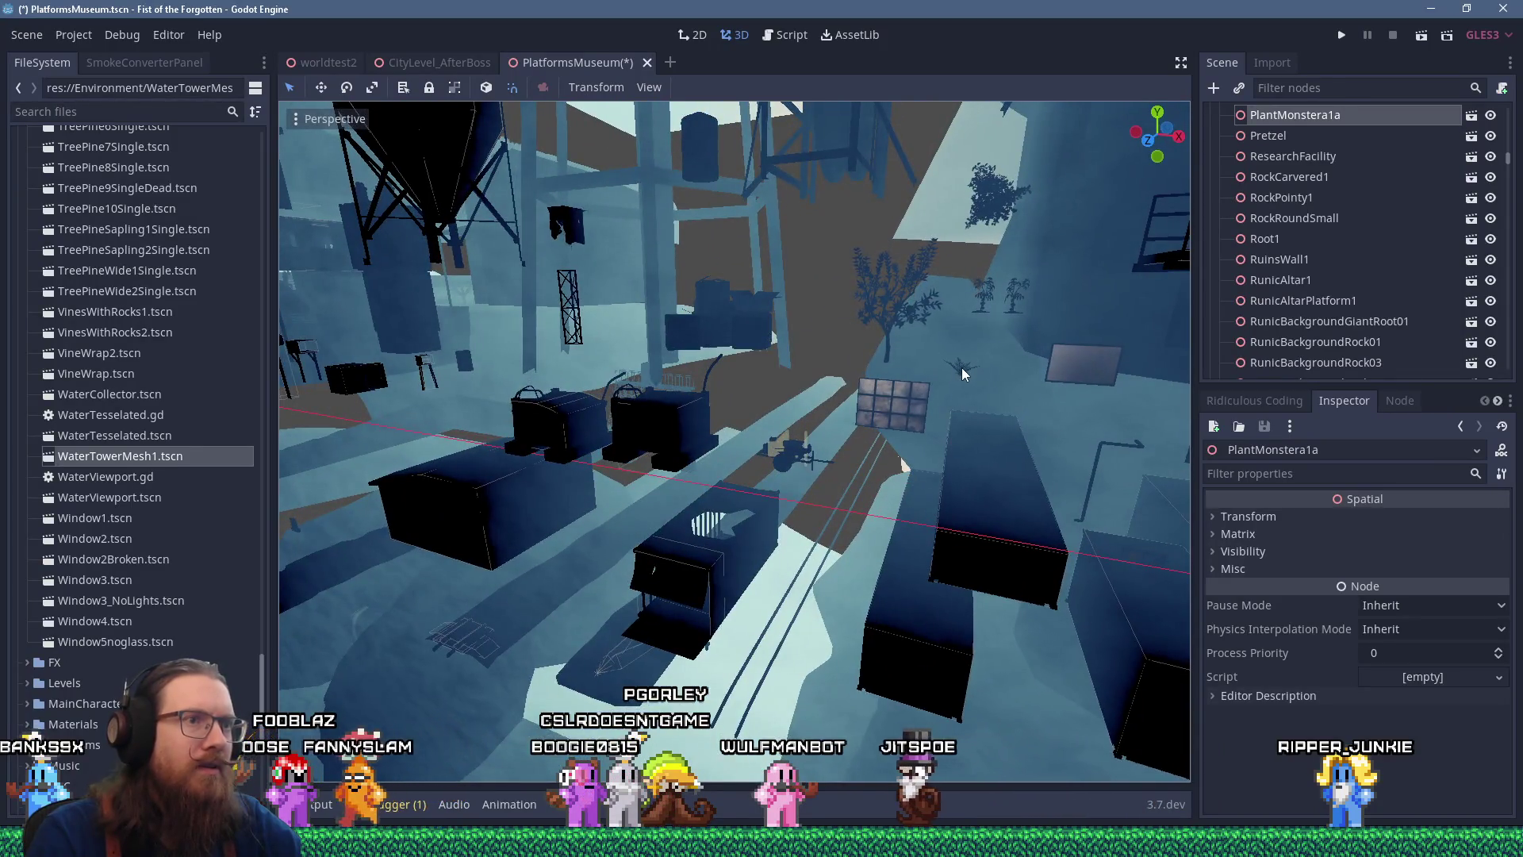
pyautogui.click(961, 368)
pyautogui.scroll(-8, 962, 368)
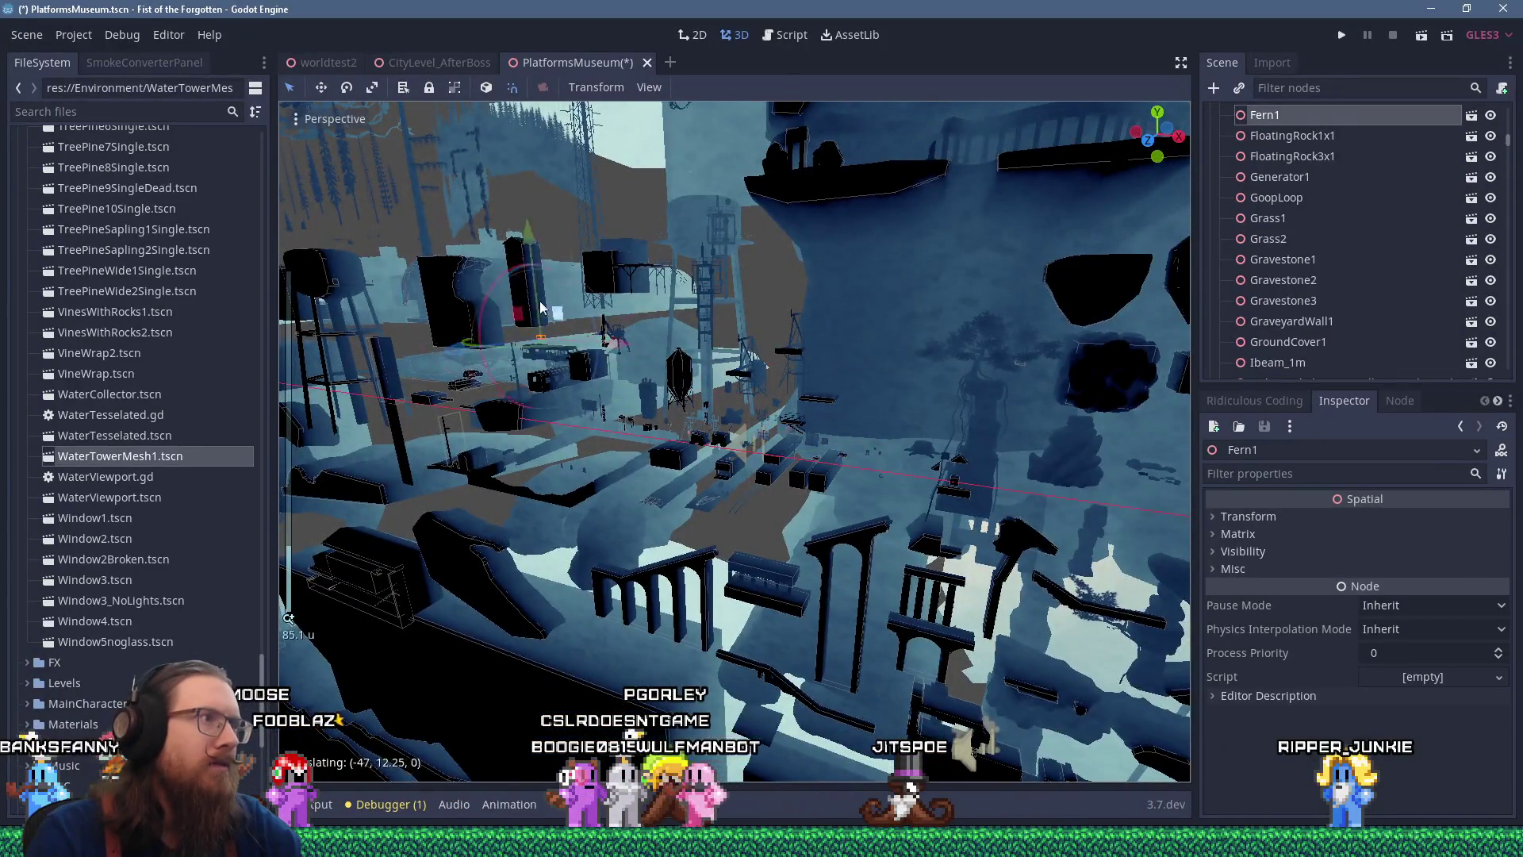
pyautogui.press('f')
pyautogui.scroll(4, 973, 435)
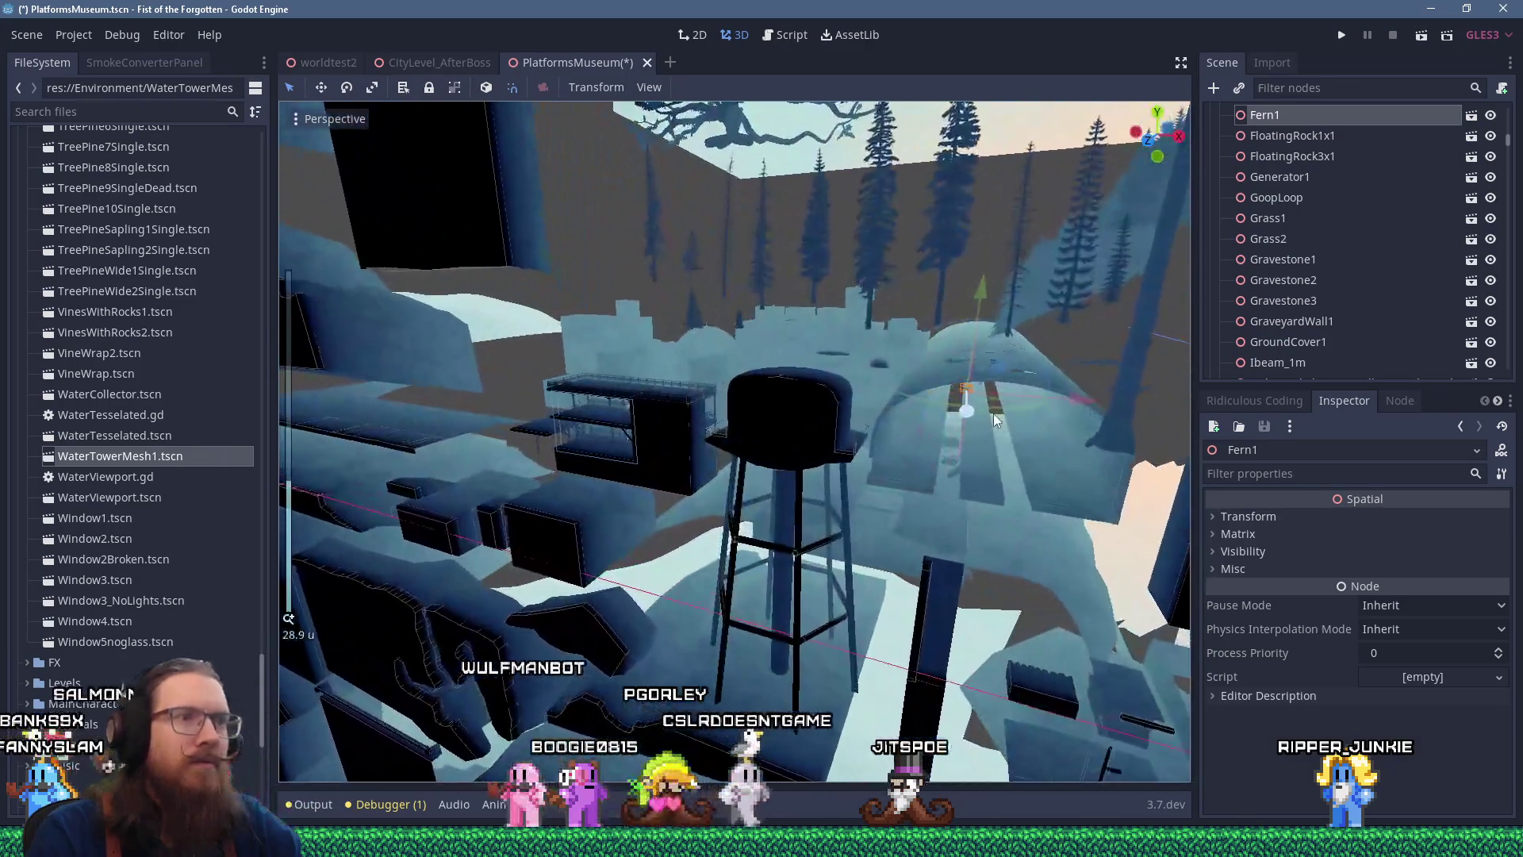
pyautogui.moveTo(901, 458)
pyautogui.mouseDown()
pyautogui.moveTo(993, 409)
pyautogui.moveTo(989, 460)
pyautogui.moveTo(773, 468)
pyautogui.moveTo(703, 398)
pyautogui.moveTo(931, 459)
pyautogui.moveTo(925, 440)
pyautogui.mouseUp()
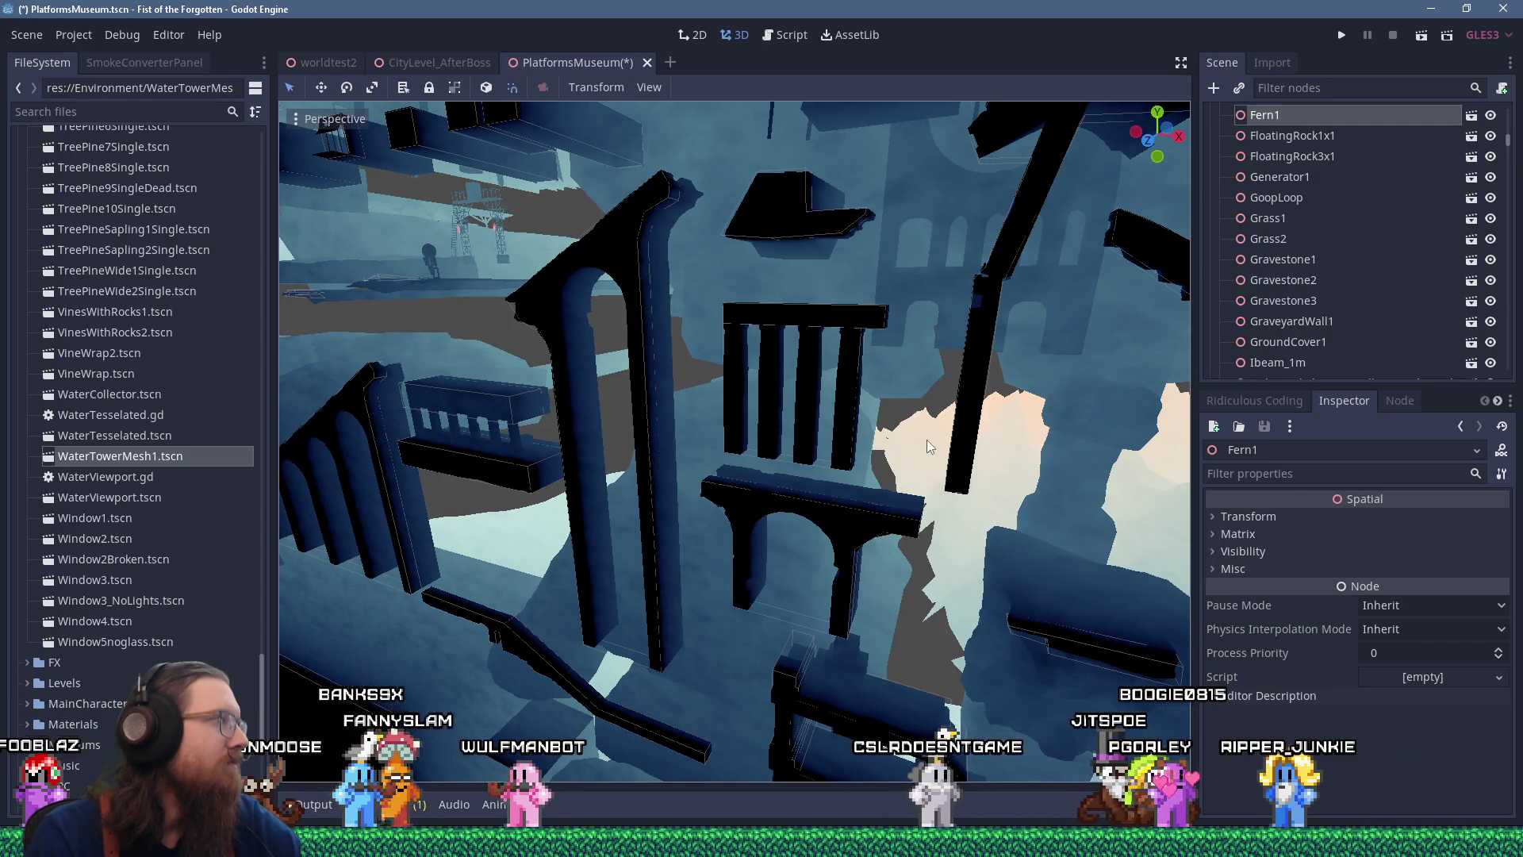
pyautogui.moveTo(927, 439)
pyautogui.mouseDown()
pyautogui.moveTo(724, 440)
pyautogui.moveTo(907, 449)
pyautogui.moveTo(857, 526)
pyautogui.moveTo(1010, 514)
pyautogui.moveTo(657, 506)
pyautogui.mouseUp()
pyautogui.scroll(-3, 1010, 514)
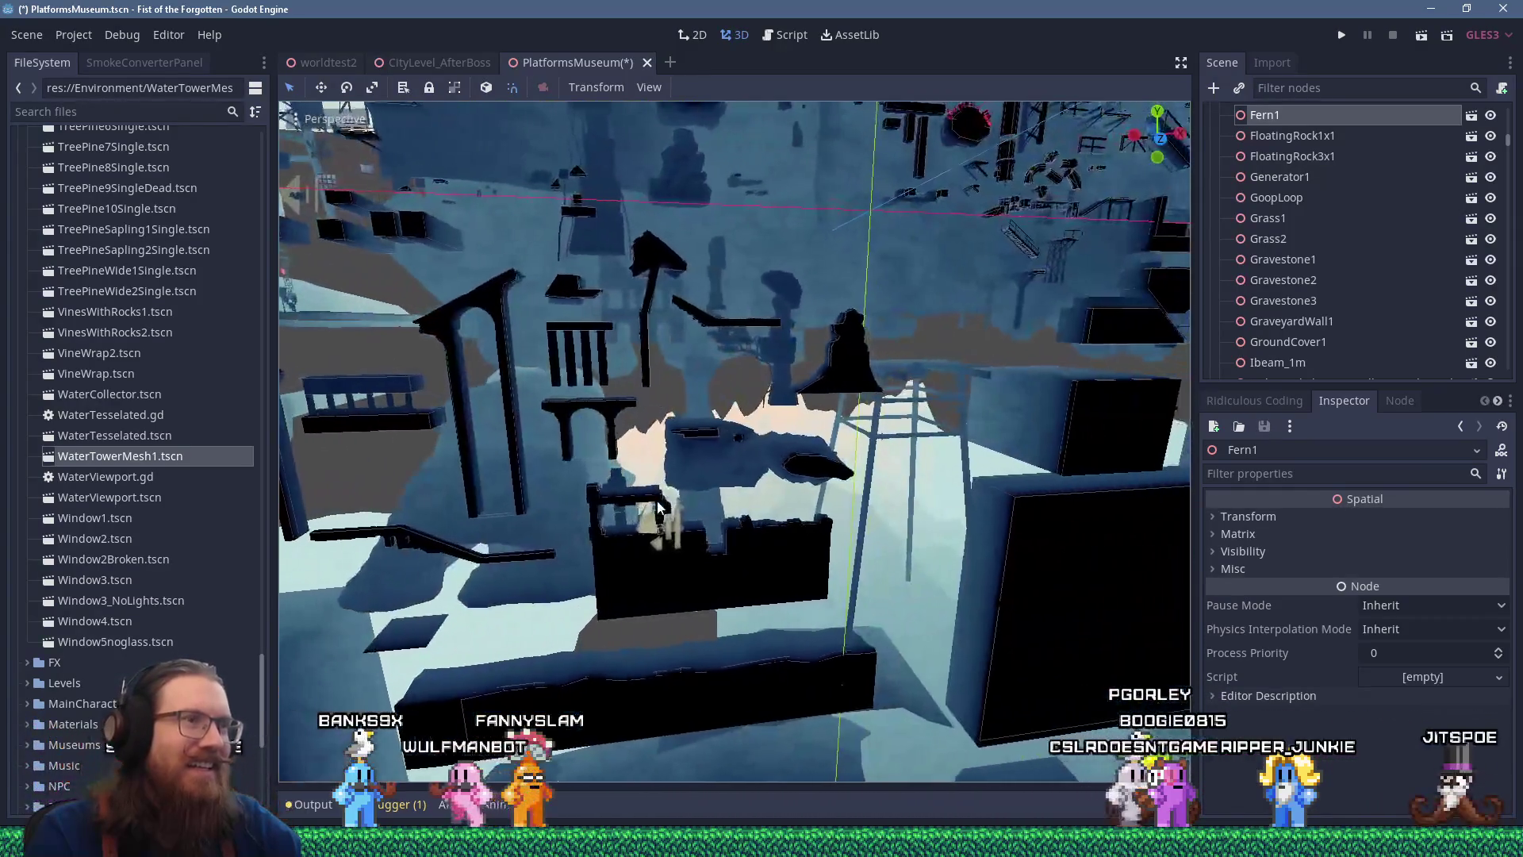
pyautogui.moveTo(776, 464)
pyautogui.mouseDown()
pyautogui.moveTo(718, 471)
pyautogui.moveTo(719, 517)
pyautogui.moveTo(592, 583)
pyautogui.moveTo(667, 386)
pyautogui.moveTo(615, 330)
pyautogui.moveTo(833, 460)
pyautogui.moveTo(741, 428)
pyautogui.moveTo(850, 466)
pyautogui.moveTo(833, 445)
pyautogui.moveTo(810, 499)
pyautogui.mouseUp()
pyautogui.scroll(-2, 667, 385)
pyautogui.scroll(5, 663, 365)
pyautogui.scroll(4, 857, 467)
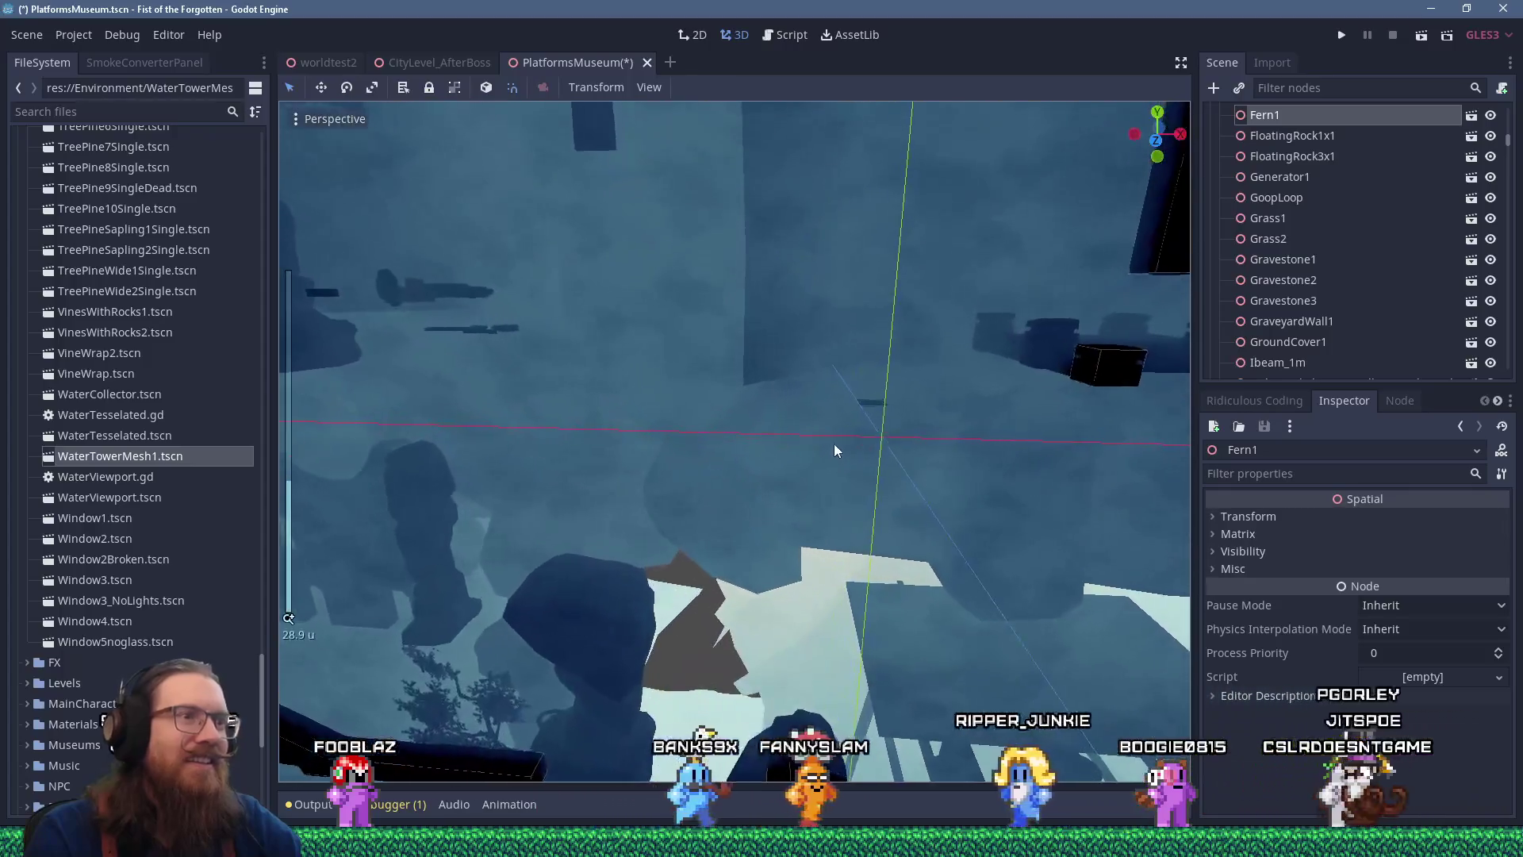
pyautogui.scroll(6, 809, 500)
pyautogui.click(838, 483)
pyautogui.press('f')
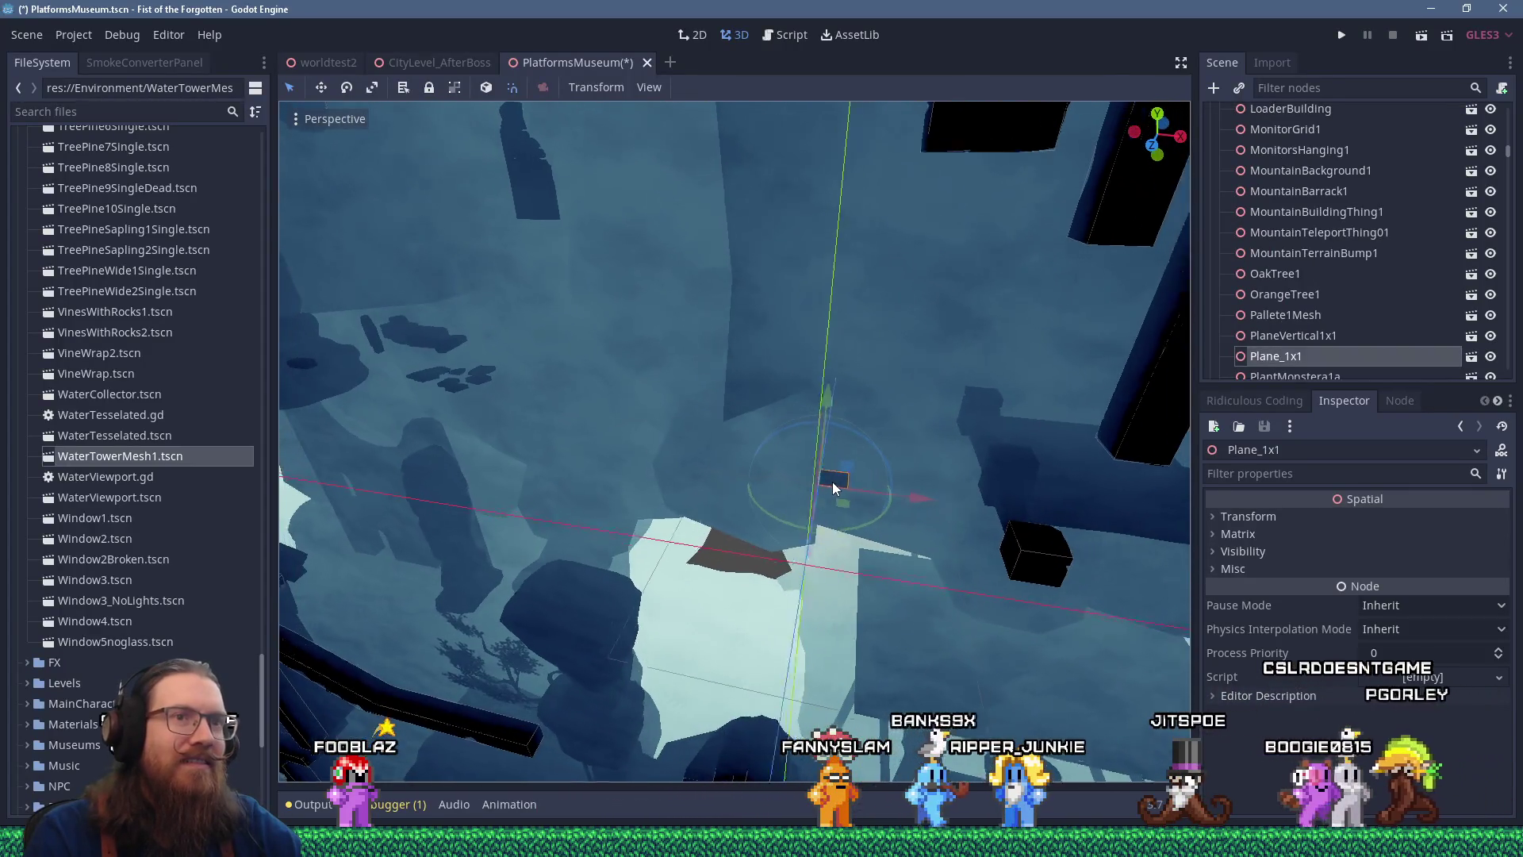
pyautogui.scroll(-10, 790, 448)
pyautogui.moveTo(788, 445); pyautogui.dragTo(968, 516)
pyautogui.moveTo(602, 455)
pyautogui.mouseDown()
pyautogui.moveTo(800, 420)
pyautogui.moveTo(896, 368)
pyautogui.mouseUp()
pyautogui.scroll(5, 825, 404)
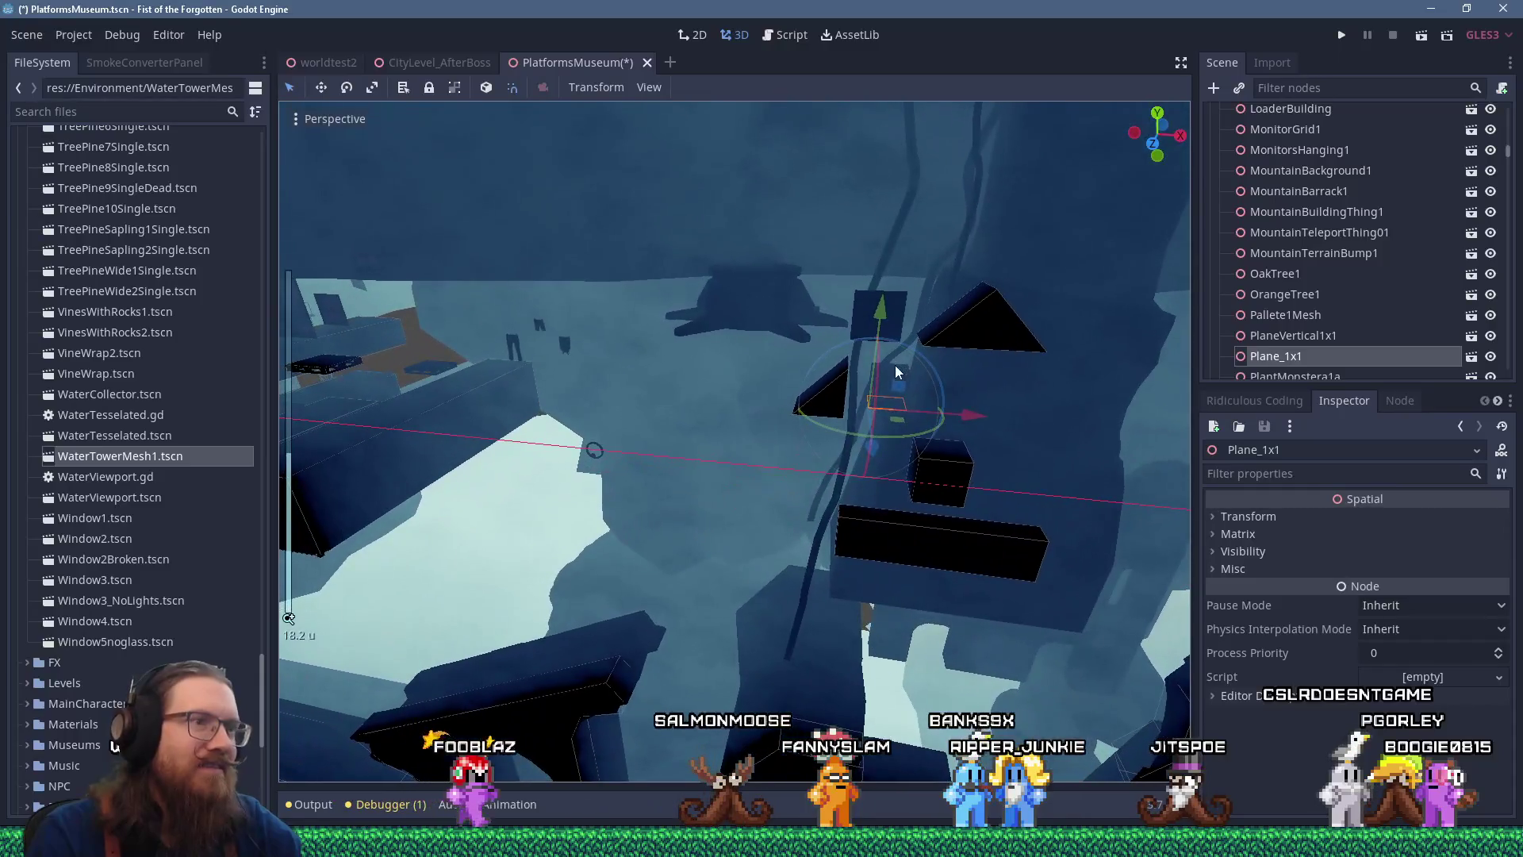
pyautogui.moveTo(875, 446)
pyautogui.mouseDown()
pyautogui.moveTo(873, 466)
pyautogui.moveTo(825, 459)
pyautogui.moveTo(890, 516)
pyautogui.mouseUp()
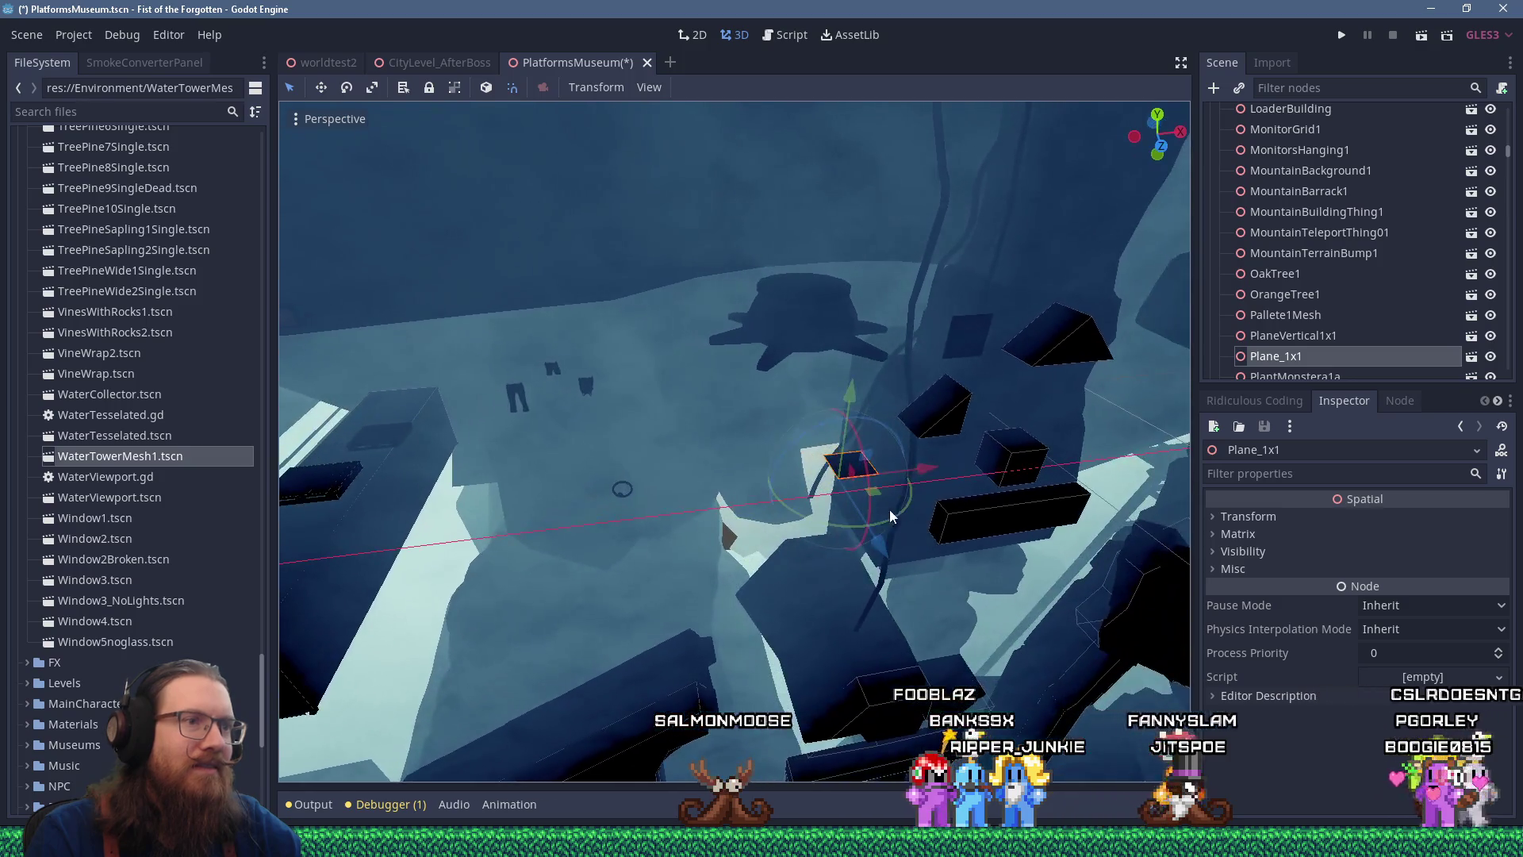
pyautogui.click(979, 344)
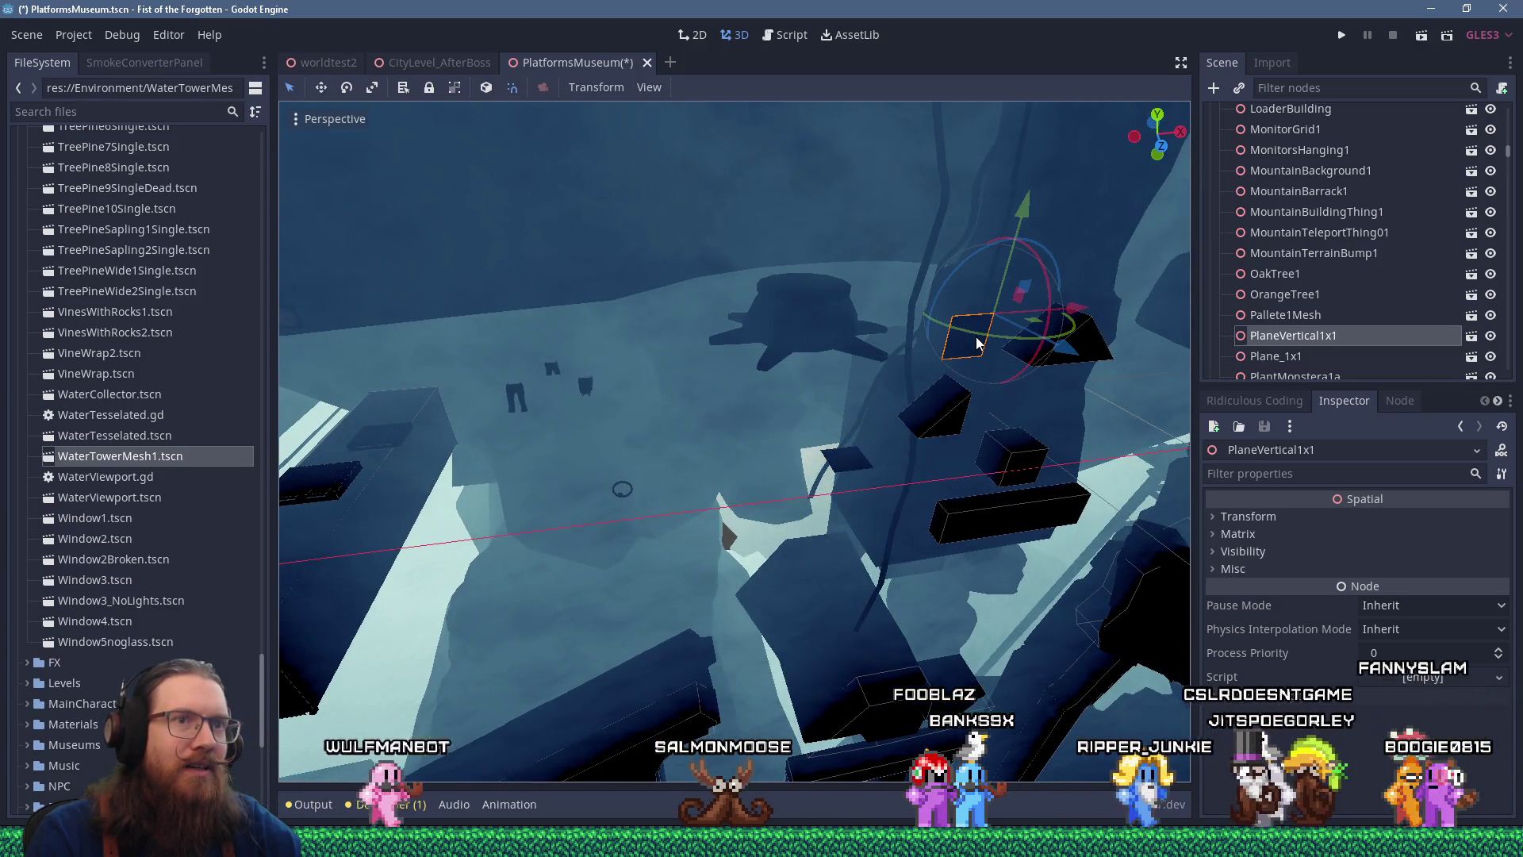
pyautogui.click(854, 462)
pyautogui.press('f')
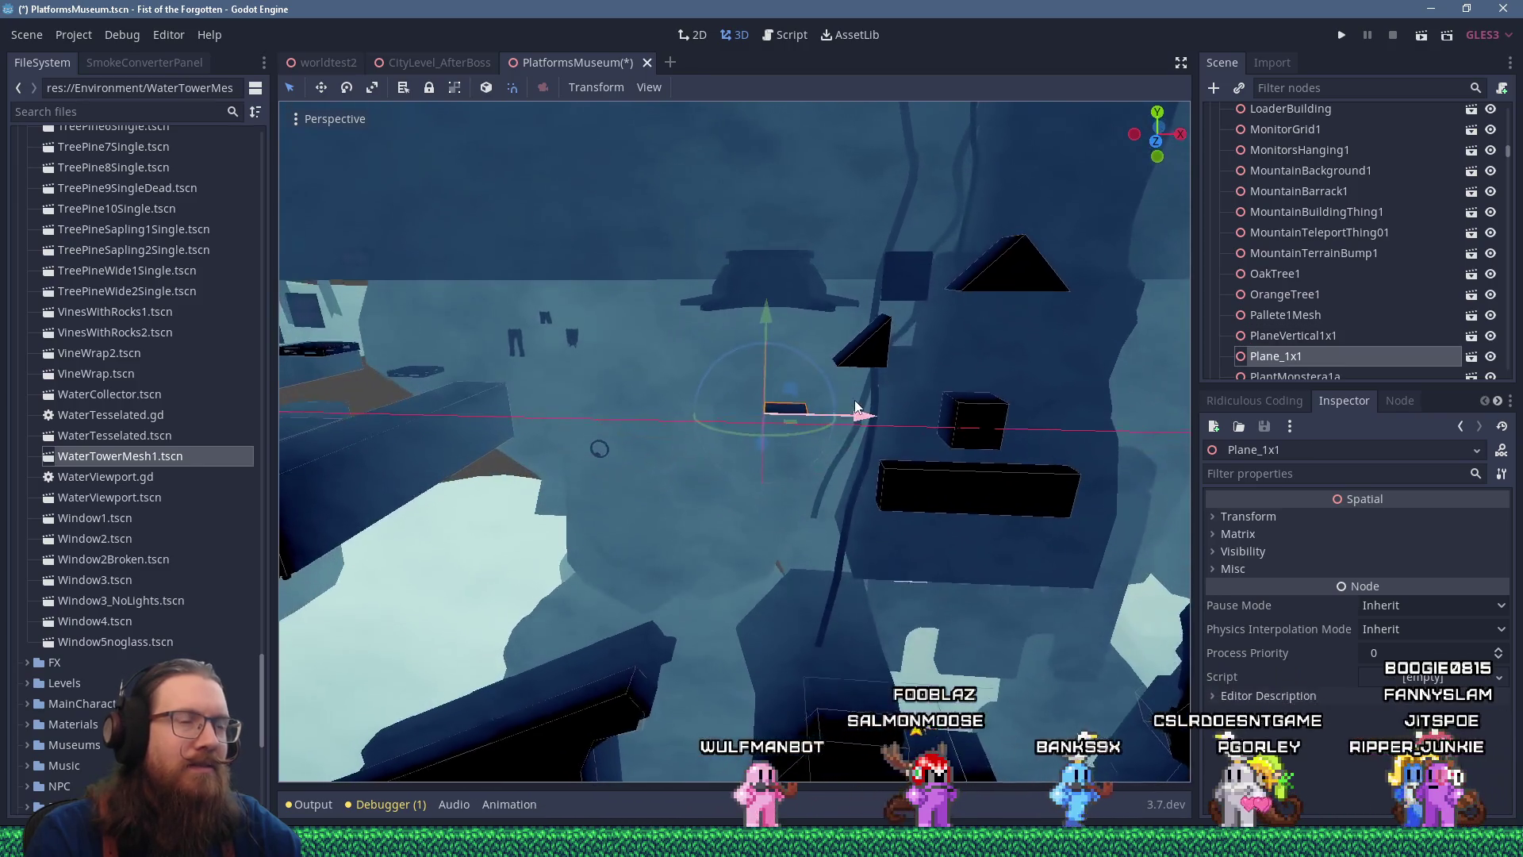
pyautogui.scroll(-5, 857, 406)
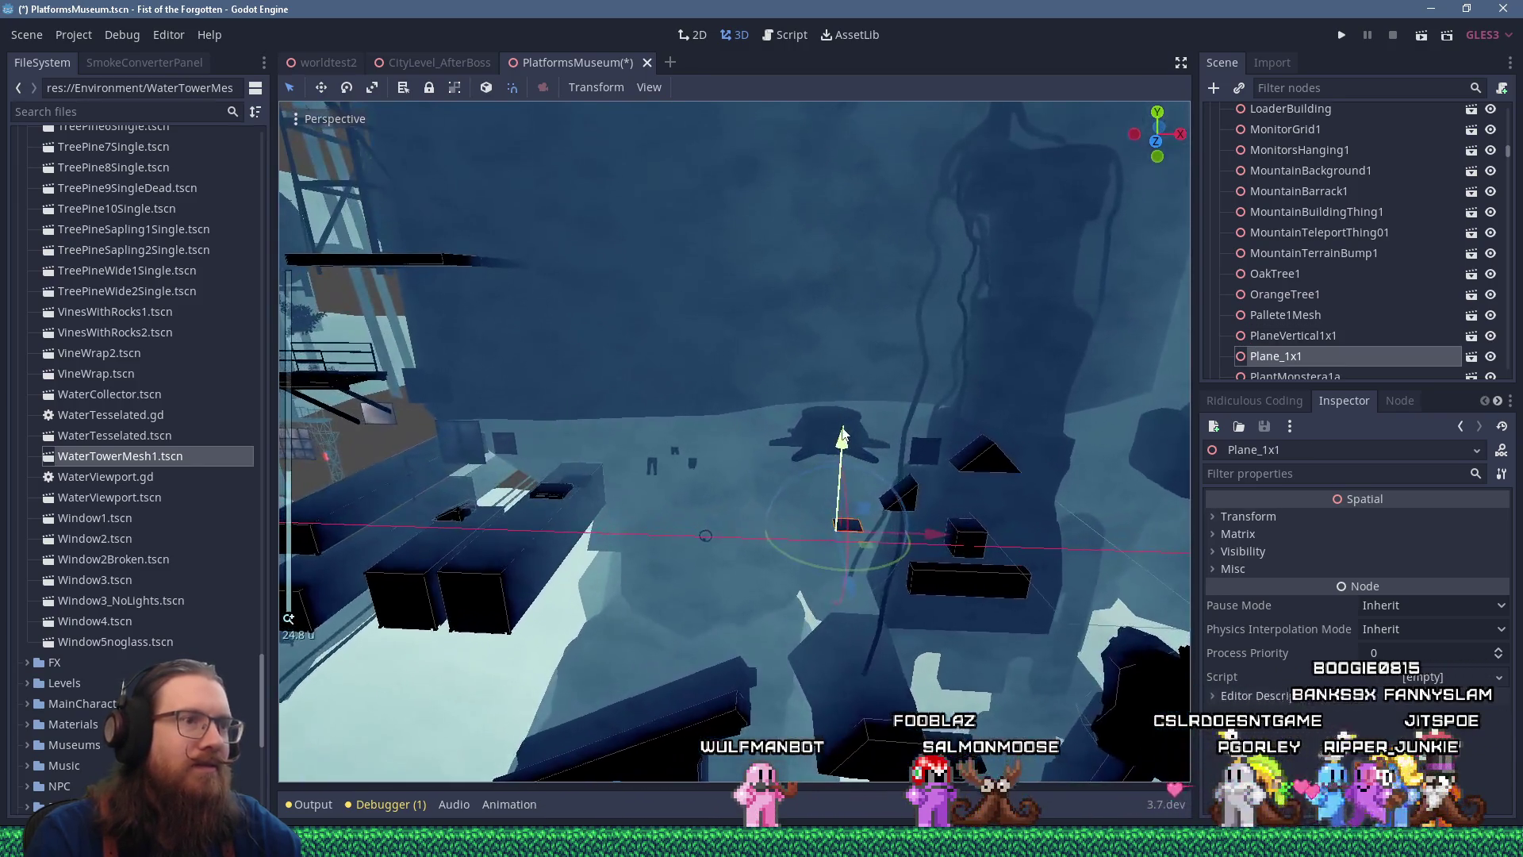
pyautogui.scroll(-10, 853, 415)
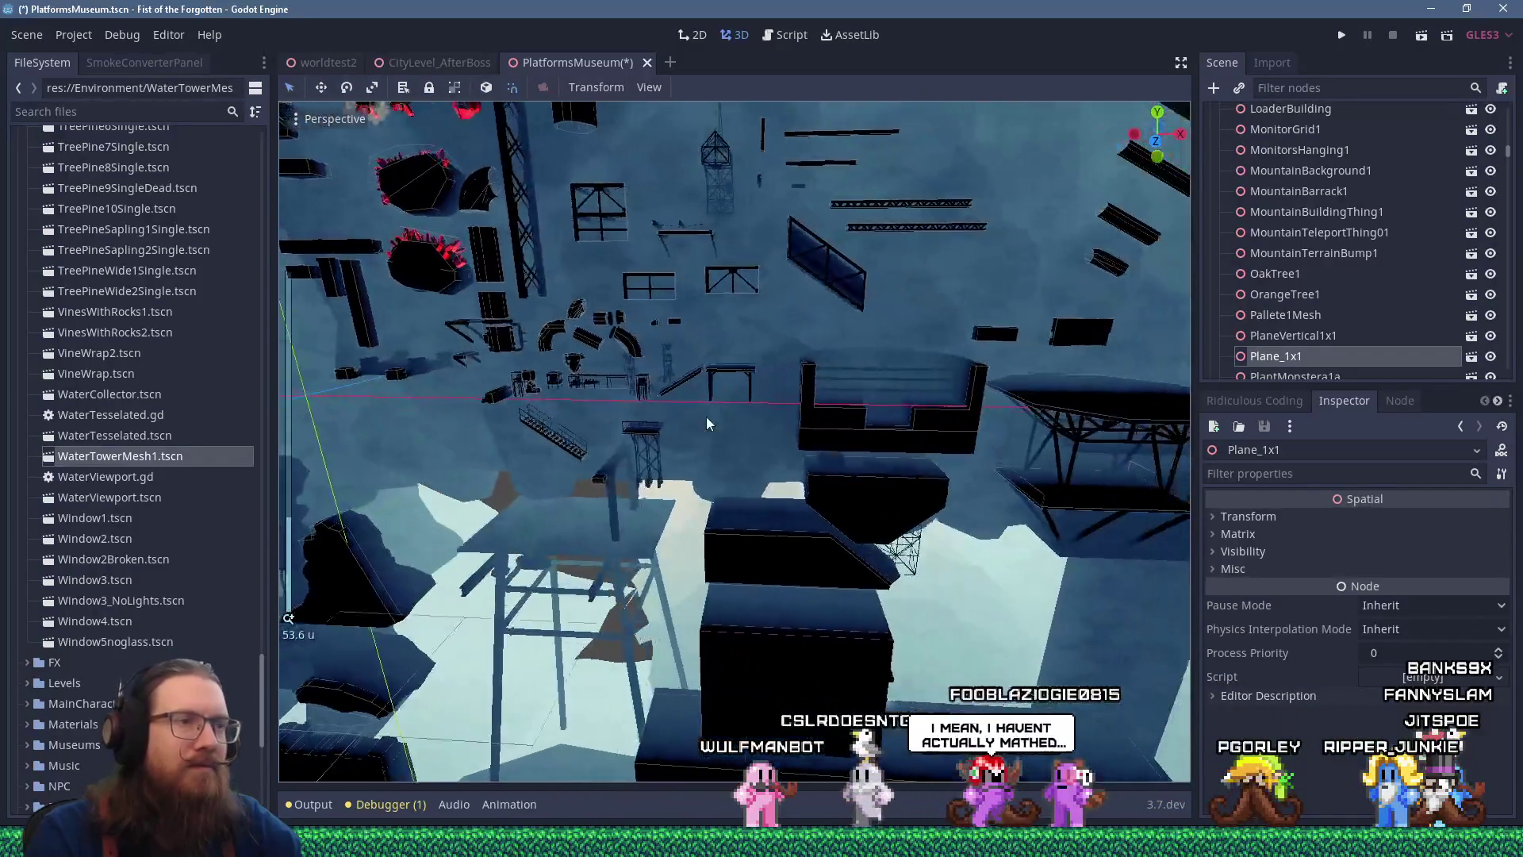
pyautogui.scroll(6, 706, 417)
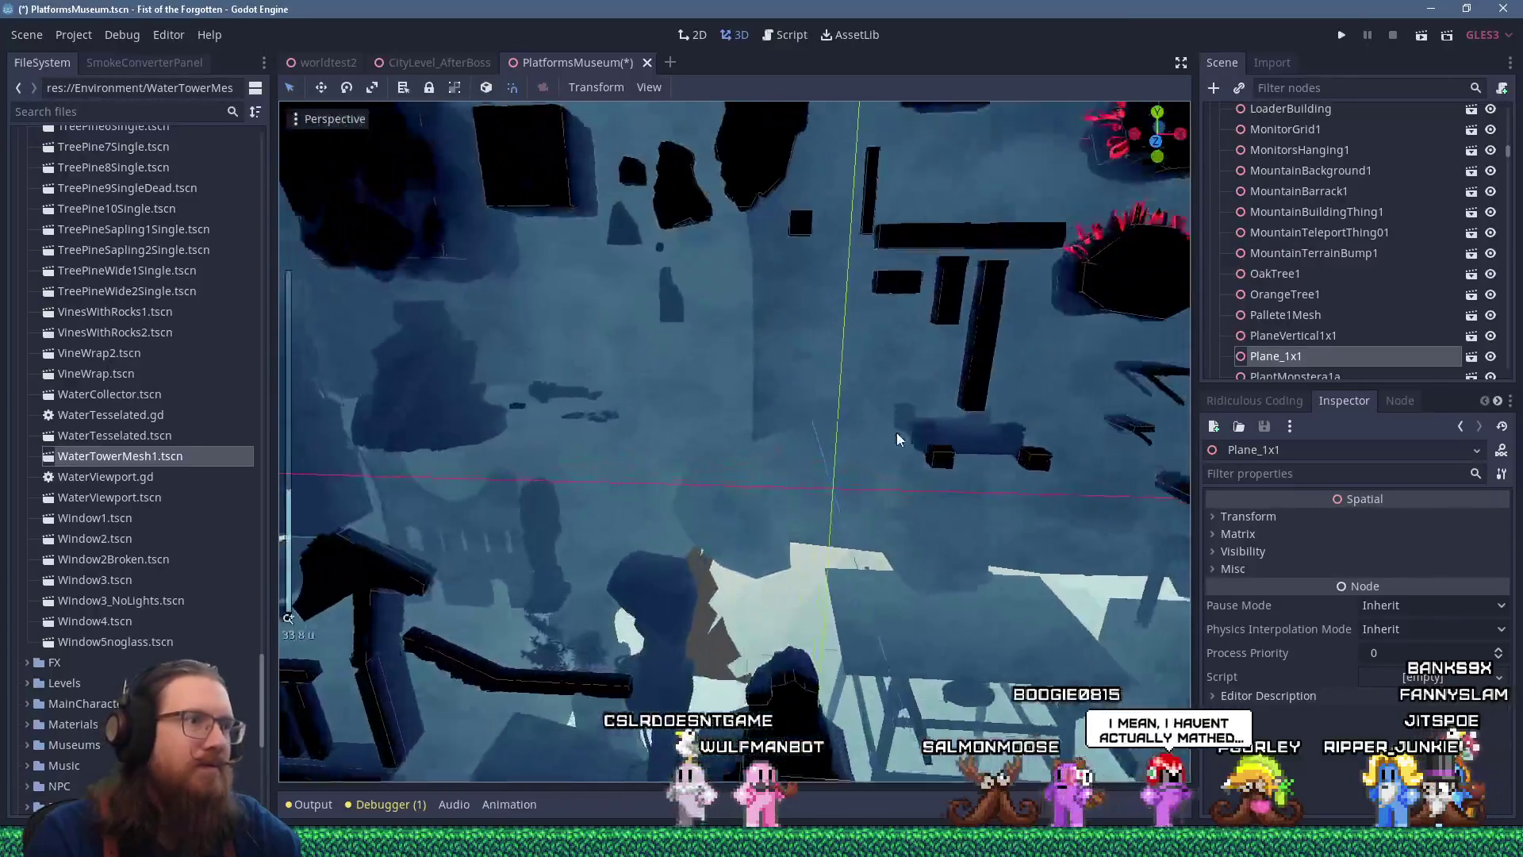
pyautogui.scroll(10, 898, 433)
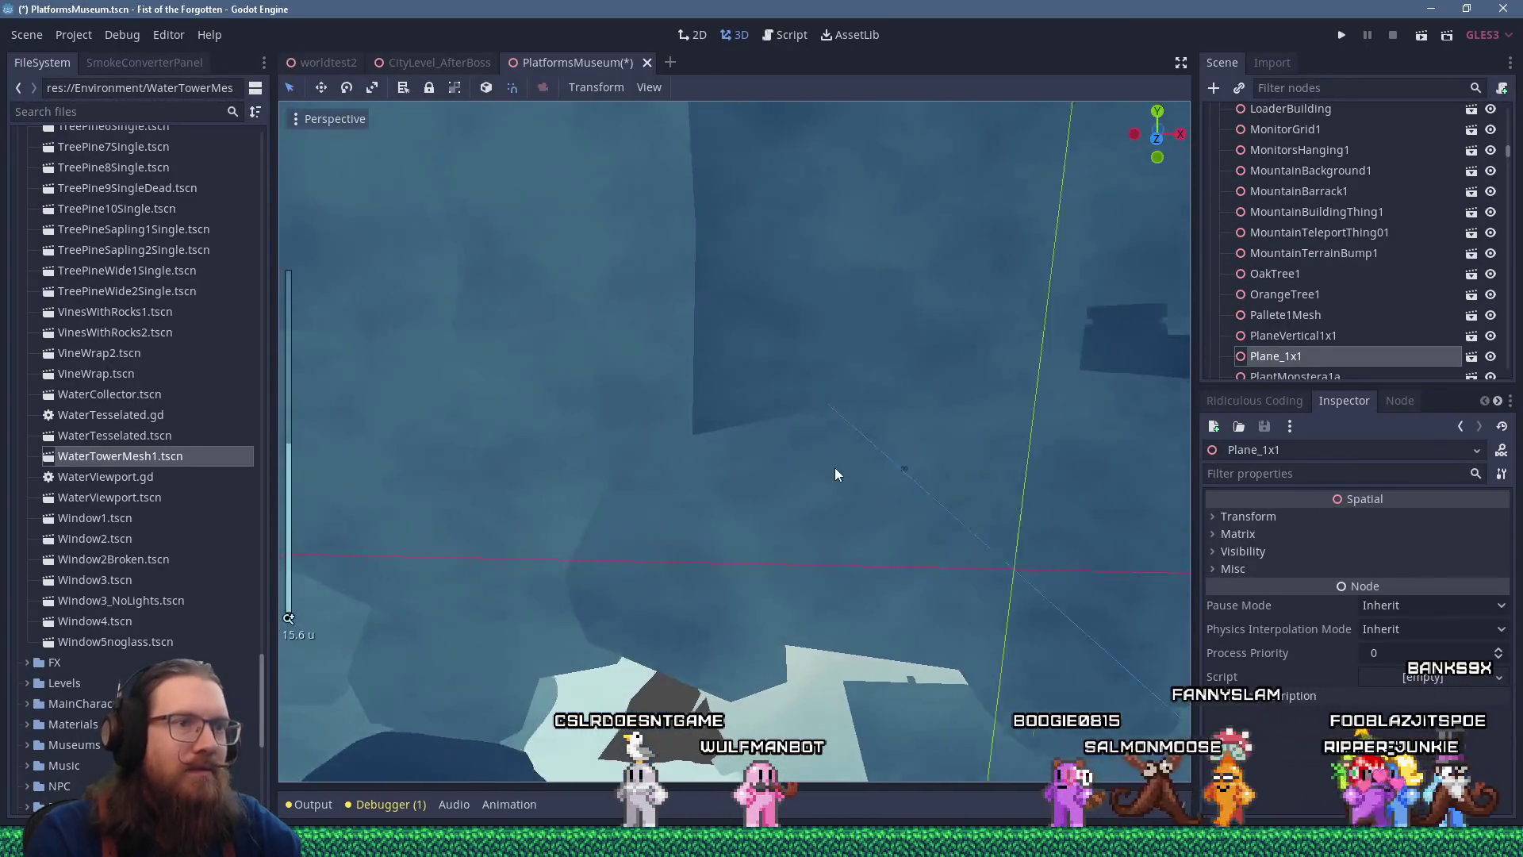
pyautogui.scroll(8, 835, 475)
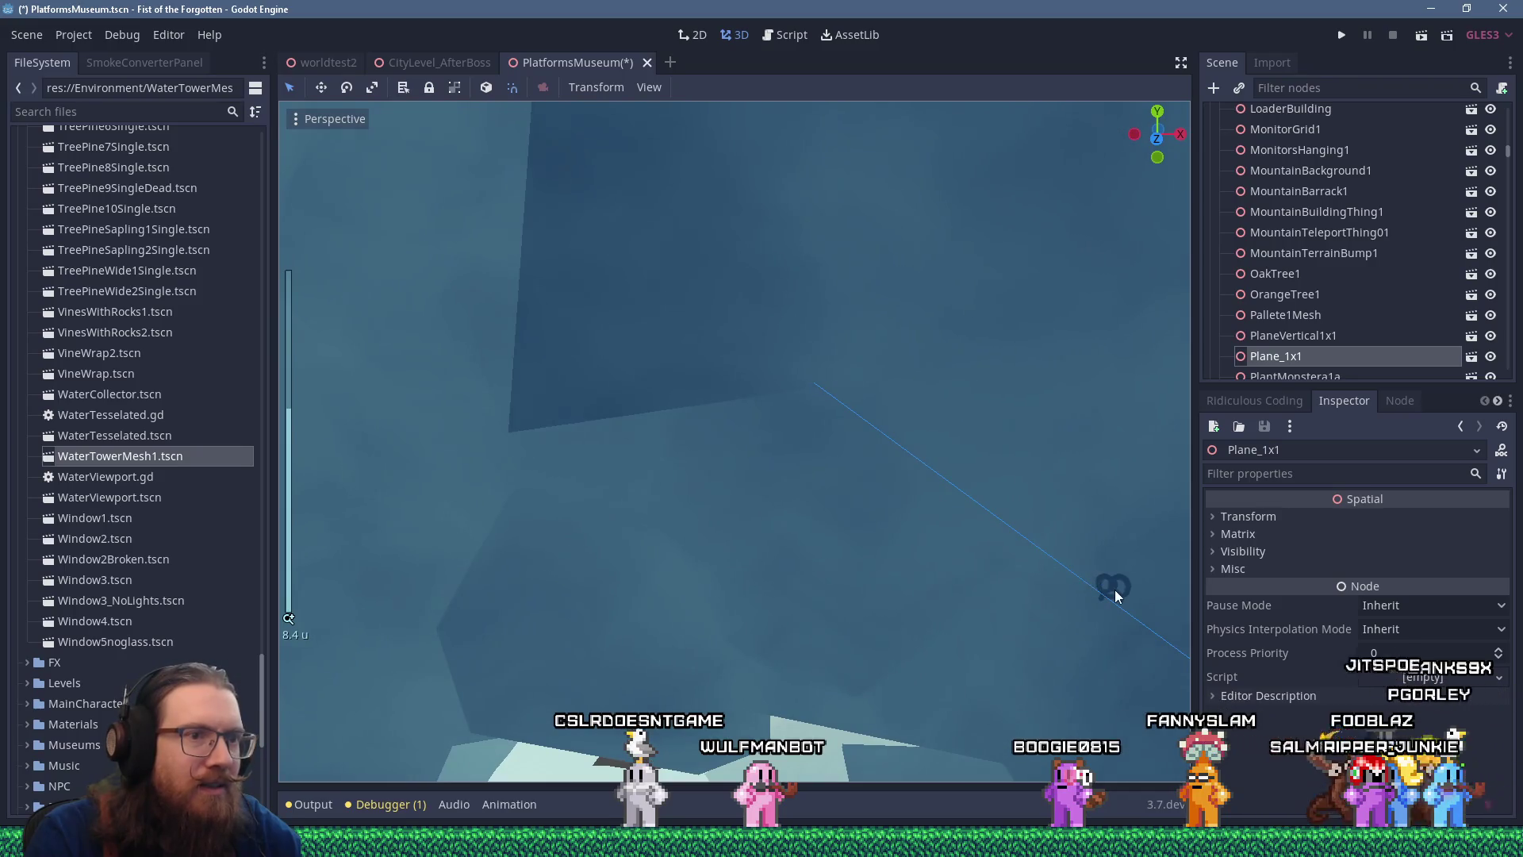
pyautogui.click(1113, 592)
pyautogui.scroll(-15, 1108, 584)
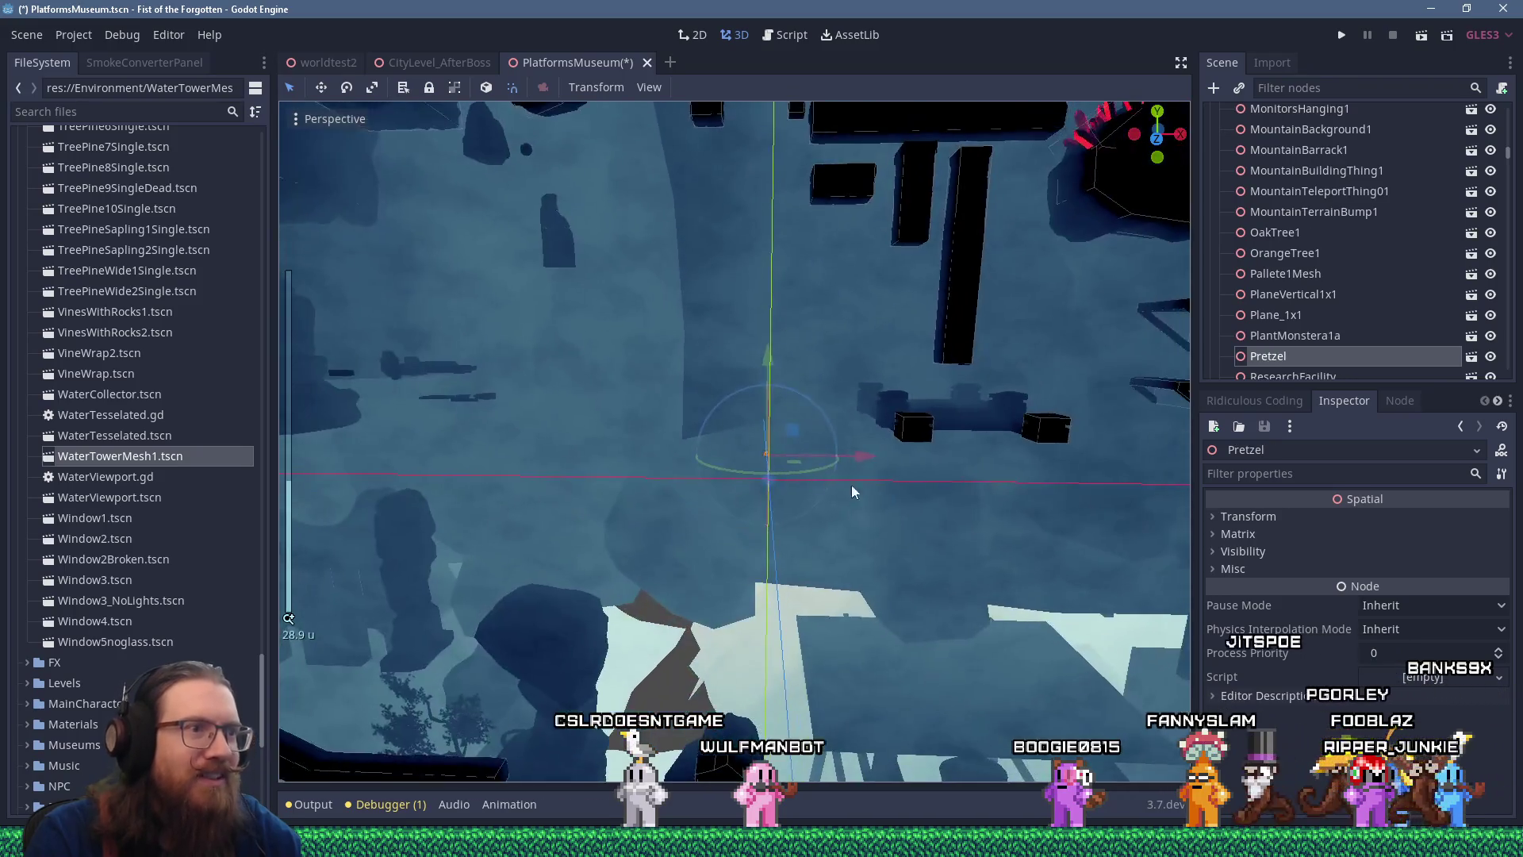
pyautogui.moveTo(832, 476); pyautogui.dragTo(1007, 567)
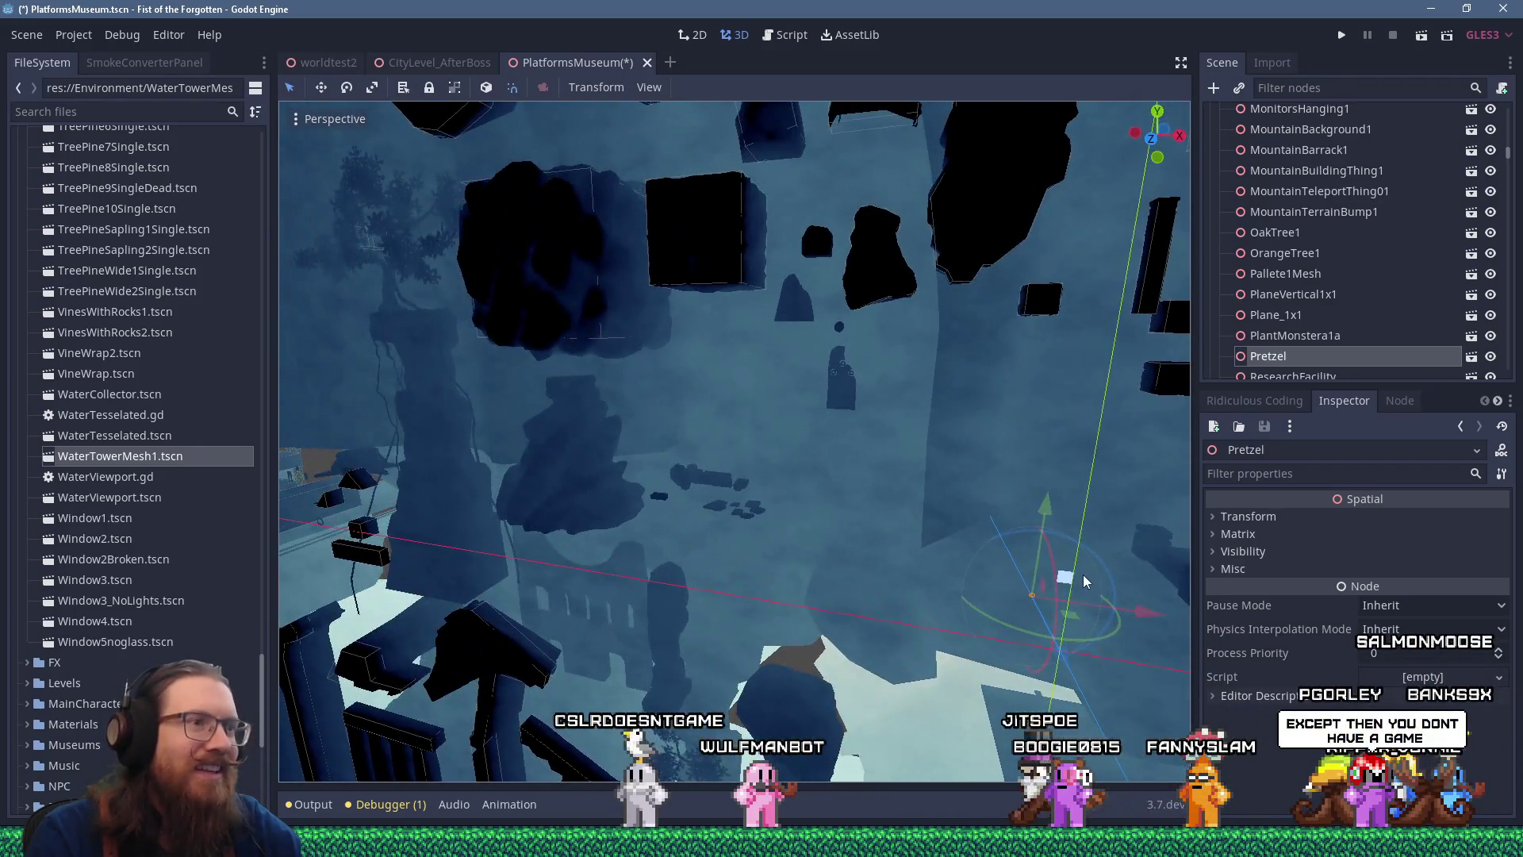
pyautogui.click(1061, 653)
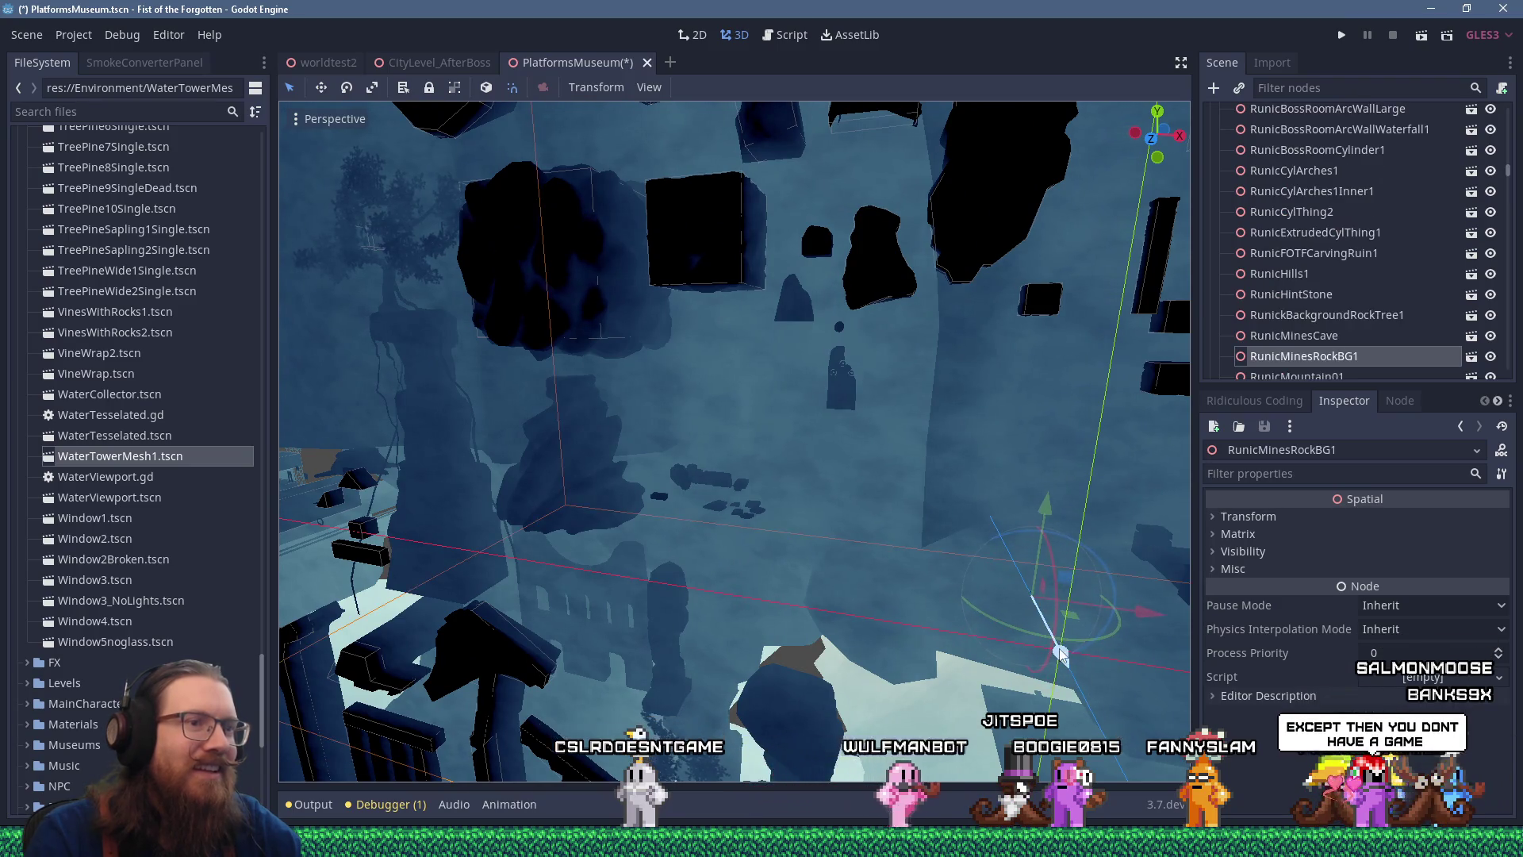
pyautogui.rightClick(1084, 680)
pyautogui.scroll(3, 1027, 597)
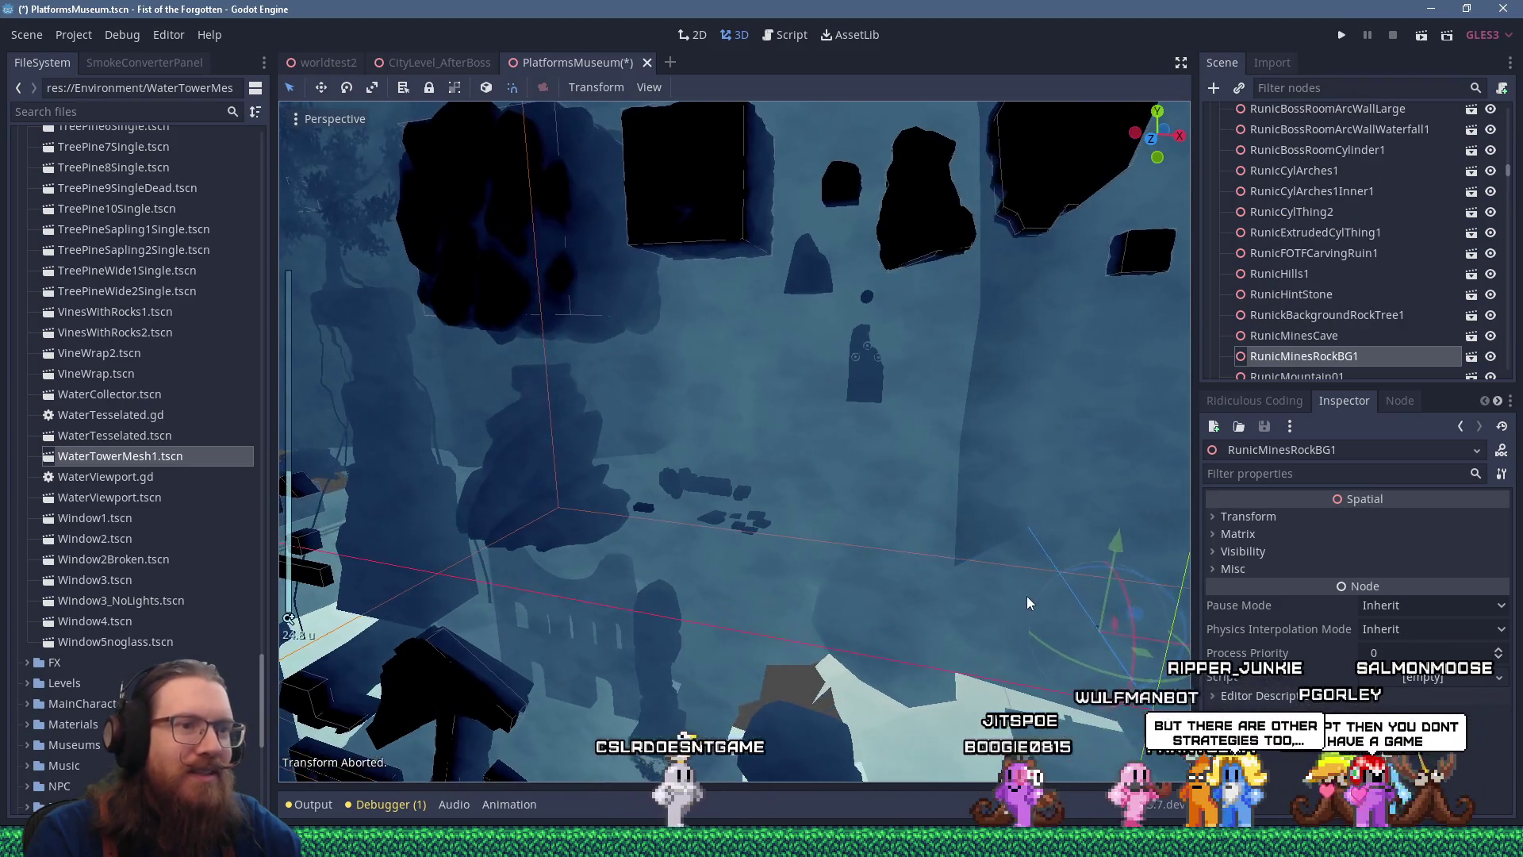
pyautogui.click(1093, 613)
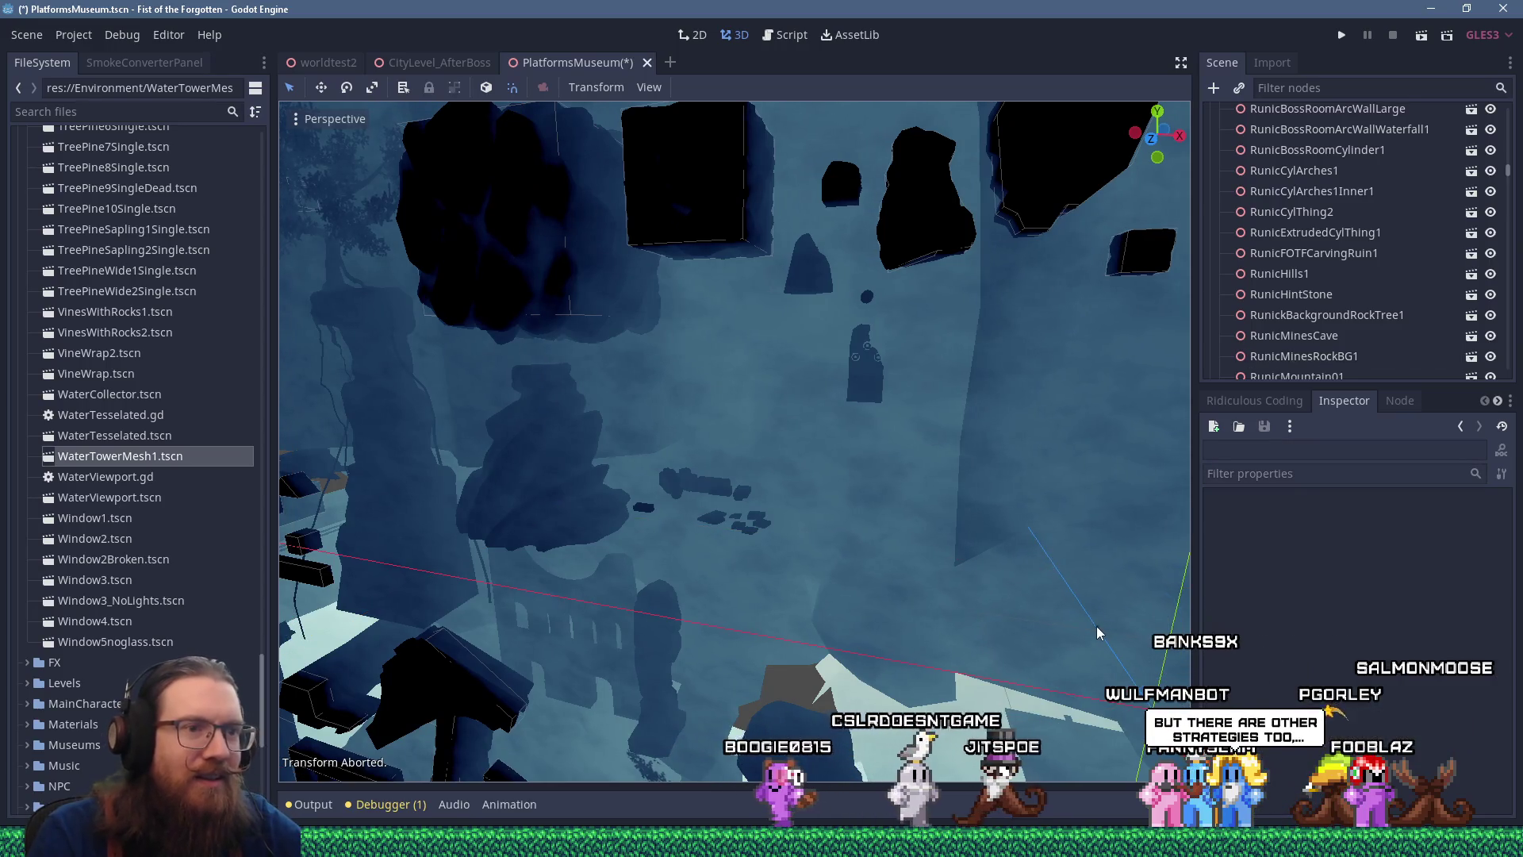
pyautogui.click(1096, 626)
pyautogui.scroll(-5, 1096, 626)
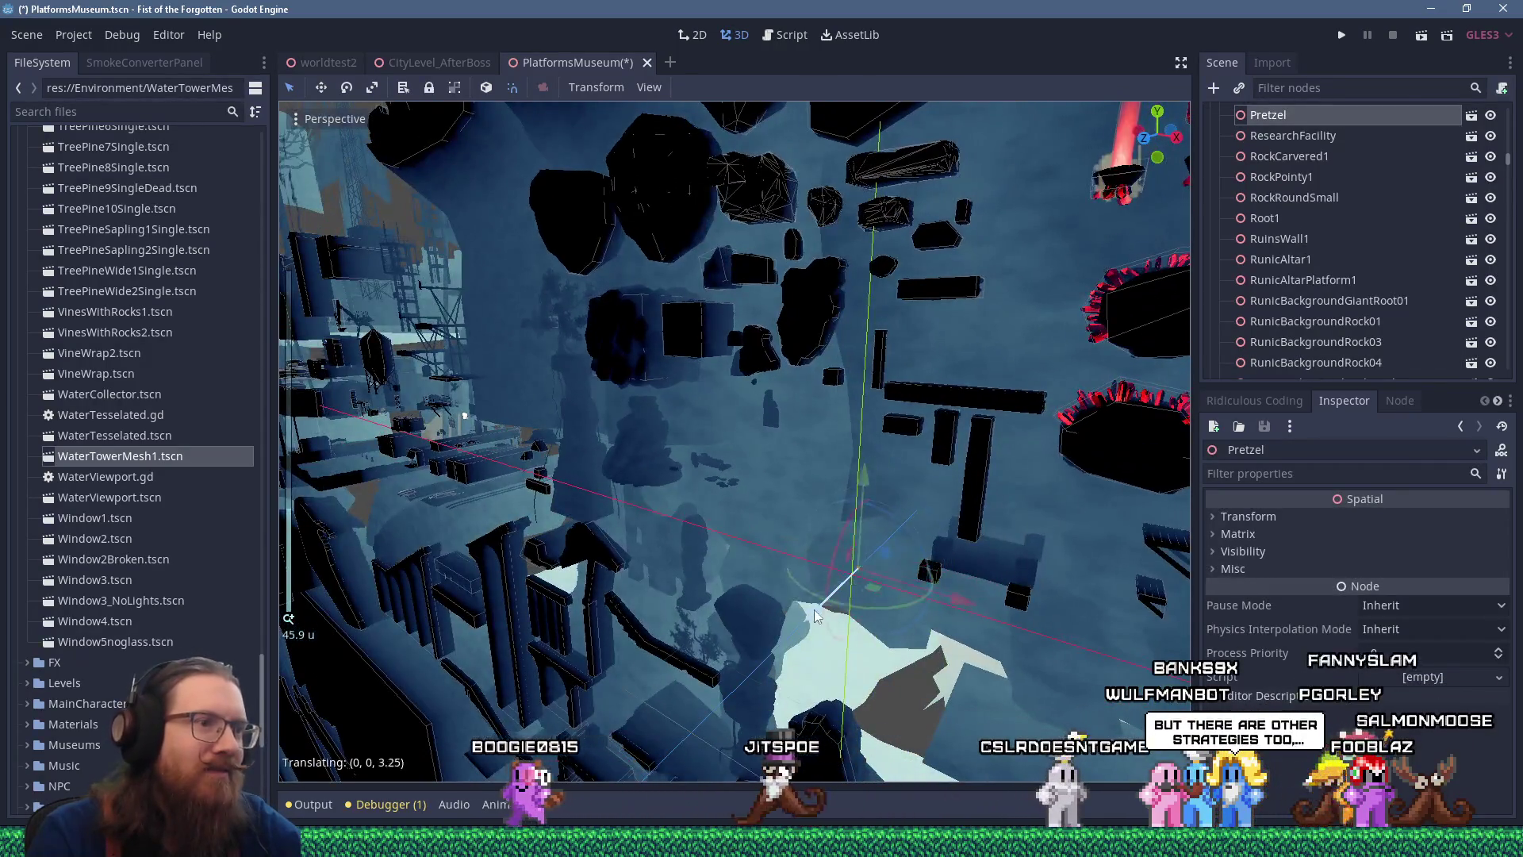
pyautogui.scroll(-2, 820, 603)
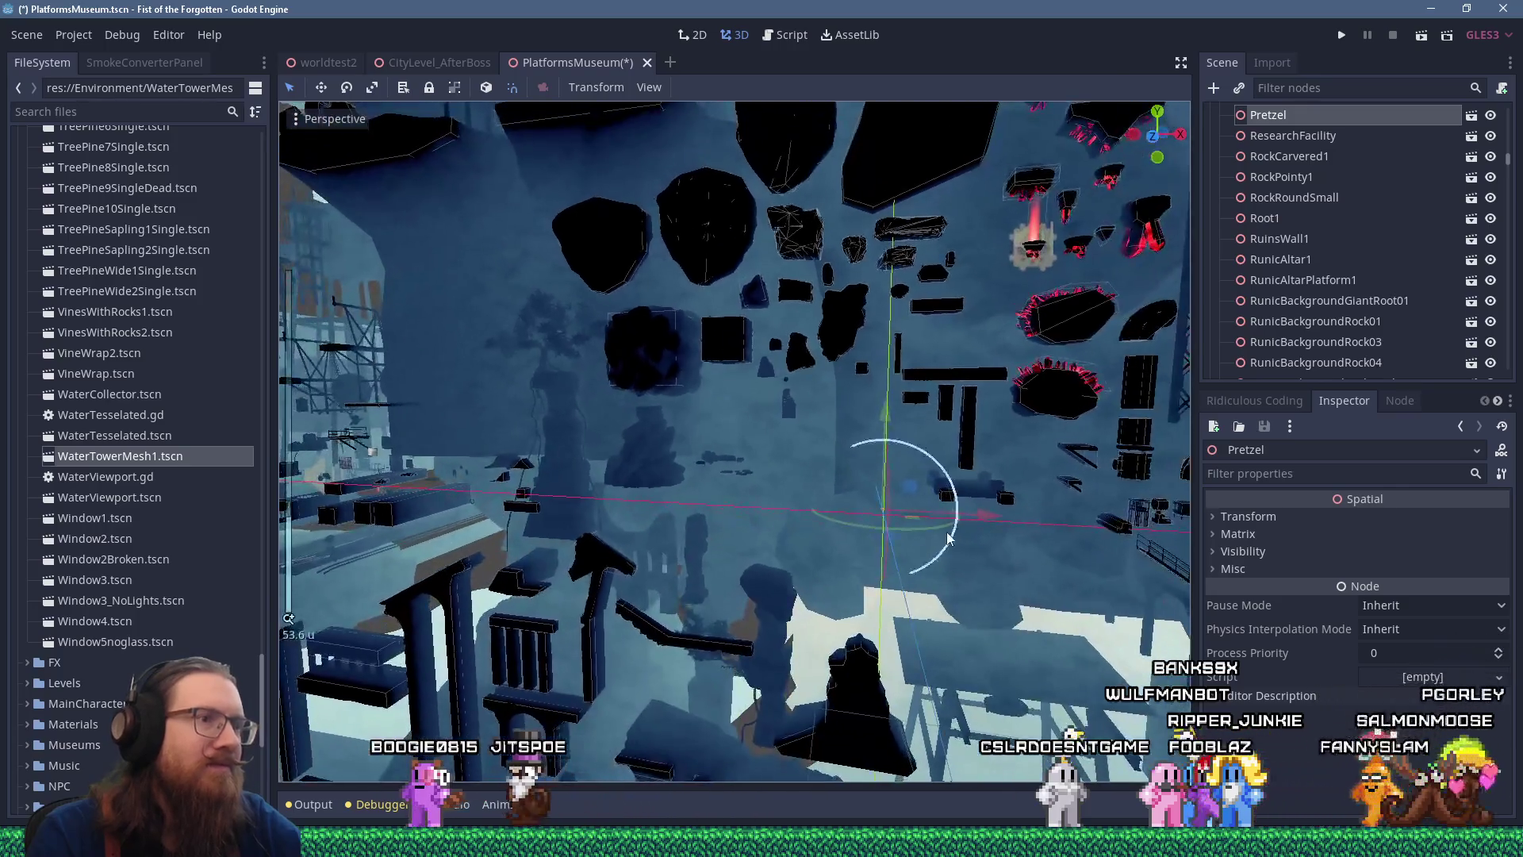
pyautogui.scroll(10, 598, 423)
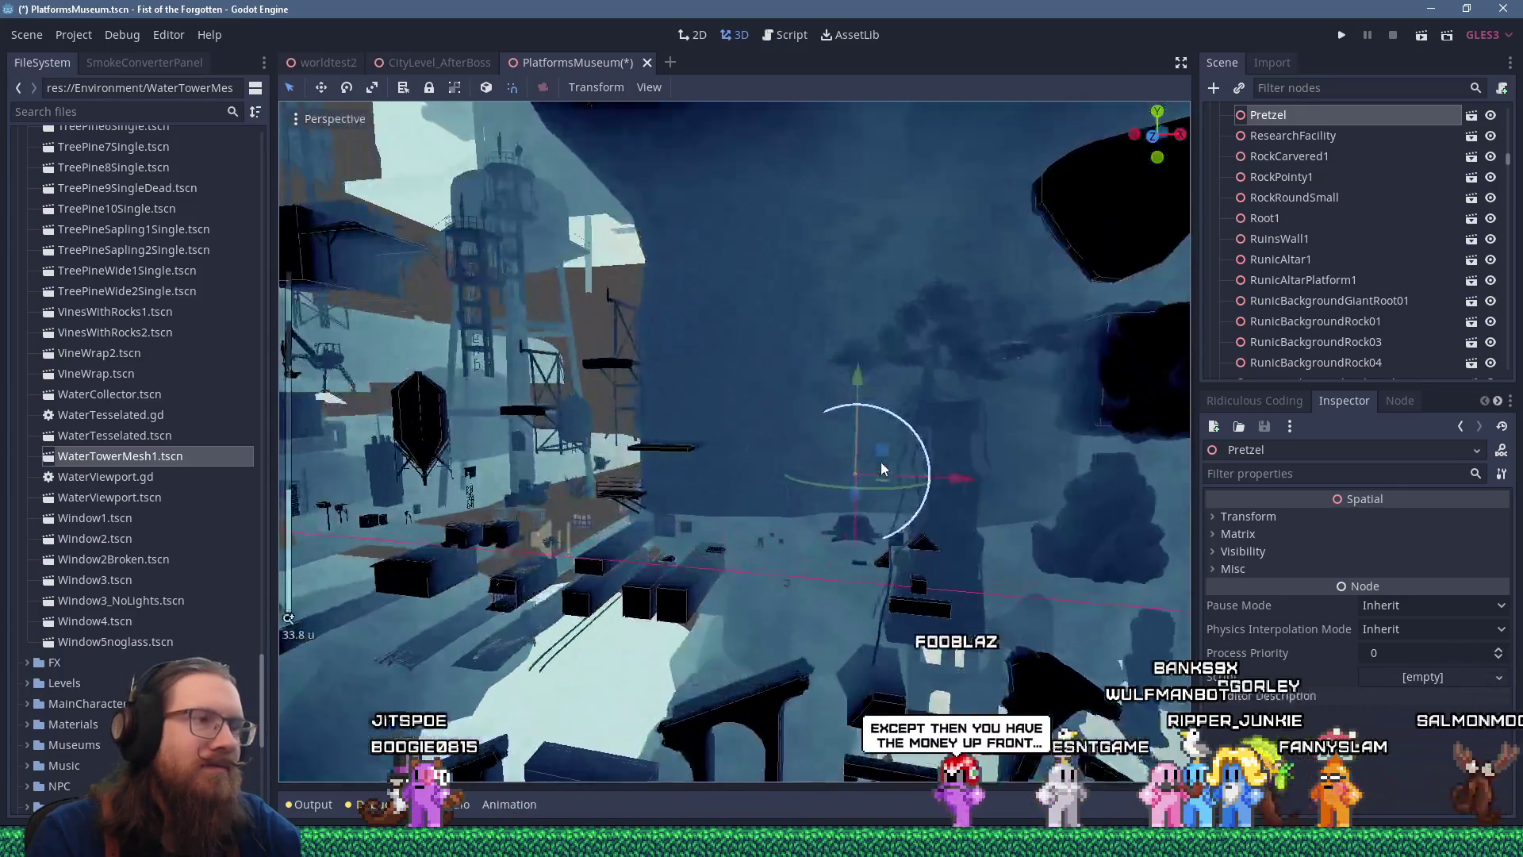
pyautogui.scroll(4, 872, 448)
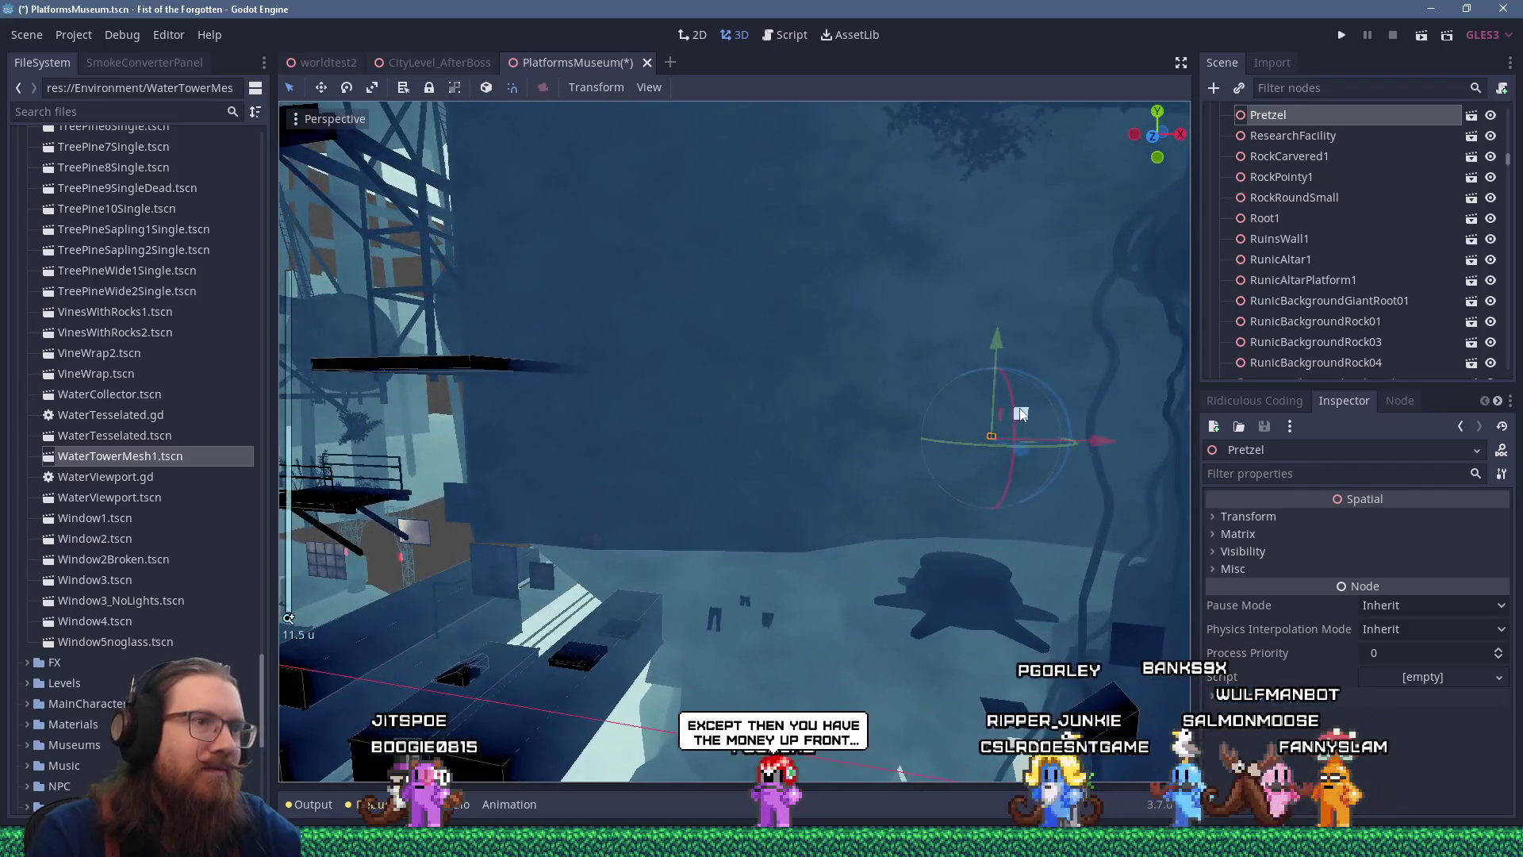
pyautogui.scroll(5, 808, 675)
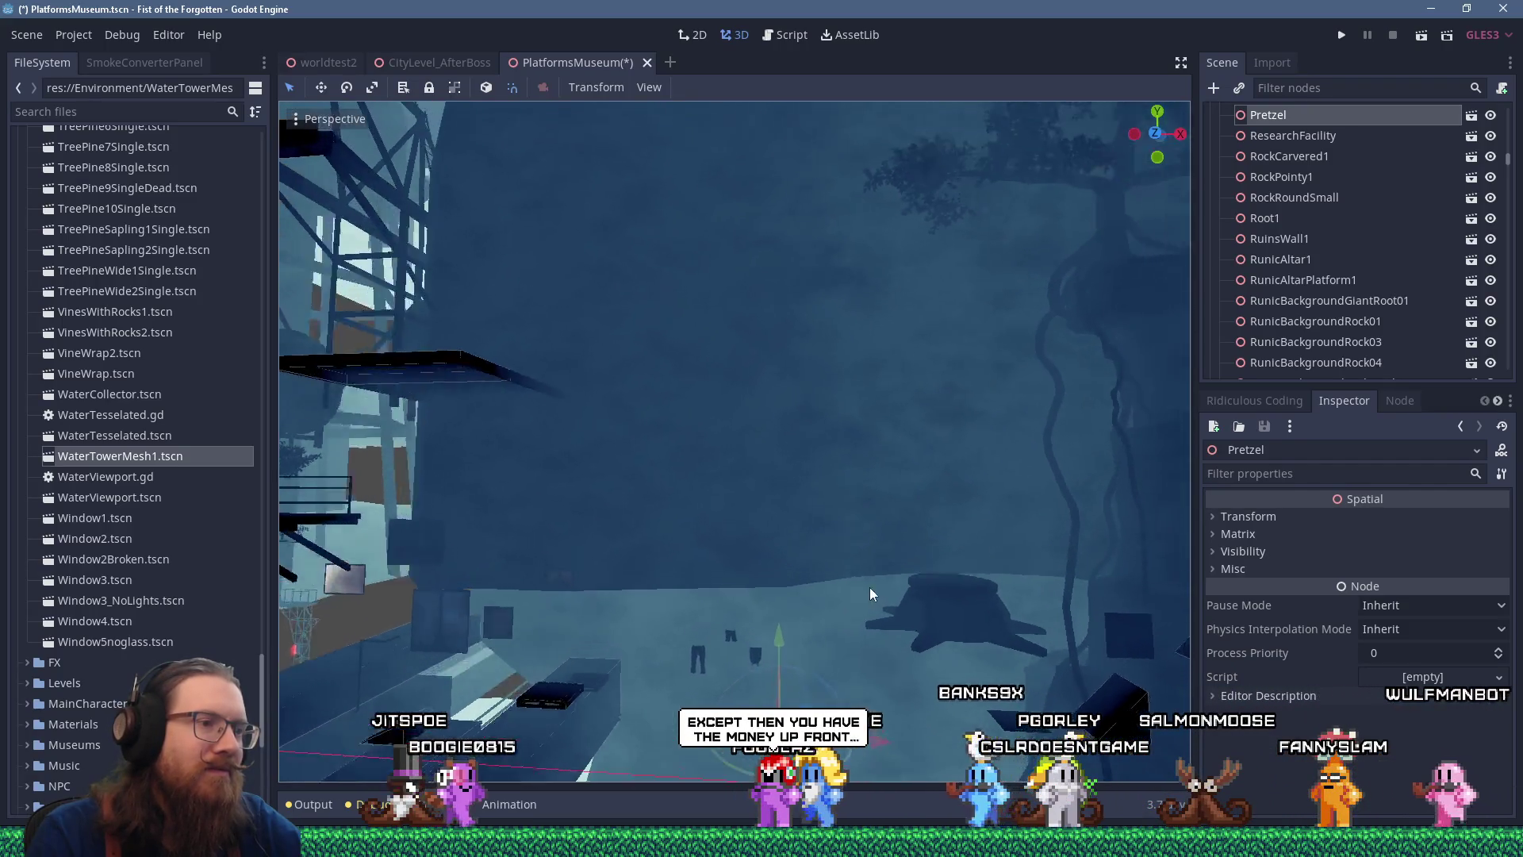
pyautogui.click(955, 465)
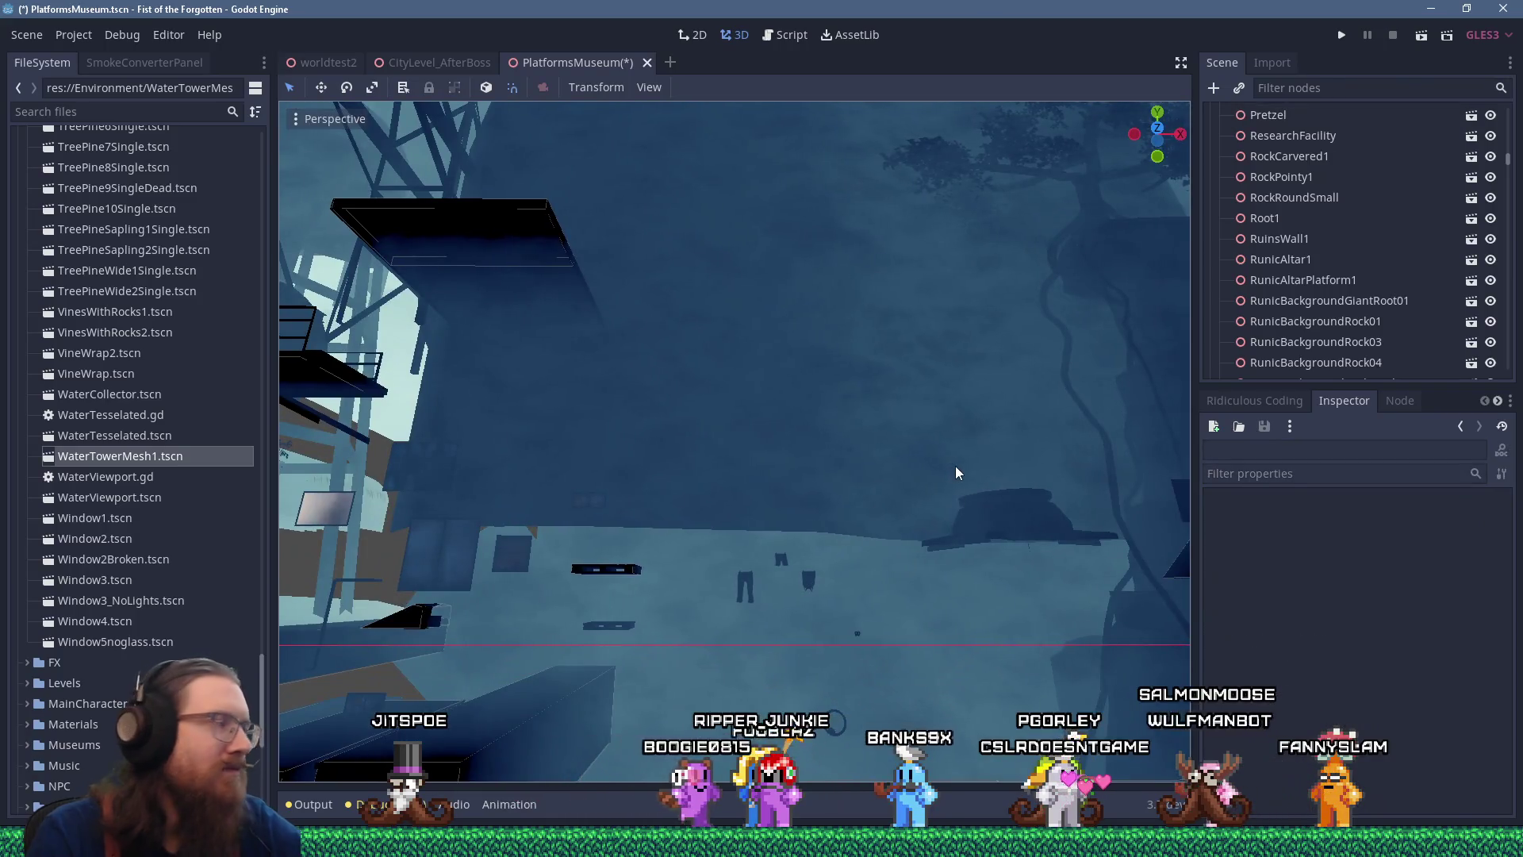
pyautogui.scroll(-8, 918, 482)
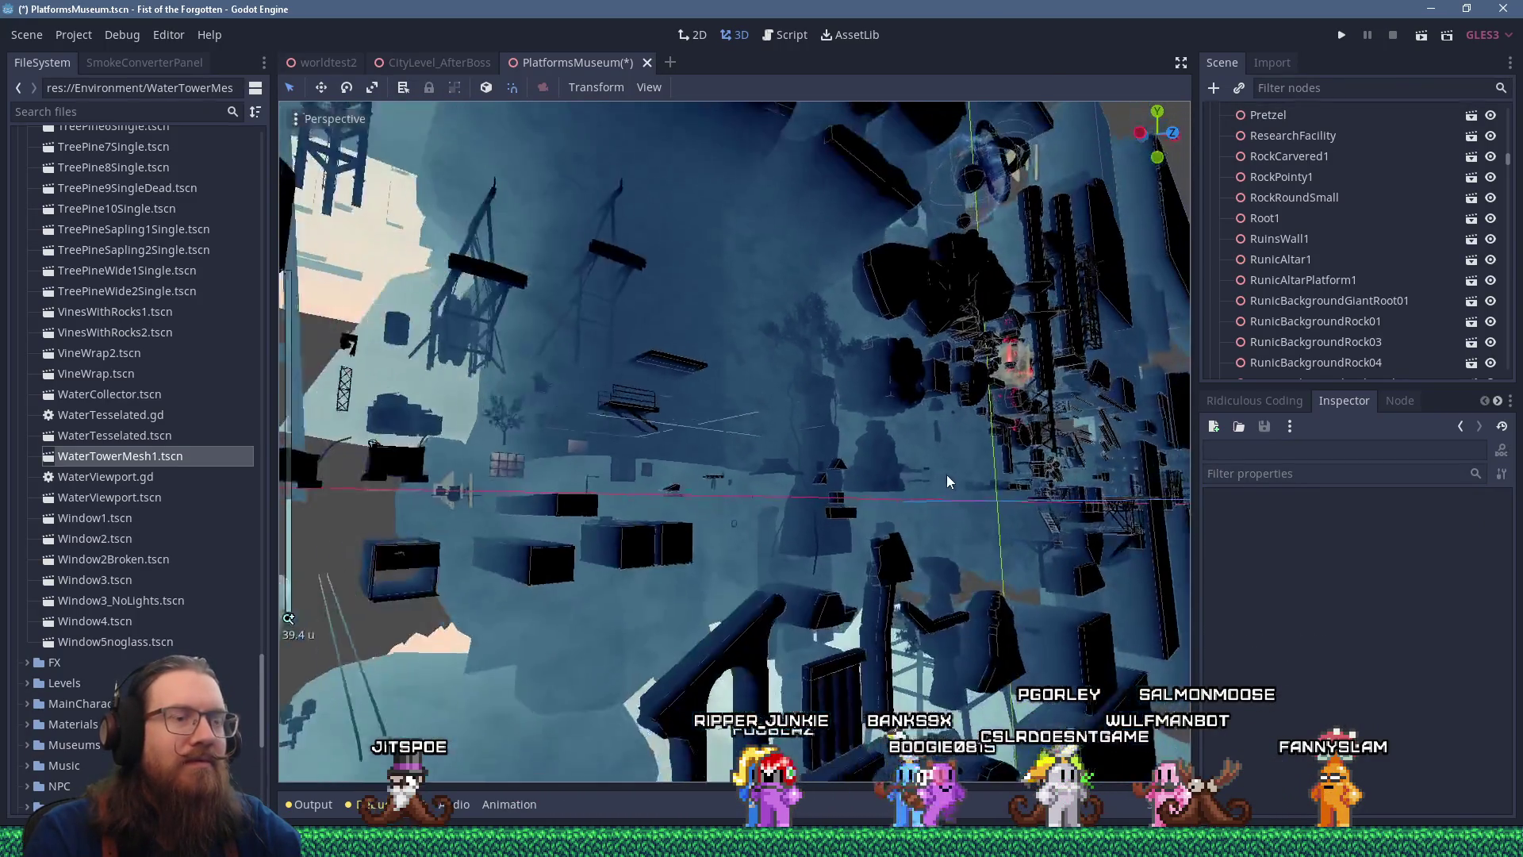
# Save the PlatformsMuseum scene via Scene > Save Scene
pyautogui.scroll(-7, 946, 474)
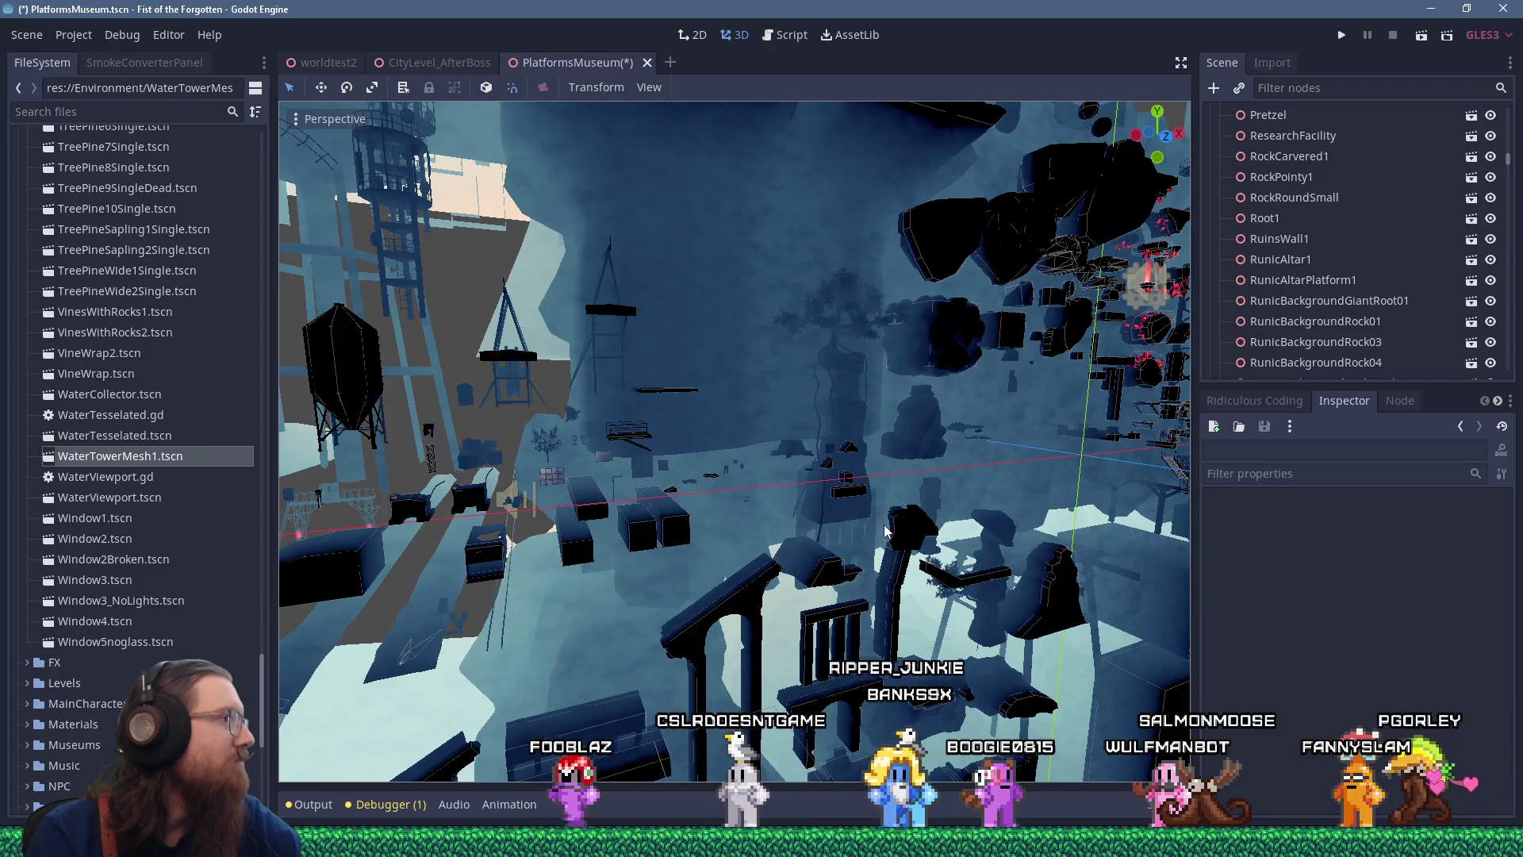
pyautogui.click(17, 40)
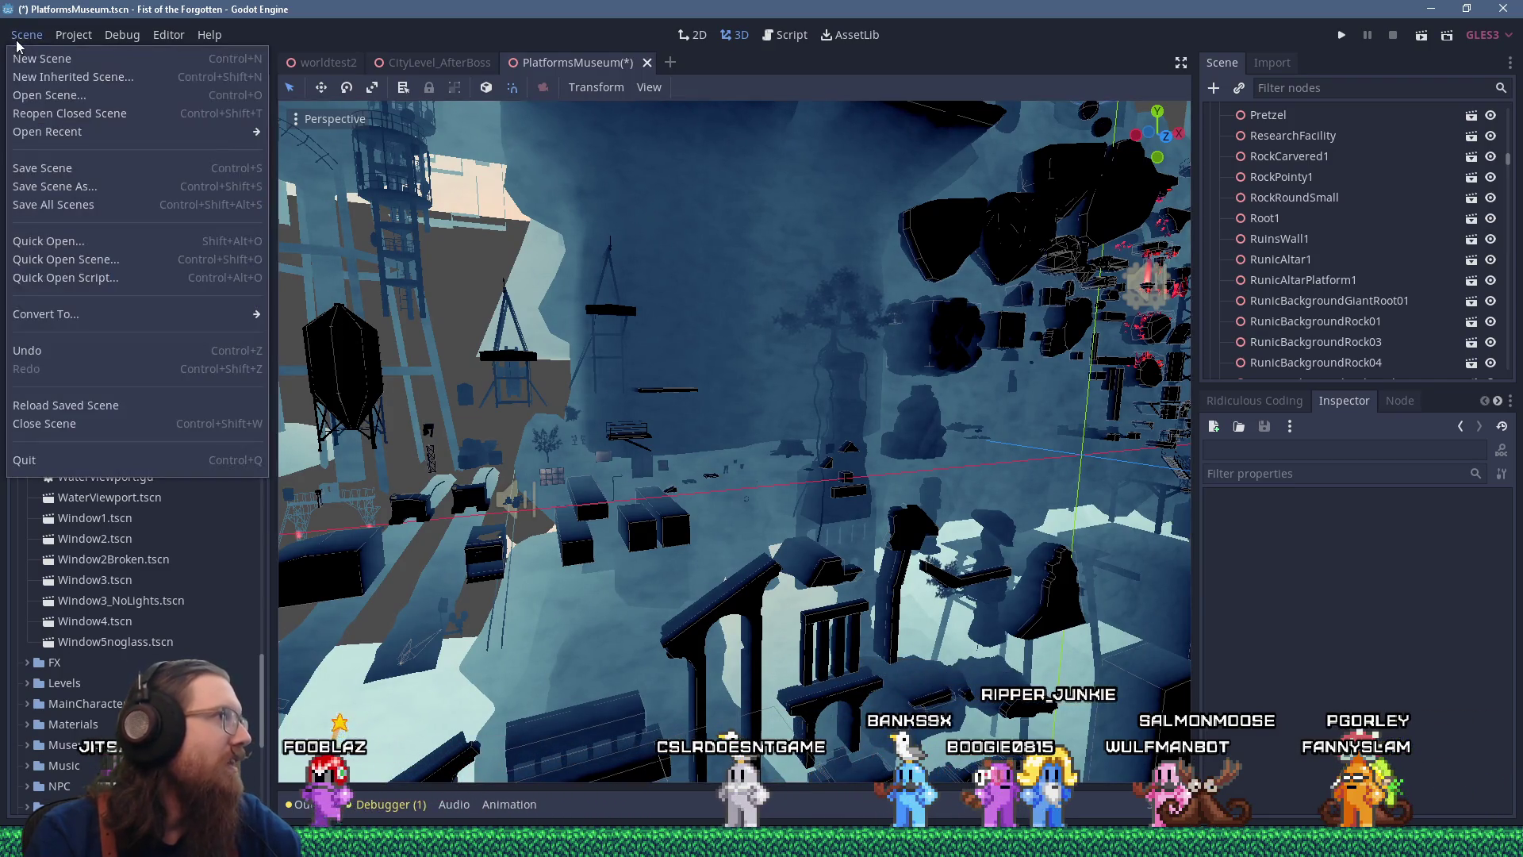
pyautogui.click(55, 167)
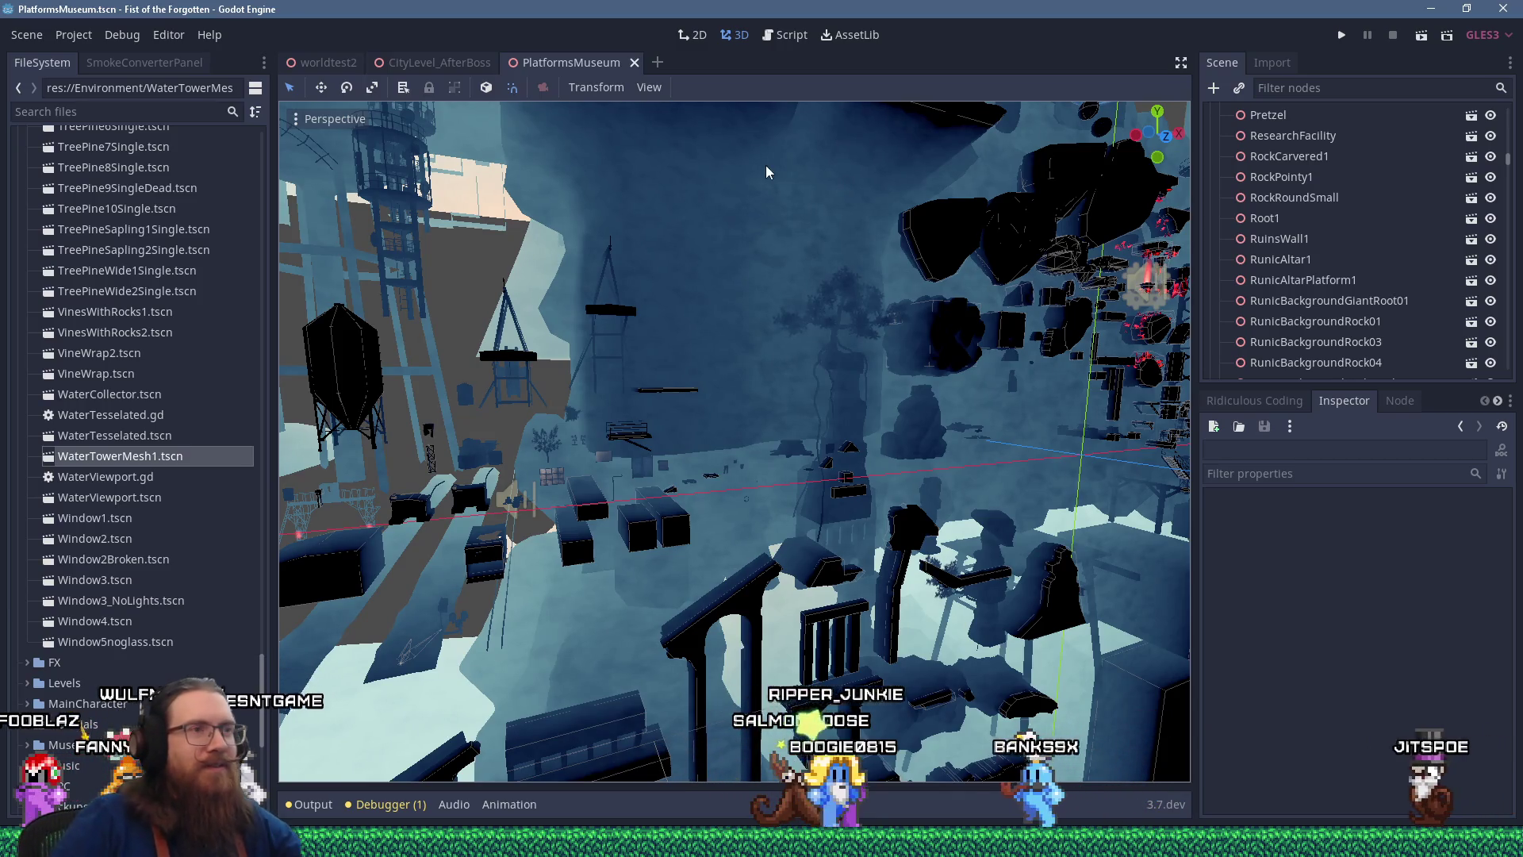
# Zoom and orbit the 3D viewport until the long shipping containers fill the view
pyautogui.scroll(-5, 1022, 373)
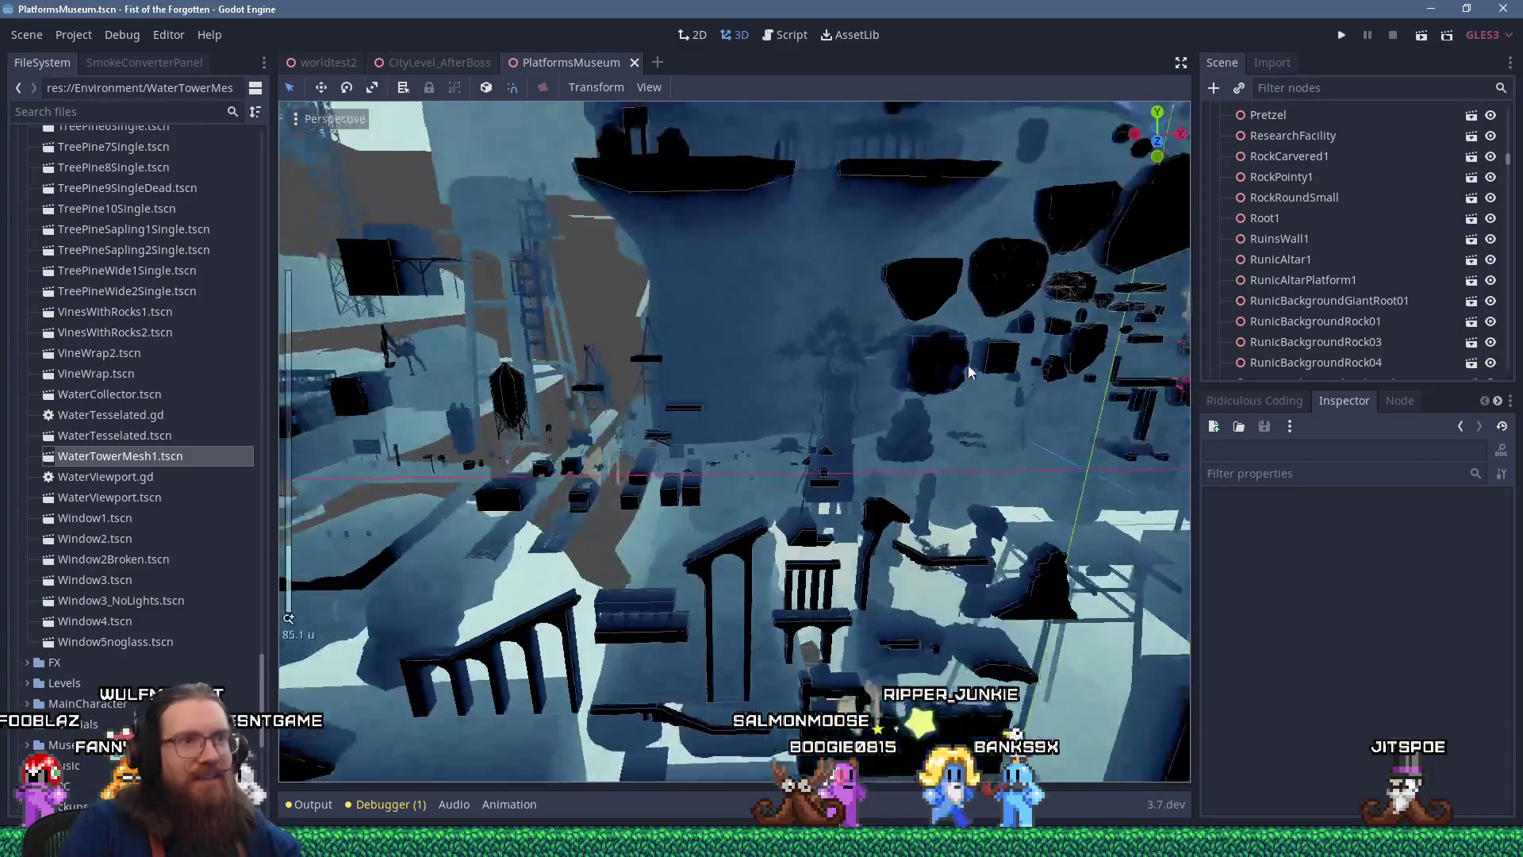
pyautogui.scroll(15, 968, 365)
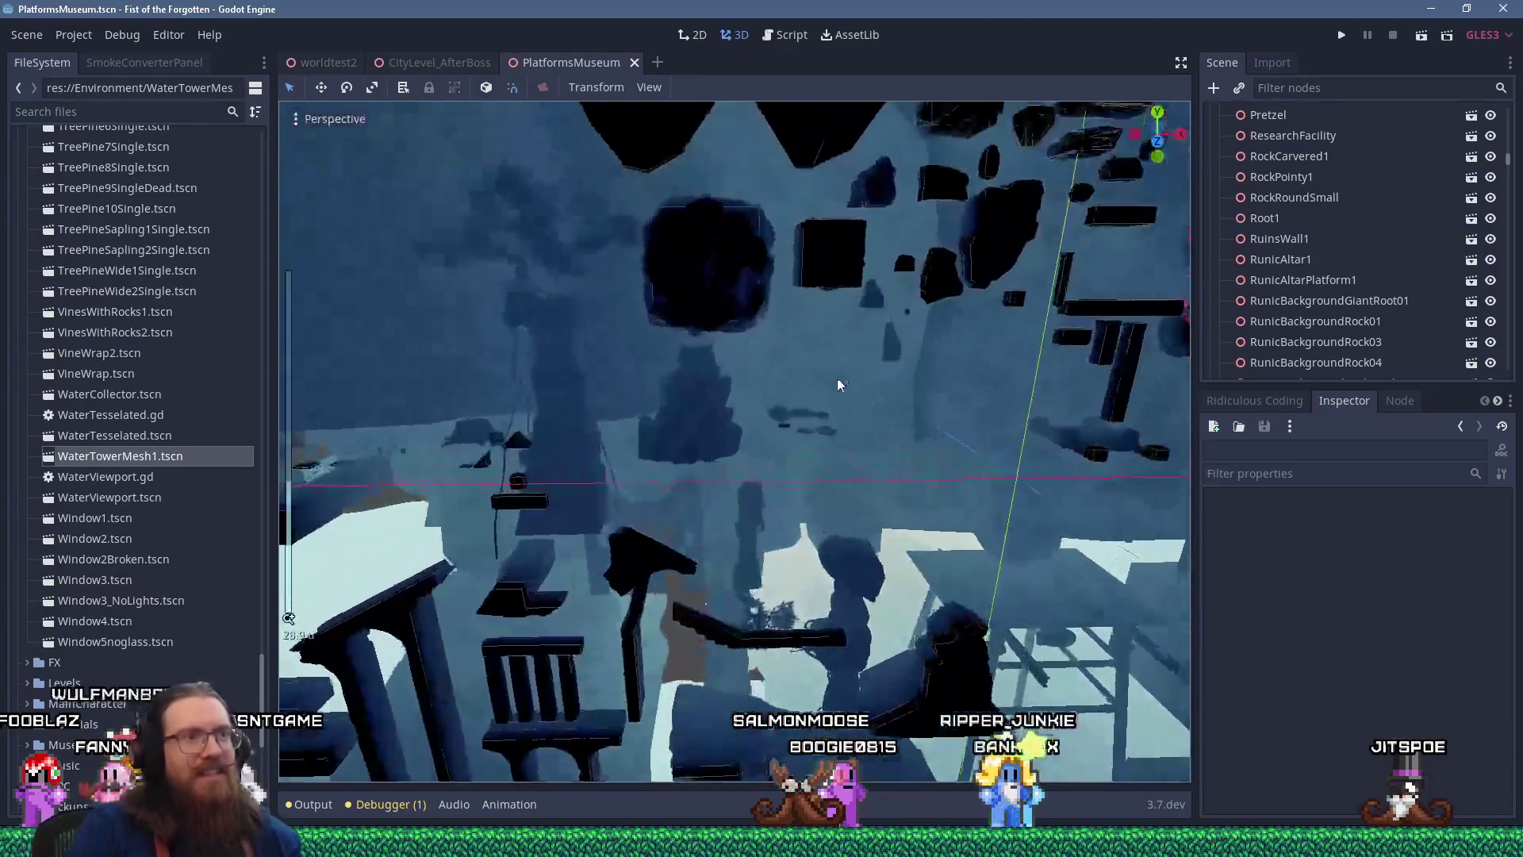
pyautogui.scroll(-5, 636, 322)
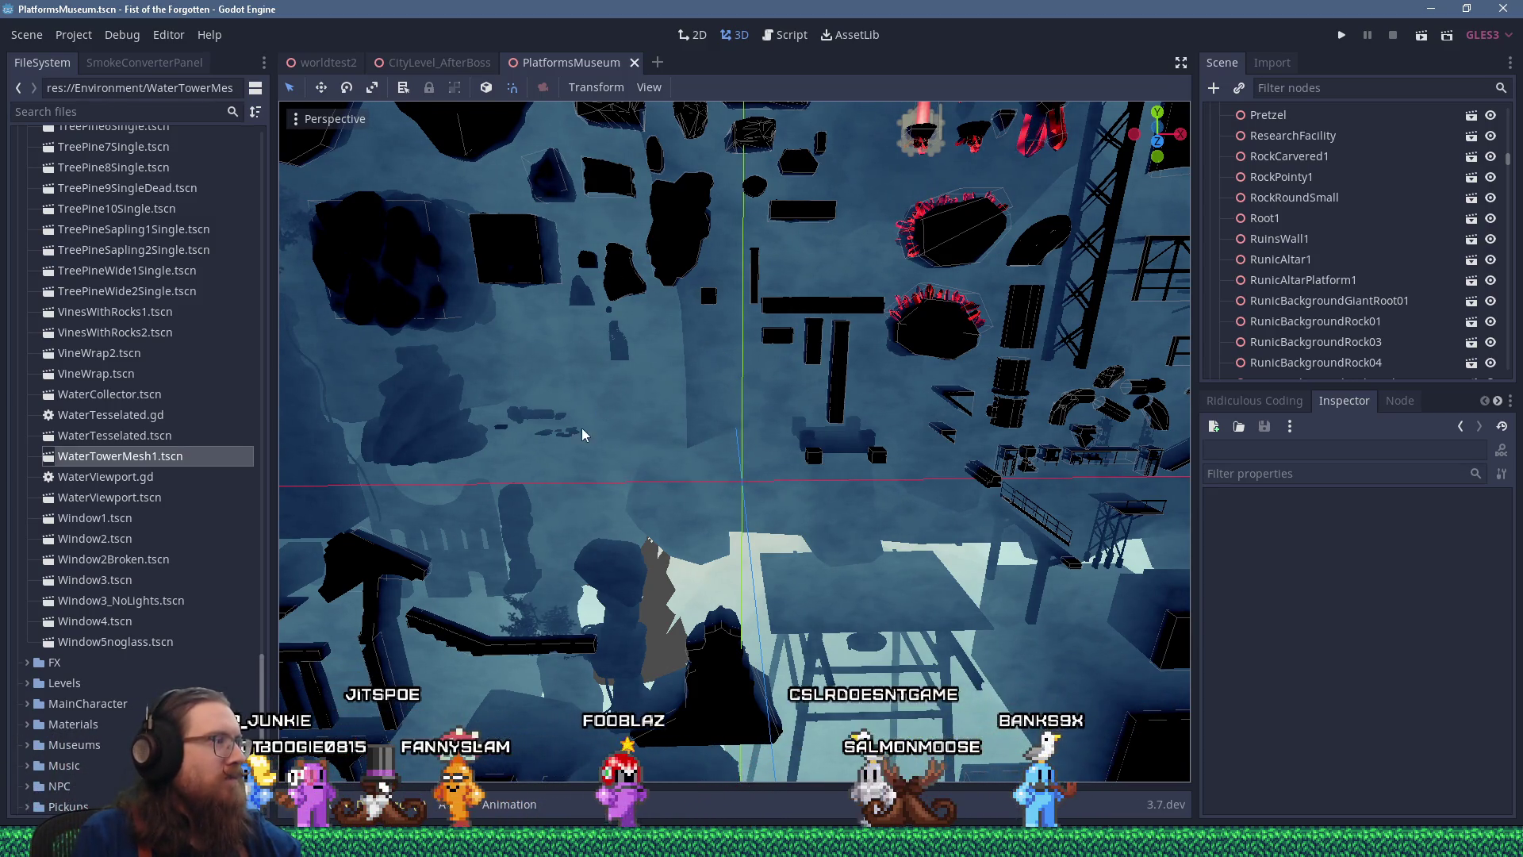
pyautogui.scroll(5, 589, 429)
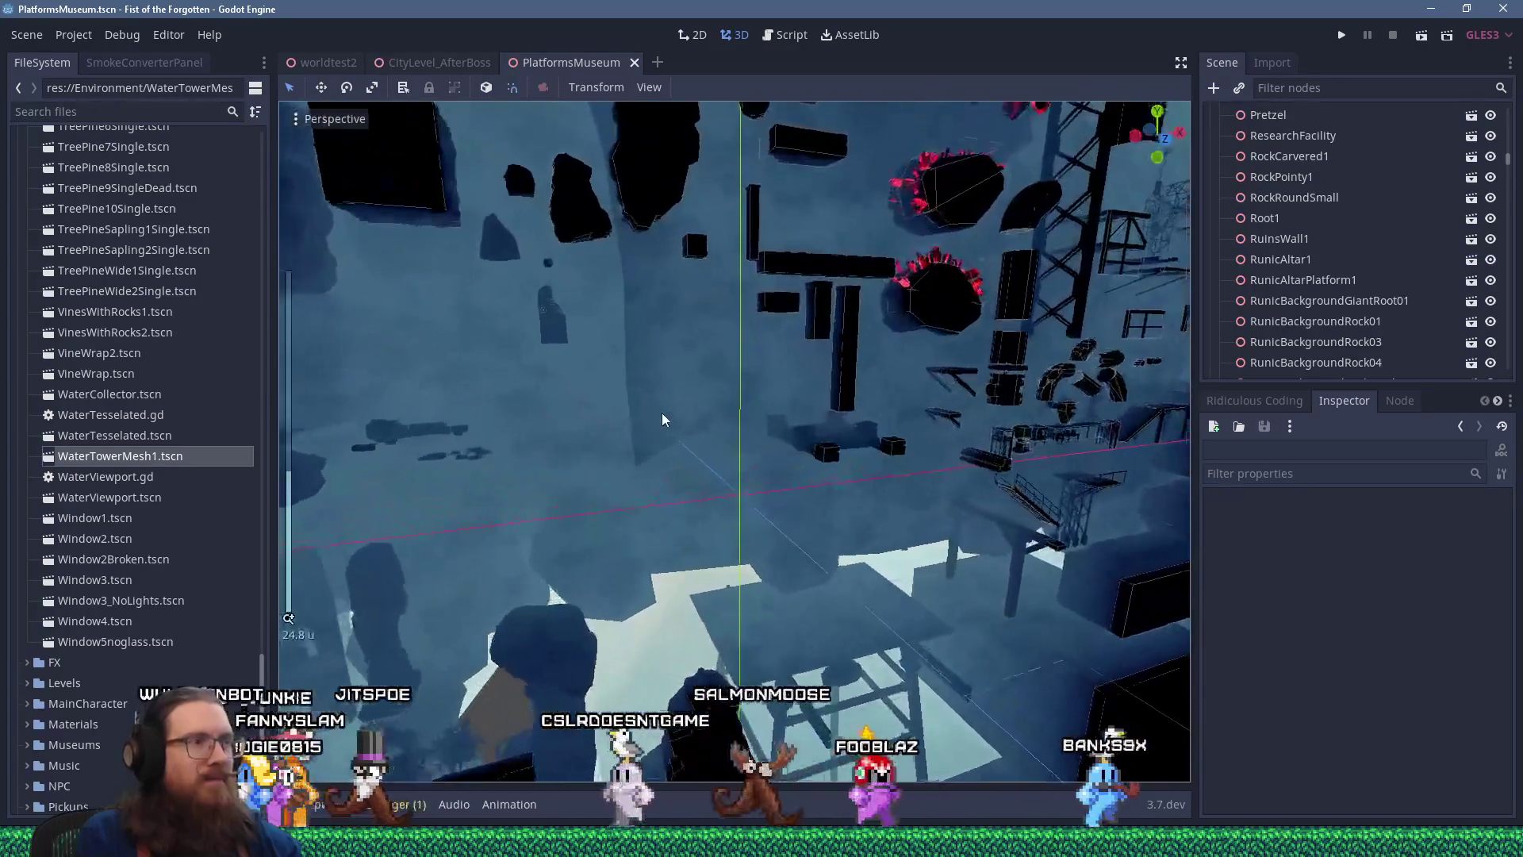
pyautogui.scroll(4, 661, 412)
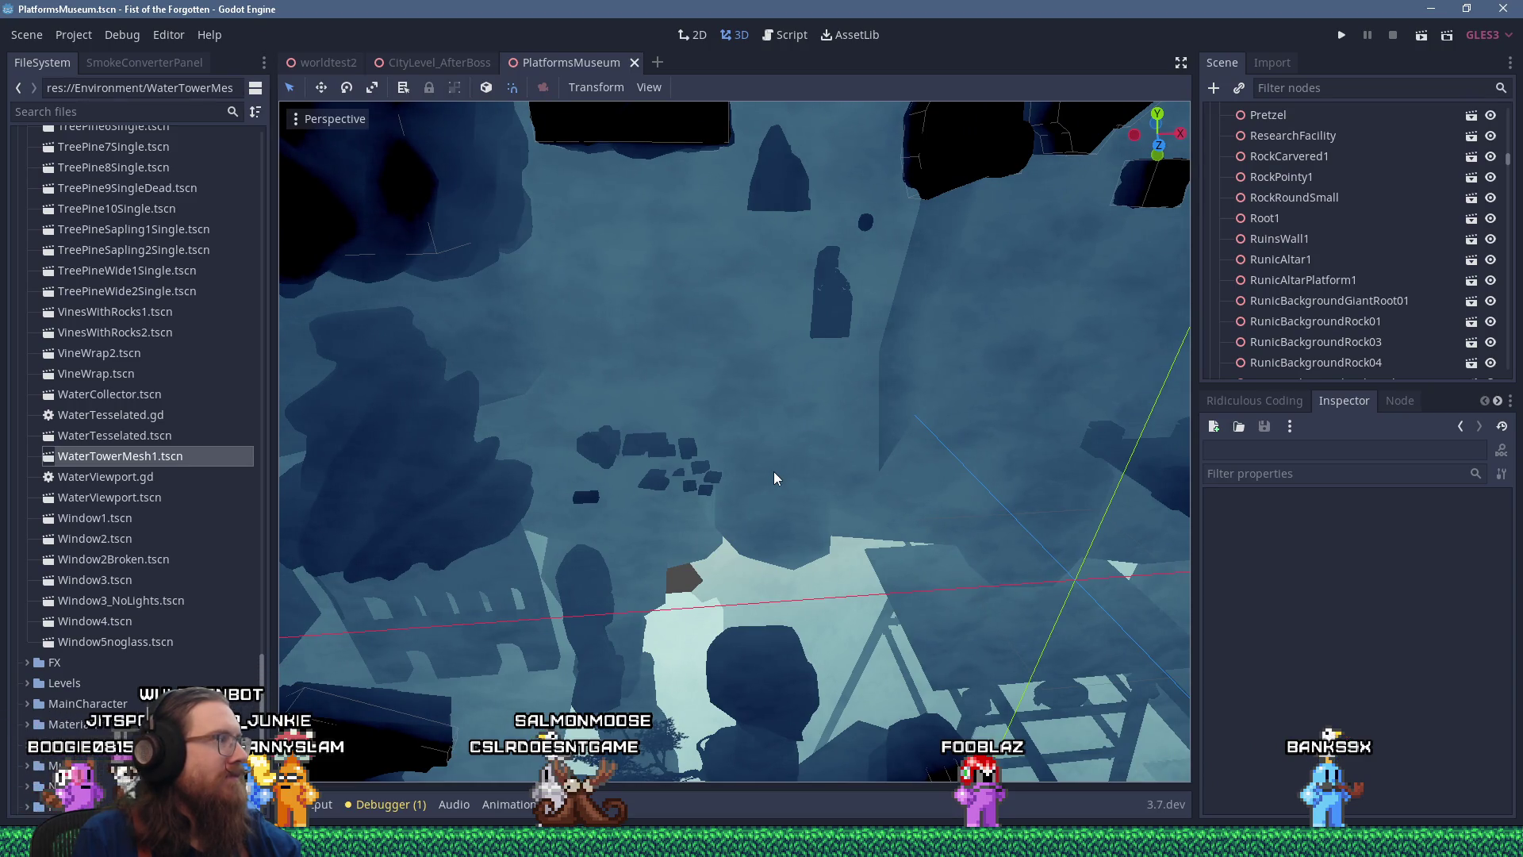
pyautogui.scroll(-10, 774, 472)
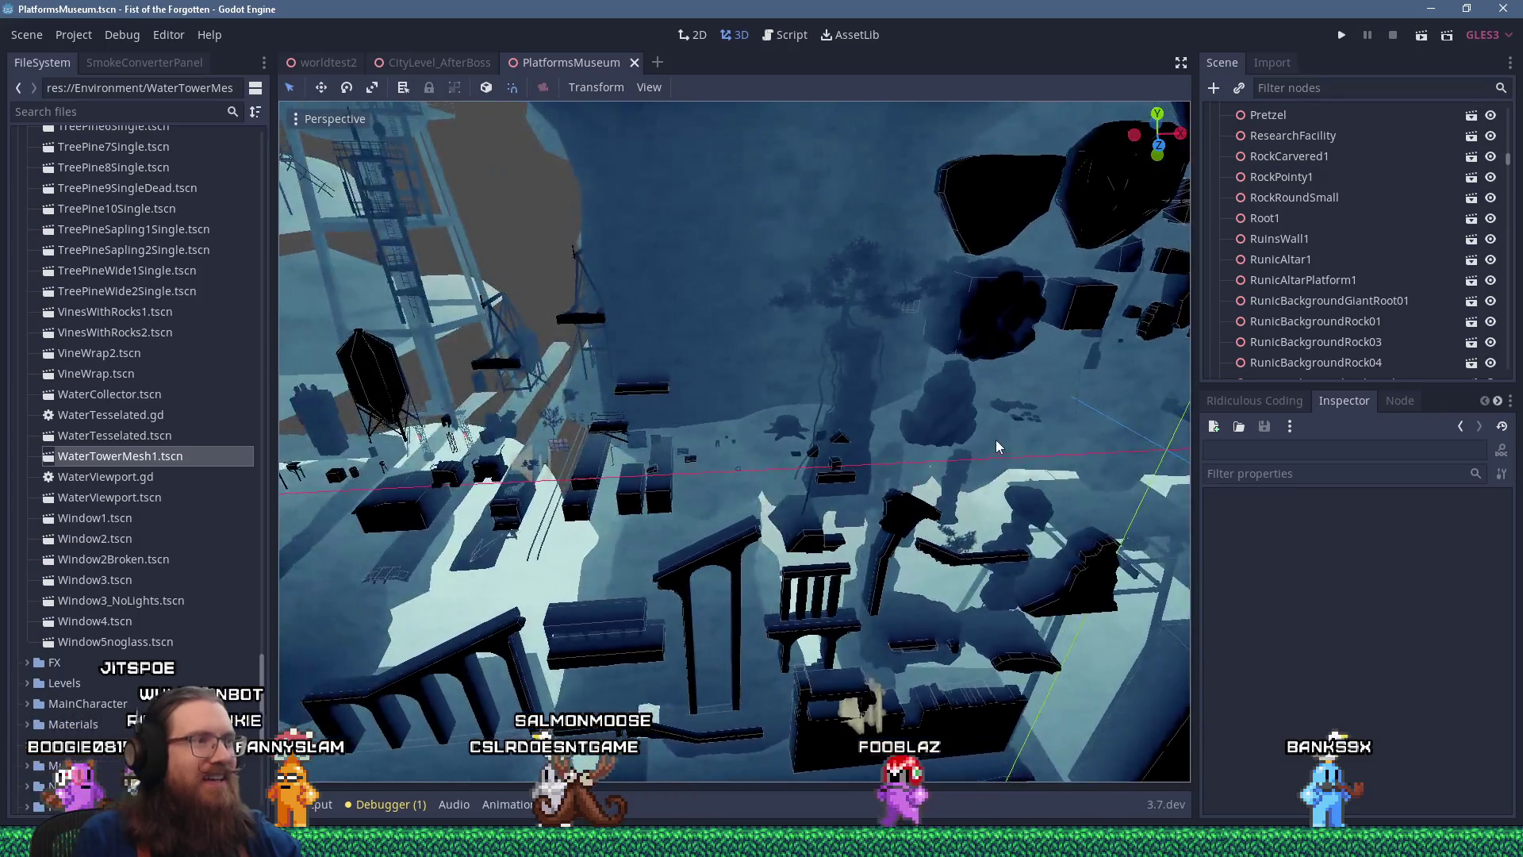
pyautogui.moveTo(997, 443); pyautogui.dragTo(1002, 418)
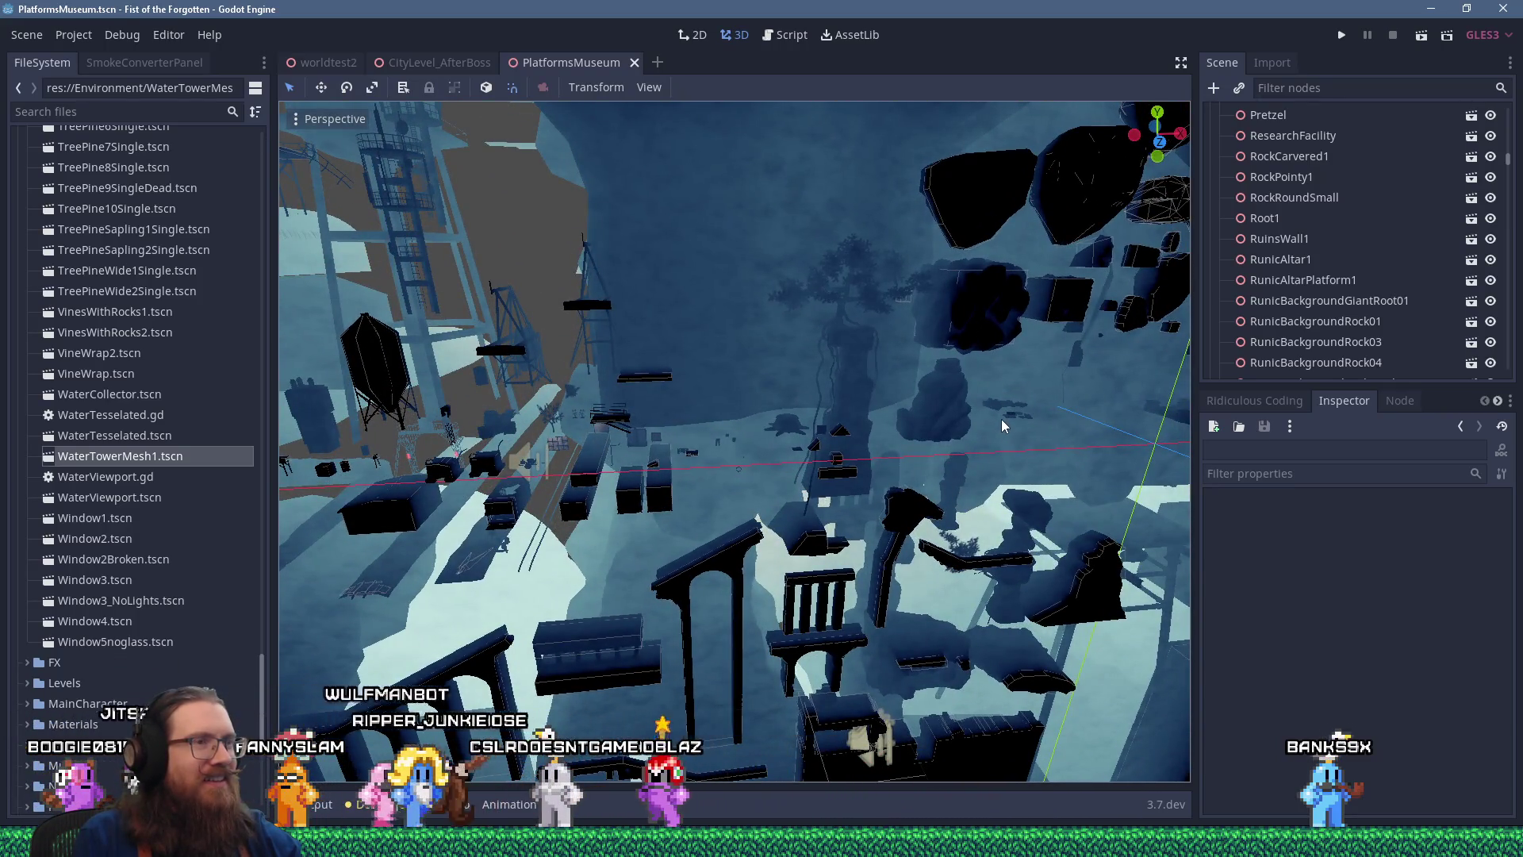
pyautogui.moveTo(828, 470); pyautogui.dragTo(752, 501)
pyautogui.scroll(3, 741, 500)
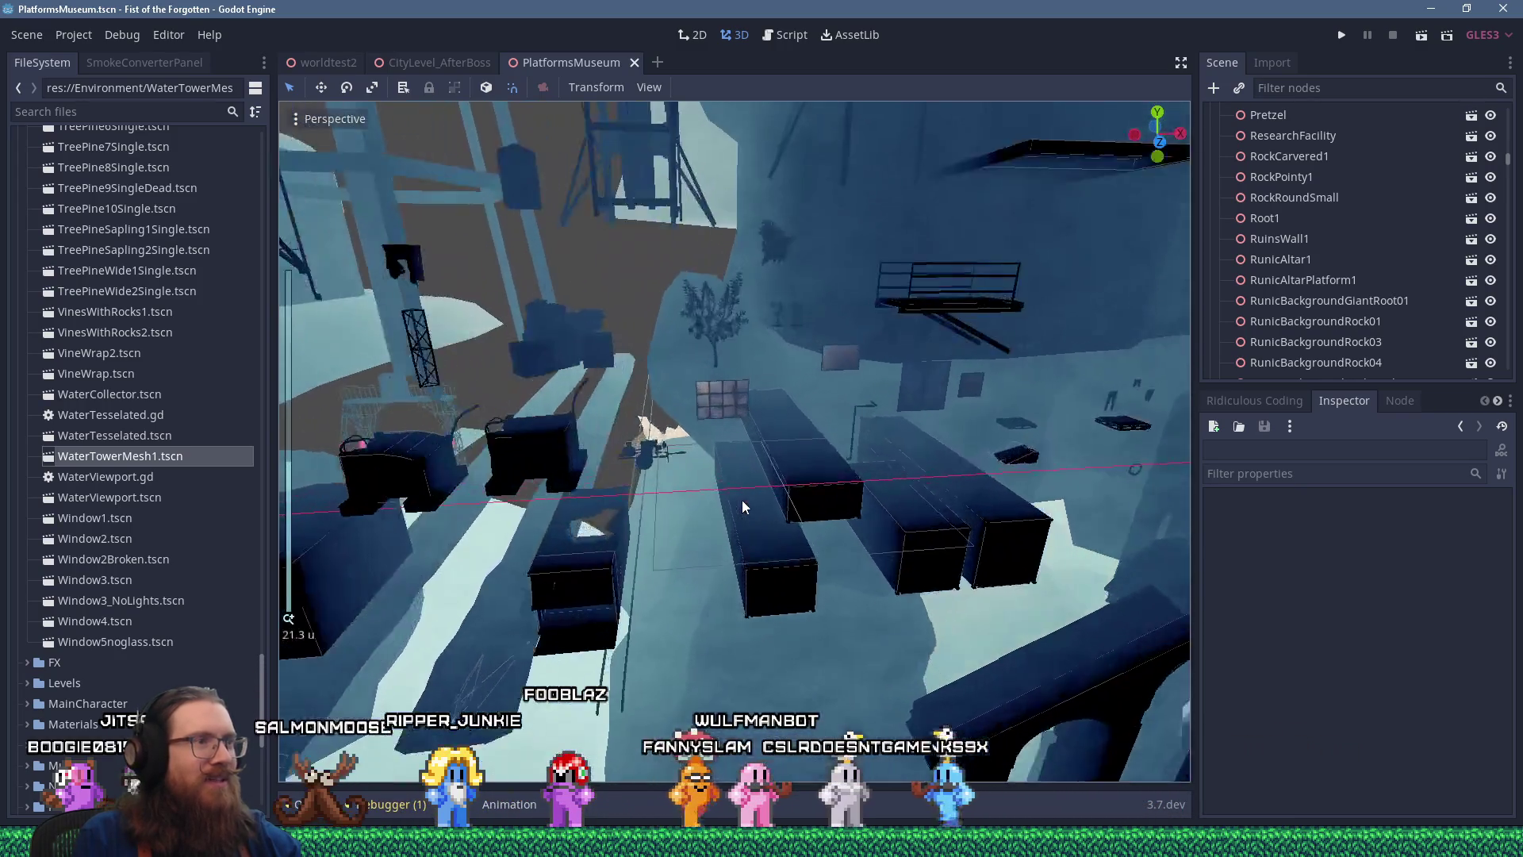
# Set ShippingContainer2's translation to X -72, Y -5 in the Inspector
pyautogui.click(603, 565)
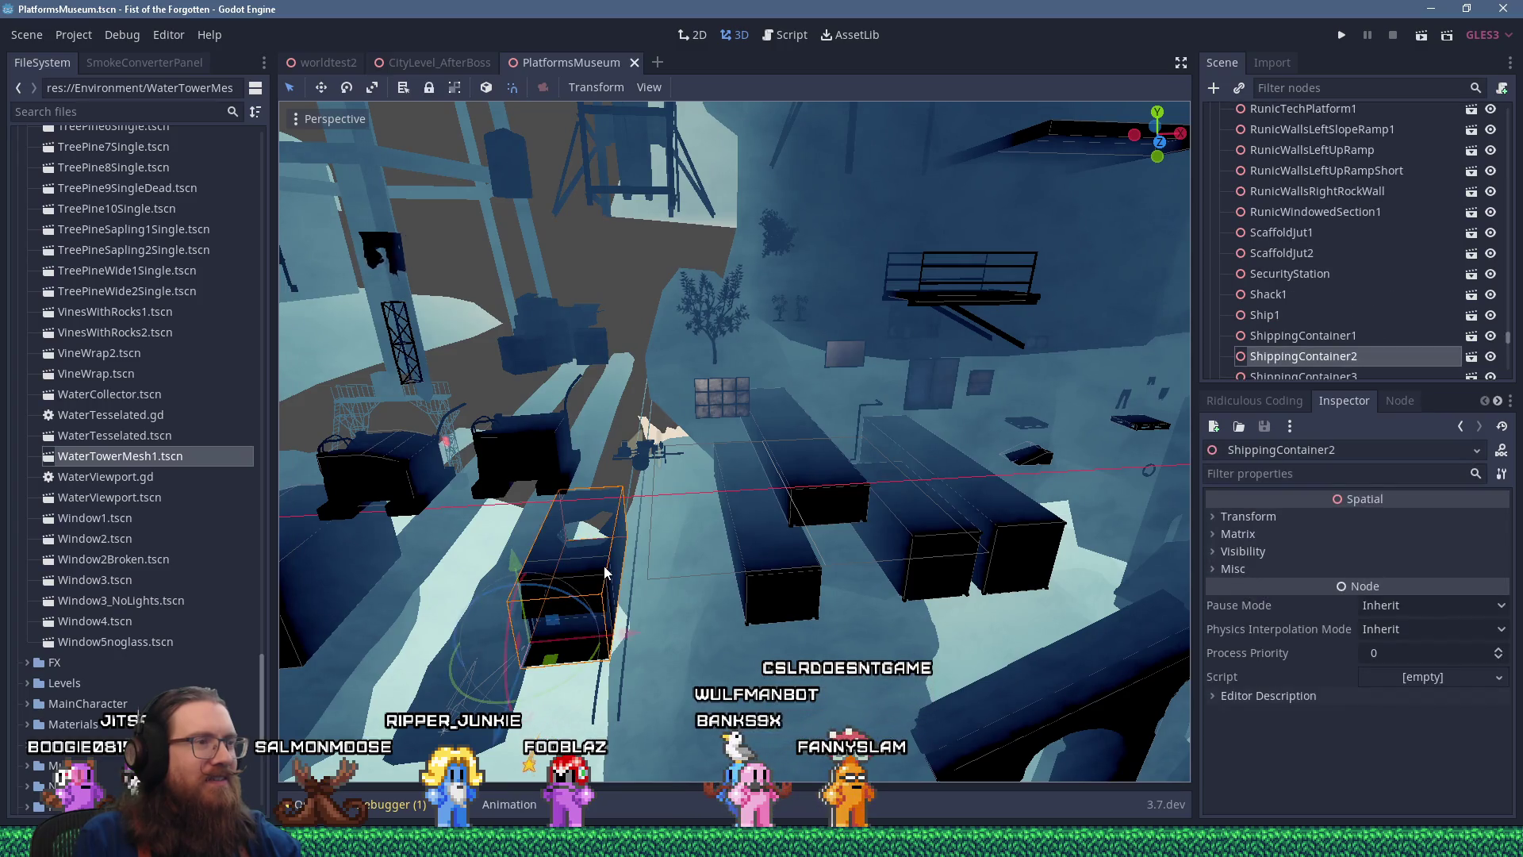
pyautogui.click(1234, 515)
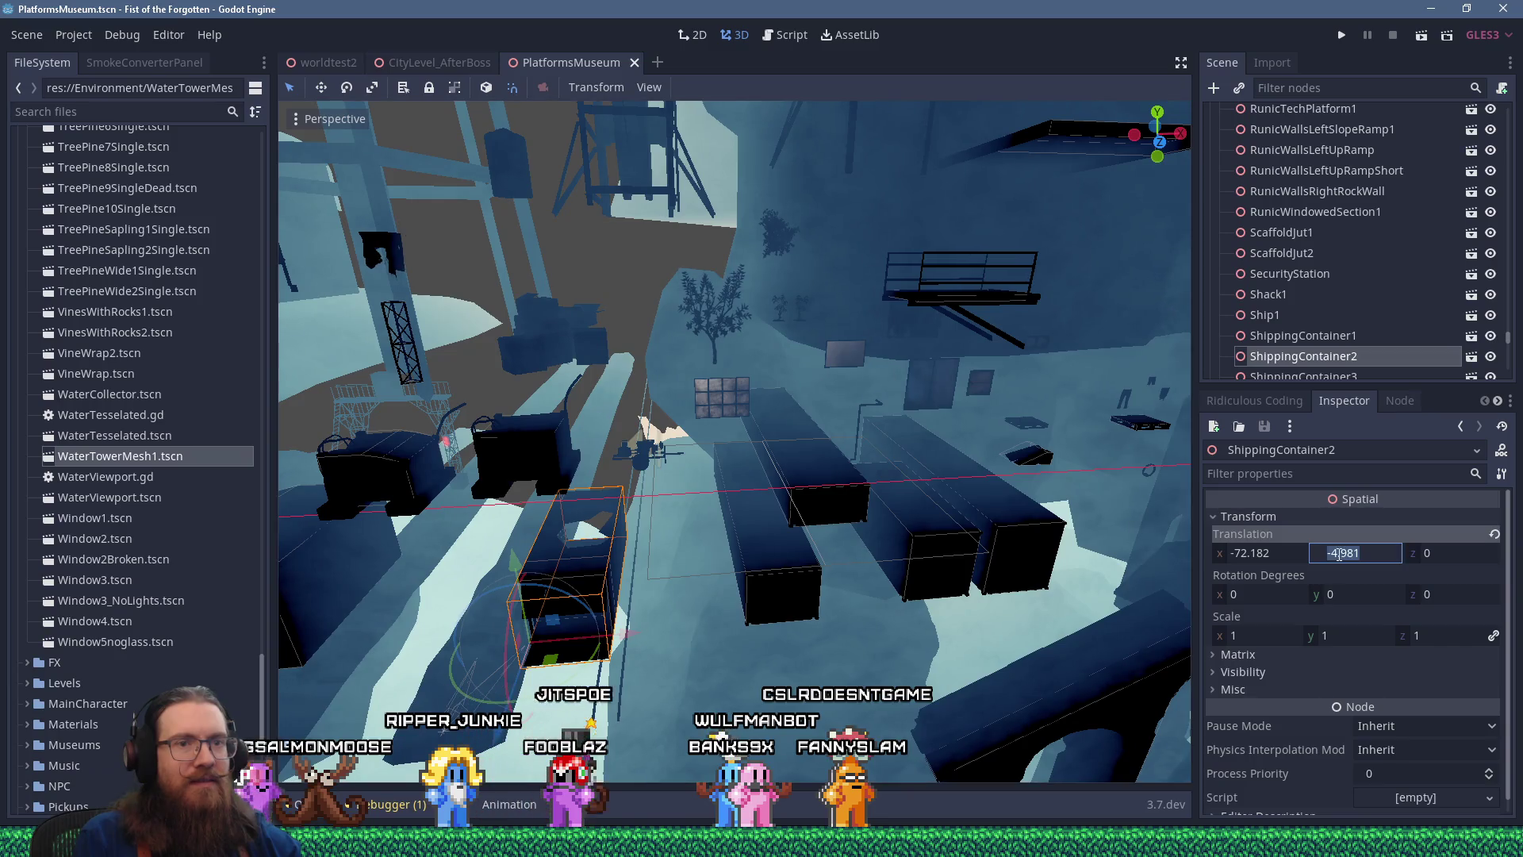
pyautogui.write('-5')
pyautogui.press('Return')
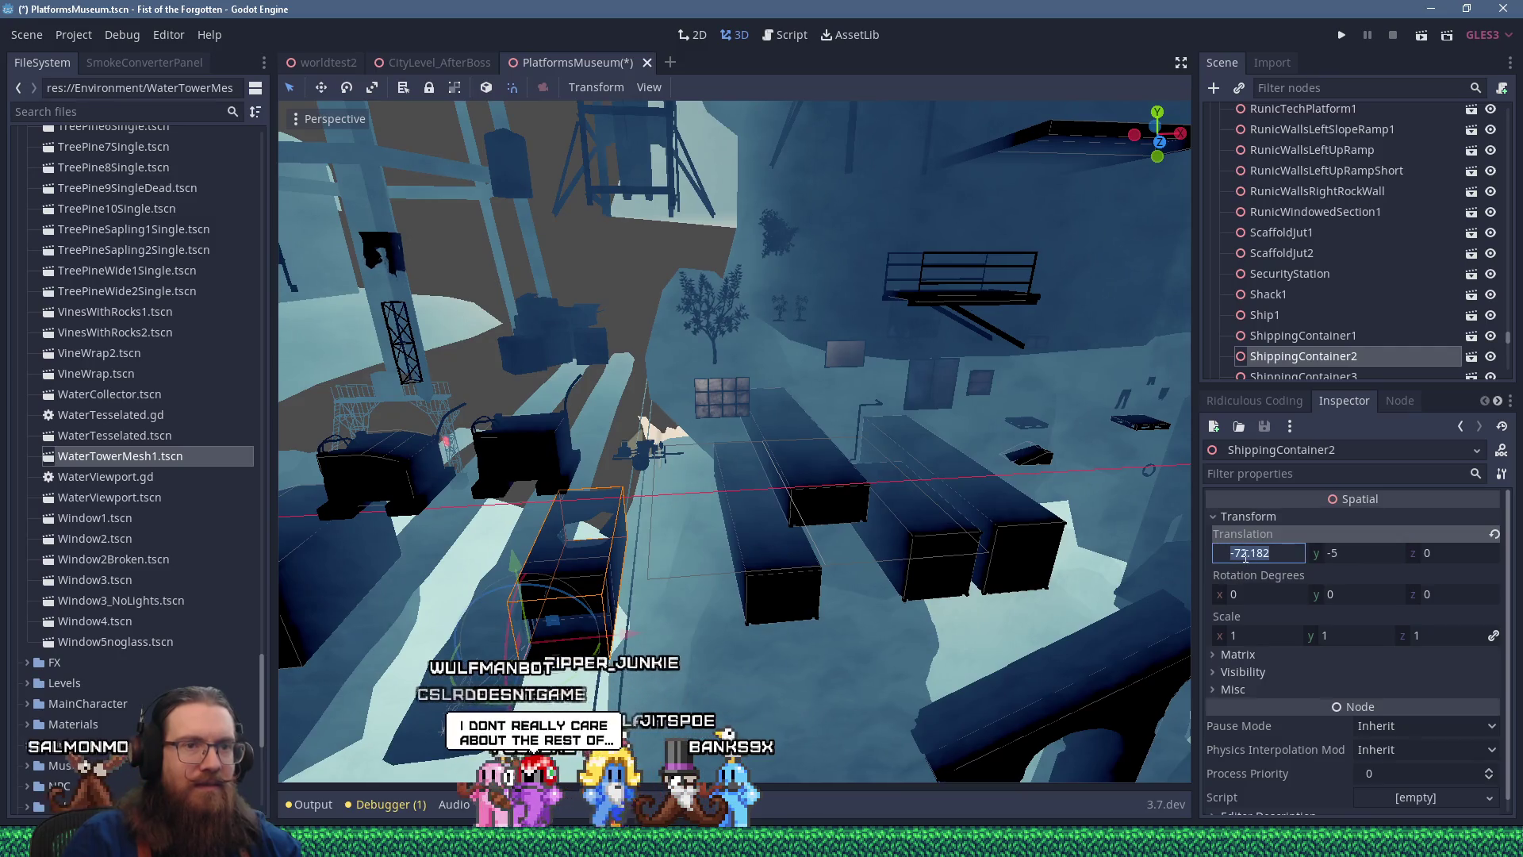
pyautogui.write('72')
pyautogui.press('Return')
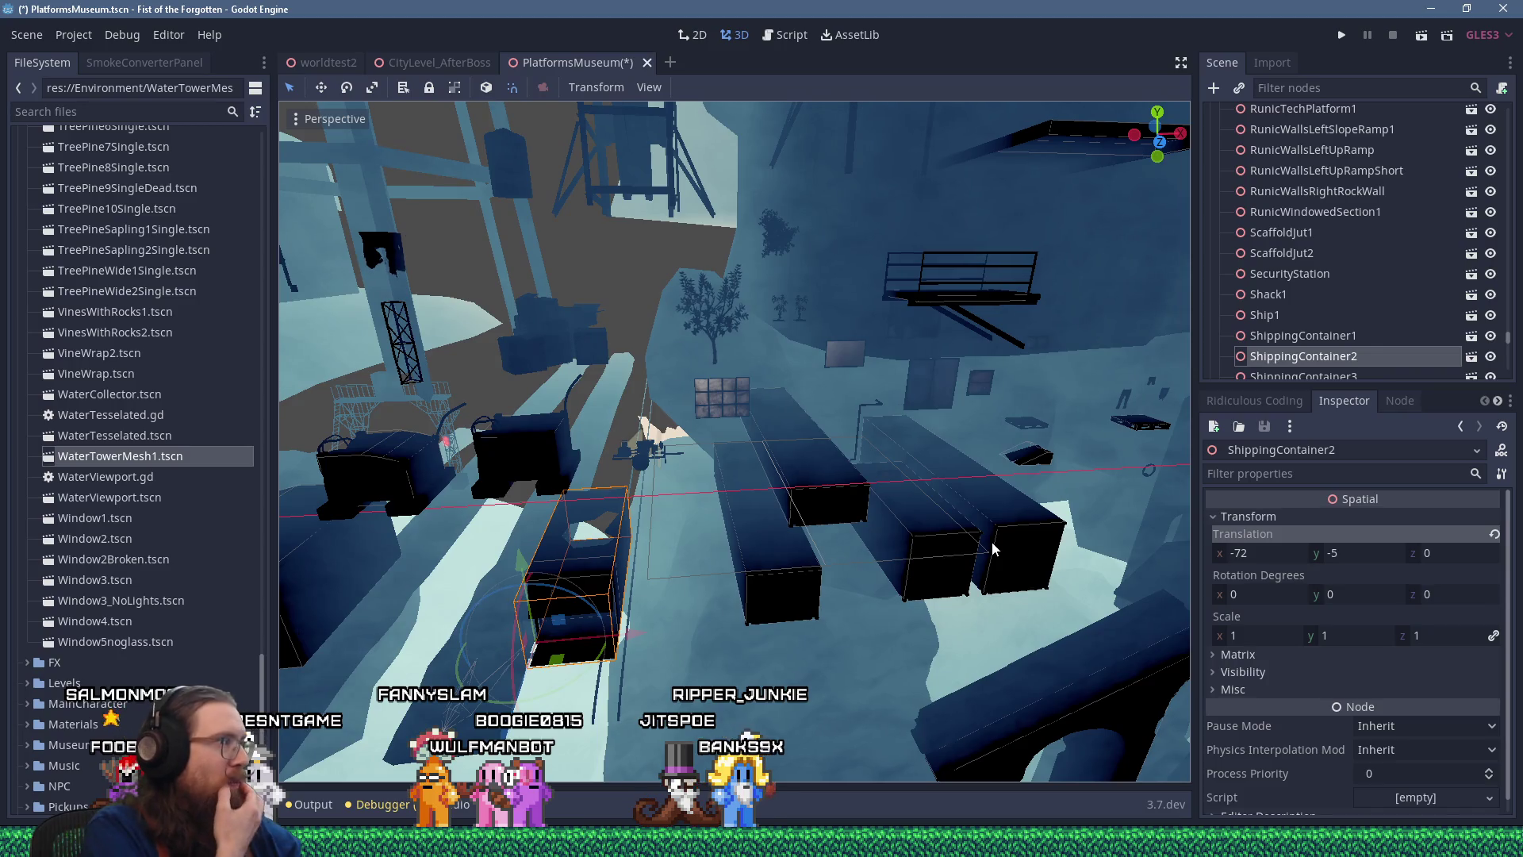
# Save PlatformsMuseum and switch to the CityLevel_AfterBoss scene
pyautogui.moveTo(991, 541); pyautogui.dragTo(727, 519)
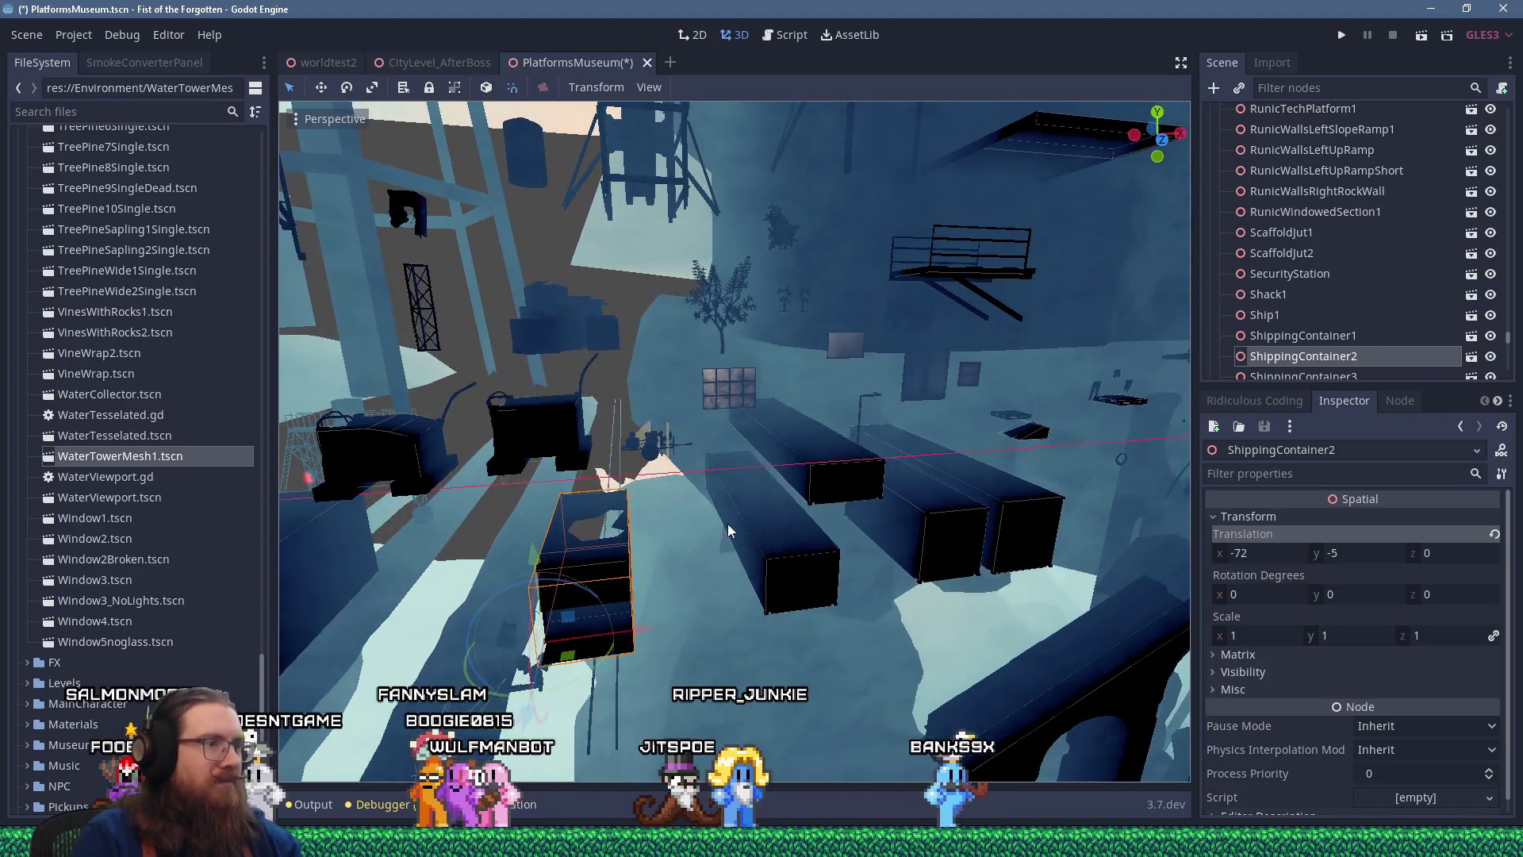
pyautogui.hotkey('ctrl', 's')
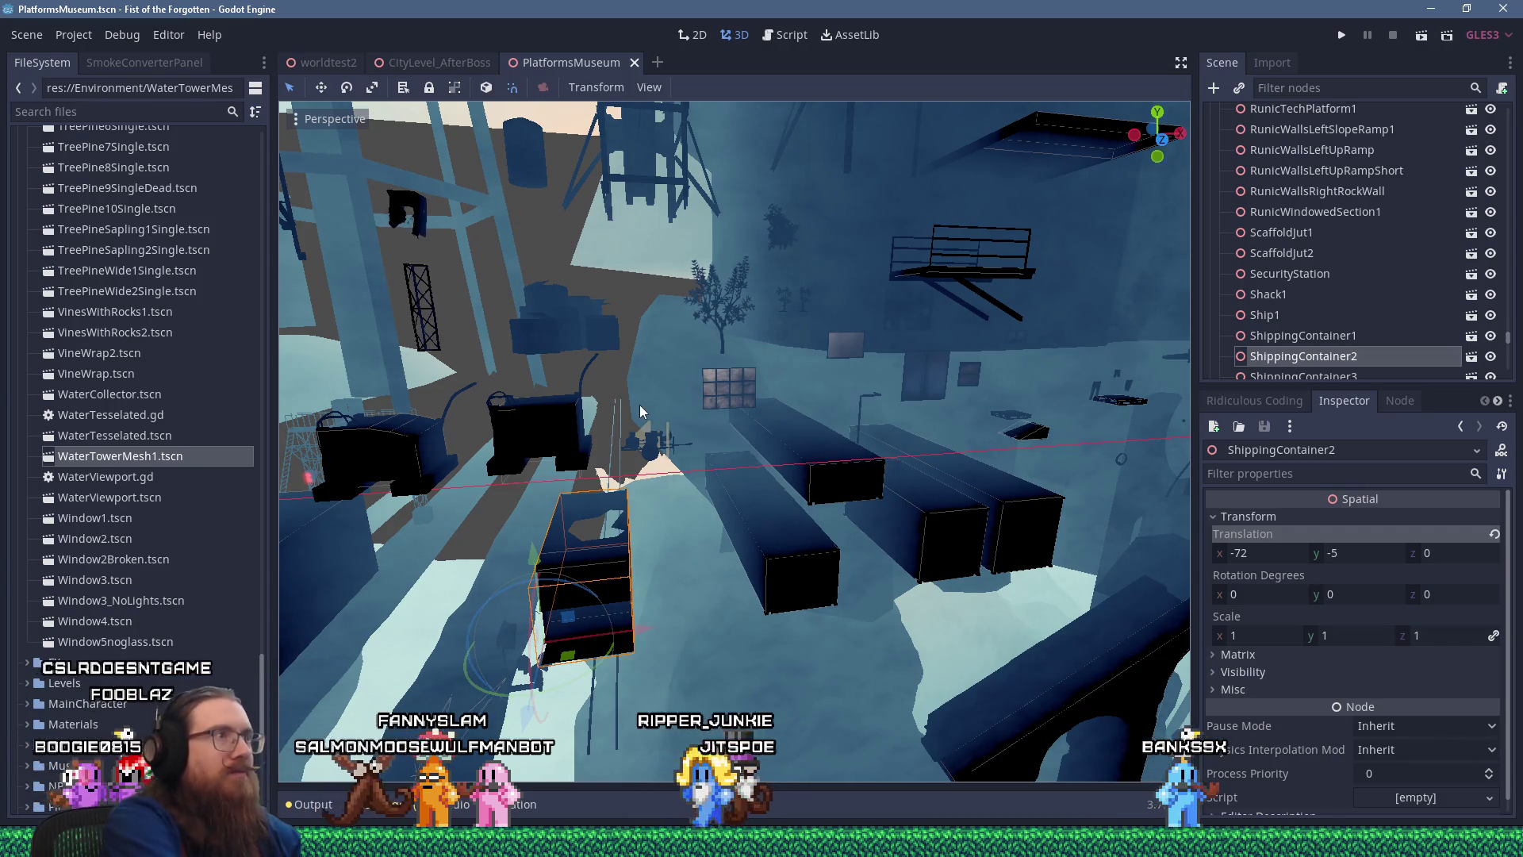
pyautogui.click(469, 58)
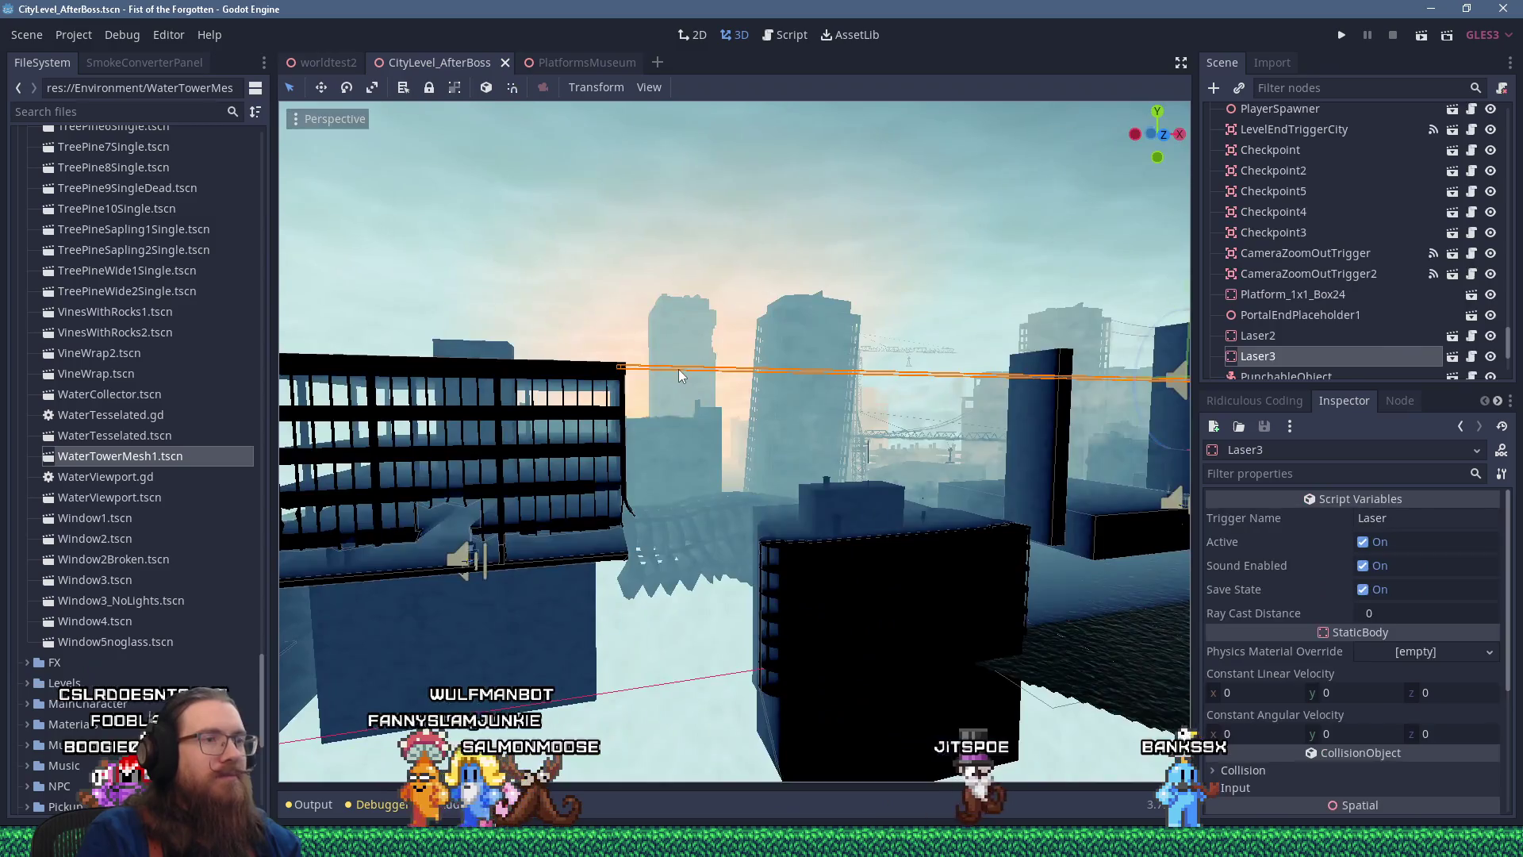
# Close CityLevel_AfterBoss and open SlumsLevel_Boss.tscn found by searching 'slumslevel_boss'
pyautogui.scroll(-8, 679, 372)
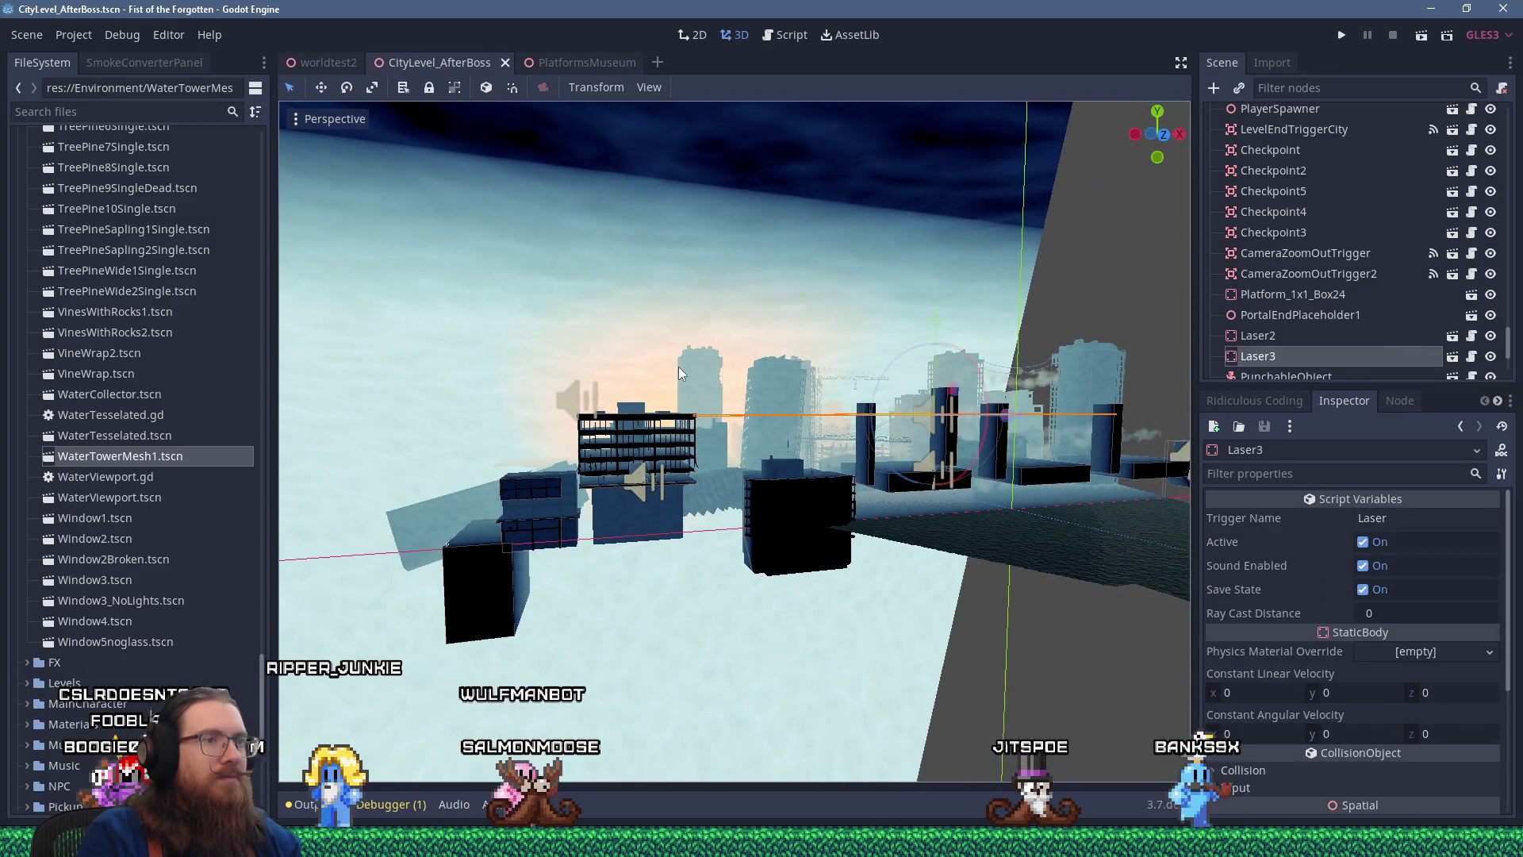
pyautogui.click(505, 63)
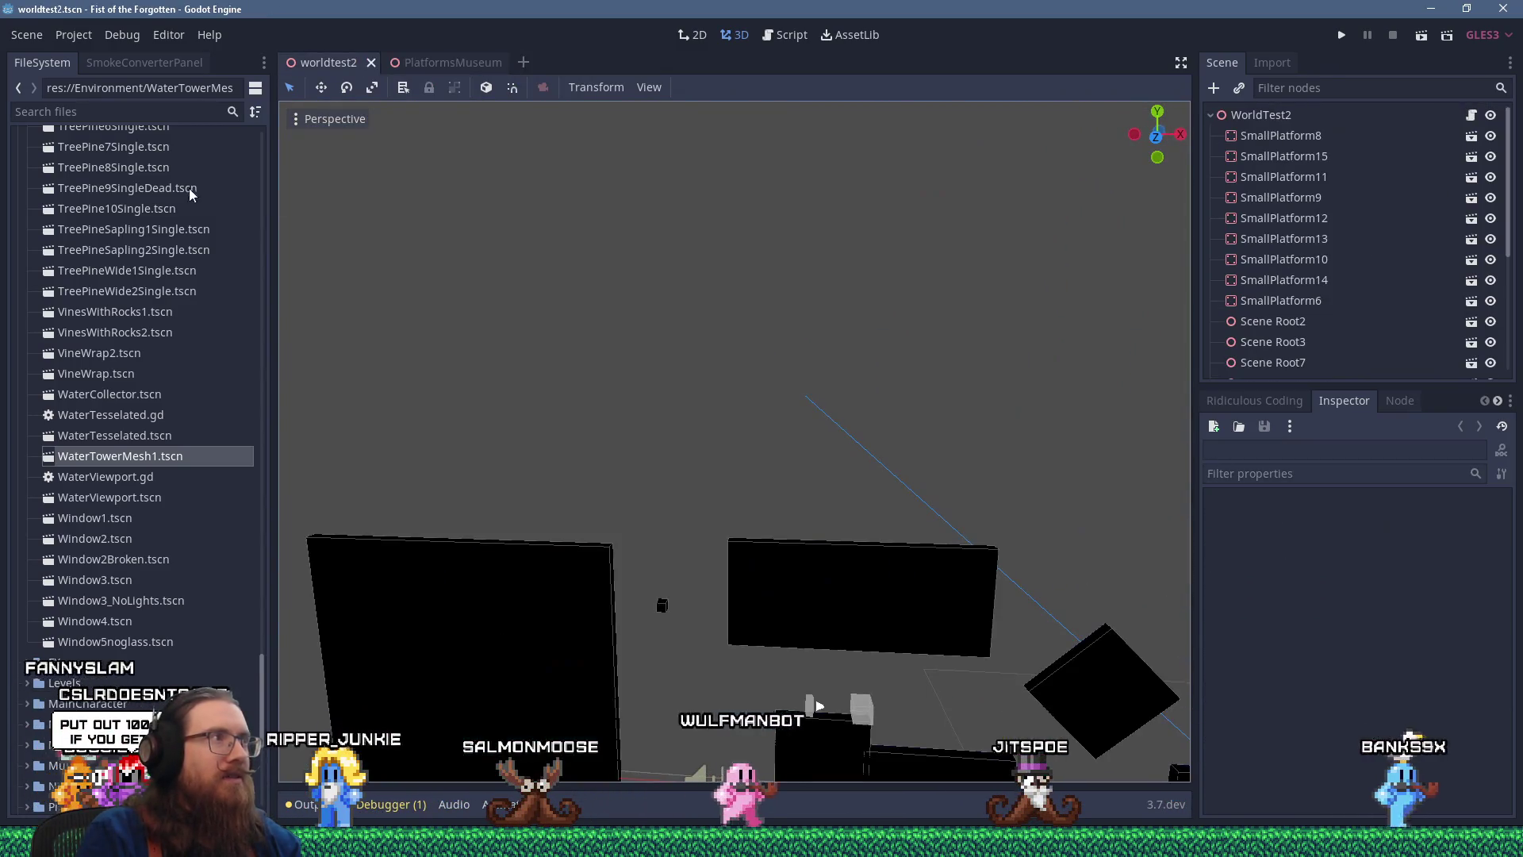
pyautogui.write('slum')
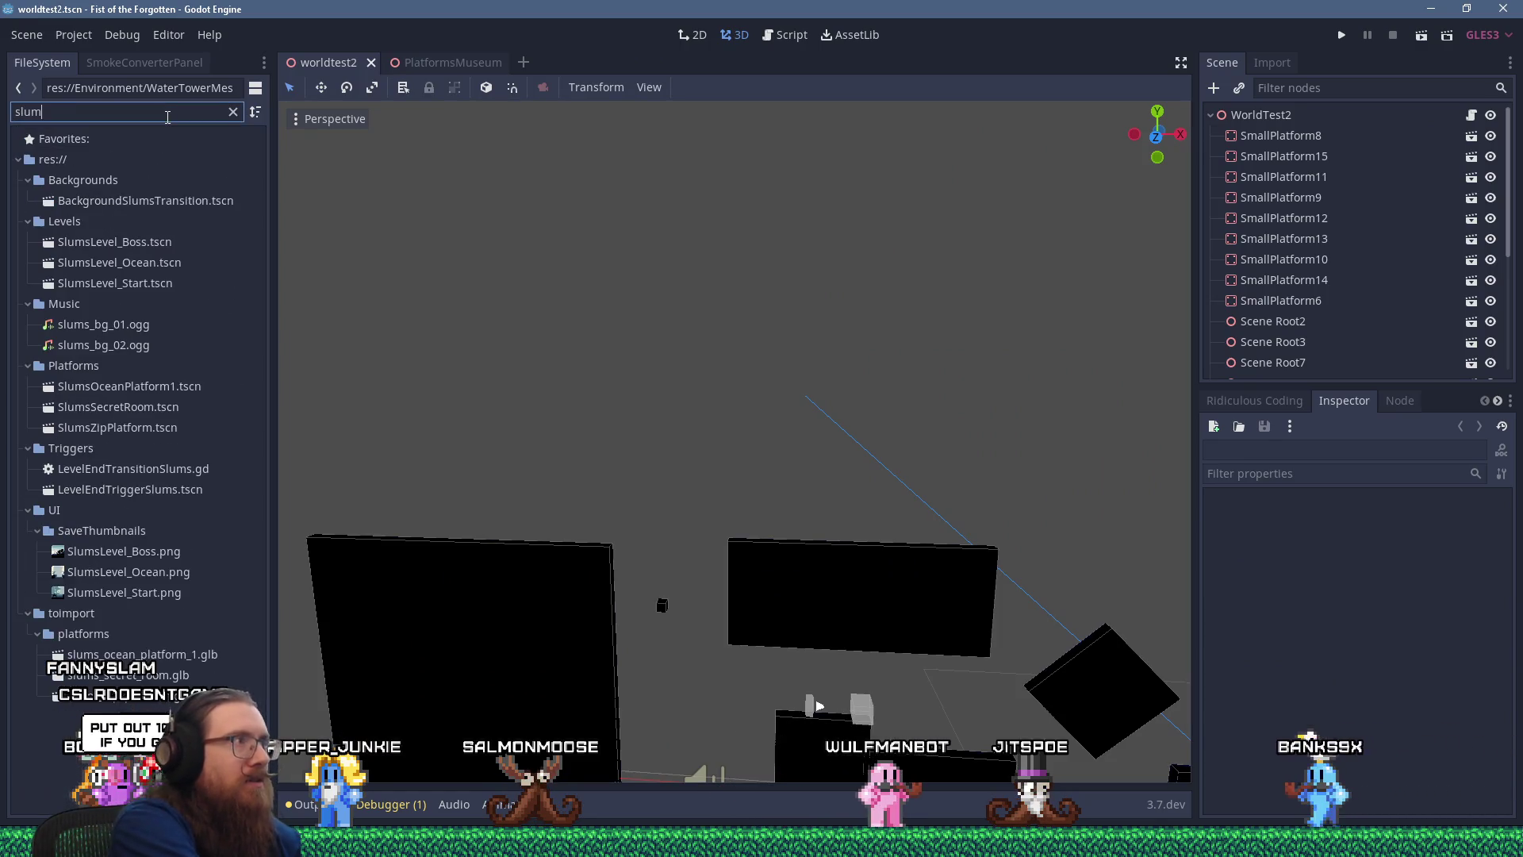
pyautogui.write('slevel_boss')
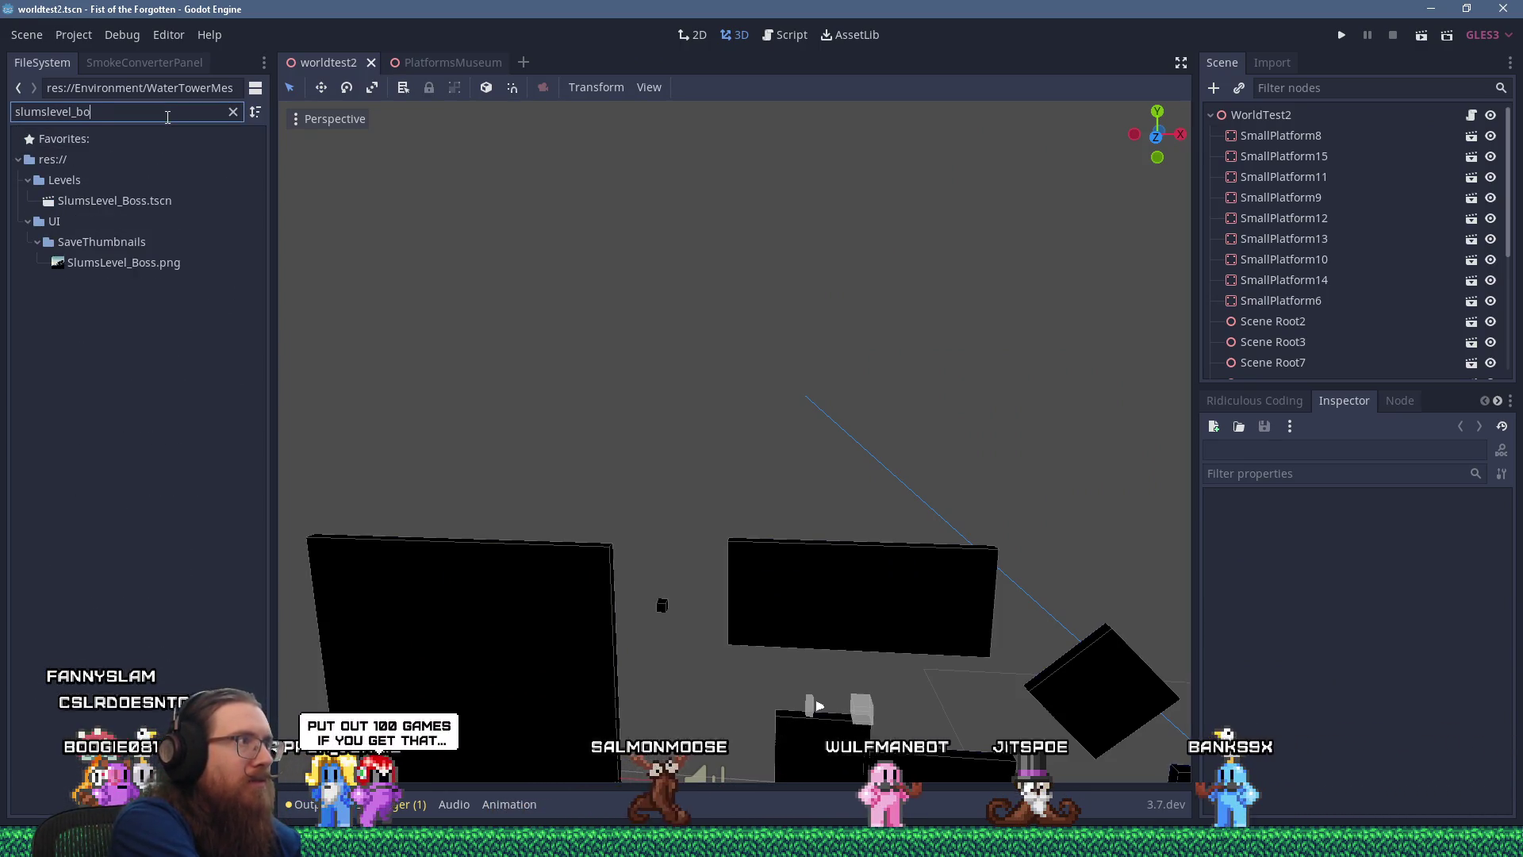
pyautogui.click(238, 203)
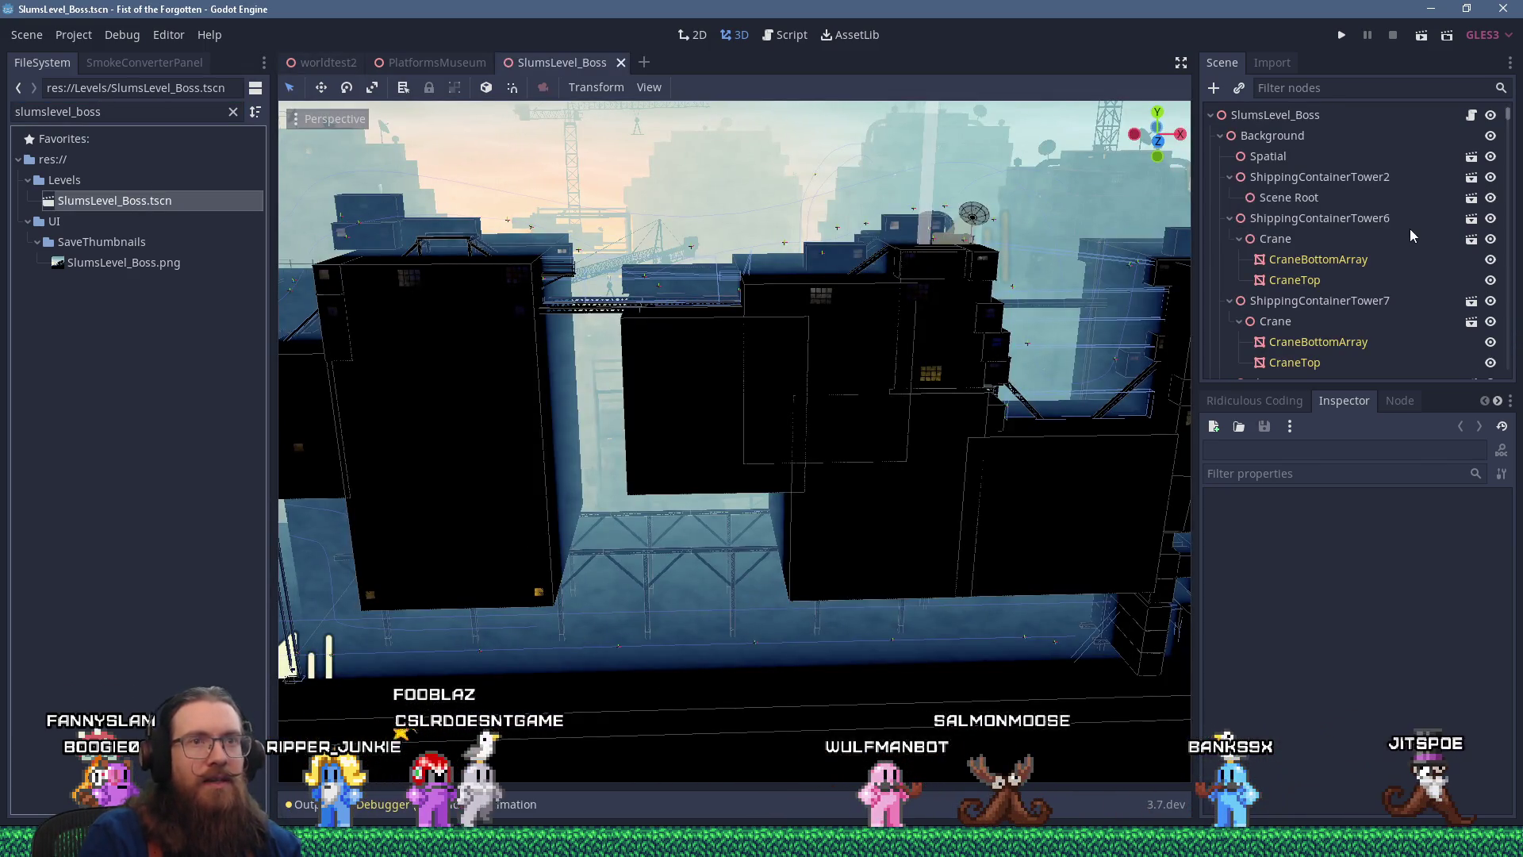
# Clear the node filter, select the large Platform_1x1_Box, and focus the view on it
pyautogui.scroll(-5, 1411, 228)
pyautogui.scroll(-1, 1411, 235)
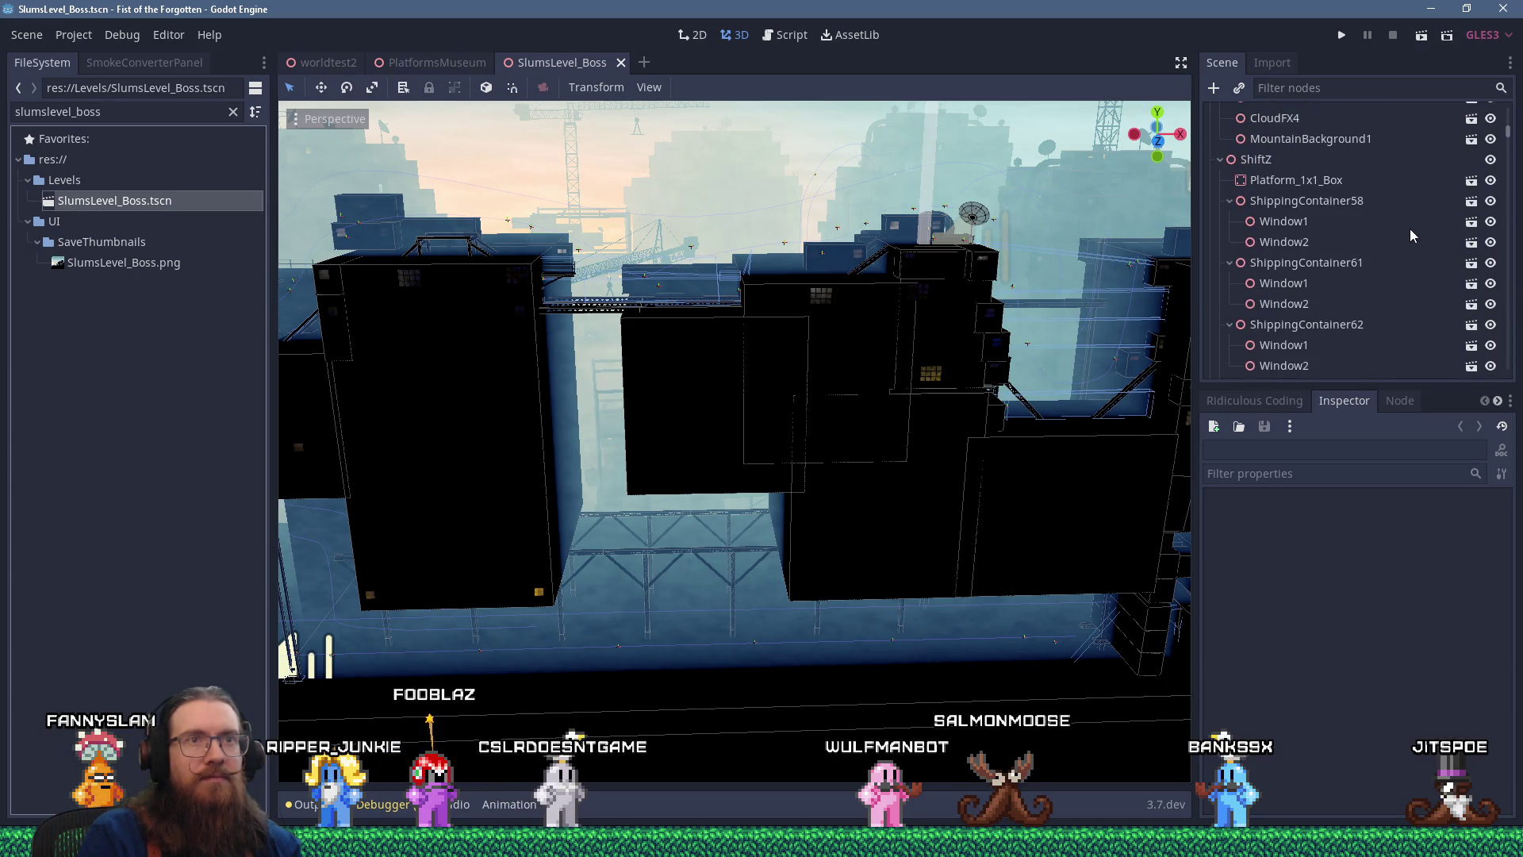
pyautogui.click(1371, 89)
pyautogui.write('lower')
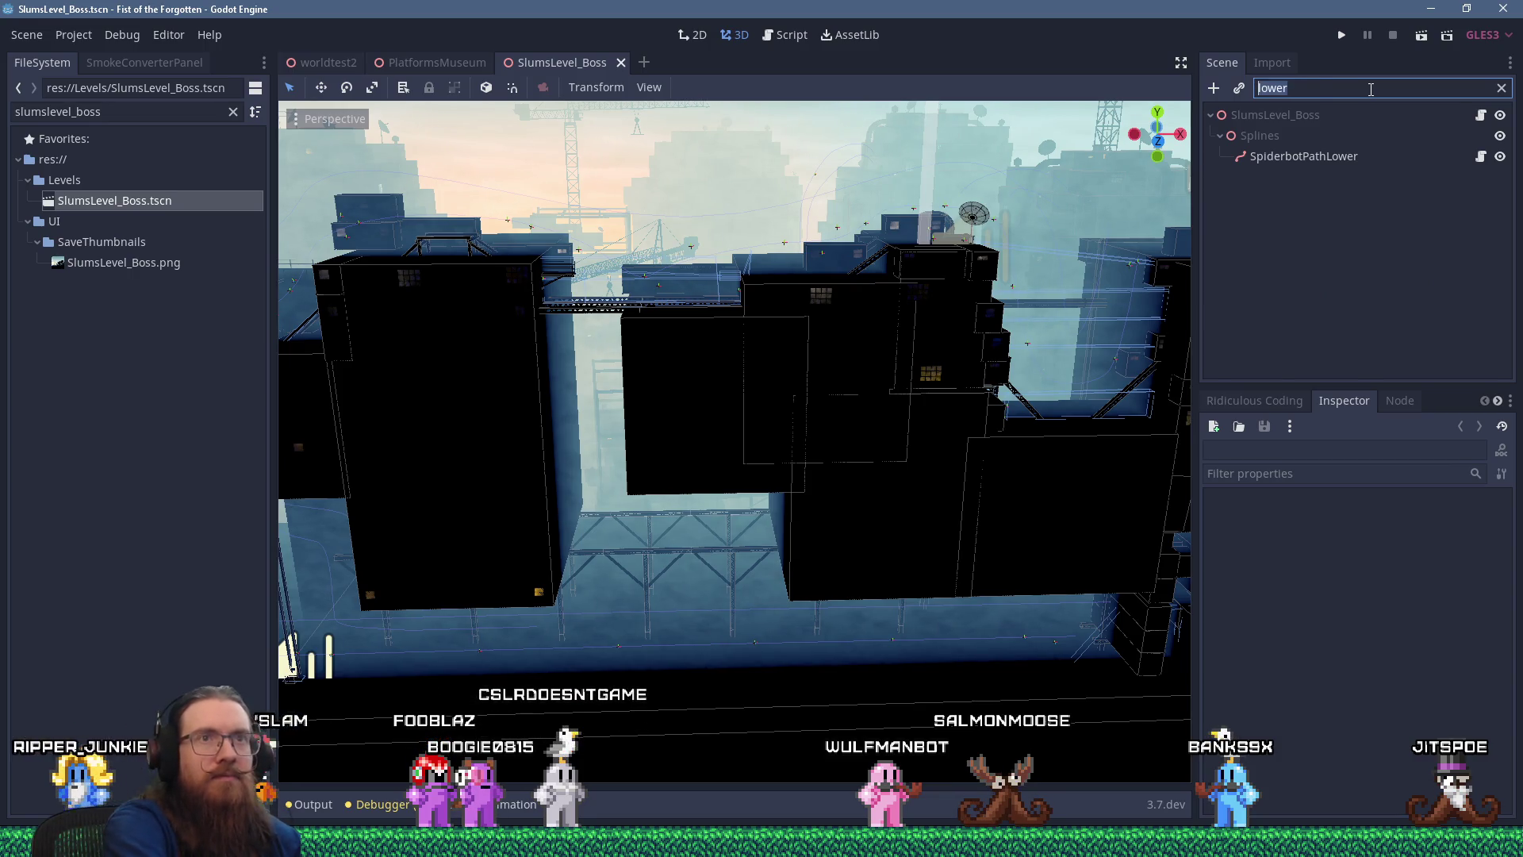
pyautogui.press('BackSpace')
pyautogui.click(1053, 613)
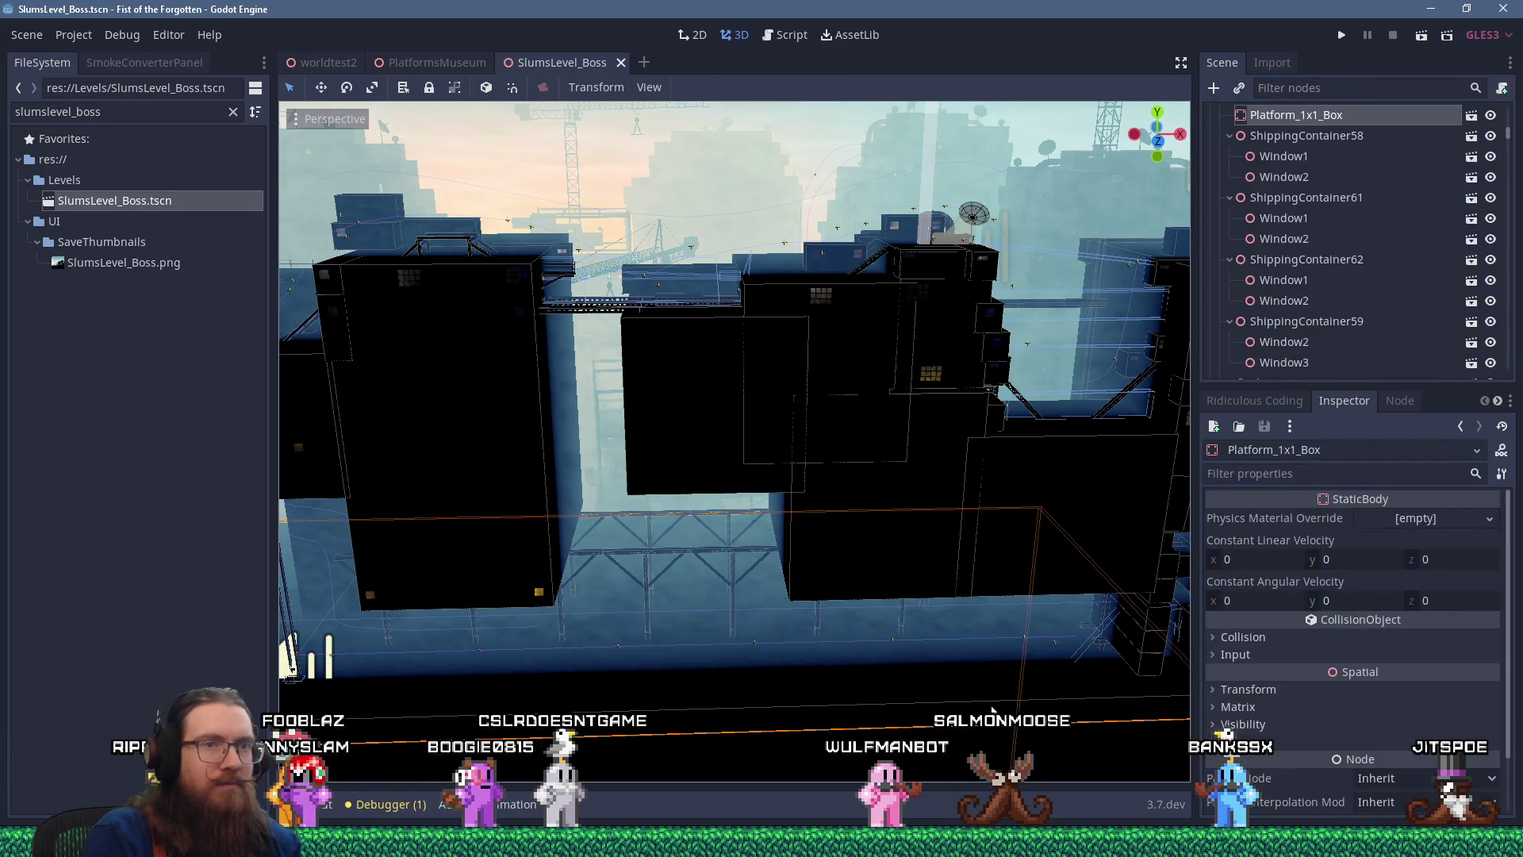
pyautogui.scroll(3, 1262, 270)
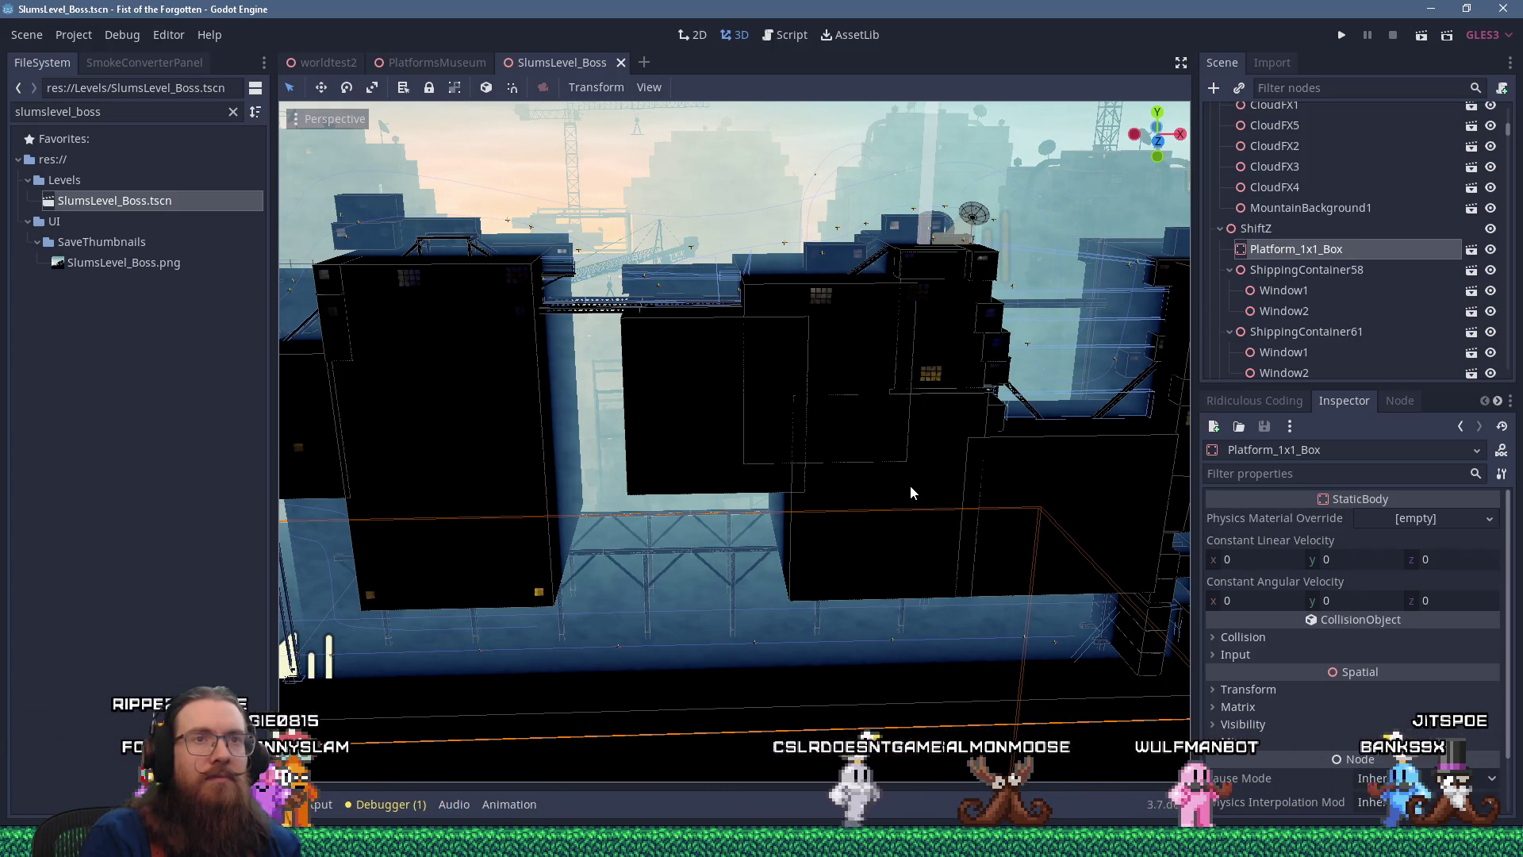
pyautogui.press('f')
# Orbit around the platform box and start adding a child node under Platform_1x1_Box
pyautogui.moveTo(737, 431); pyautogui.dragTo(719, 433)
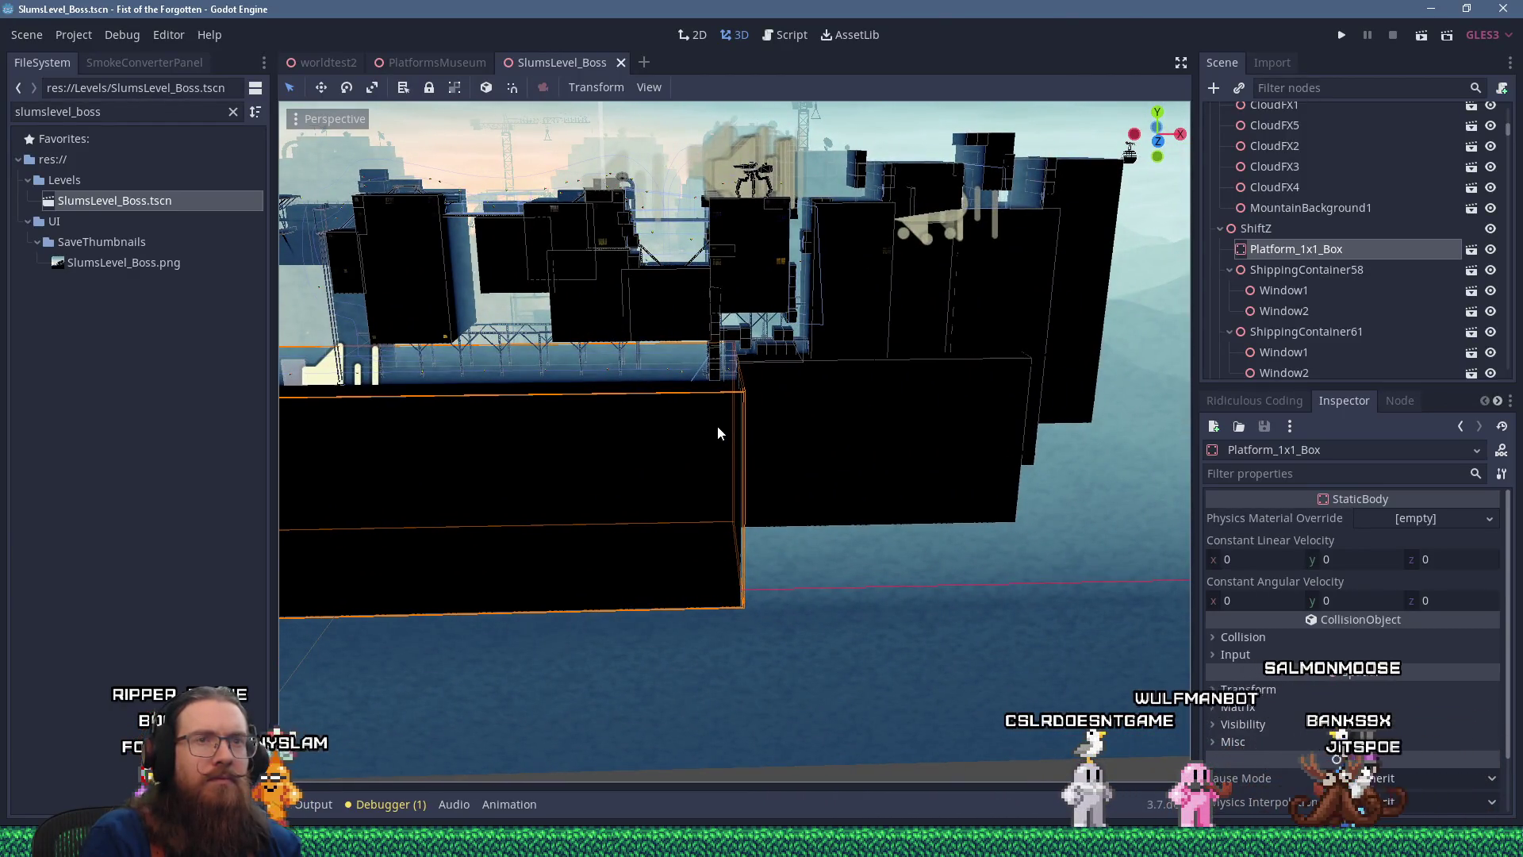
pyautogui.moveTo(717, 425)
pyautogui.mouseDown()
pyautogui.moveTo(942, 452)
pyautogui.moveTo(1064, 395)
pyautogui.moveTo(833, 446)
pyautogui.mouseUp()
pyautogui.scroll(5, 833, 454)
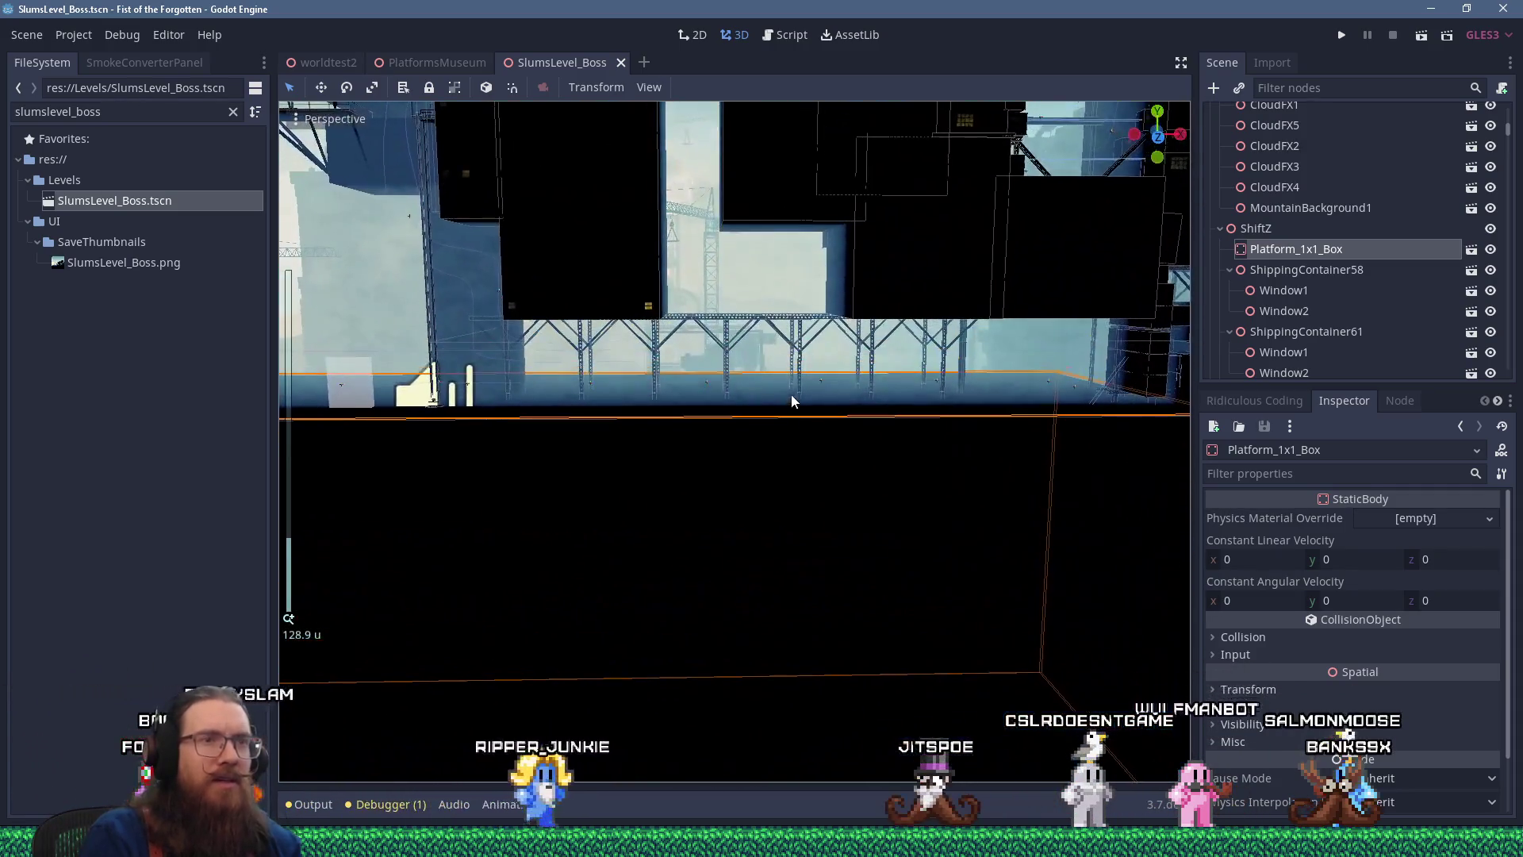
pyautogui.click(1259, 228)
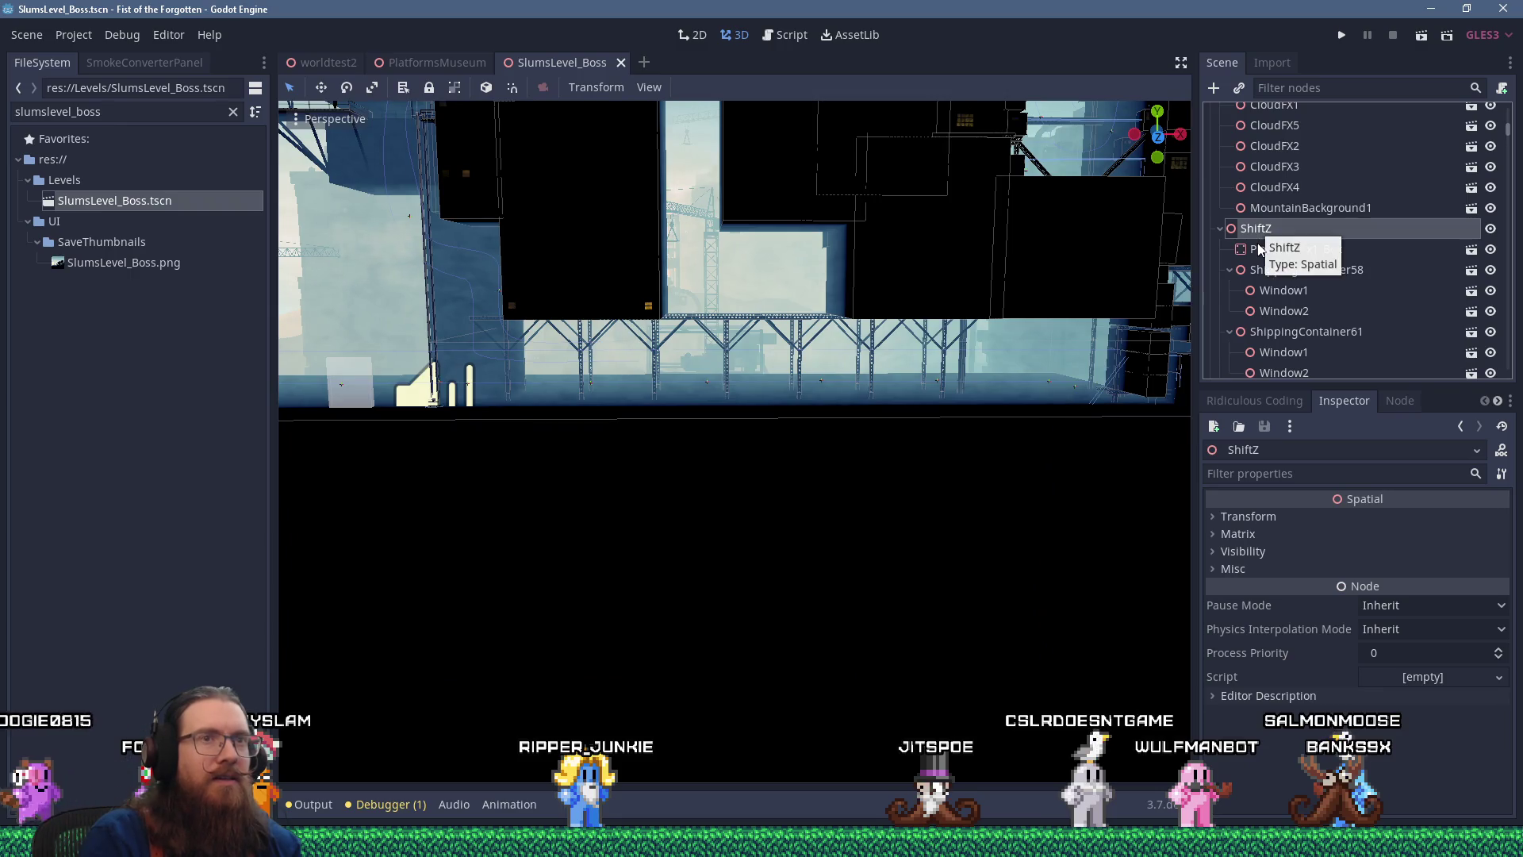
pyautogui.click(1256, 248)
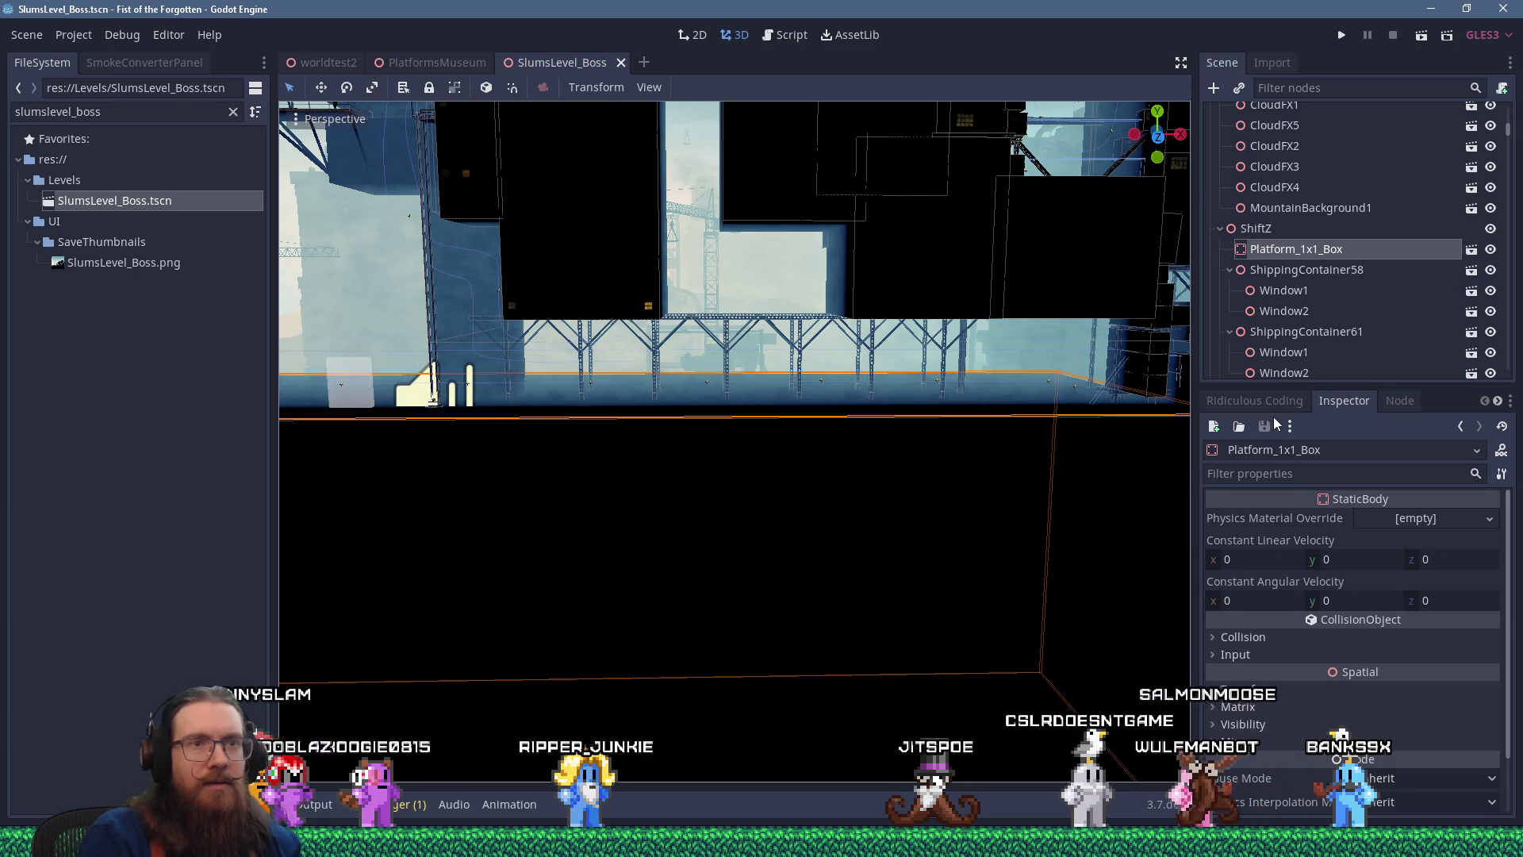
pyautogui.click(1213, 89)
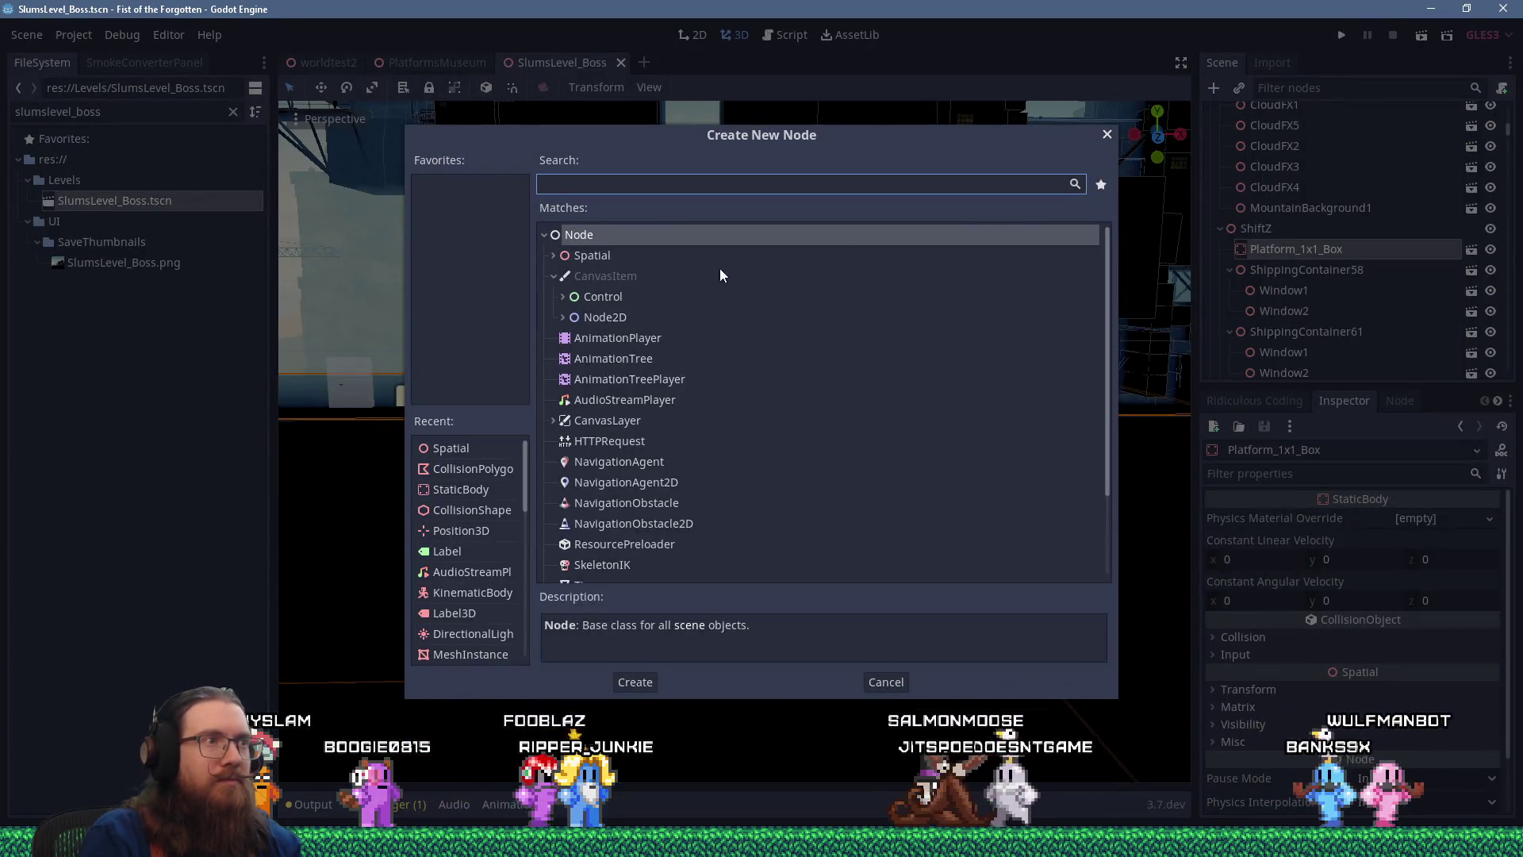
# Add a Spatial child node and reparent it directly under ShiftZ
pyautogui.doubleClick(657, 257)
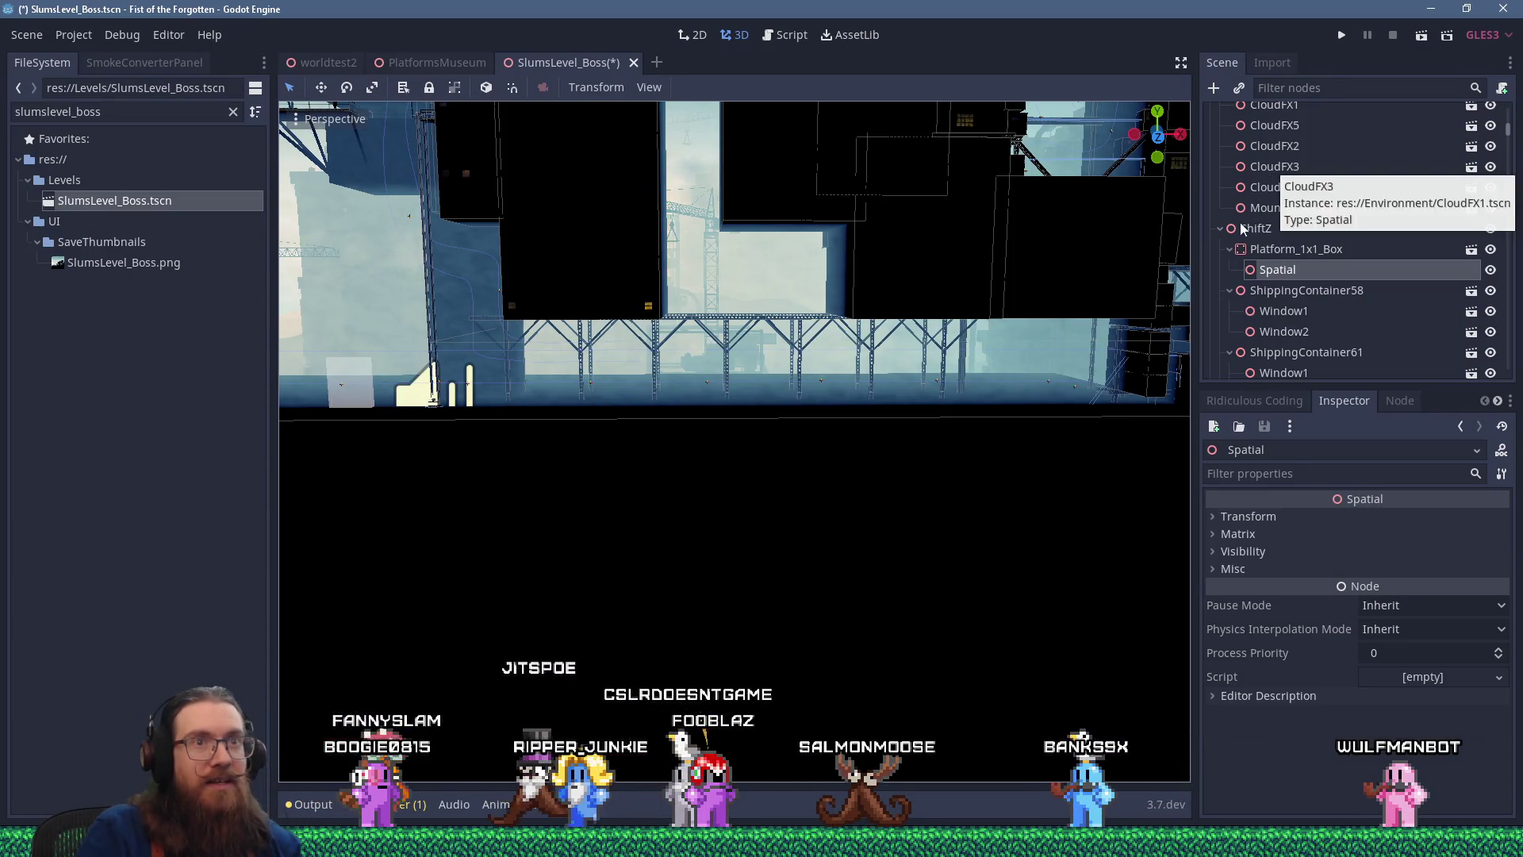
pyautogui.moveTo(1277, 269); pyautogui.dragTo(1267, 250)
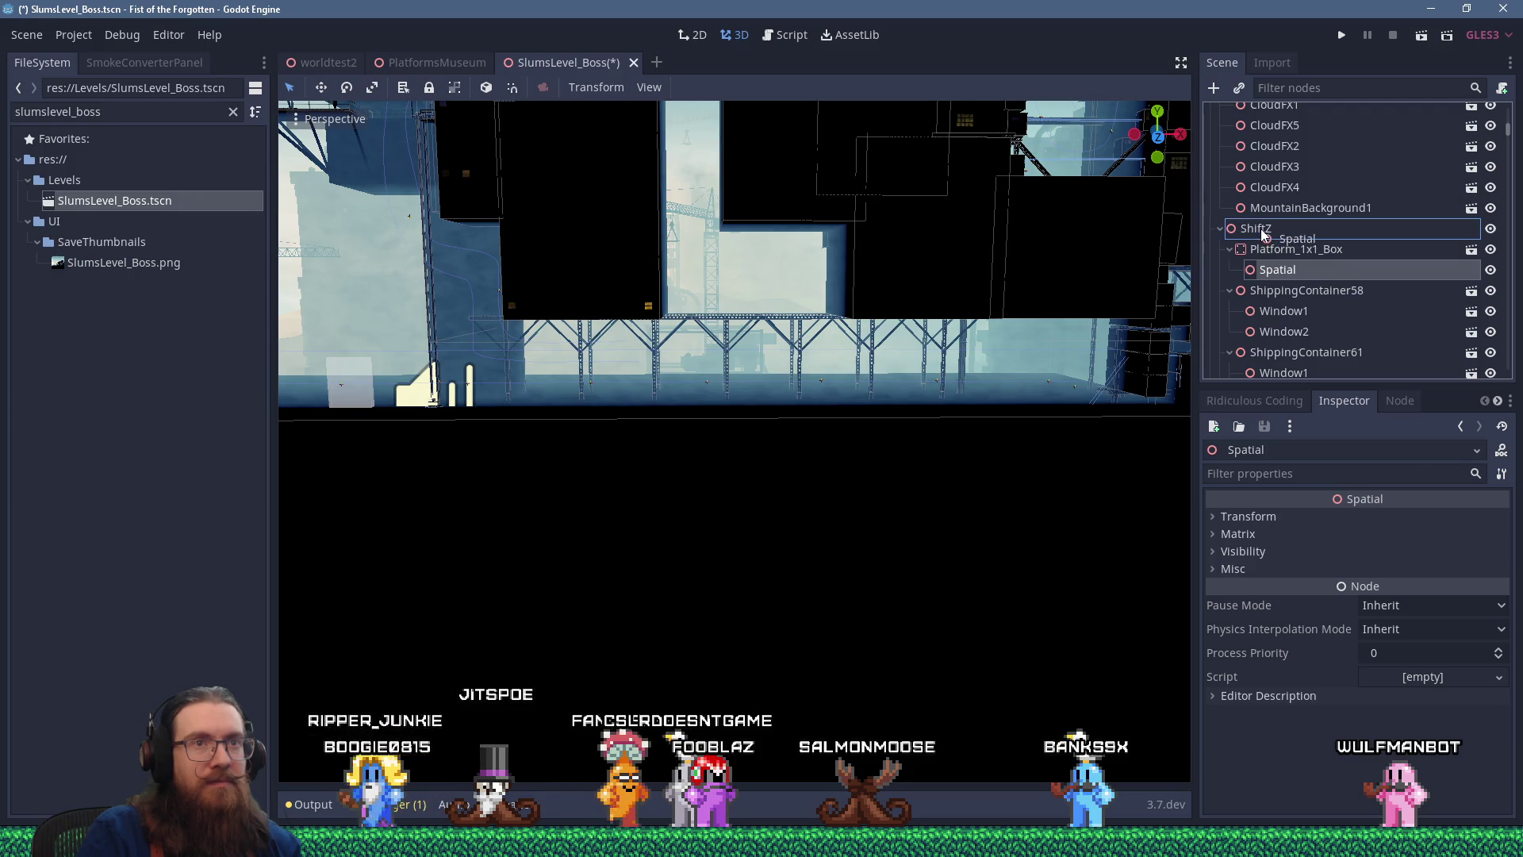
pyautogui.hotkey('ctrl', 'z')
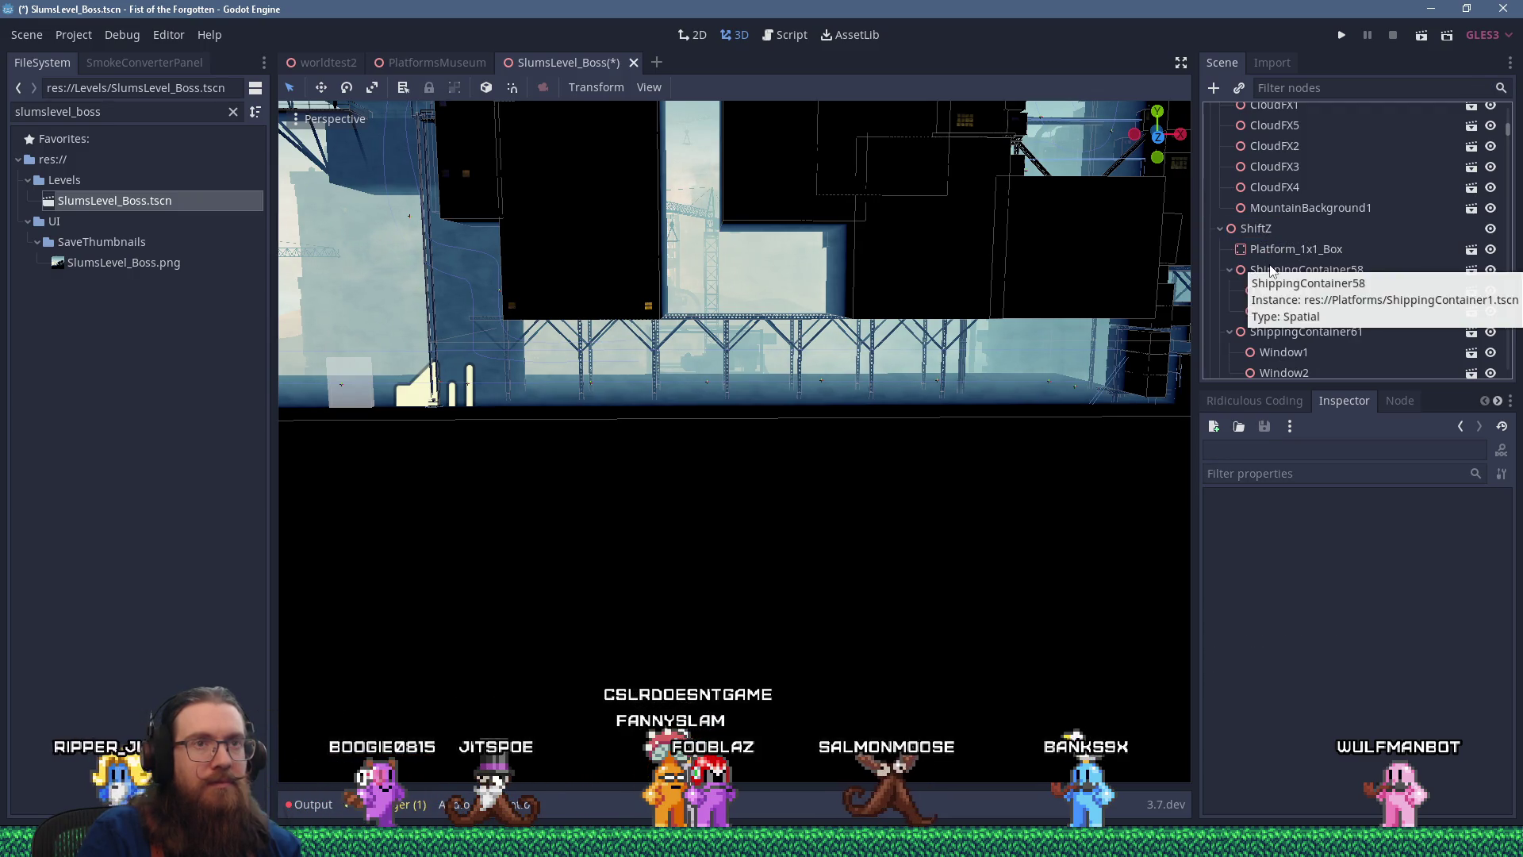
pyautogui.scroll(-4, 1289, 298)
pyautogui.scroll(-10, 1288, 298)
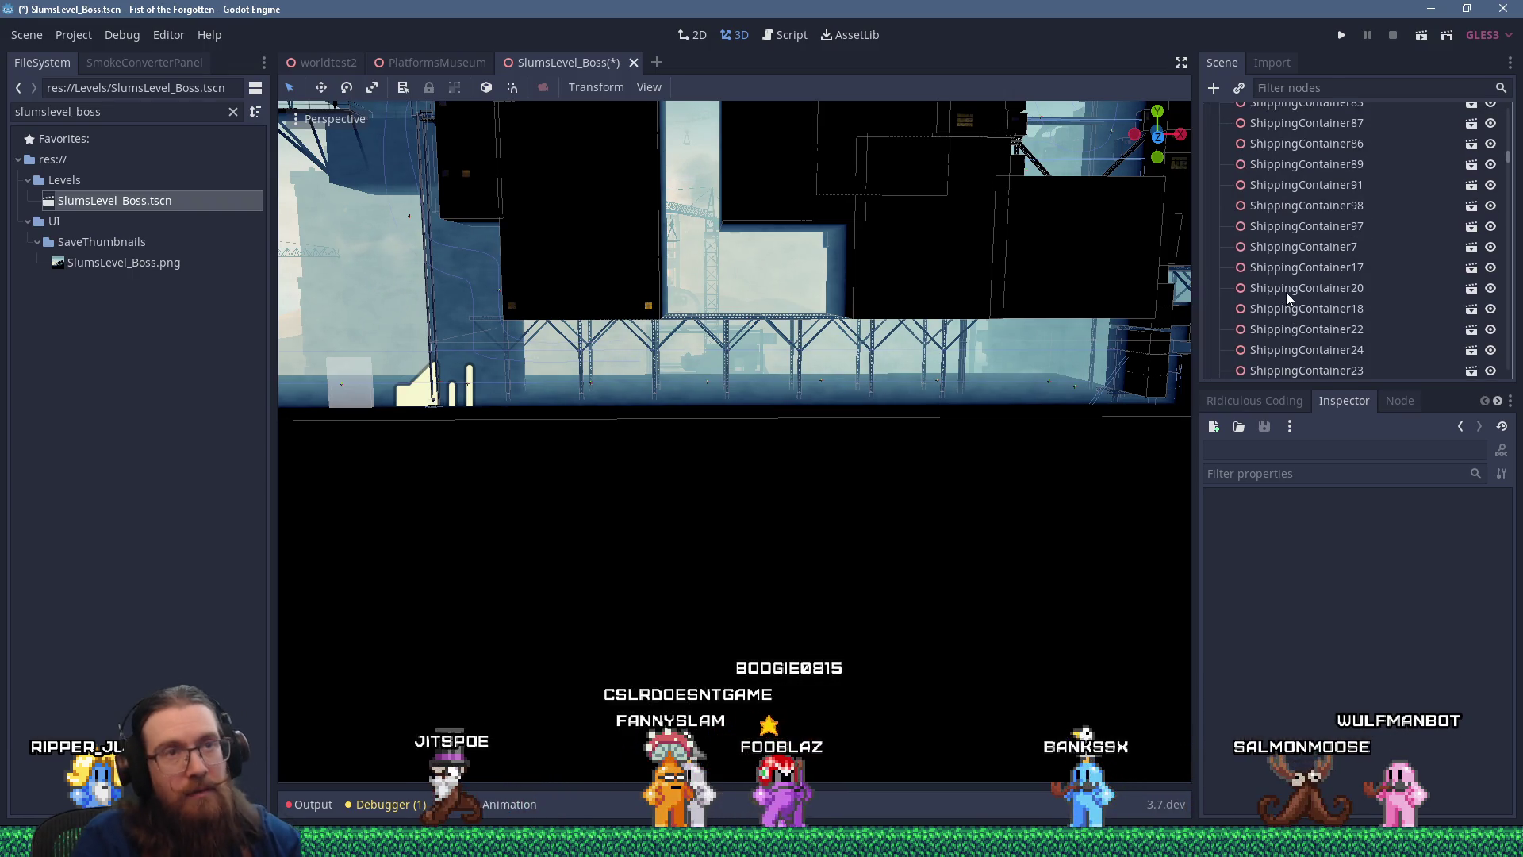
pyautogui.scroll(12, 1290, 277)
pyautogui.scroll(4, 1292, 286)
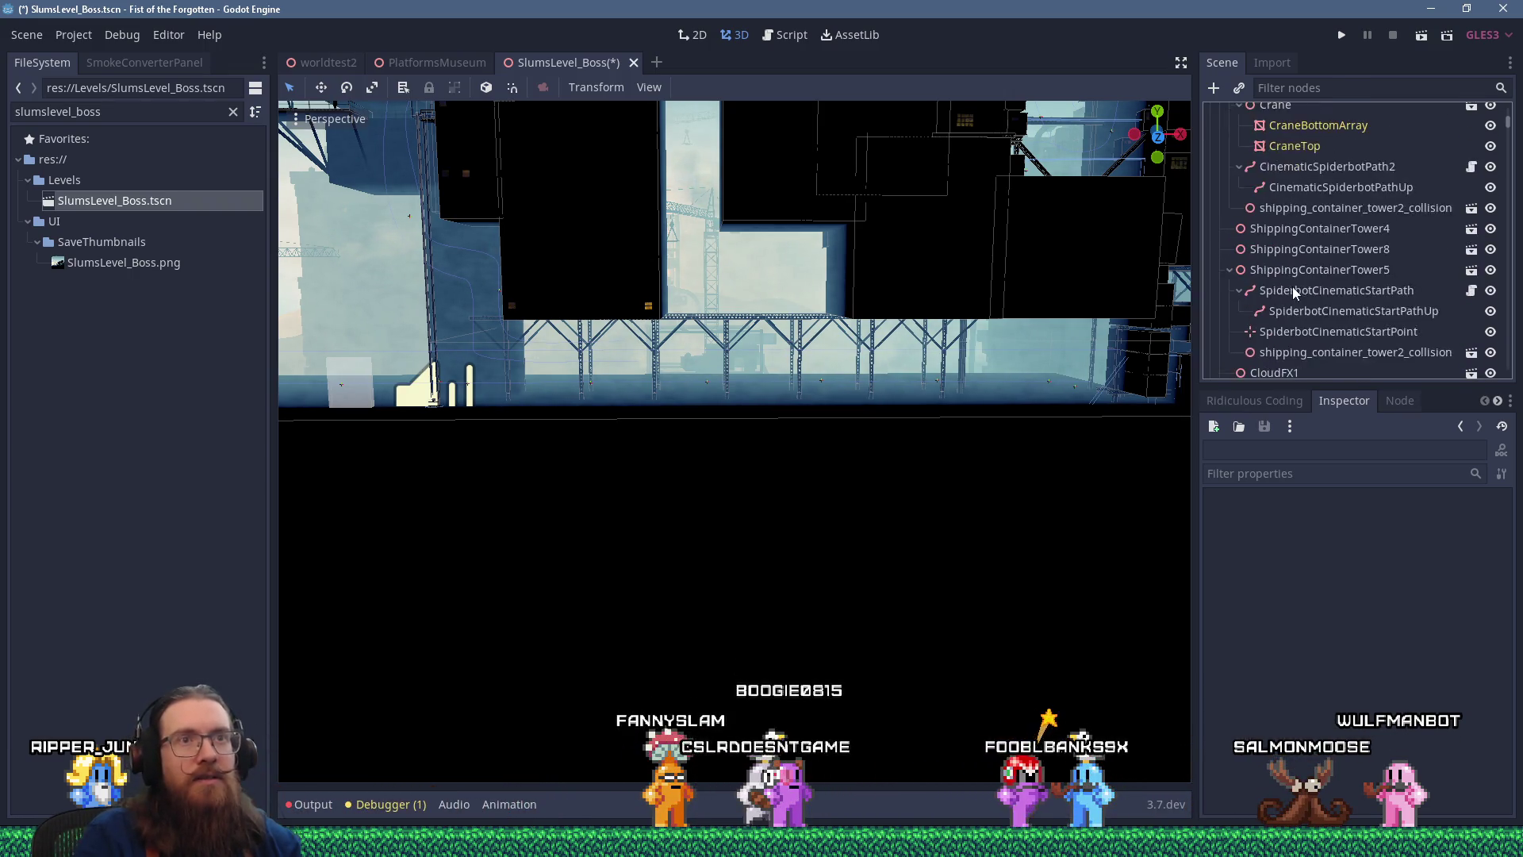
pyautogui.click(1277, 303)
pyautogui.moveTo(1278, 302); pyautogui.dragTo(1269, 272)
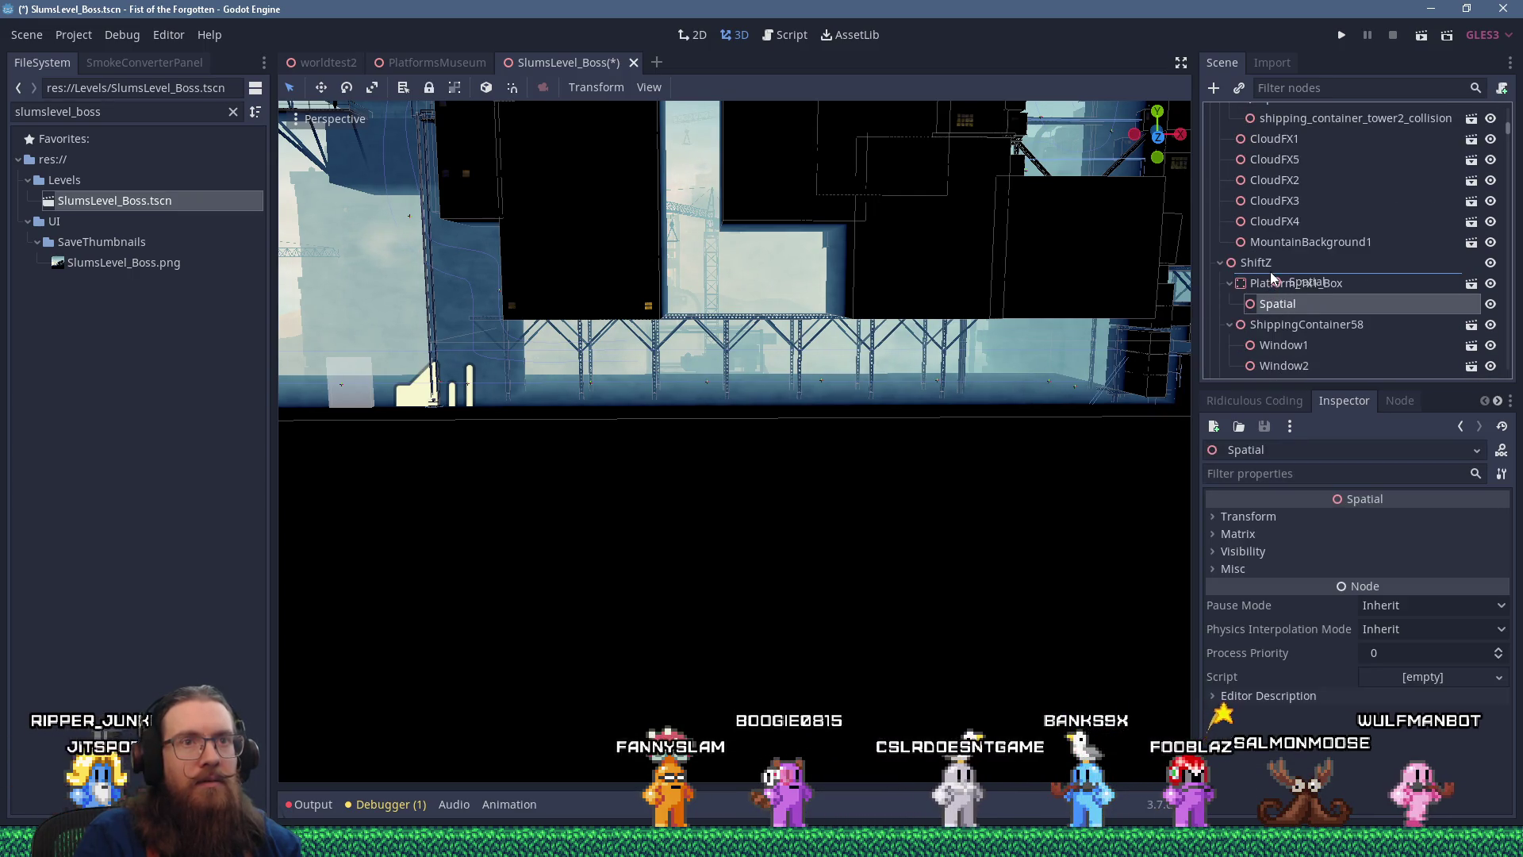
# Rename the Spatial node to BottomArea and expand its Transform properties
pyautogui.click(1266, 283)
pyautogui.write('BottomArea')
pyautogui.press('Return')
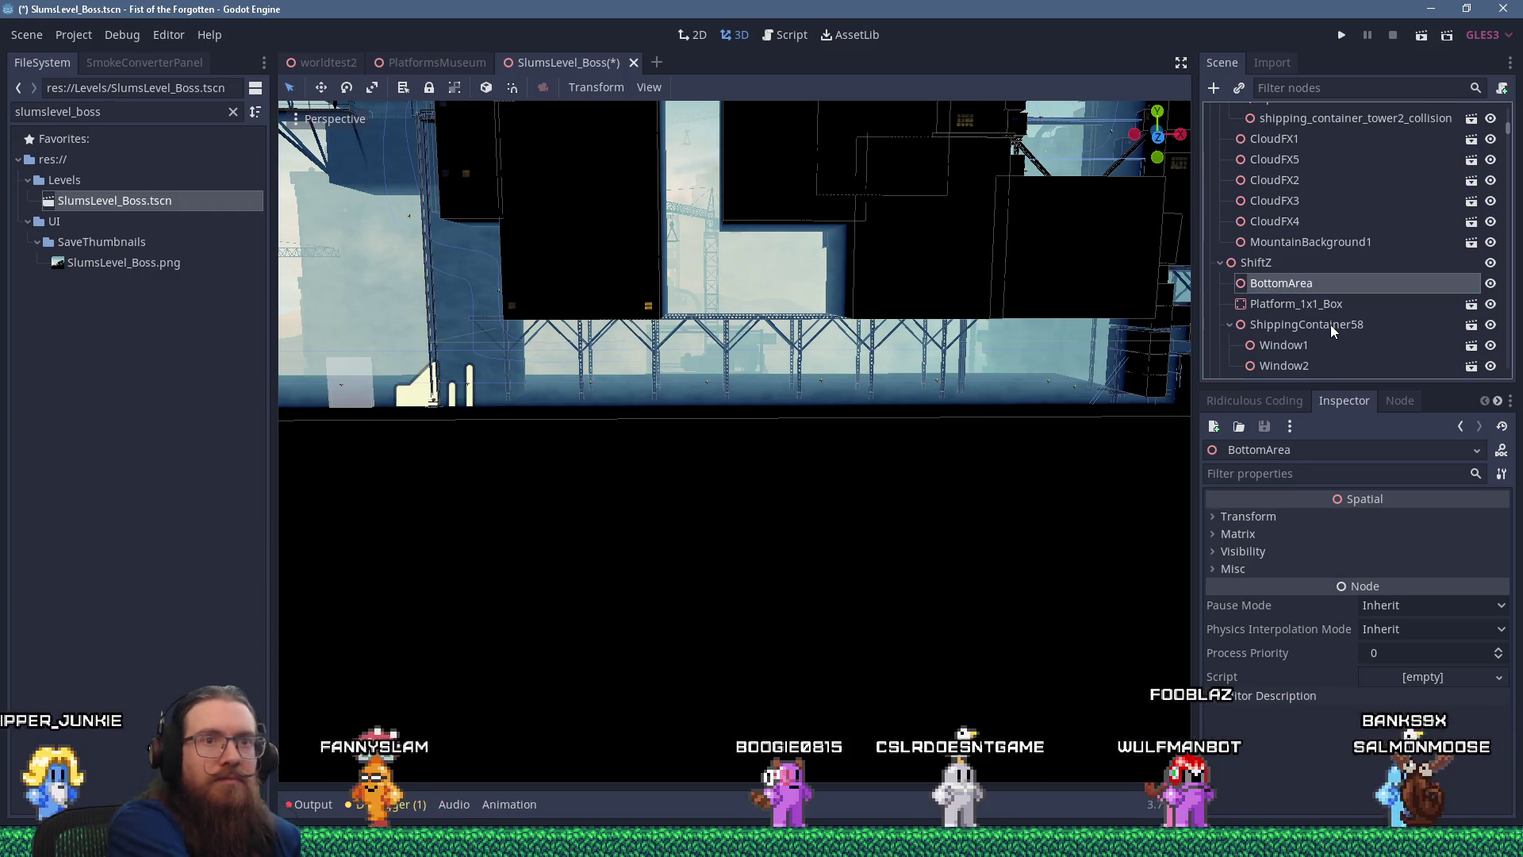
pyautogui.click(1270, 532)
pyautogui.click(1274, 517)
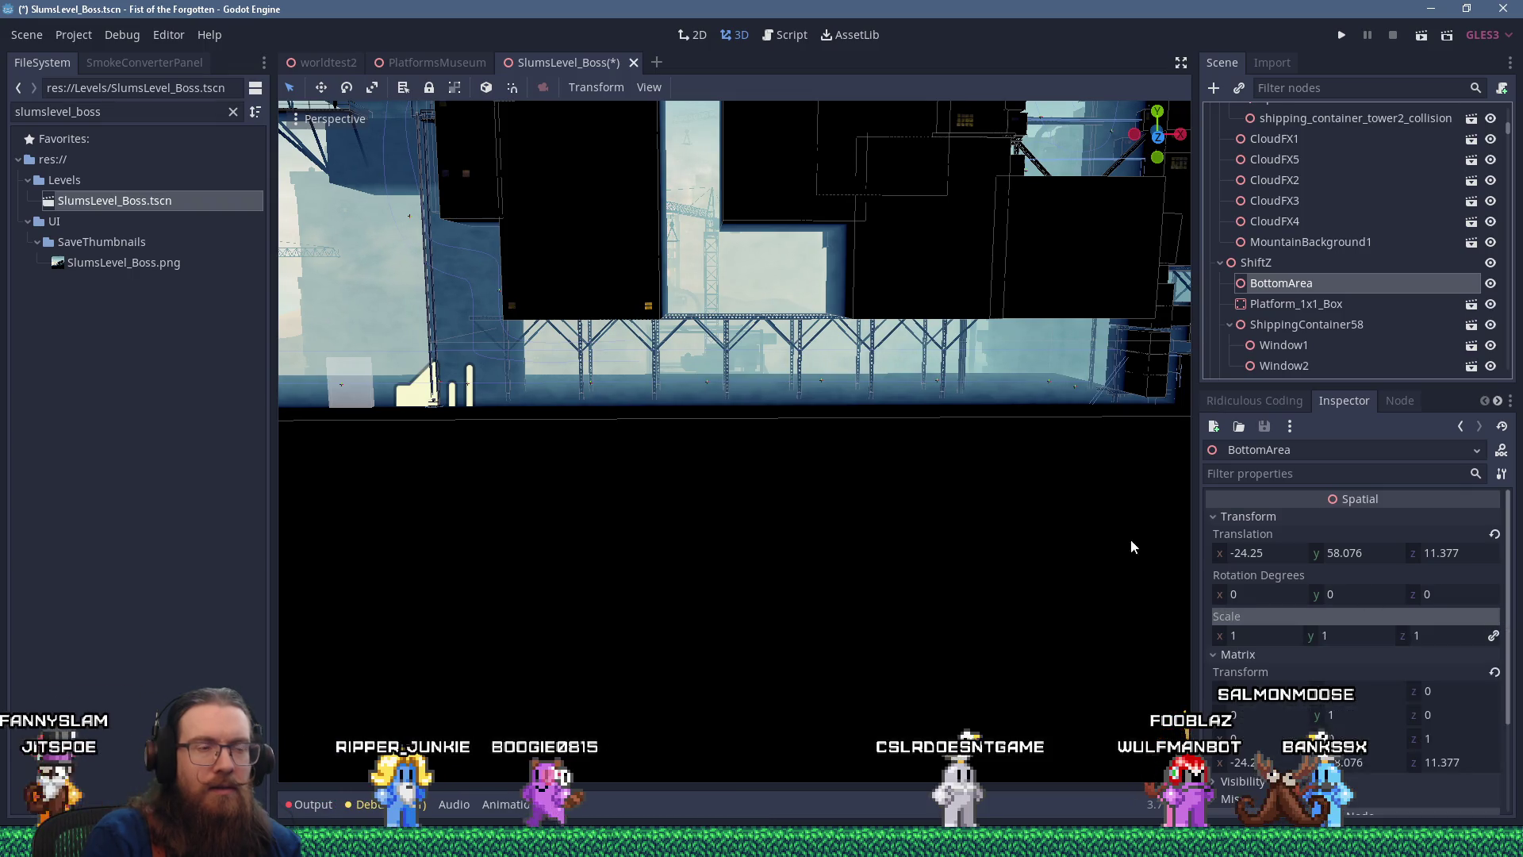
pyautogui.scroll(-3, 840, 431)
pyautogui.scroll(5, 805, 419)
pyautogui.scroll(5, 809, 460)
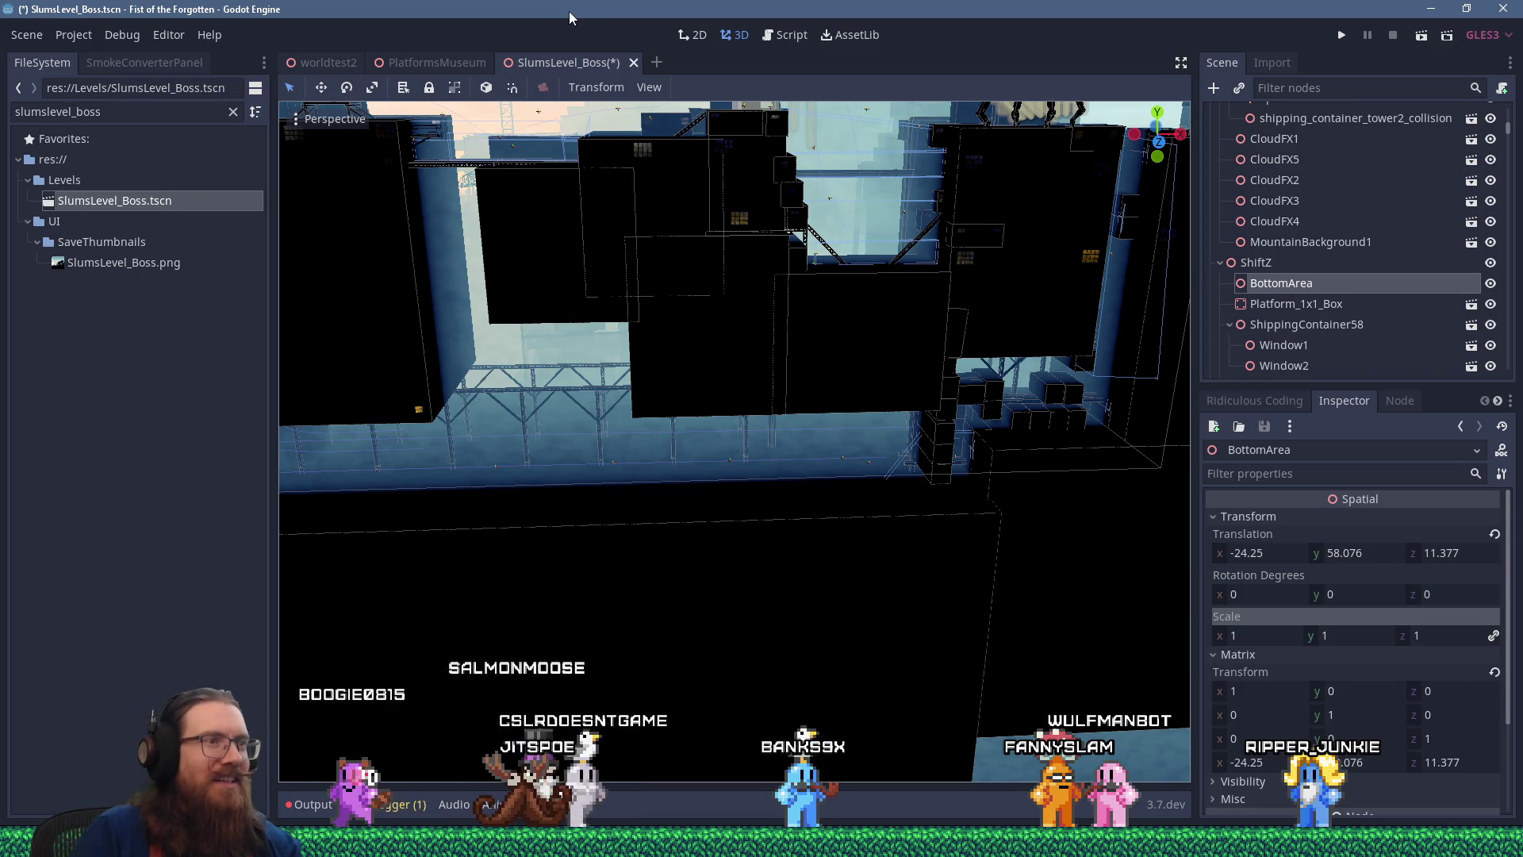
# Drag Platform_1x1_Box under BottomArea in the Scene dock, then save SlumsLevel_Boss
pyautogui.scroll(5, 857, 484)
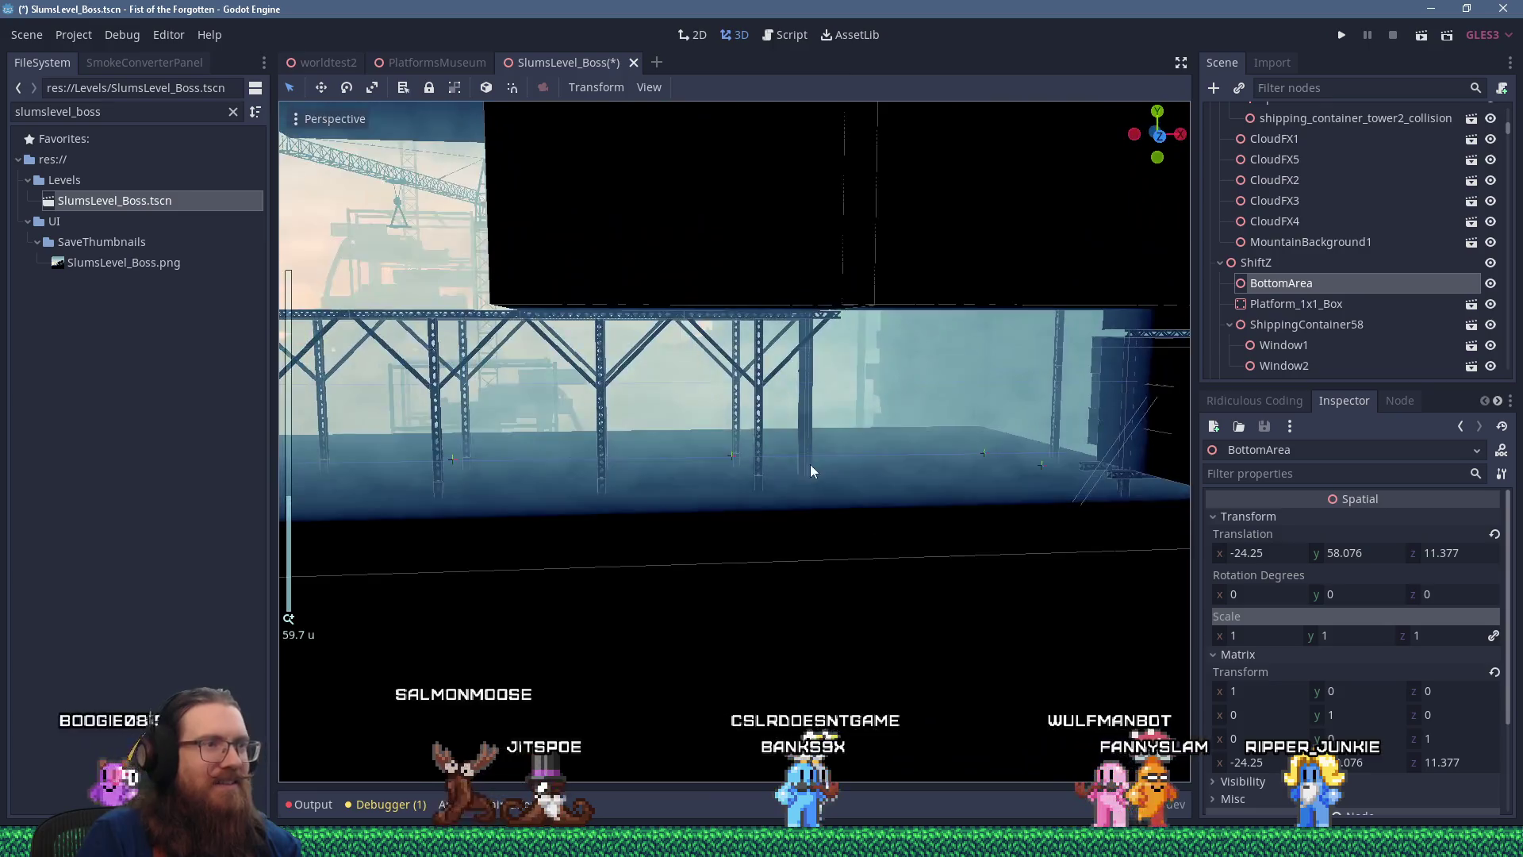
pyautogui.scroll(3, 884, 435)
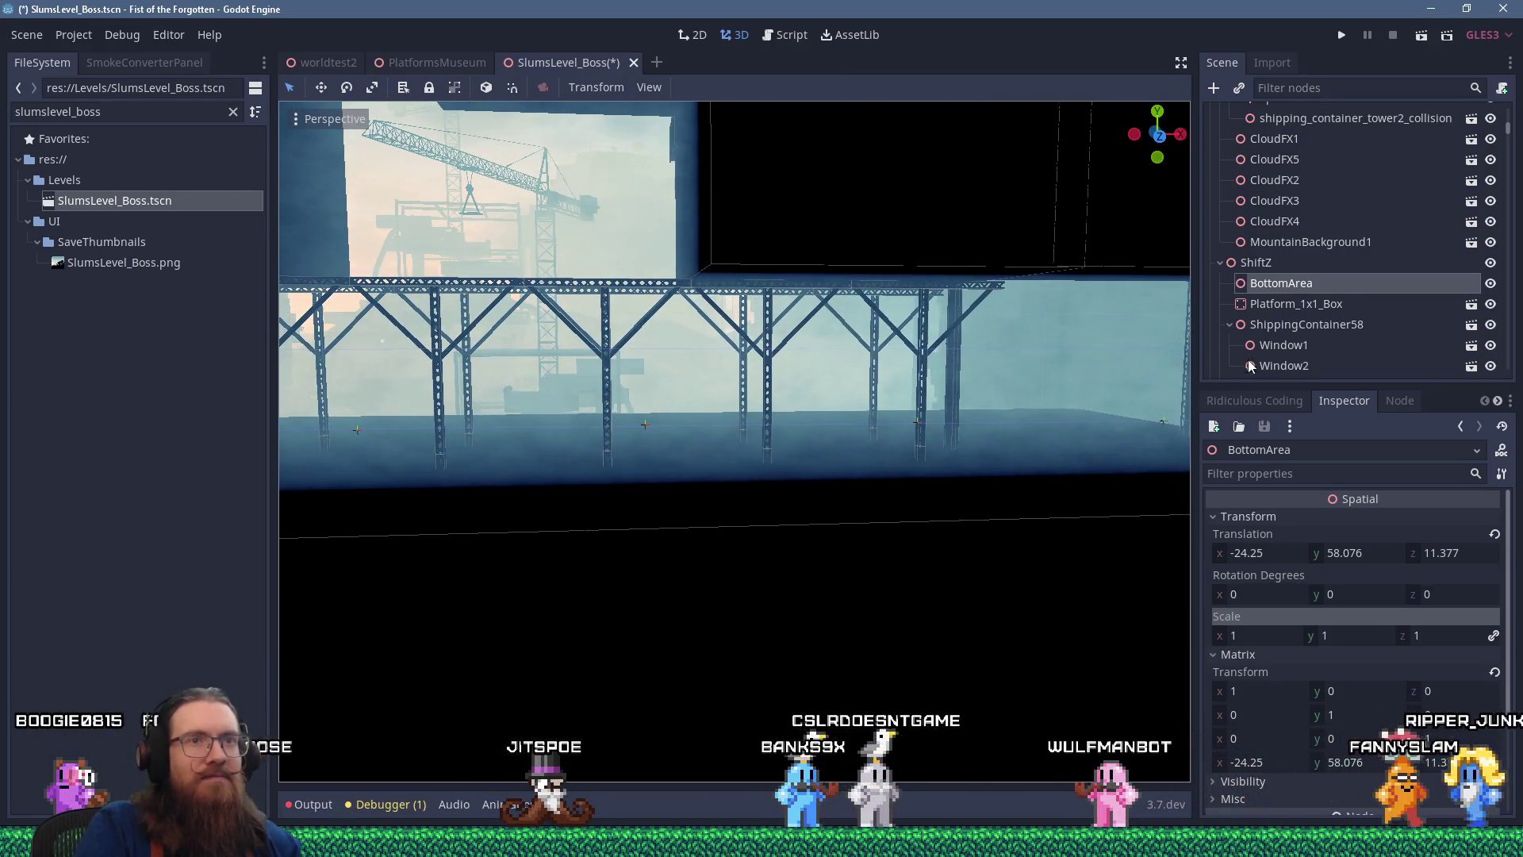
pyautogui.moveTo(1268, 301); pyautogui.dragTo(1282, 284)
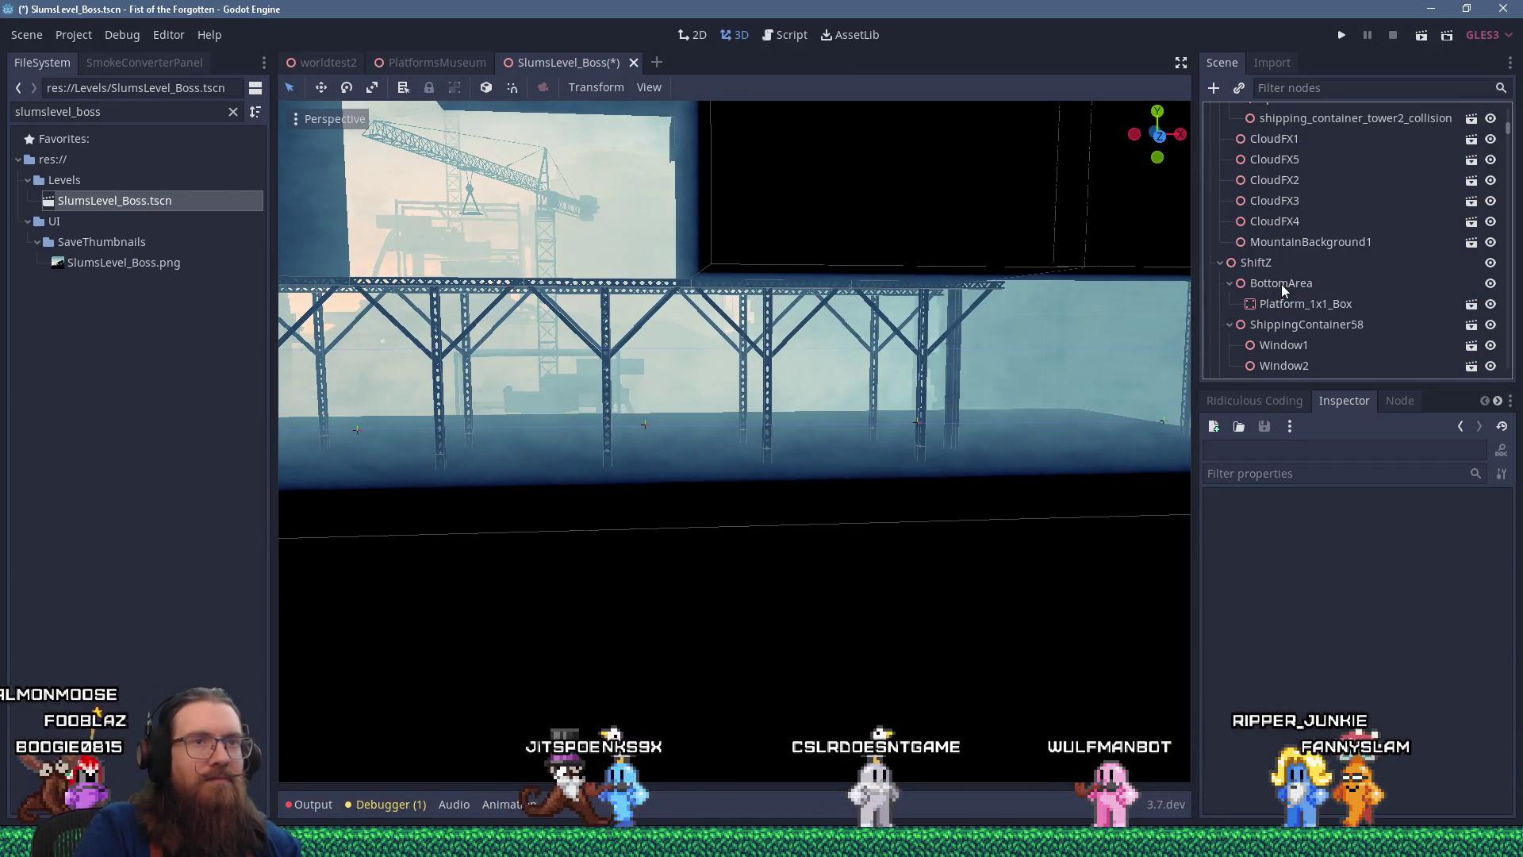
pyautogui.click(1281, 283)
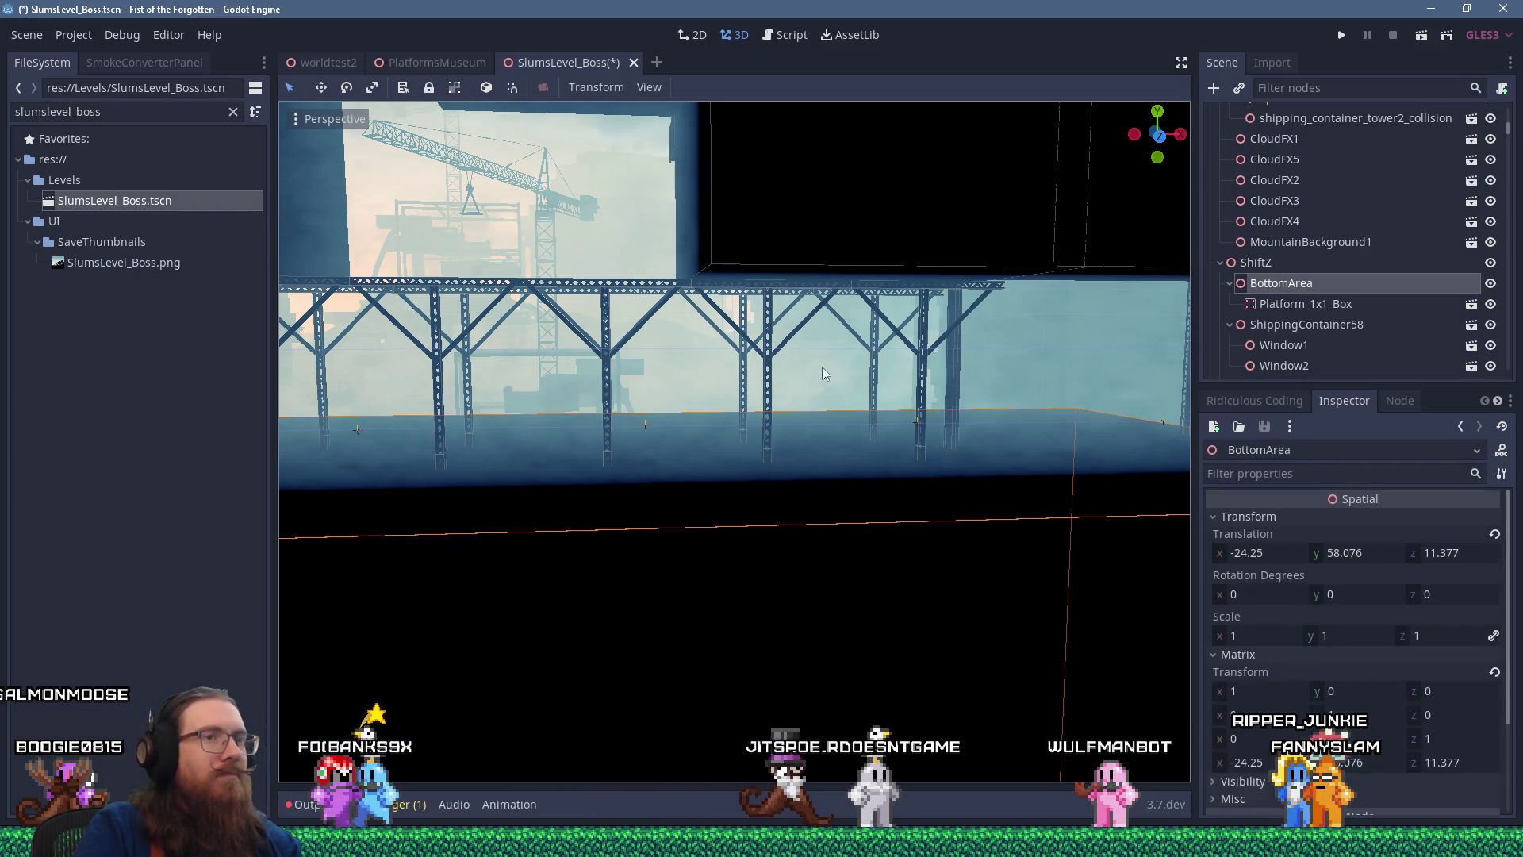
pyautogui.hotkey('ctrl', 's')
pyautogui.scroll(-5, 826, 386)
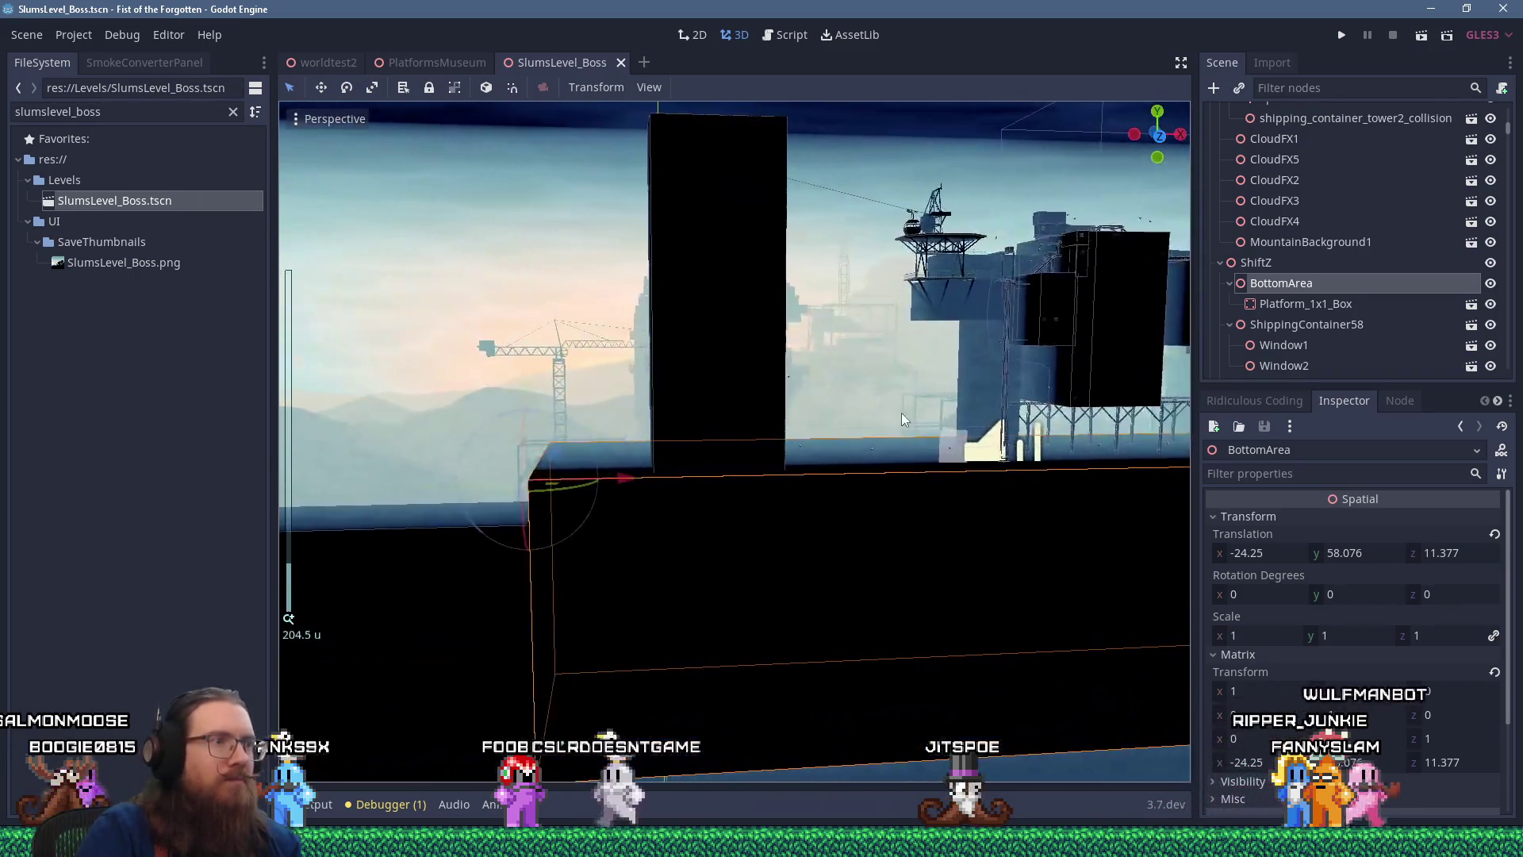
pyautogui.click(453, 62)
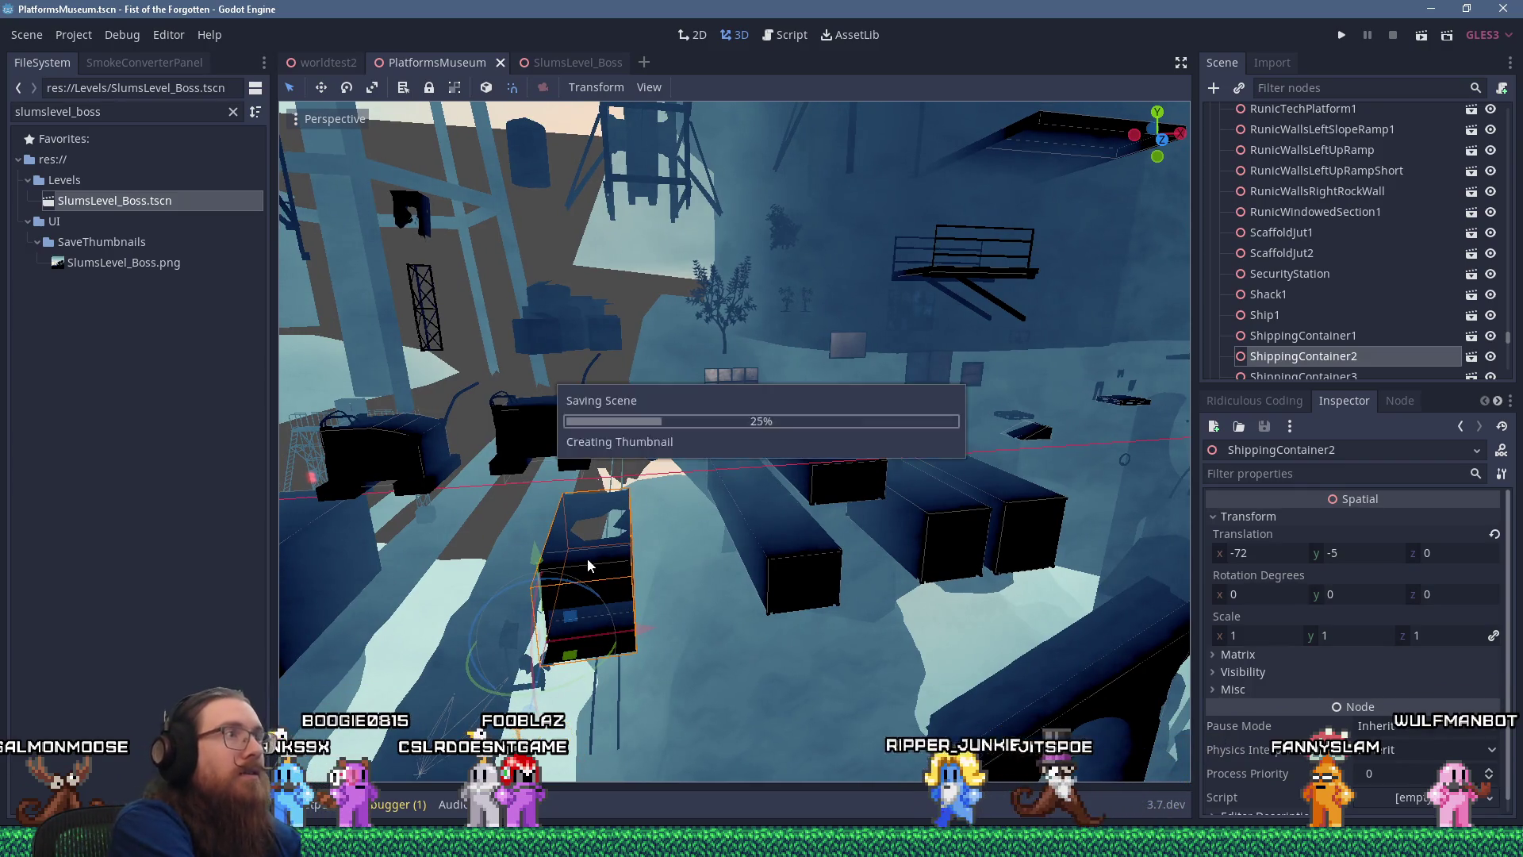
# Paste ShippingContainer2 under BottomArea in SlumsLevel_Boss and slide it toward the centre
pyautogui.click(575, 62)
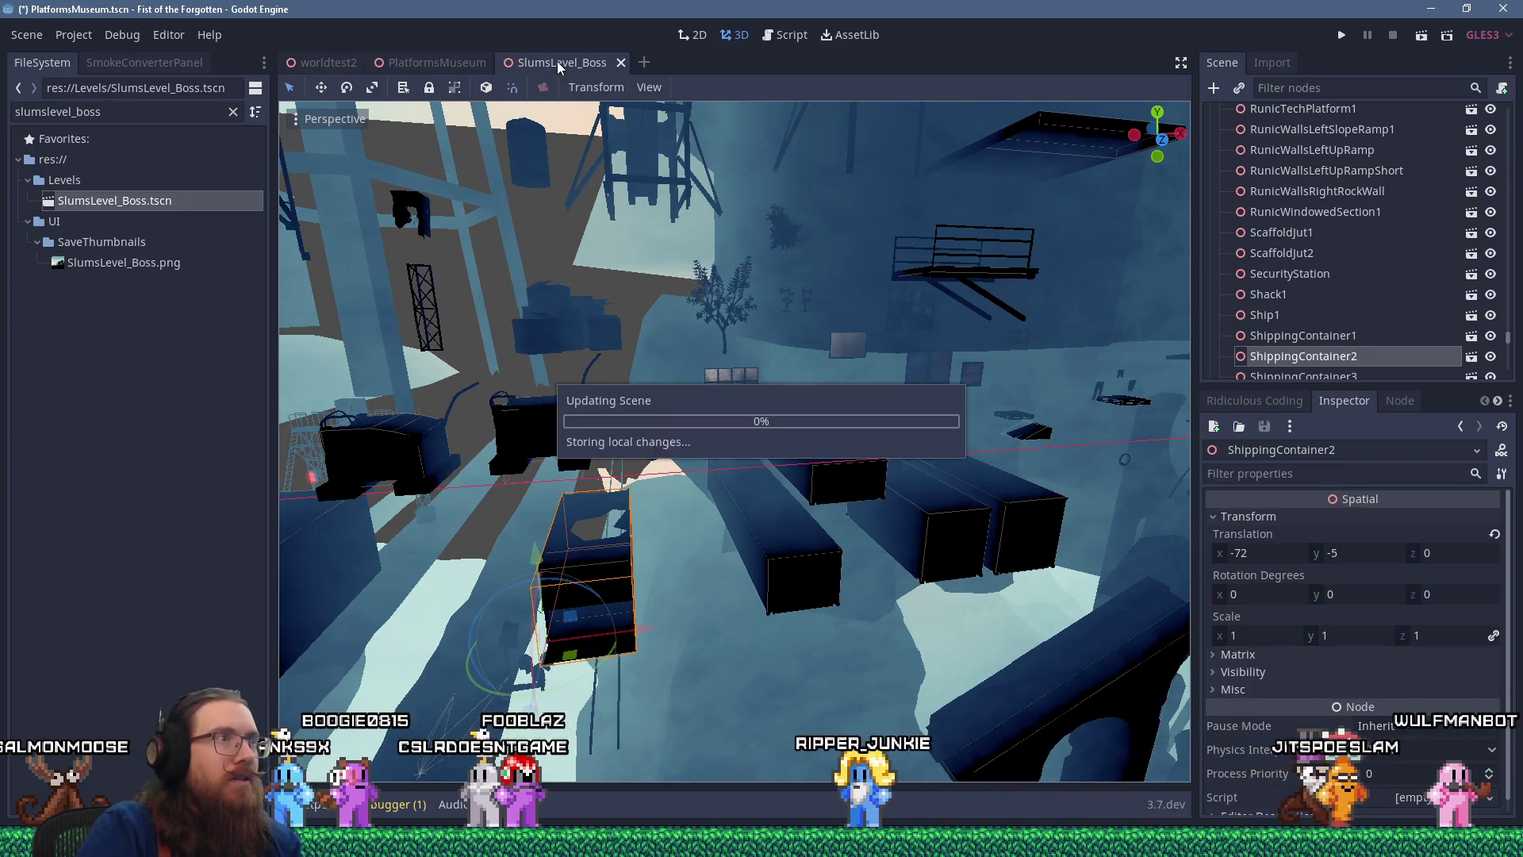
pyautogui.hotkey('ctrl', 'v')
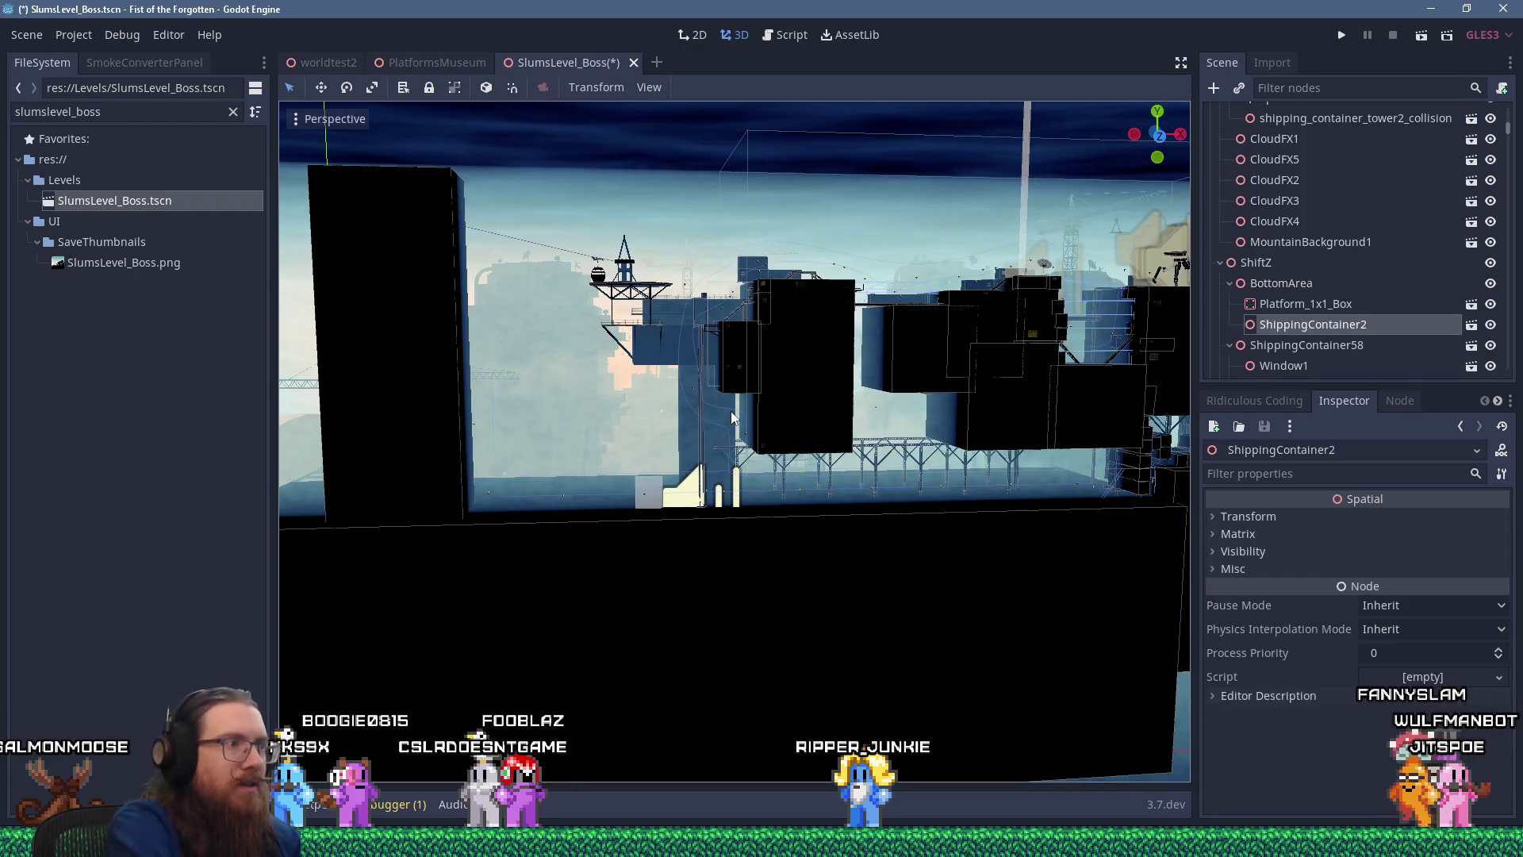
pyautogui.scroll(-3, 869, 411)
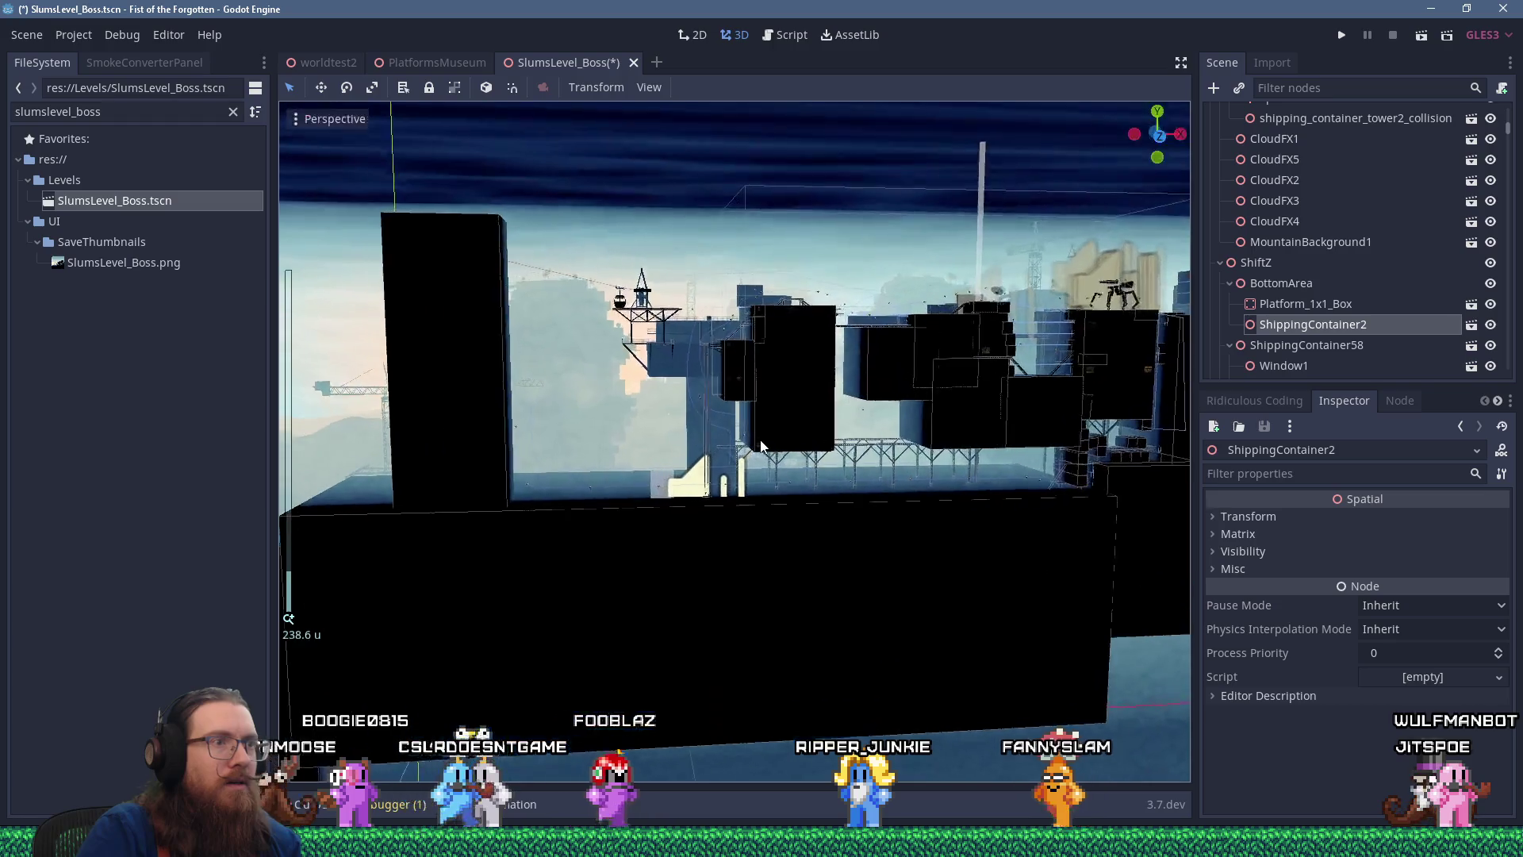
pyautogui.scroll(-3, 760, 446)
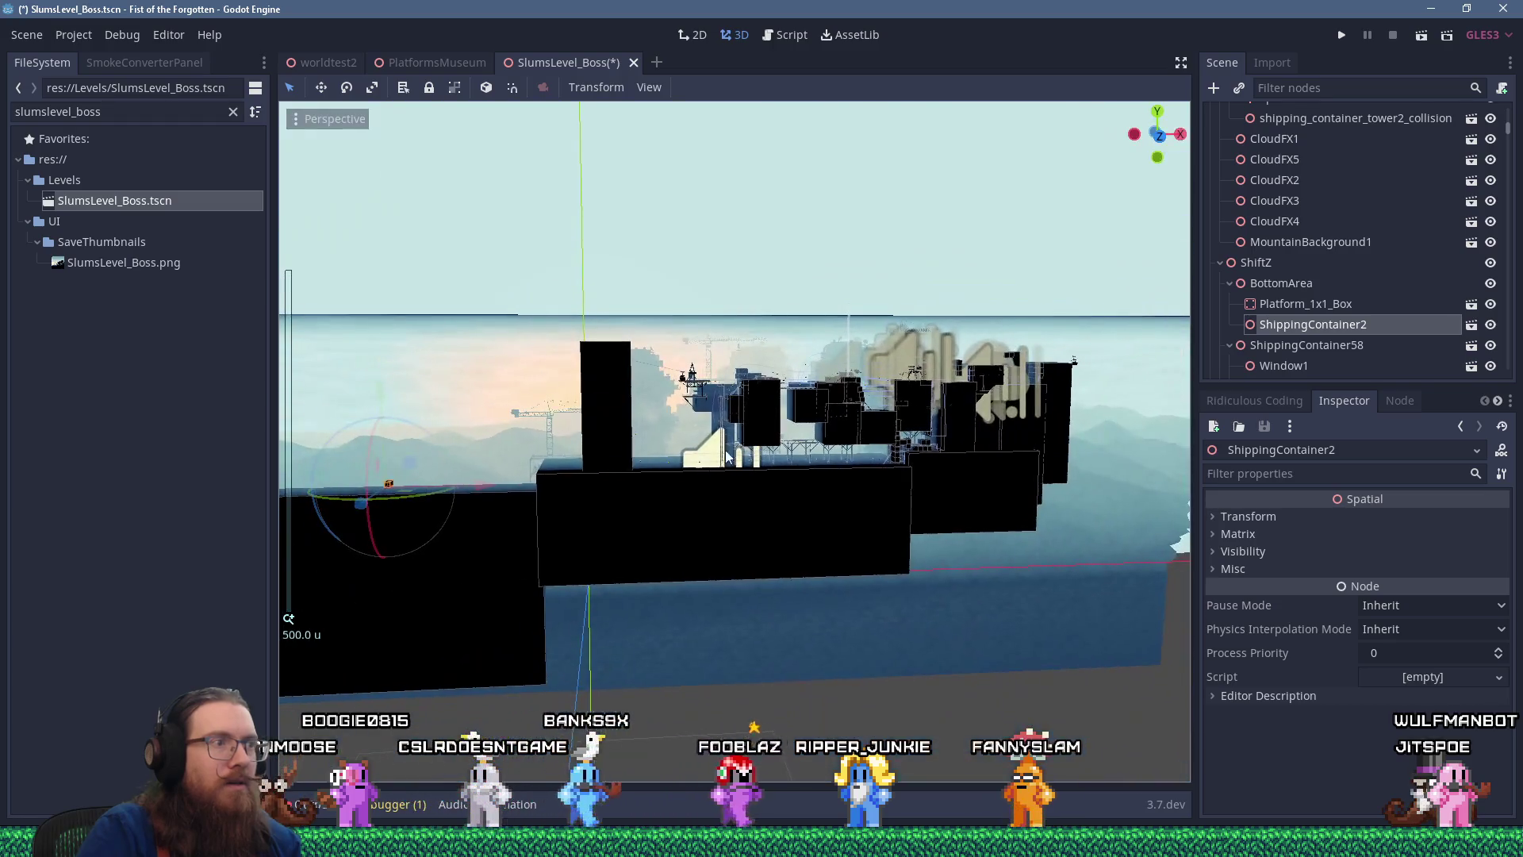
pyautogui.moveTo(500, 488); pyautogui.dragTo(895, 465)
pyautogui.scroll(10, 896, 457)
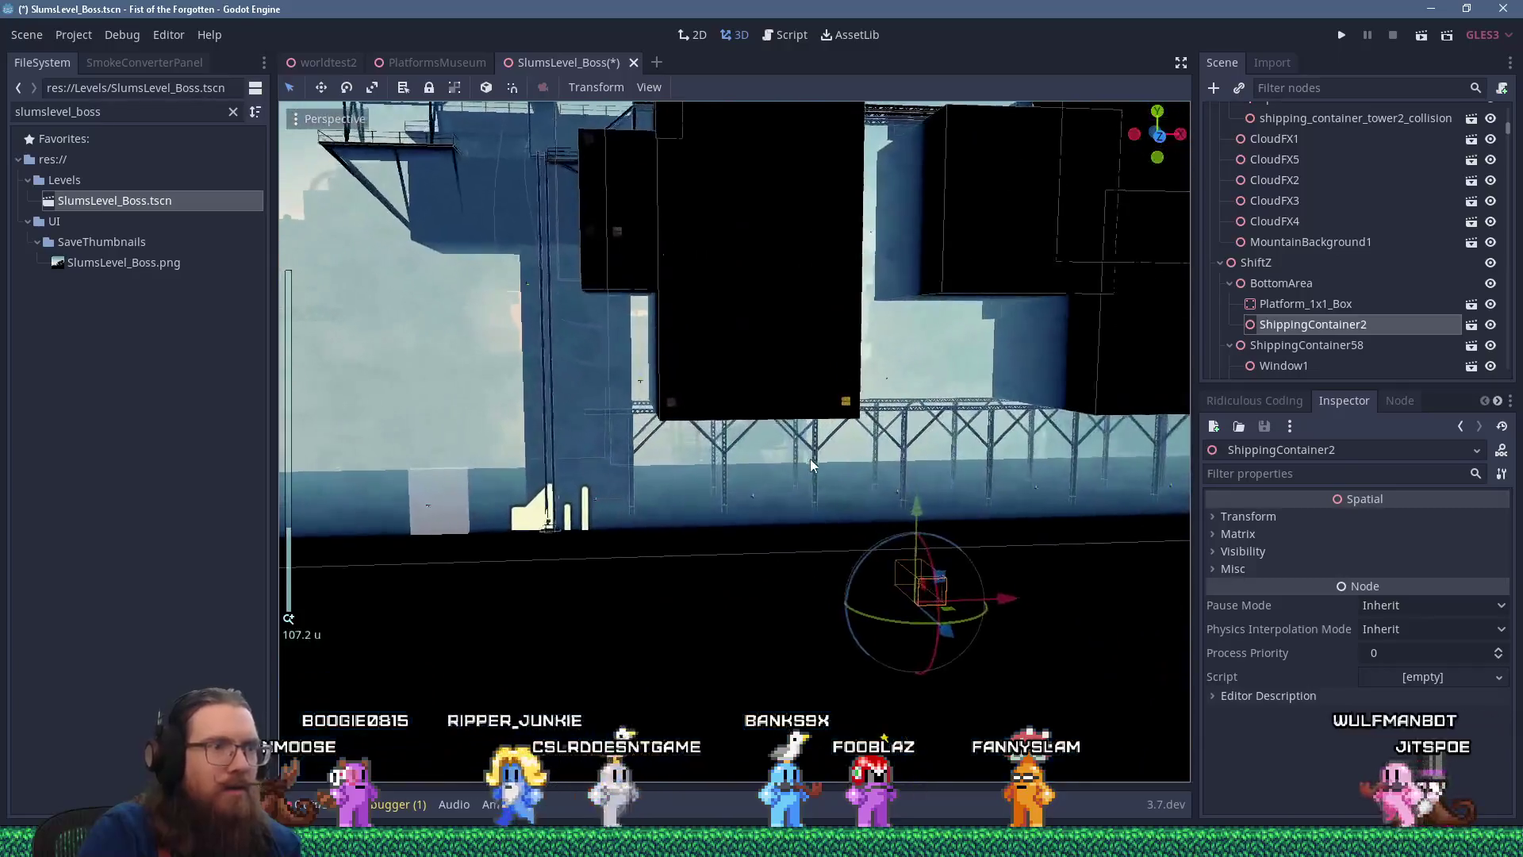
pyautogui.scroll(5, 811, 459)
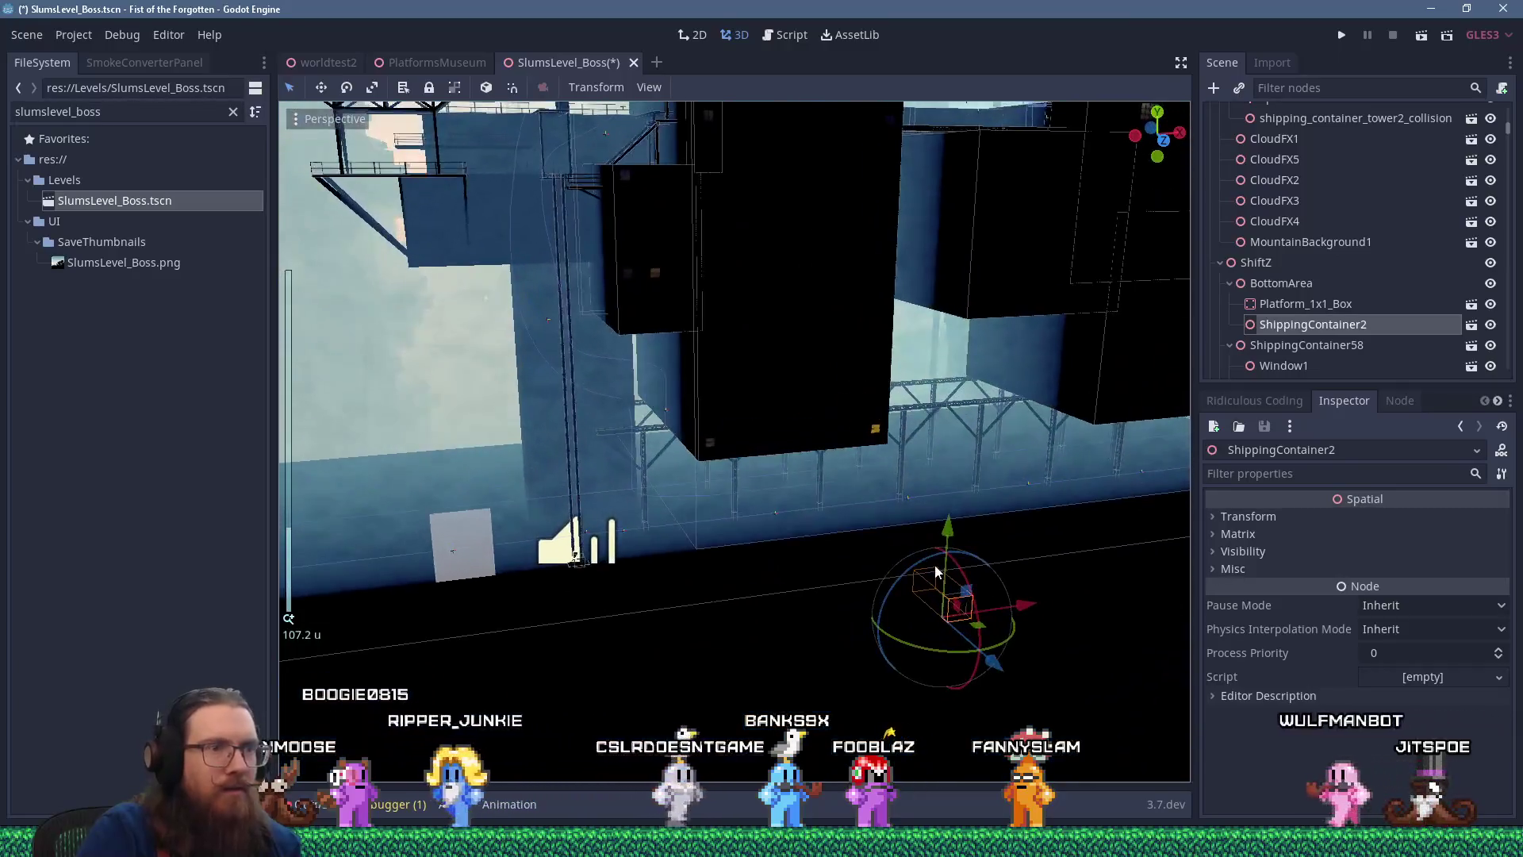
pyautogui.moveTo(844, 373); pyautogui.dragTo(844, 307)
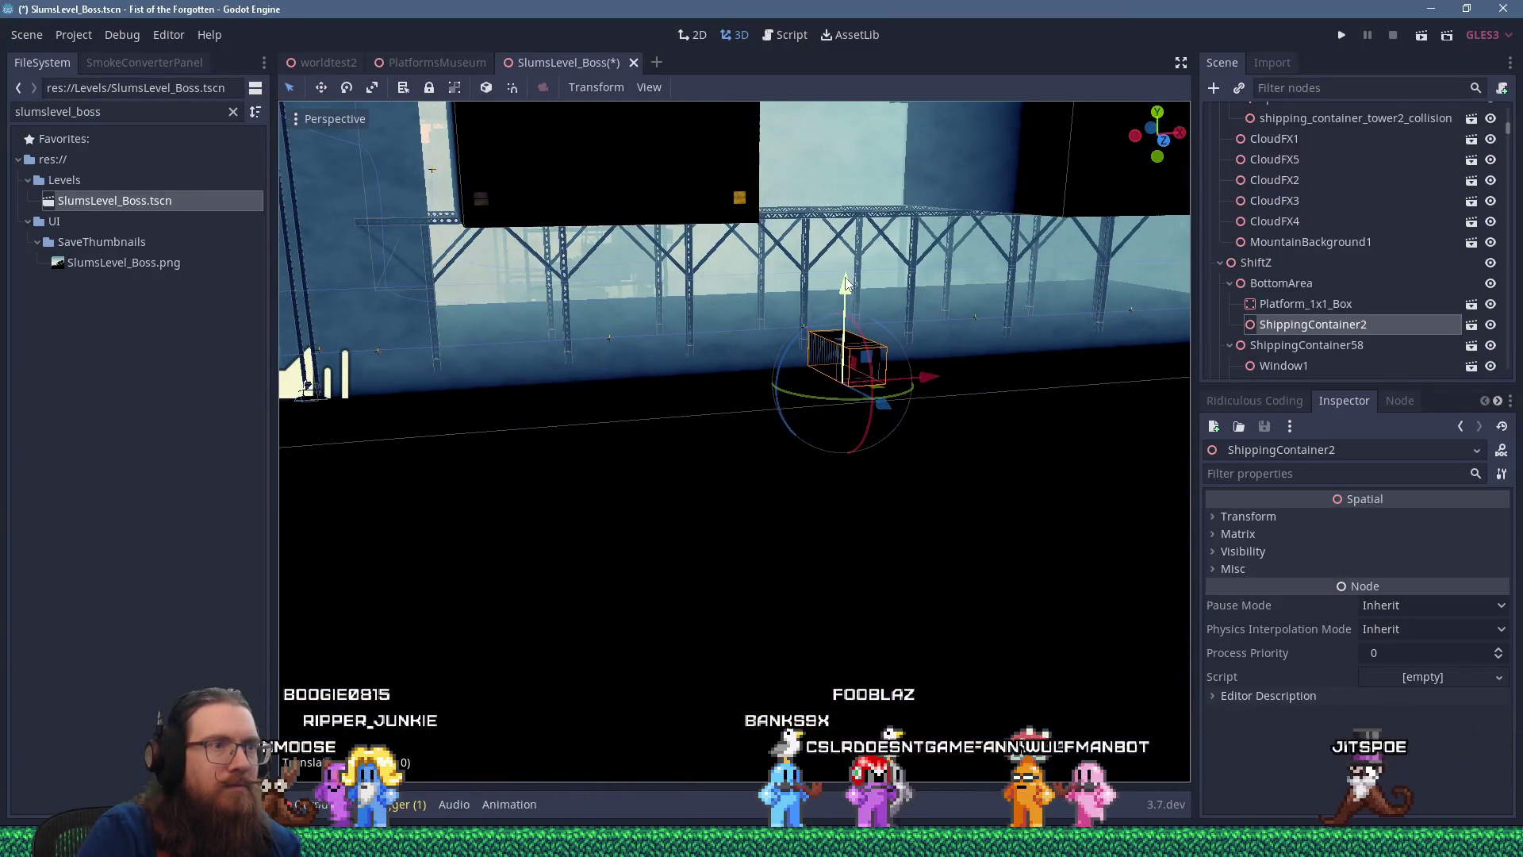
pyautogui.rightClick(846, 296)
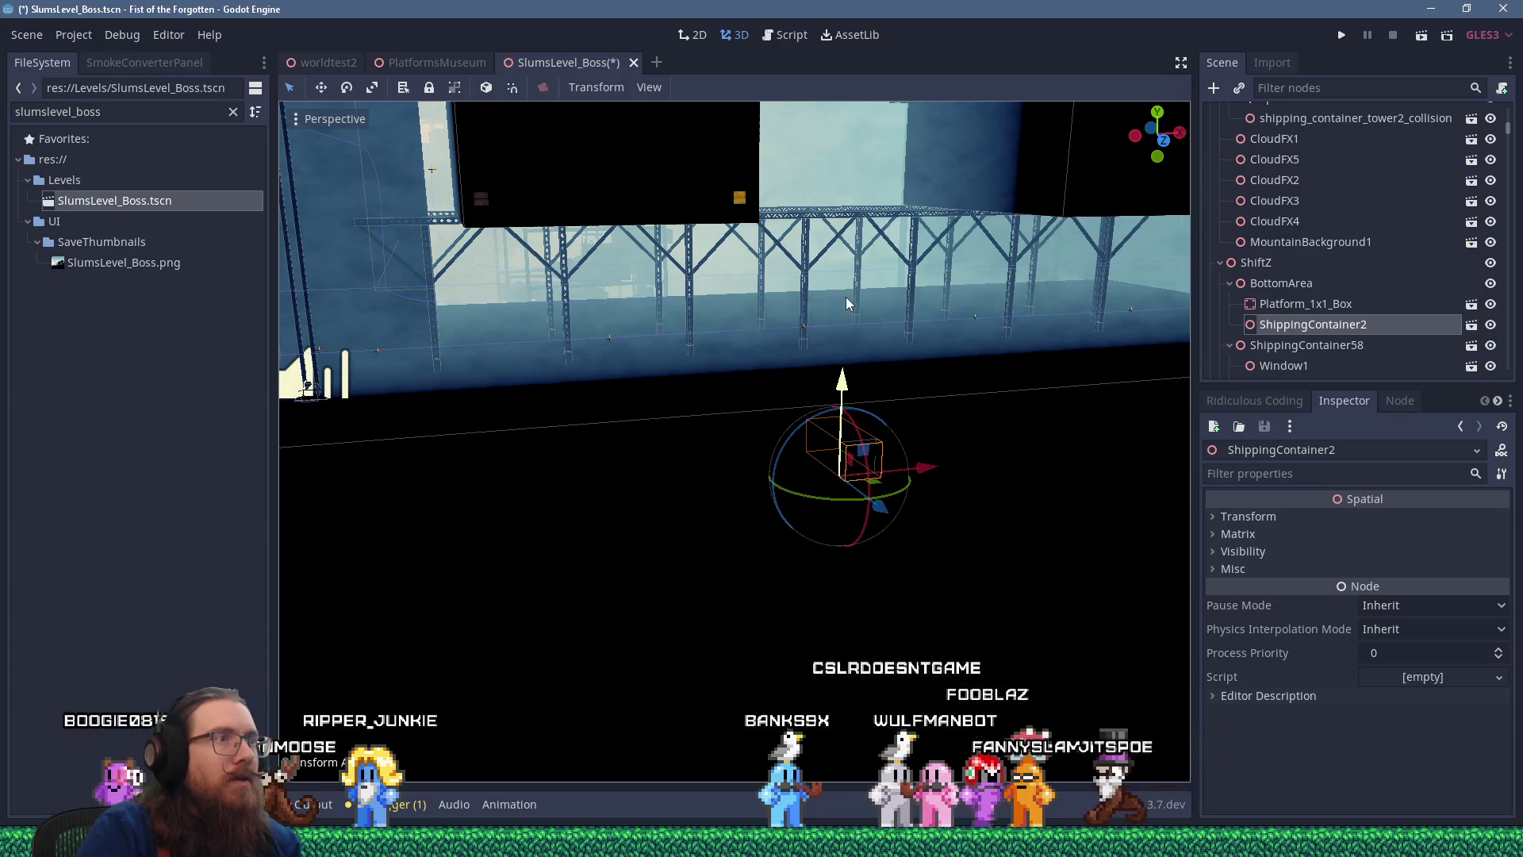
pyautogui.moveTo(840, 384); pyautogui.dragTo(846, 288)
# Lower the container onto the ground in Rear Orthogonal view, then check it in Perspective
pyautogui.press('alt+KP_1')
pyautogui.scroll(5, 761, 410)
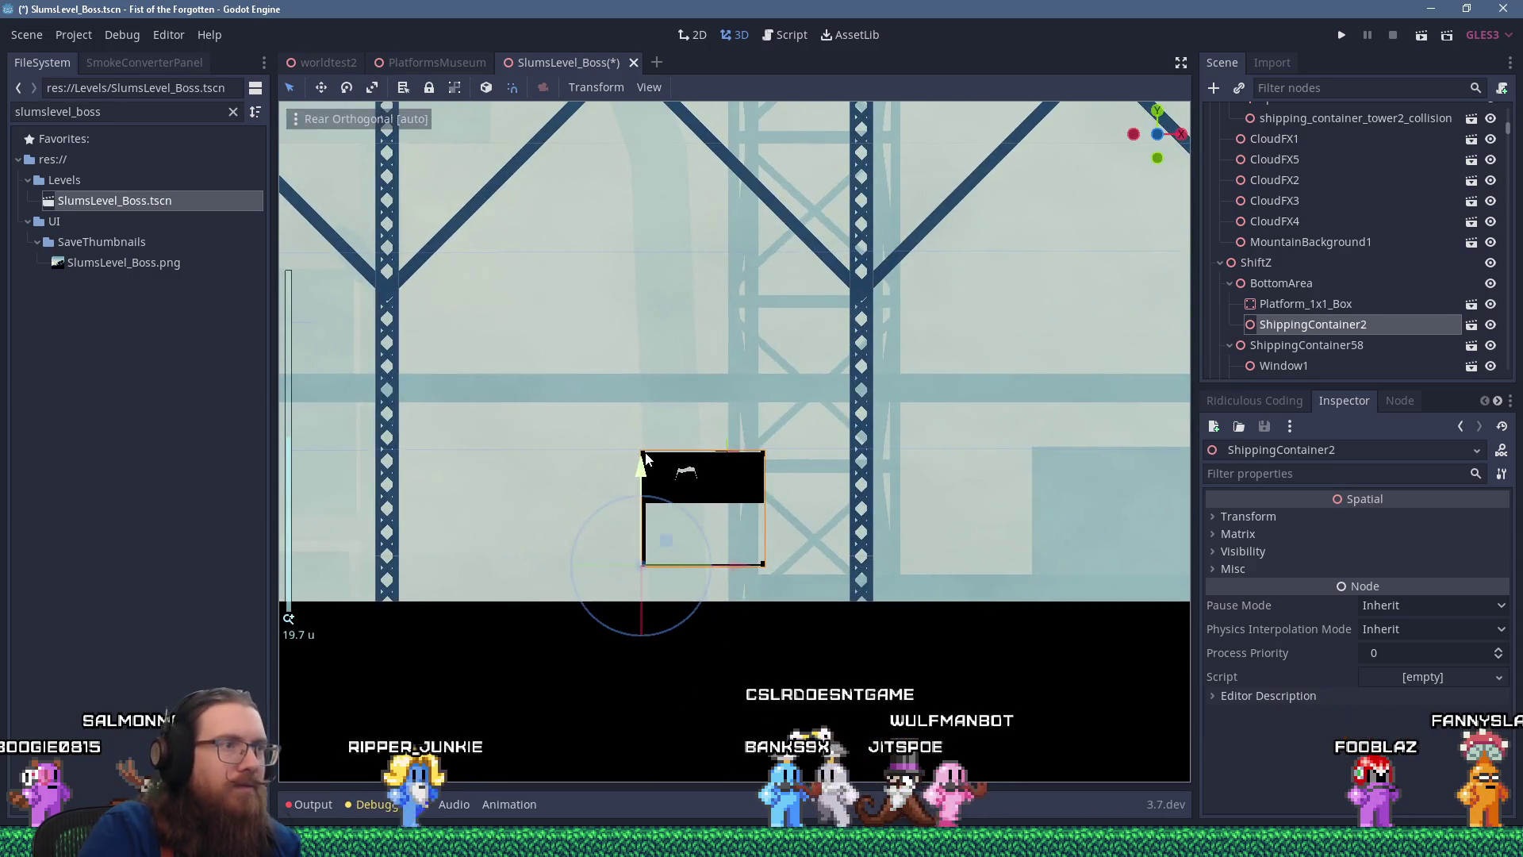
pyautogui.moveTo(643, 468)
pyautogui.mouseDown()
pyautogui.moveTo(640, 527)
pyautogui.moveTo(634, 504)
pyautogui.mouseUp()
pyautogui.scroll(-3, 634, 479)
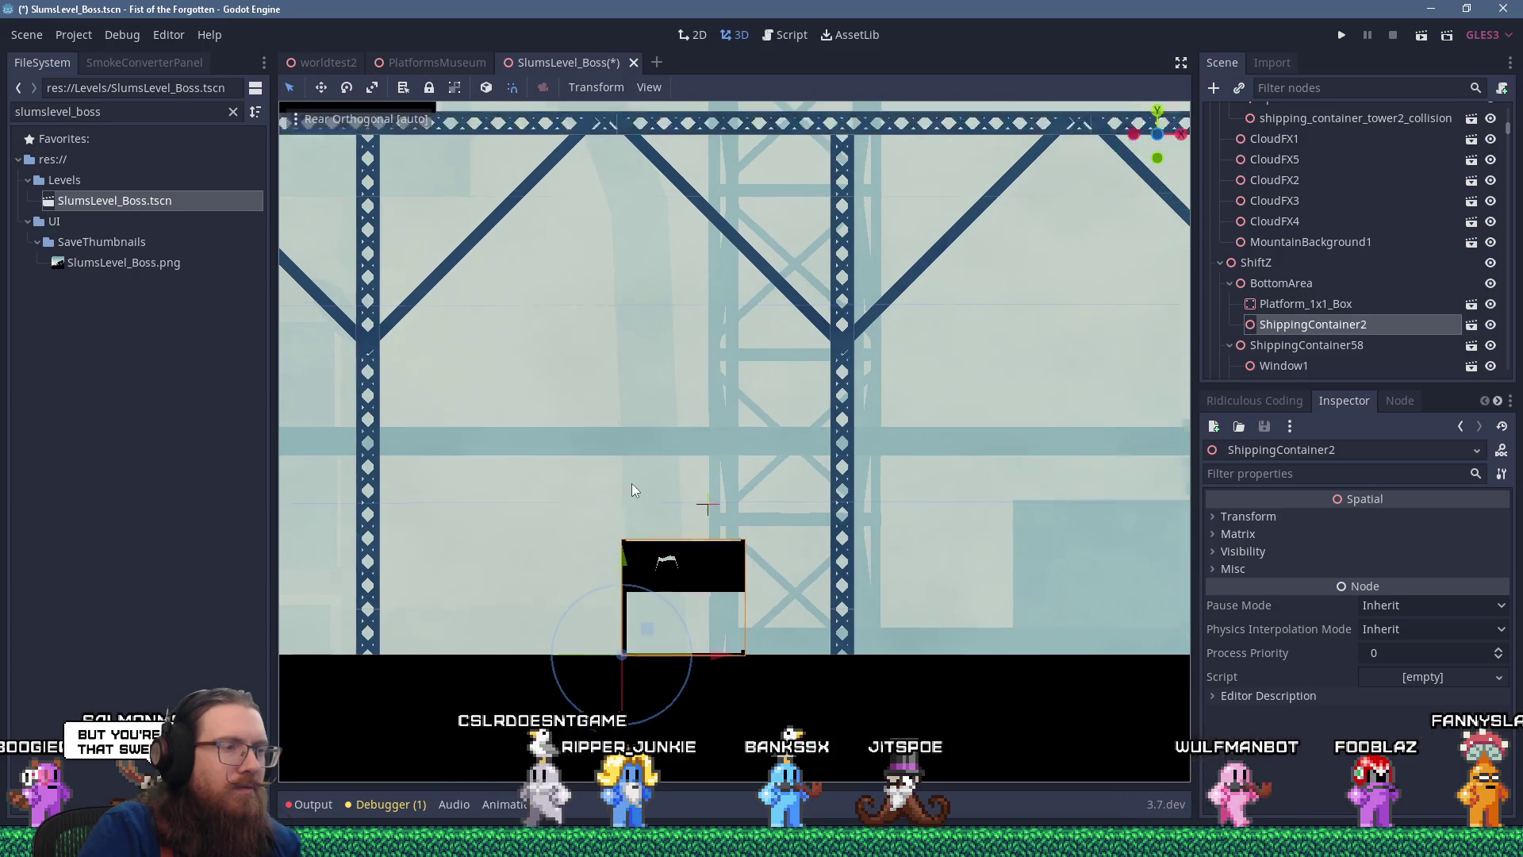
pyautogui.press('KP_5')
pyautogui.moveTo(646, 440)
pyautogui.mouseDown()
pyautogui.moveTo(669, 459)
pyautogui.moveTo(749, 441)
pyautogui.moveTo(702, 350)
pyautogui.moveTo(816, 332)
pyautogui.moveTo(625, 359)
pyautogui.moveTo(595, 332)
pyautogui.moveTo(675, 370)
pyautogui.mouseUp()
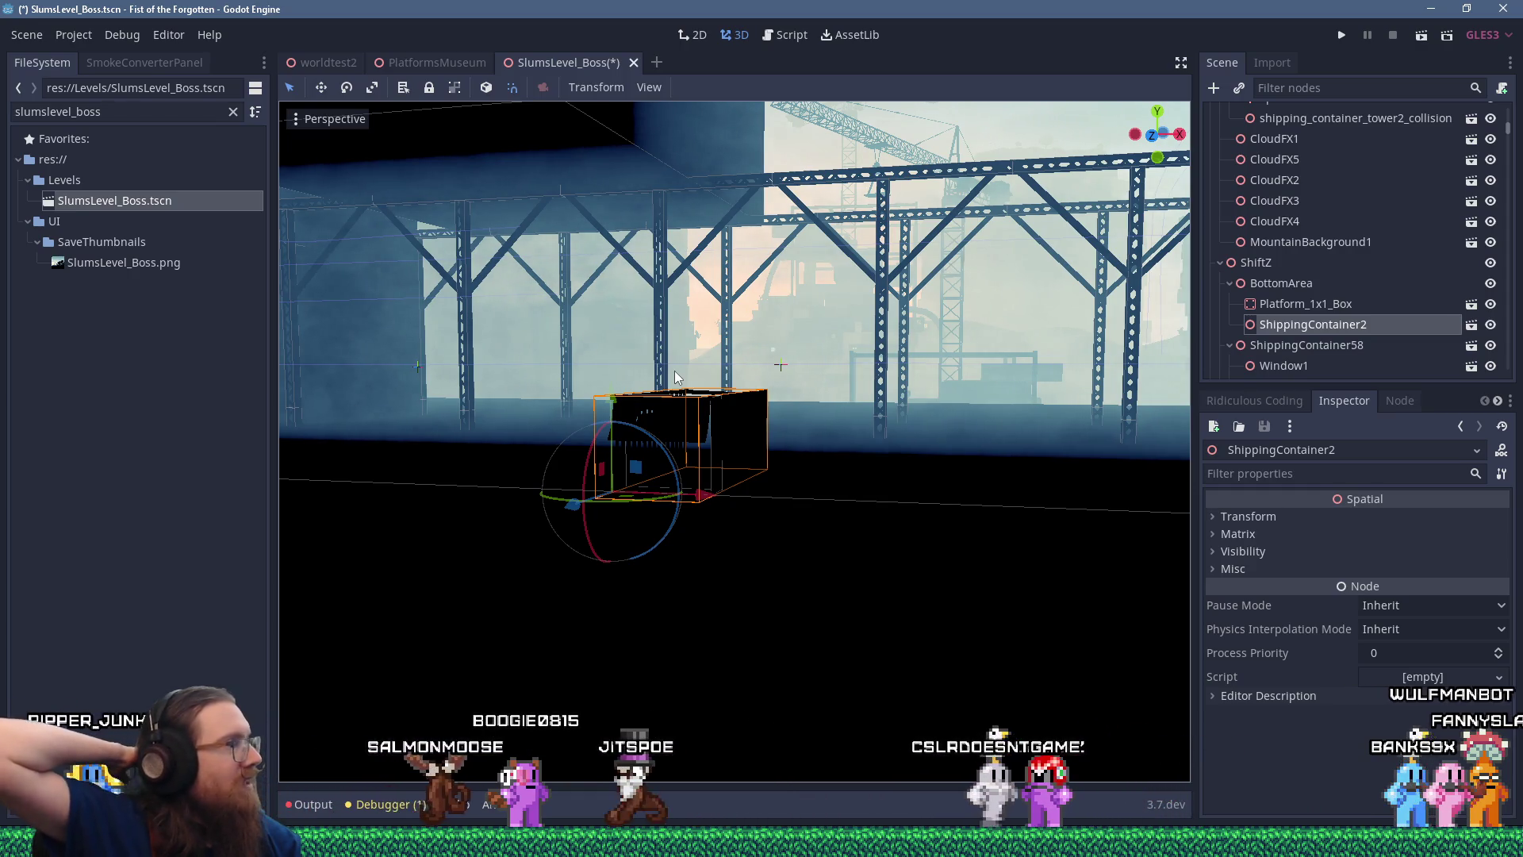
pyautogui.moveTo(863, 226)
pyautogui.mouseDown()
pyautogui.moveTo(753, 316)
pyautogui.moveTo(859, 360)
pyautogui.moveTo(850, 459)
pyautogui.moveTo(745, 417)
pyautogui.moveTo(747, 400)
pyautogui.mouseUp()
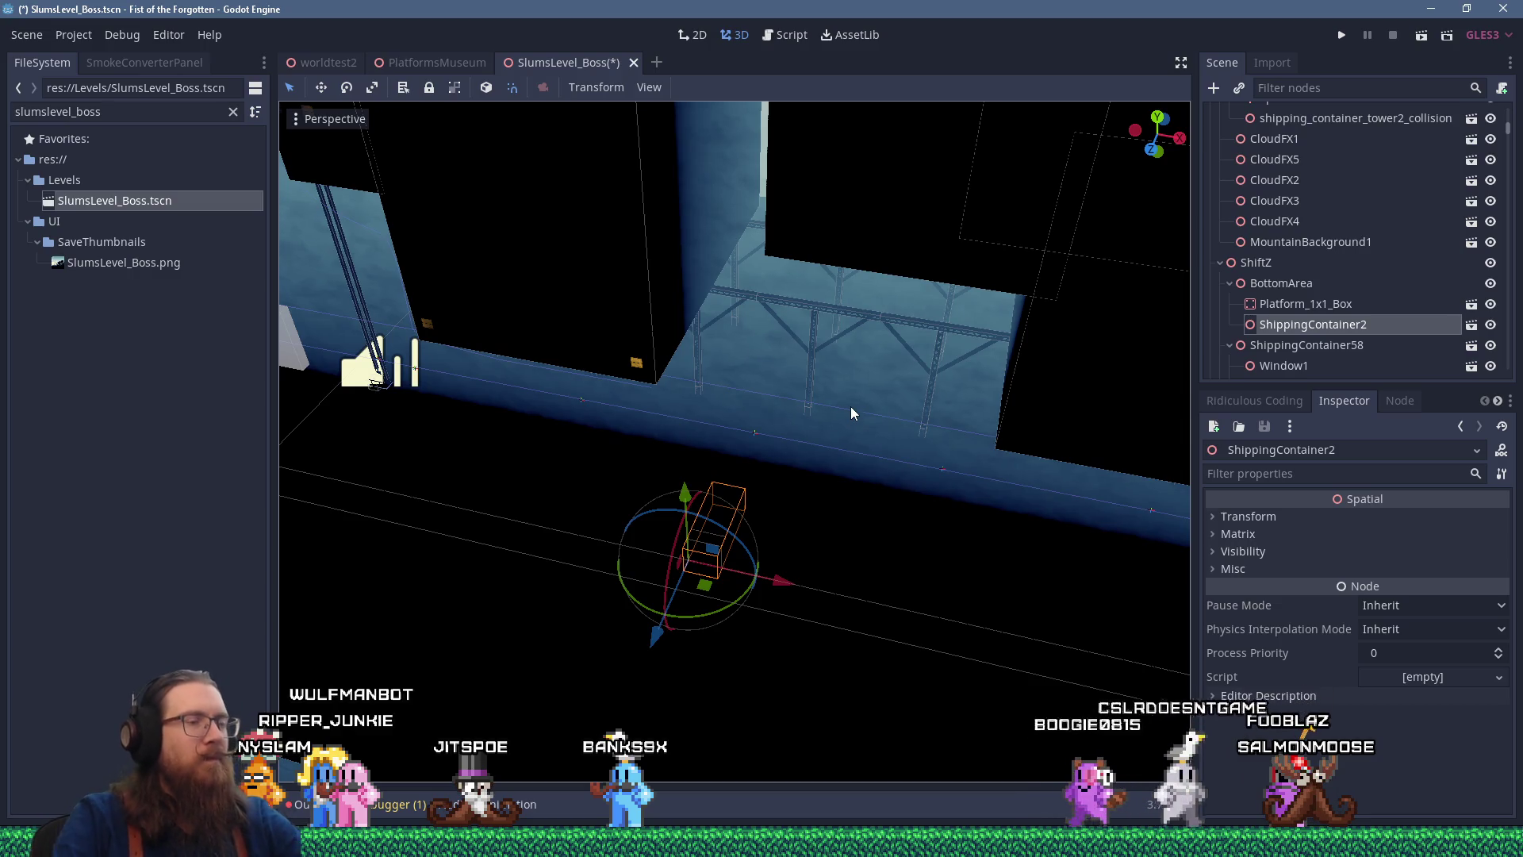
# Replace the FileSystem filter text with 'box'
pyautogui.scroll(3, 755, 498)
pyautogui.scroll(2, 755, 498)
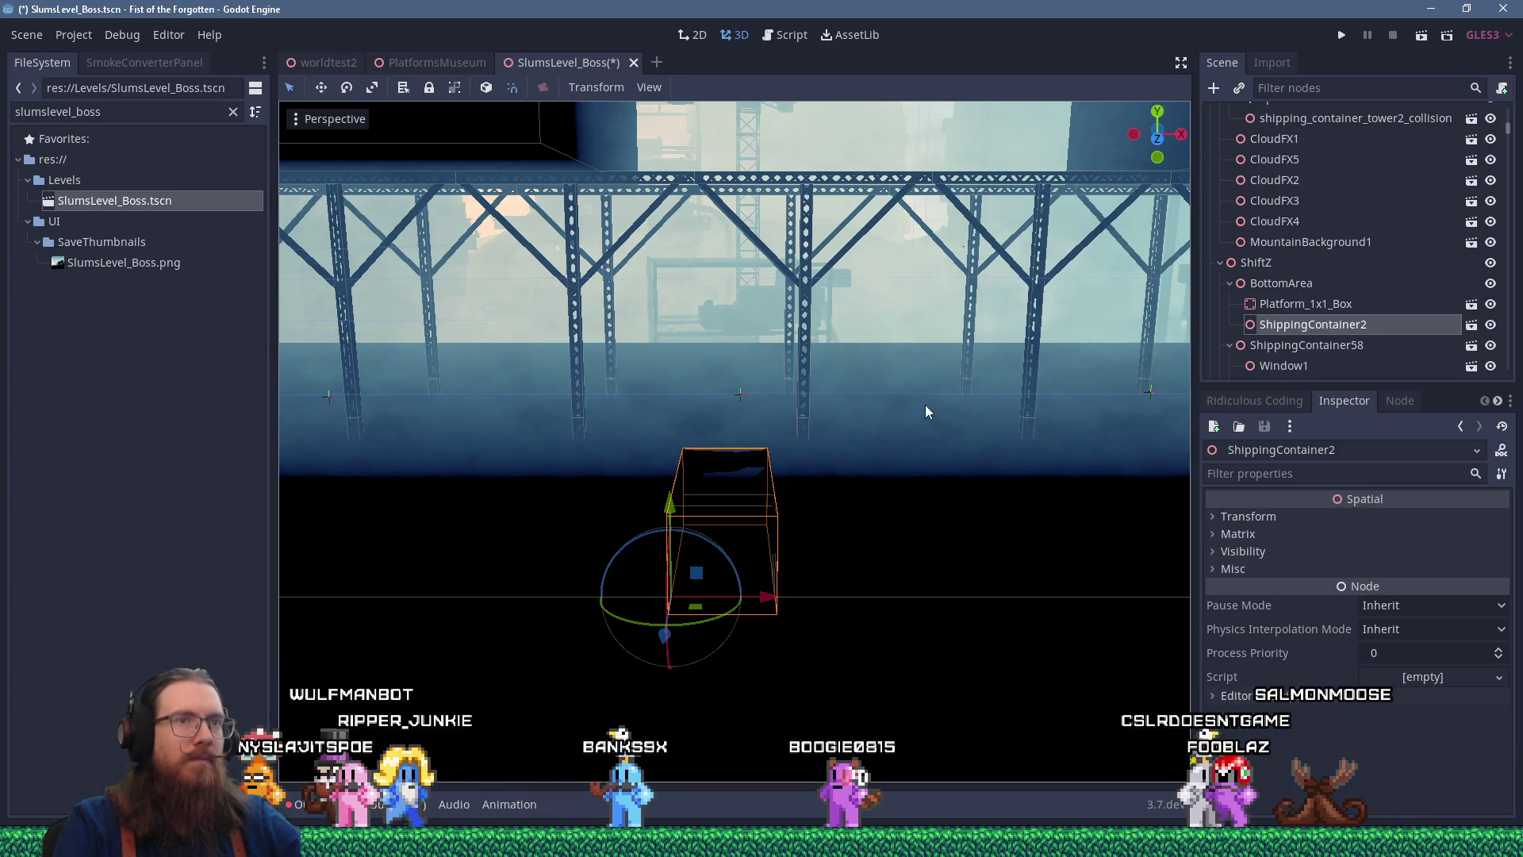
pyautogui.doubleClick(57, 112)
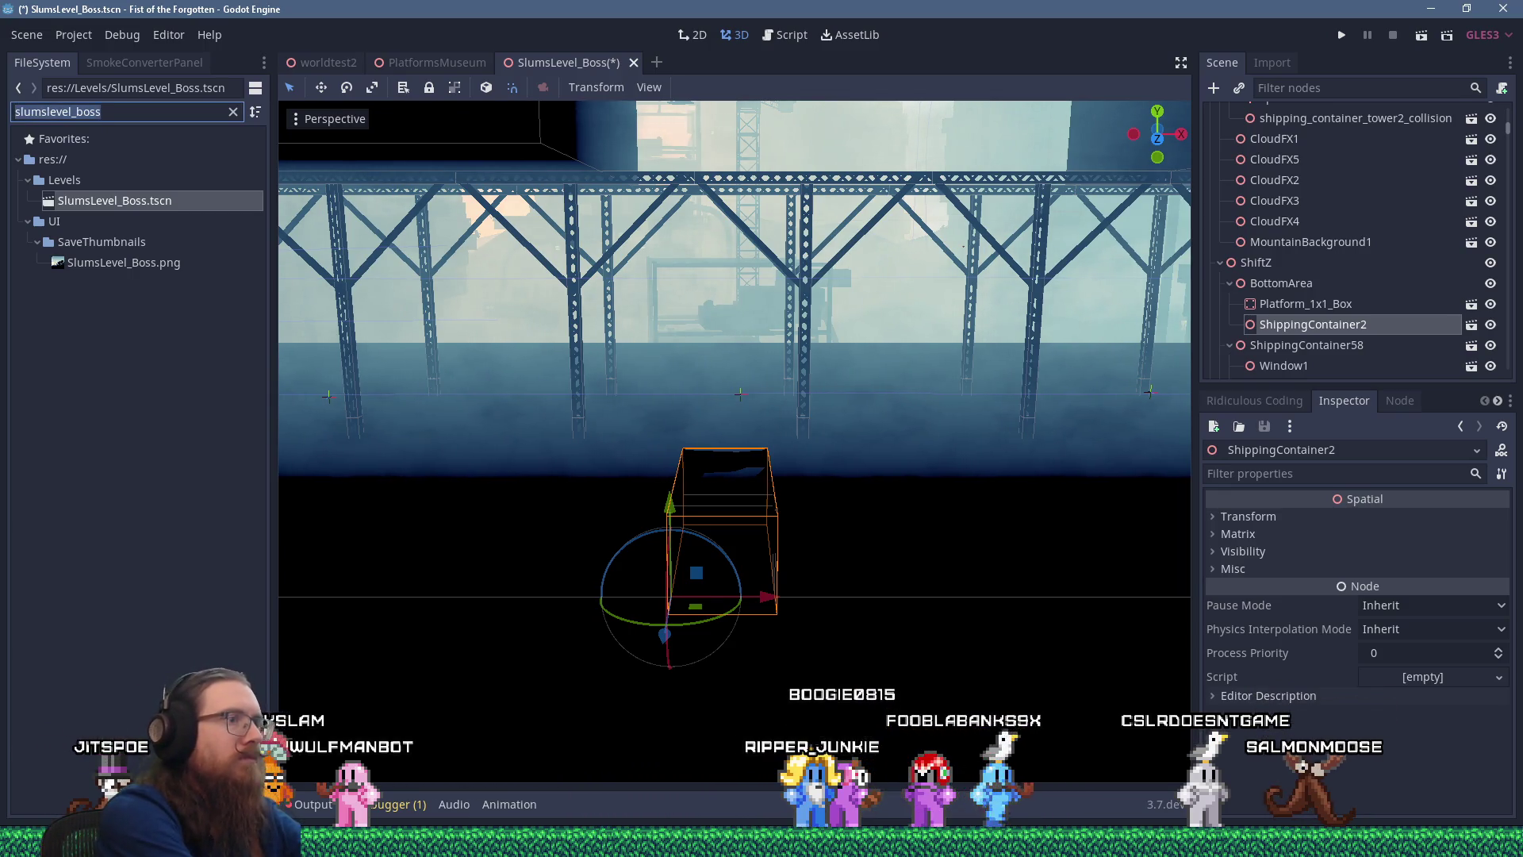
pyautogui.write('box')
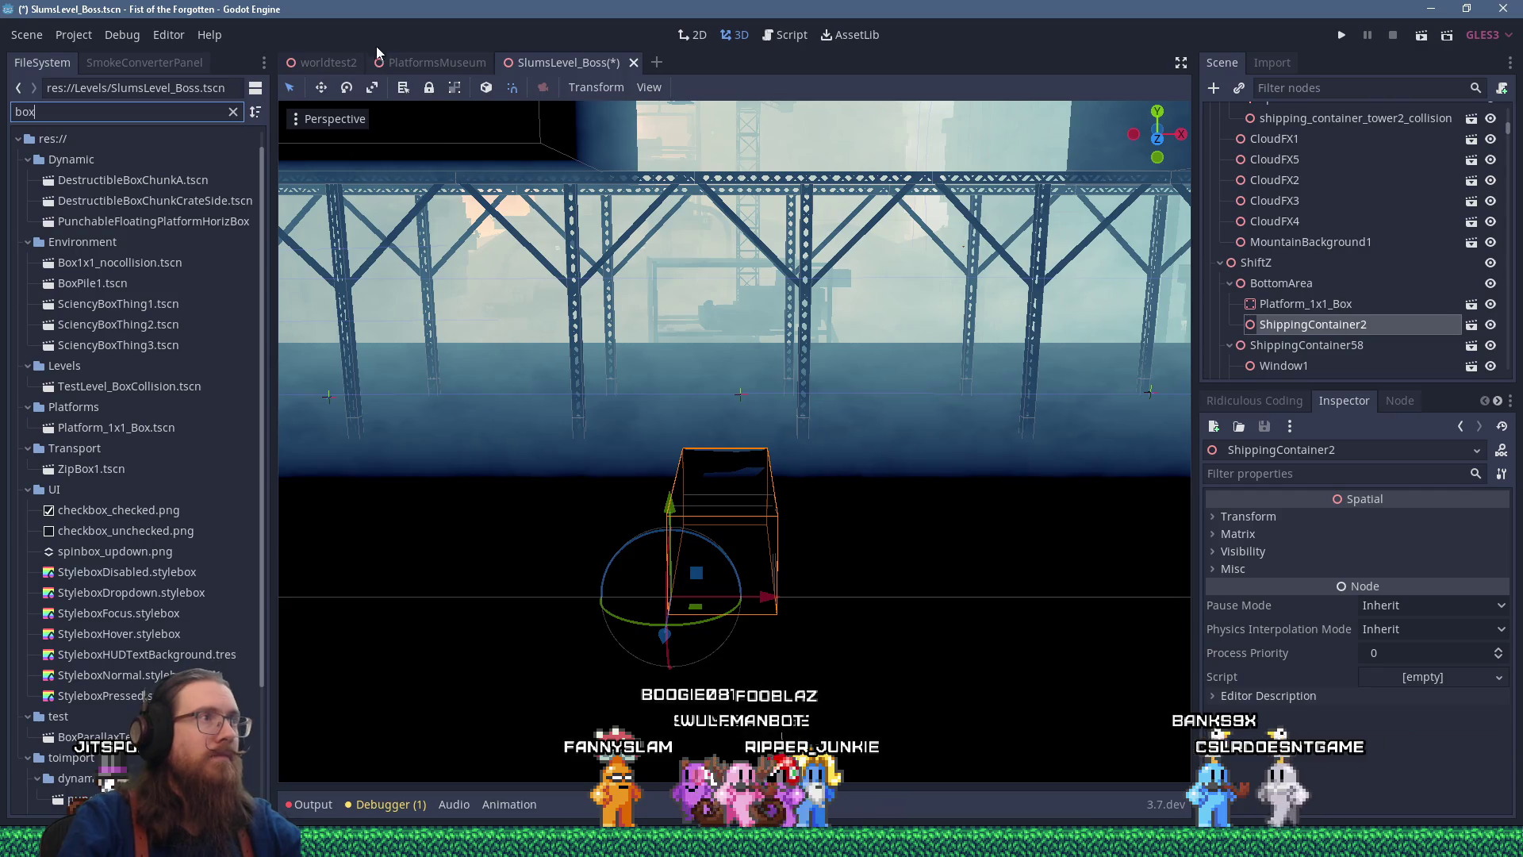
# Back in PlatformsMuseum, orbit the view over to the log pile and select LogPile1
pyautogui.click(444, 65)
pyautogui.scroll(4, 611, 349)
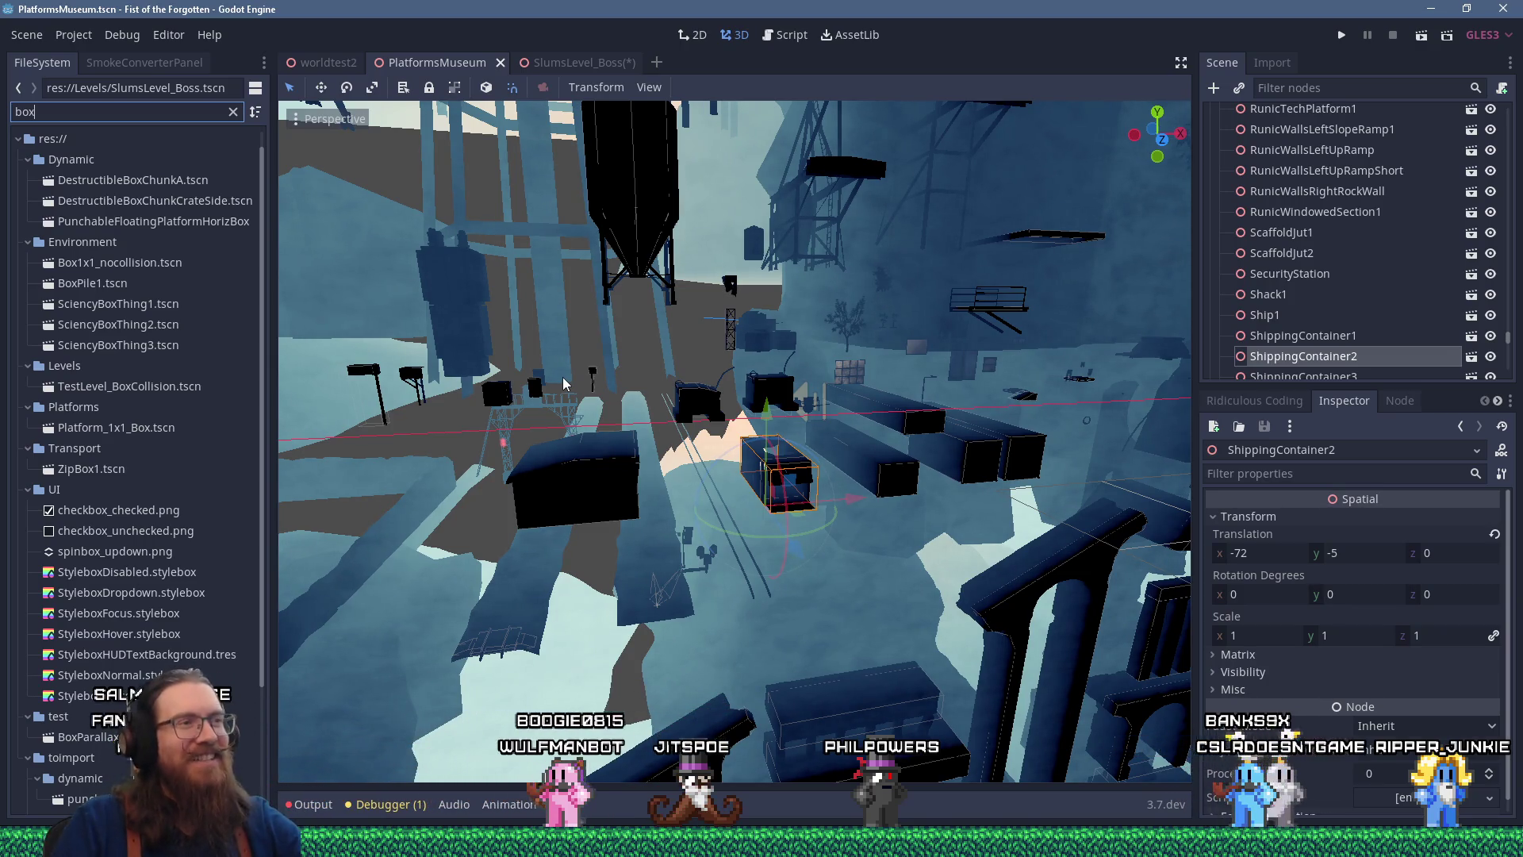
pyautogui.scroll(5, 563, 377)
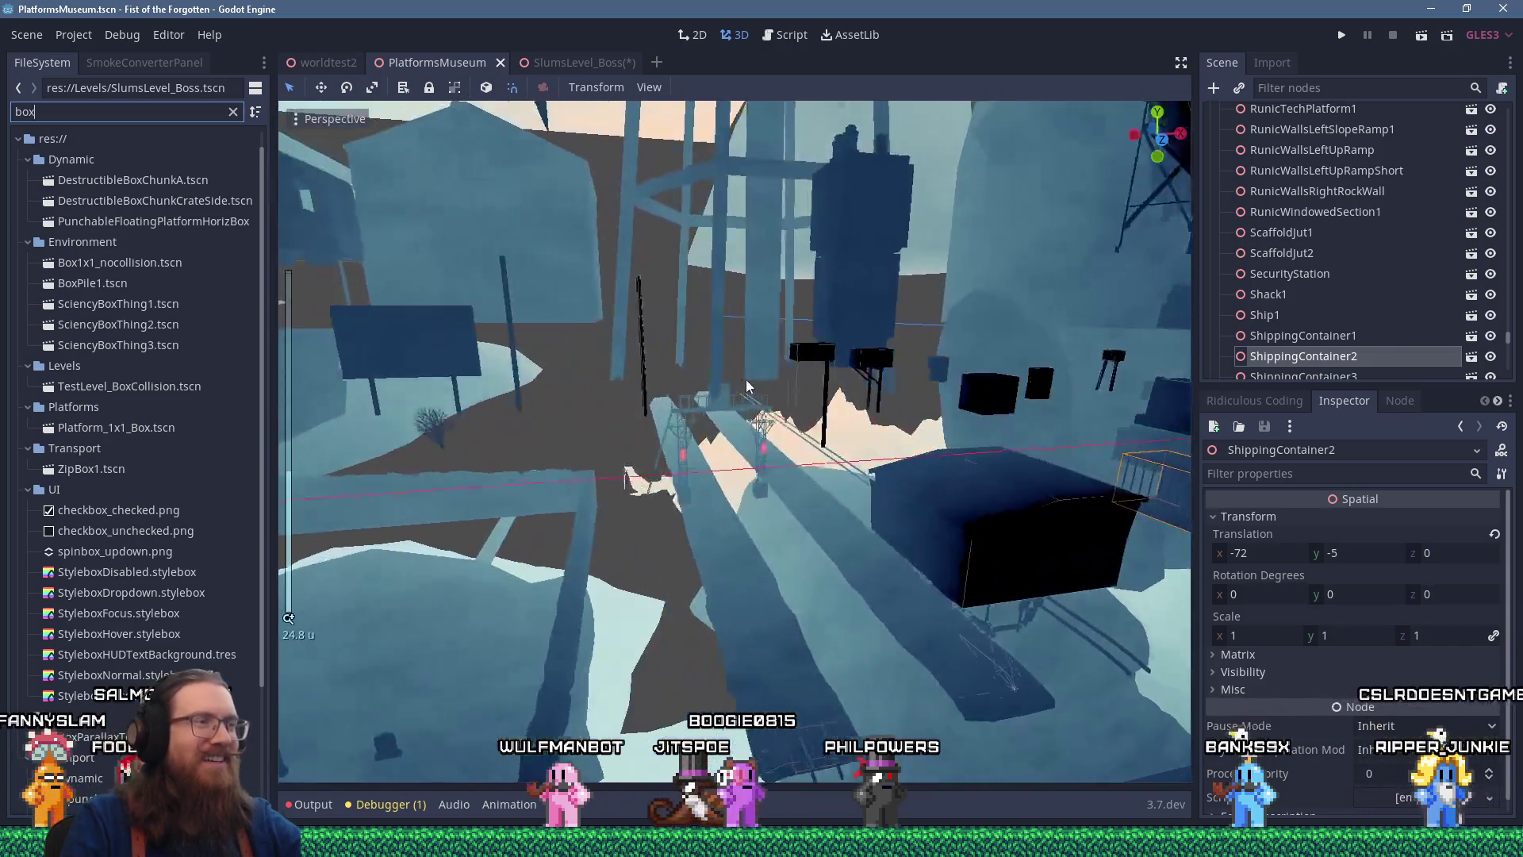
pyautogui.moveTo(746, 386)
pyautogui.mouseDown()
pyautogui.moveTo(889, 358)
pyautogui.moveTo(942, 225)
pyautogui.moveTo(977, 210)
pyautogui.moveTo(941, 435)
pyautogui.moveTo(990, 428)
pyautogui.moveTo(957, 518)
pyautogui.moveTo(833, 476)
pyautogui.mouseUp()
pyautogui.scroll(-3, 745, 431)
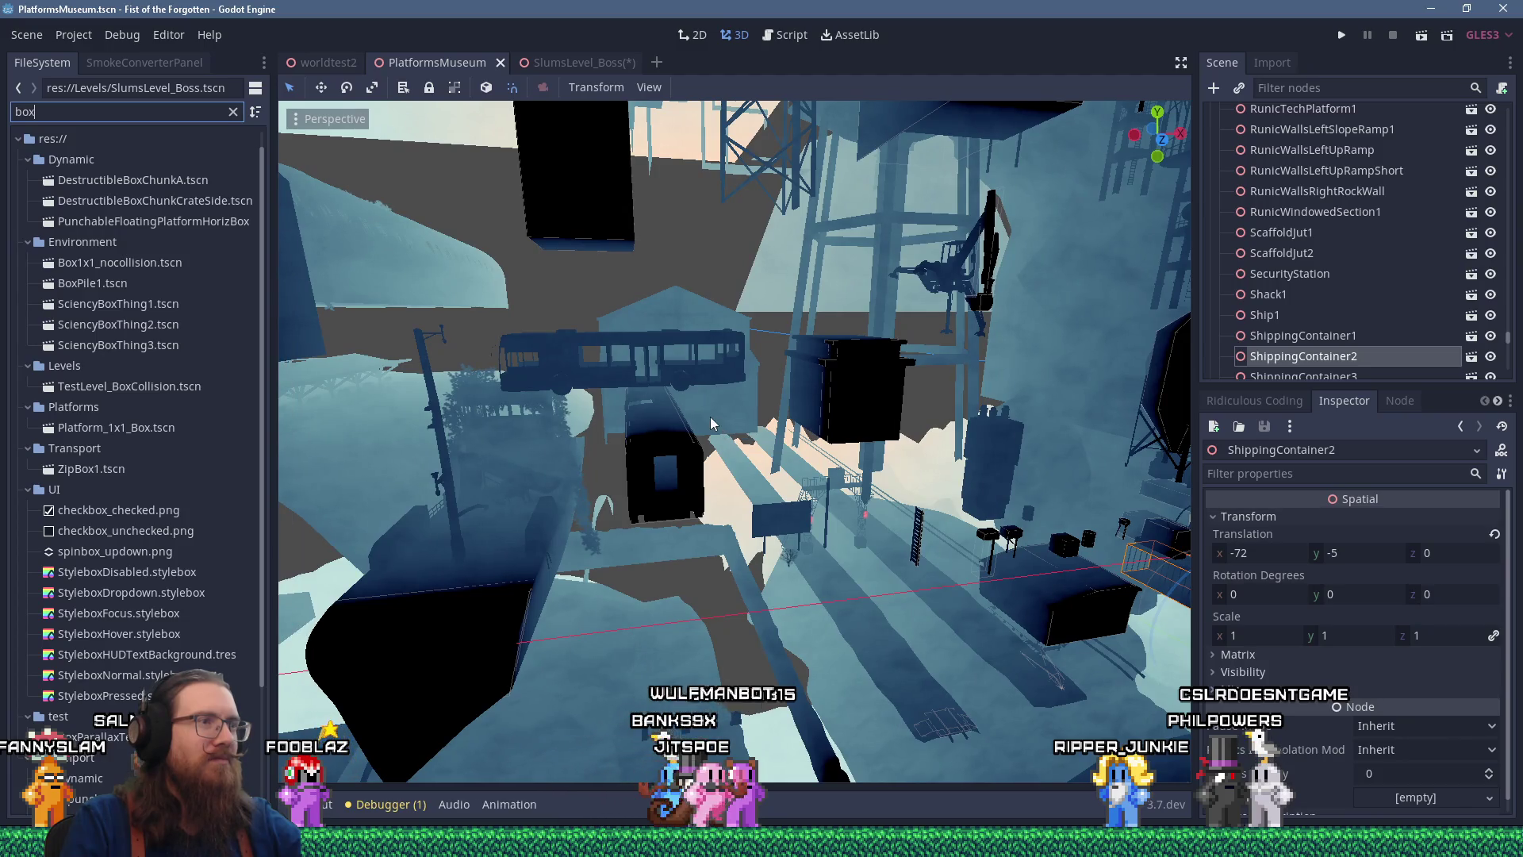
pyautogui.moveTo(673, 396)
pyautogui.mouseDown()
pyautogui.moveTo(818, 393)
pyautogui.moveTo(950, 326)
pyautogui.moveTo(1032, 306)
pyautogui.mouseUp()
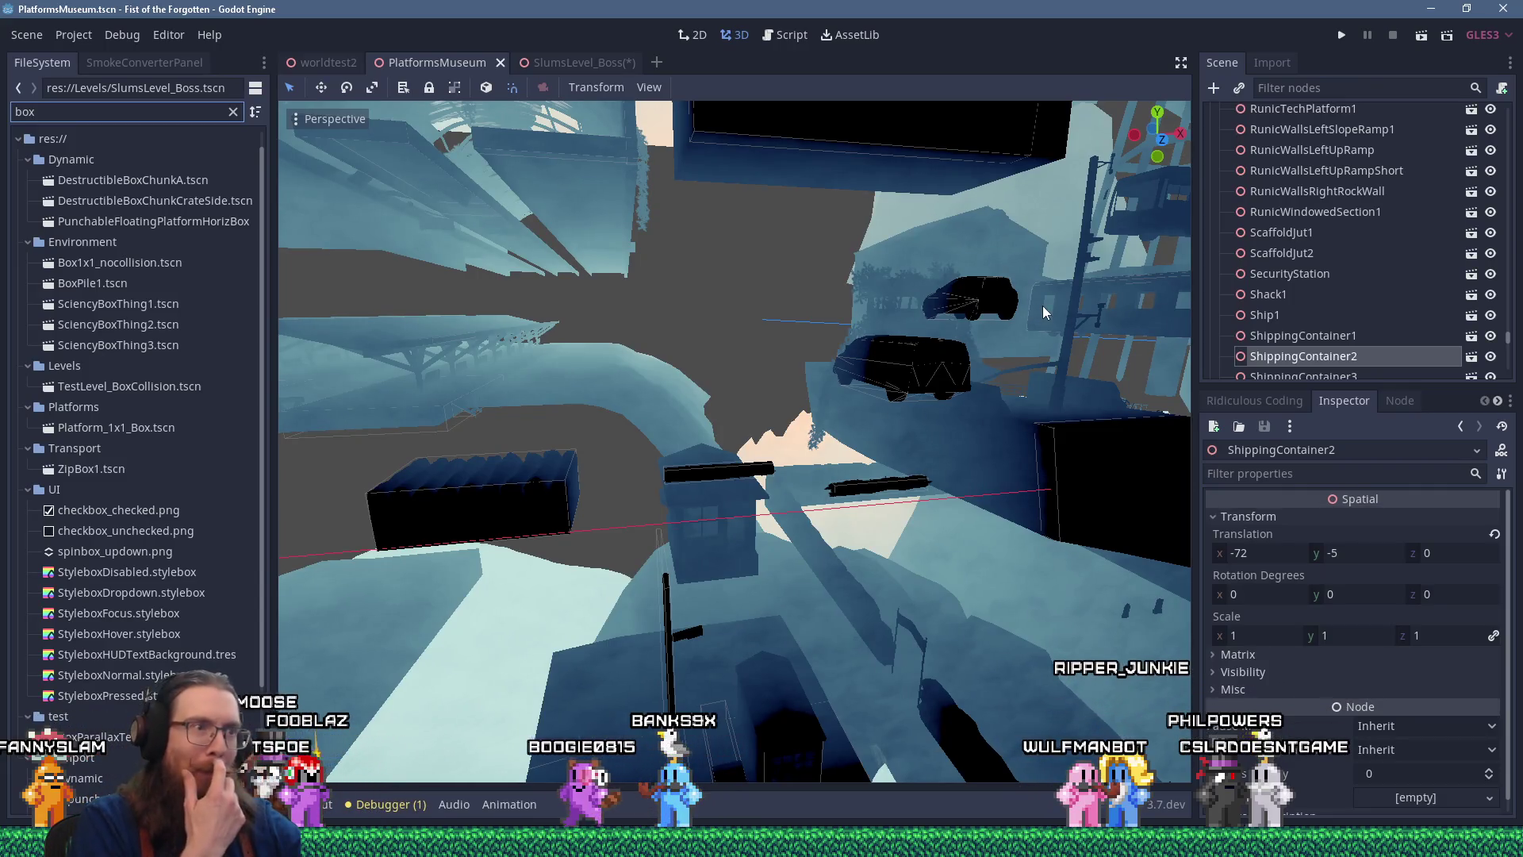
pyautogui.moveTo(1043, 306)
pyautogui.mouseDown()
pyautogui.moveTo(751, 298)
pyautogui.moveTo(783, 391)
pyautogui.moveTo(722, 401)
pyautogui.mouseUp()
pyautogui.scroll(2, 770, 346)
pyautogui.scroll(-3, 722, 401)
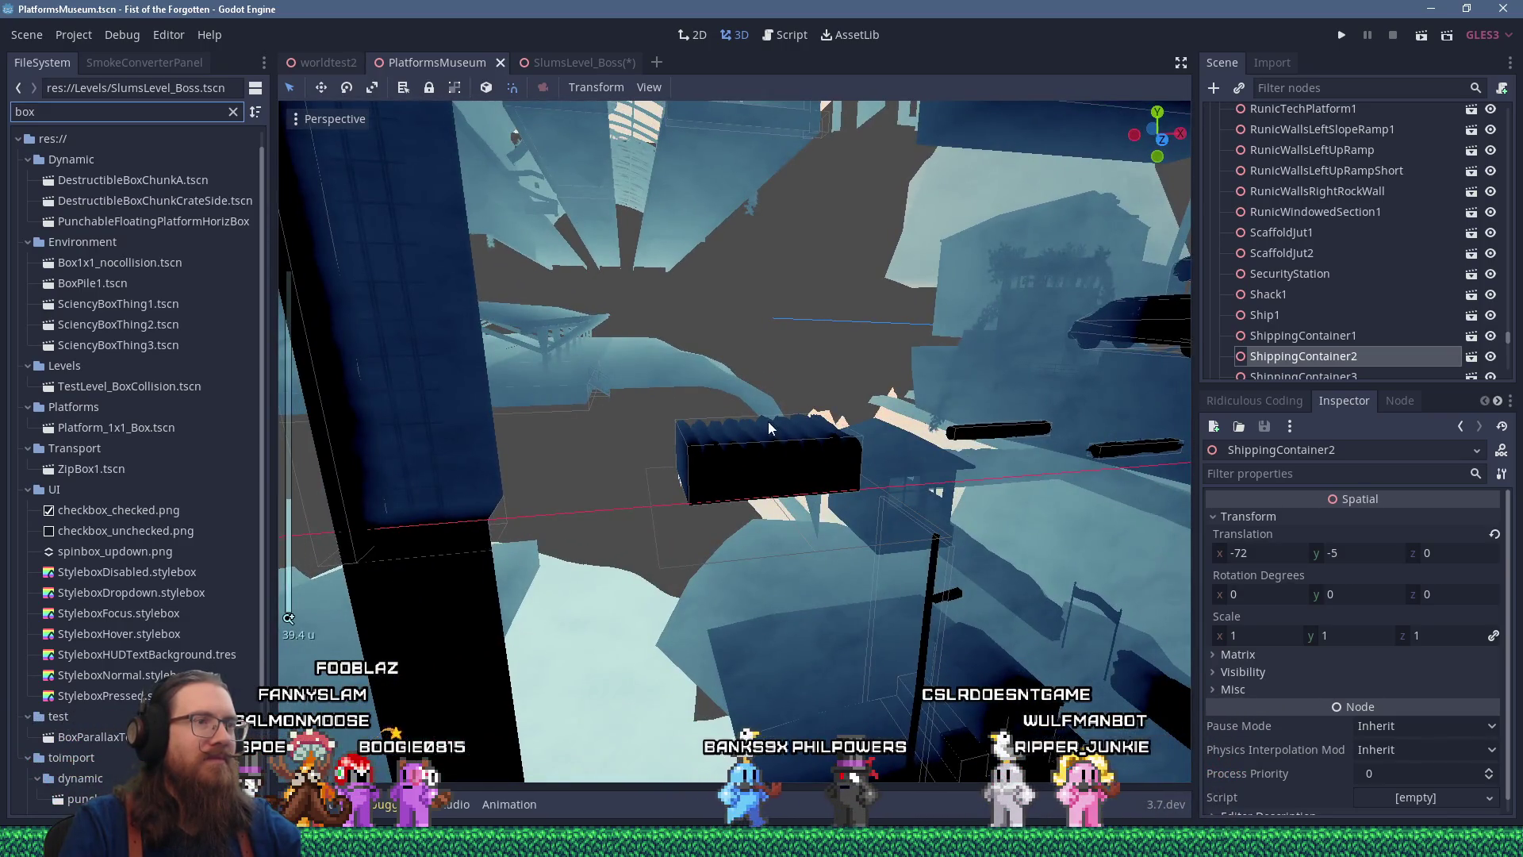
pyautogui.click(766, 446)
# Round LogPile1's Transform translation to -146, 0, 0 in the Inspector
pyautogui.moveTo(823, 439); pyautogui.dragTo(680, 478)
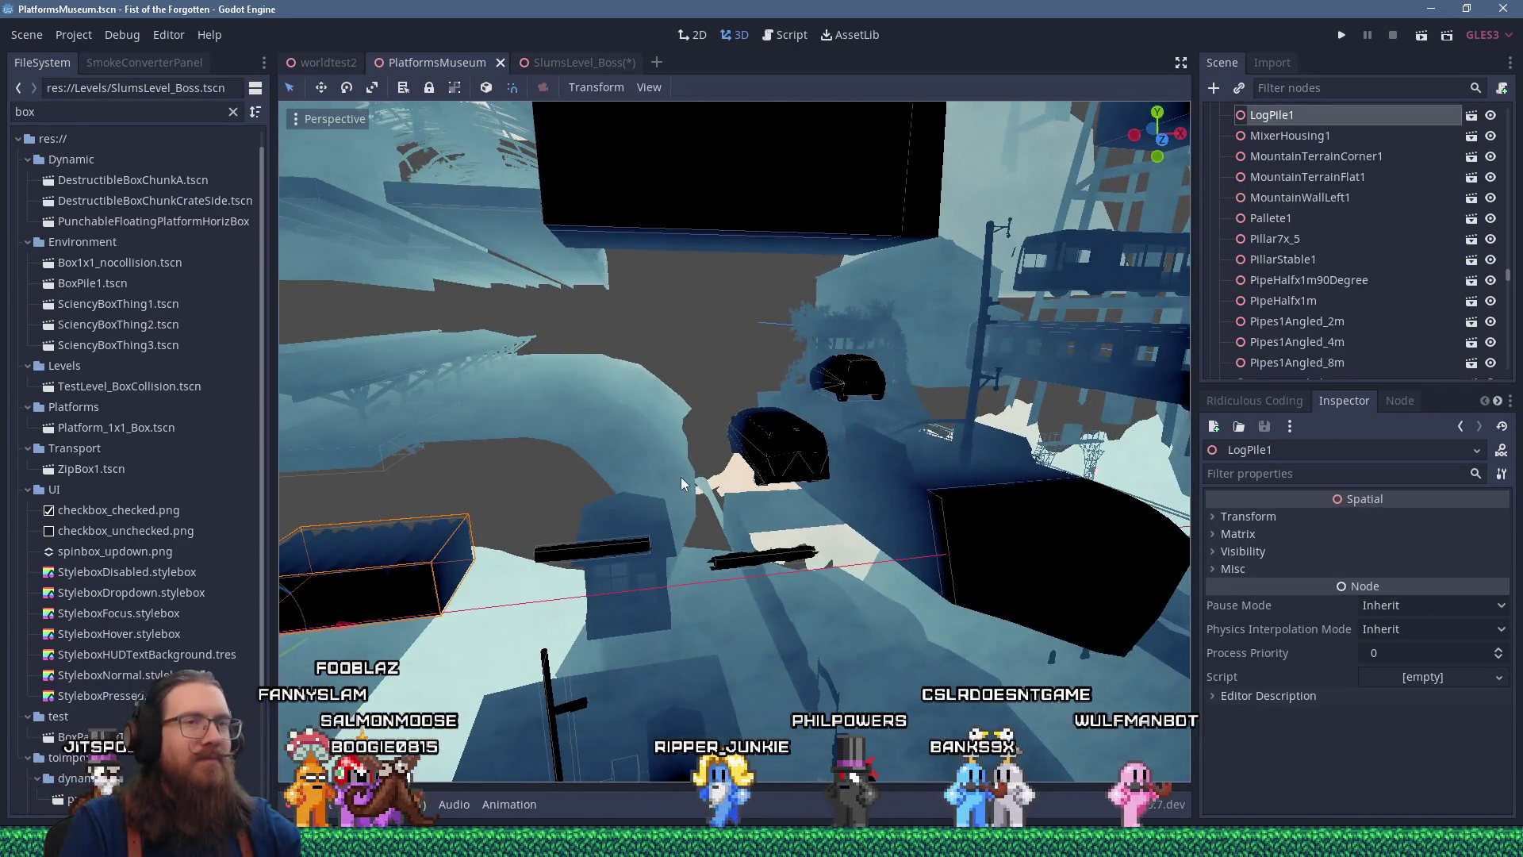
pyautogui.click(1237, 514)
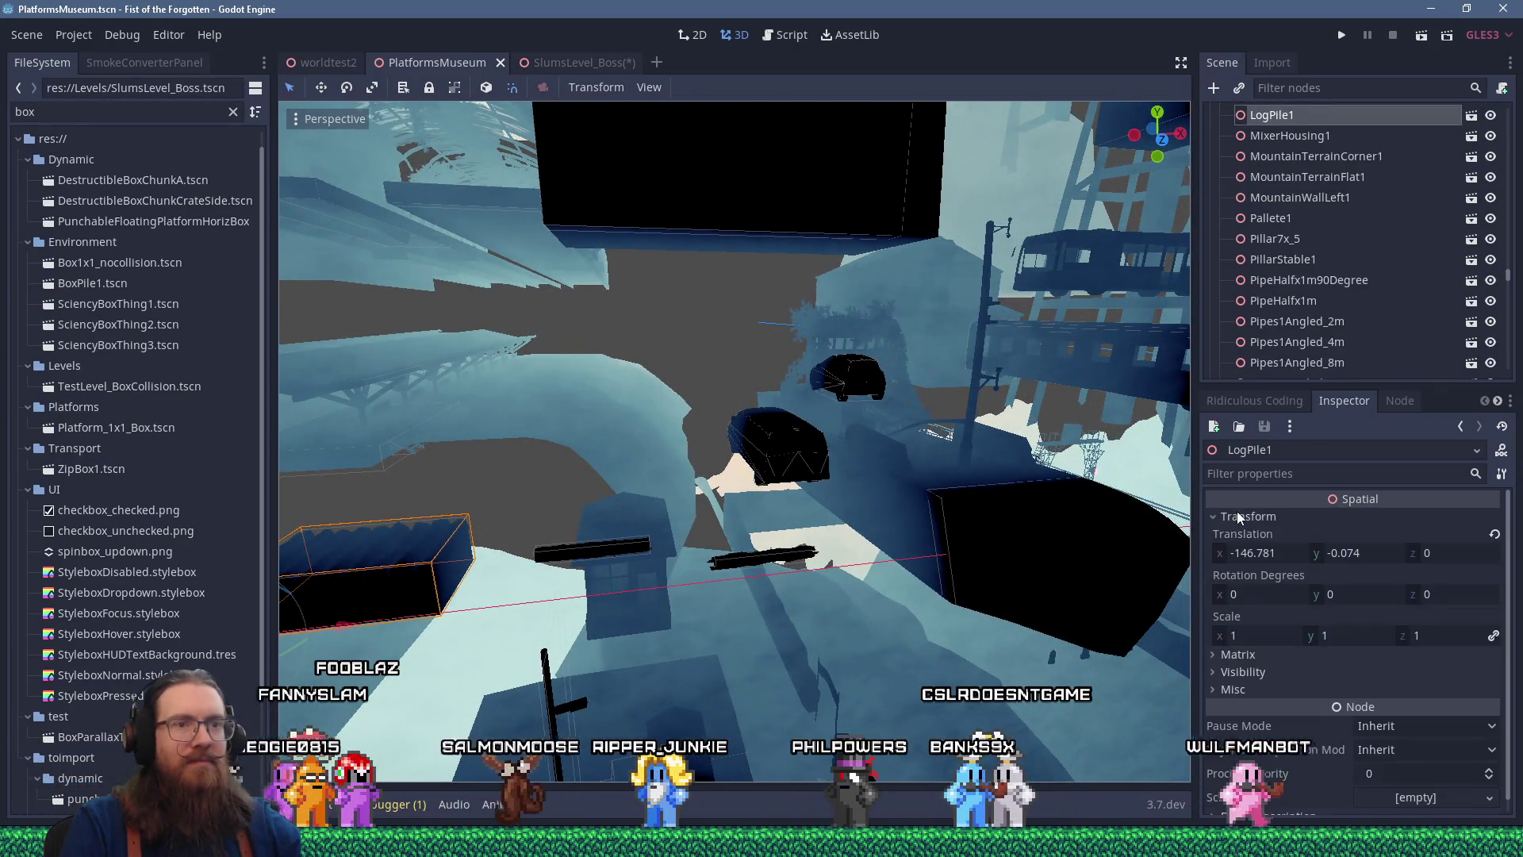
pyautogui.click(1253, 553)
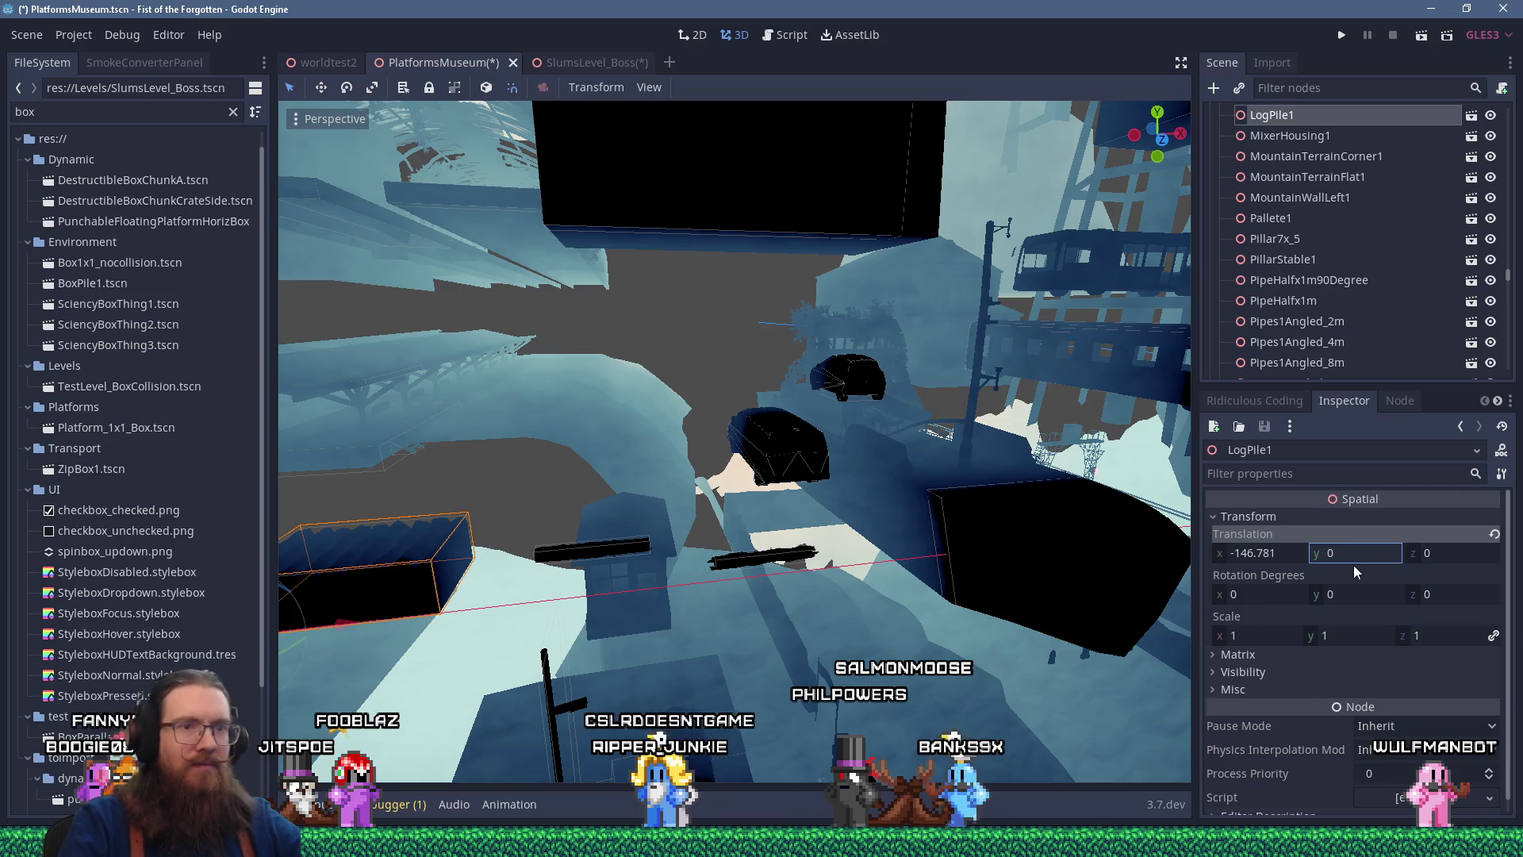
pyautogui.click(1254, 553)
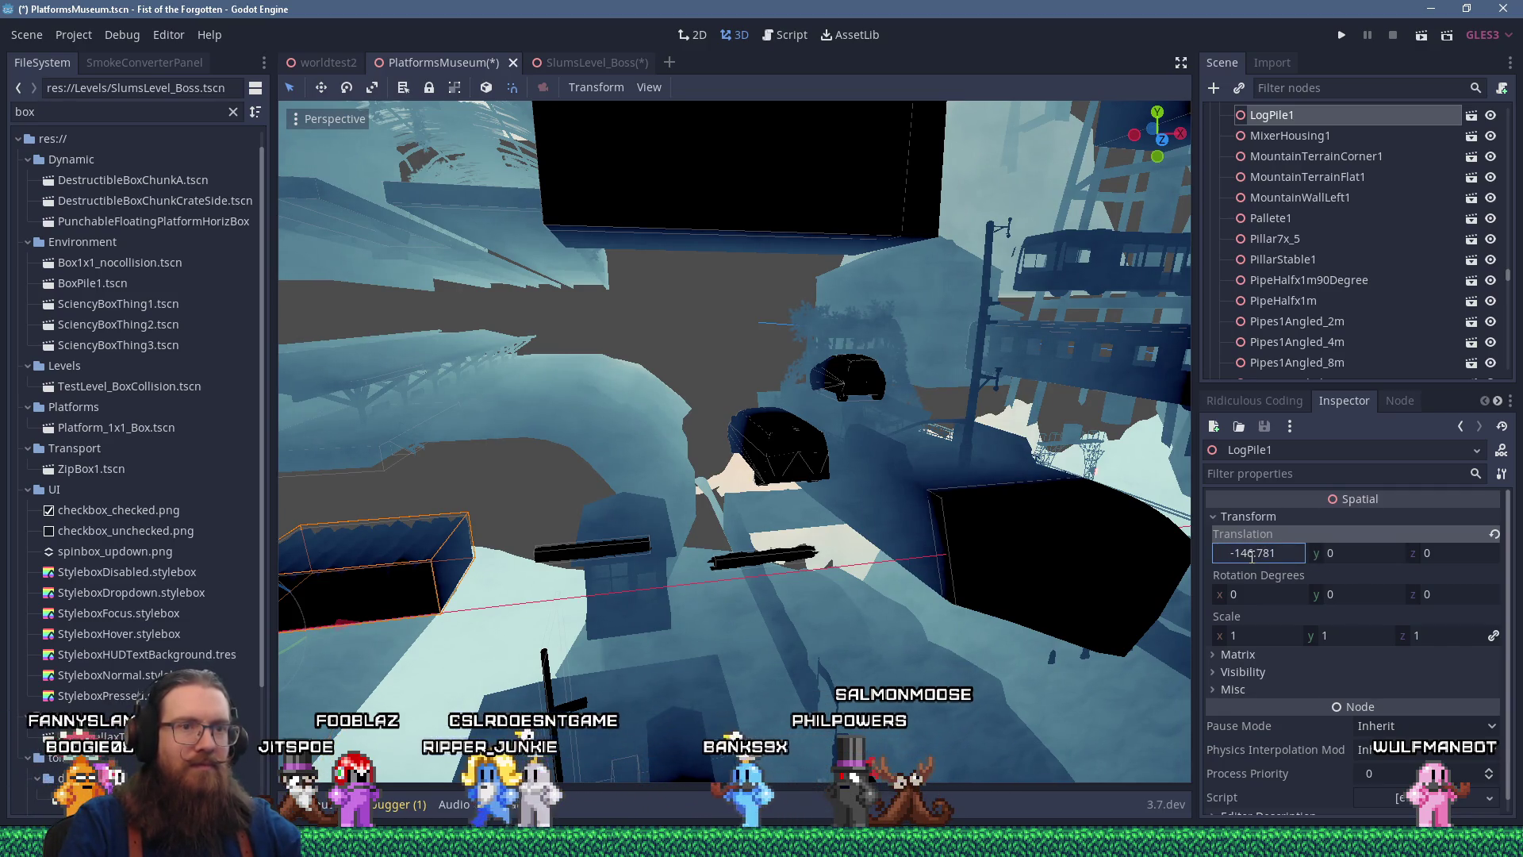
pyautogui.moveTo(1252, 553); pyautogui.dragTo(1290, 556)
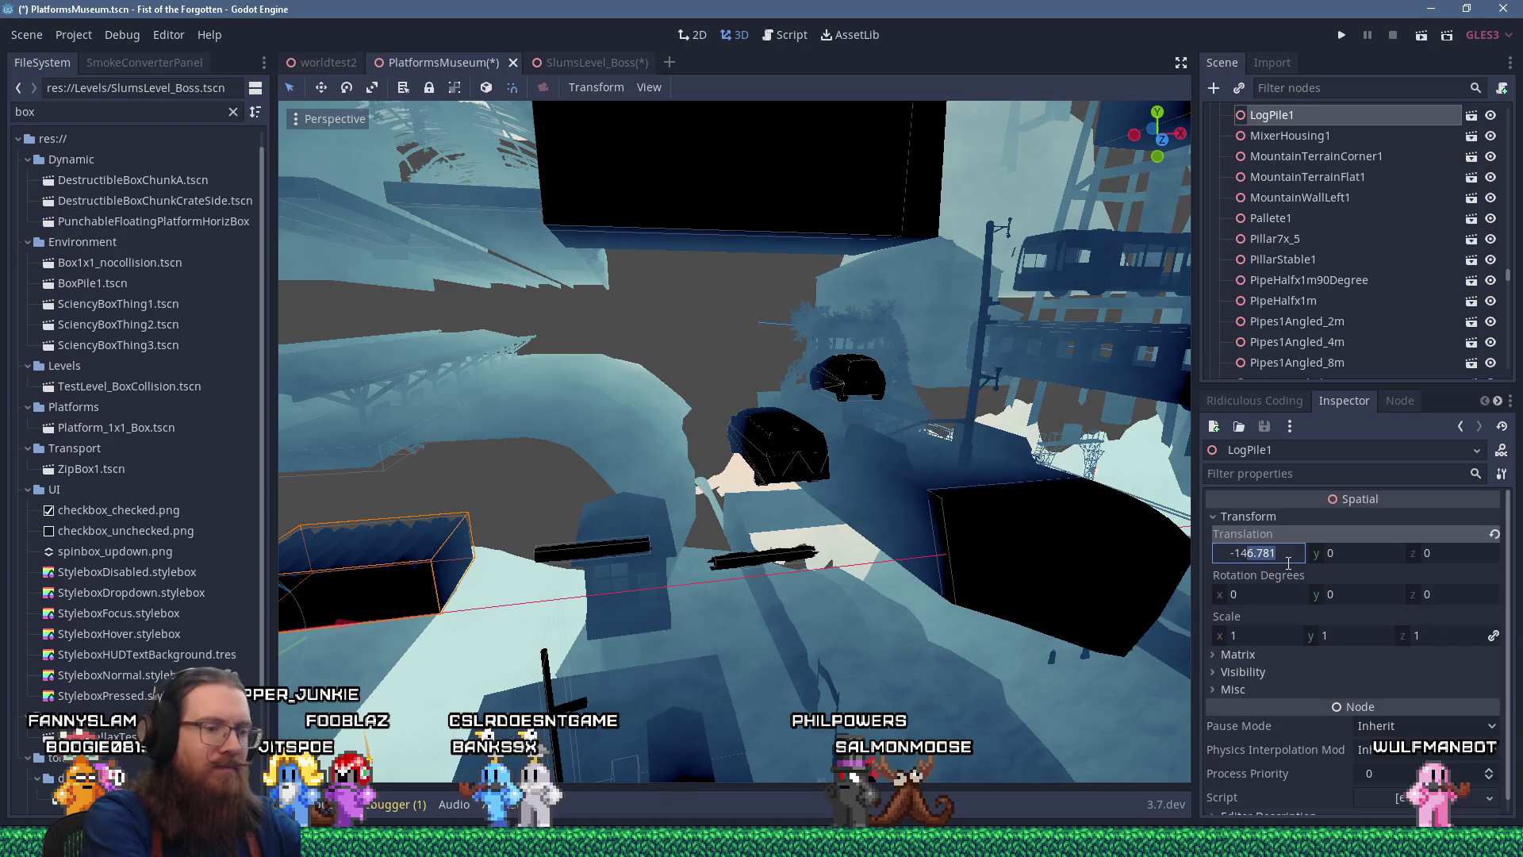
pyautogui.moveTo(855, 539); pyautogui.dragTo(855, 493)
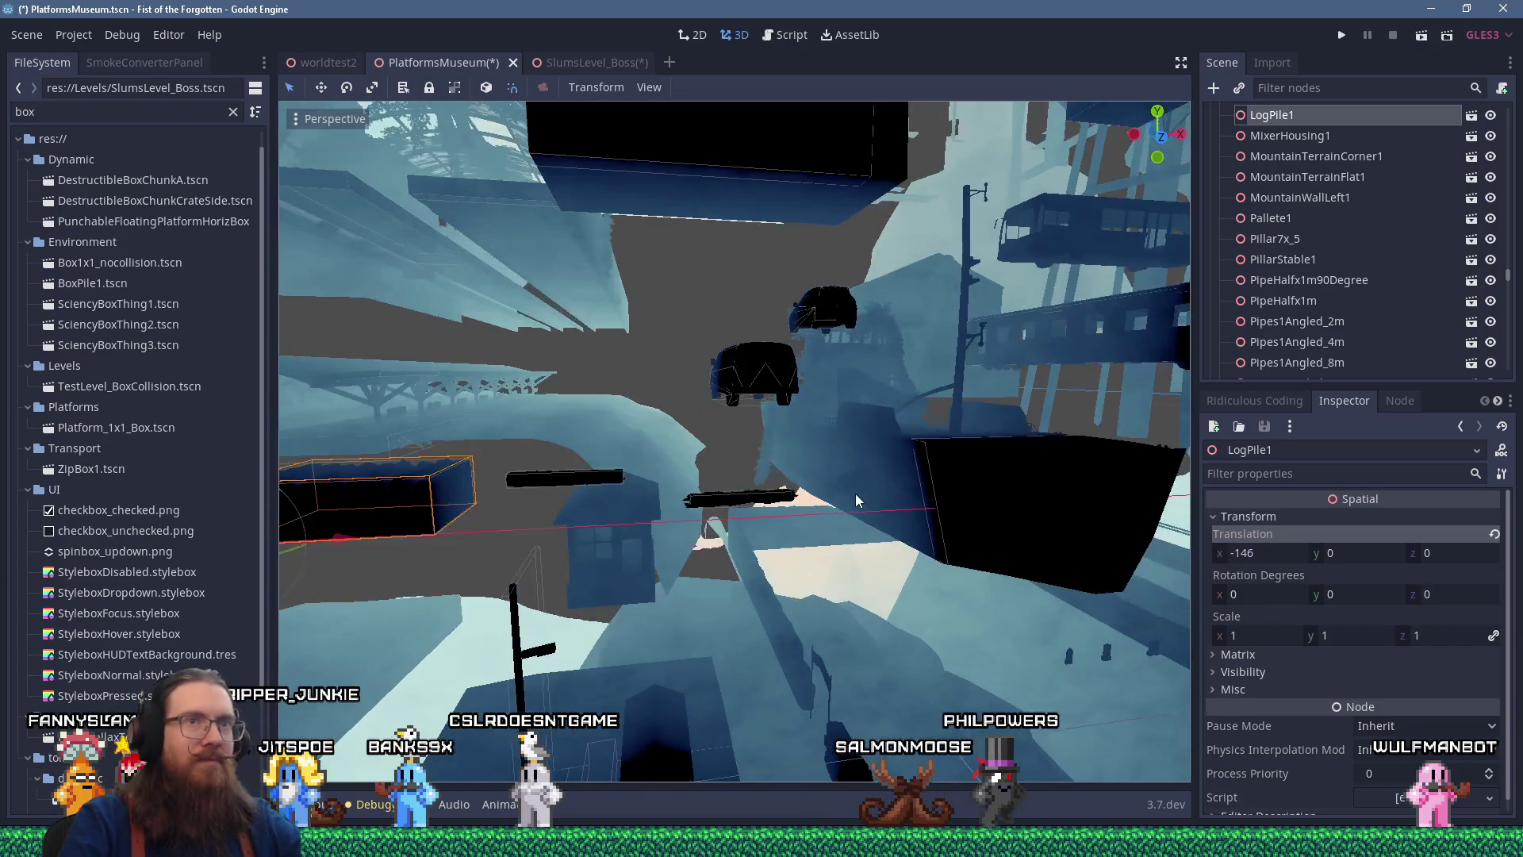
# Save the PlatformsMuseum scene and return to SlumsLevel_Boss
pyautogui.hotkey('ctrl', 's')
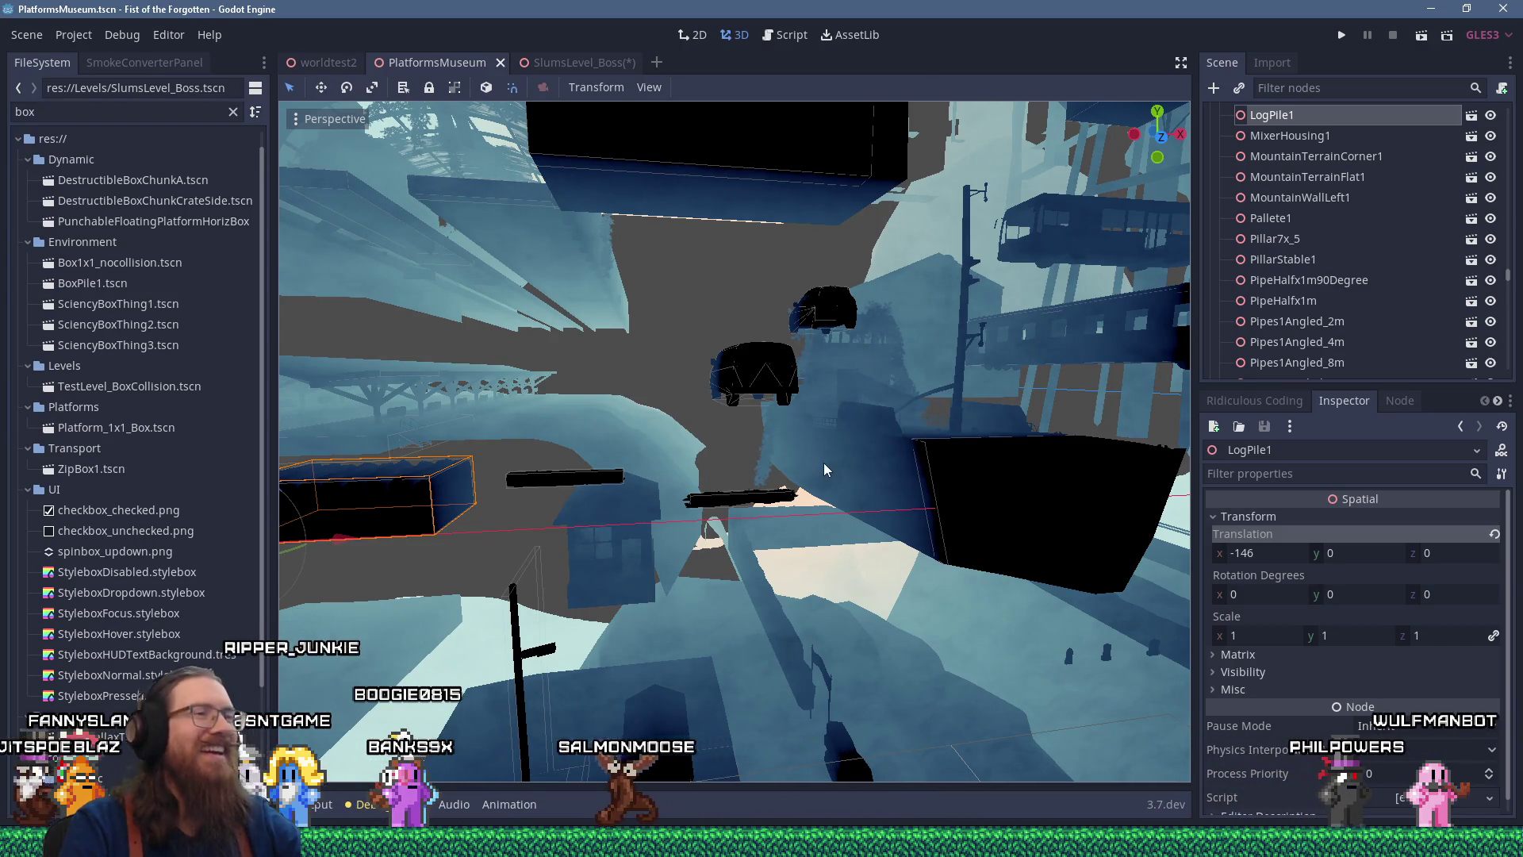
pyautogui.scroll(-5, 678, 351)
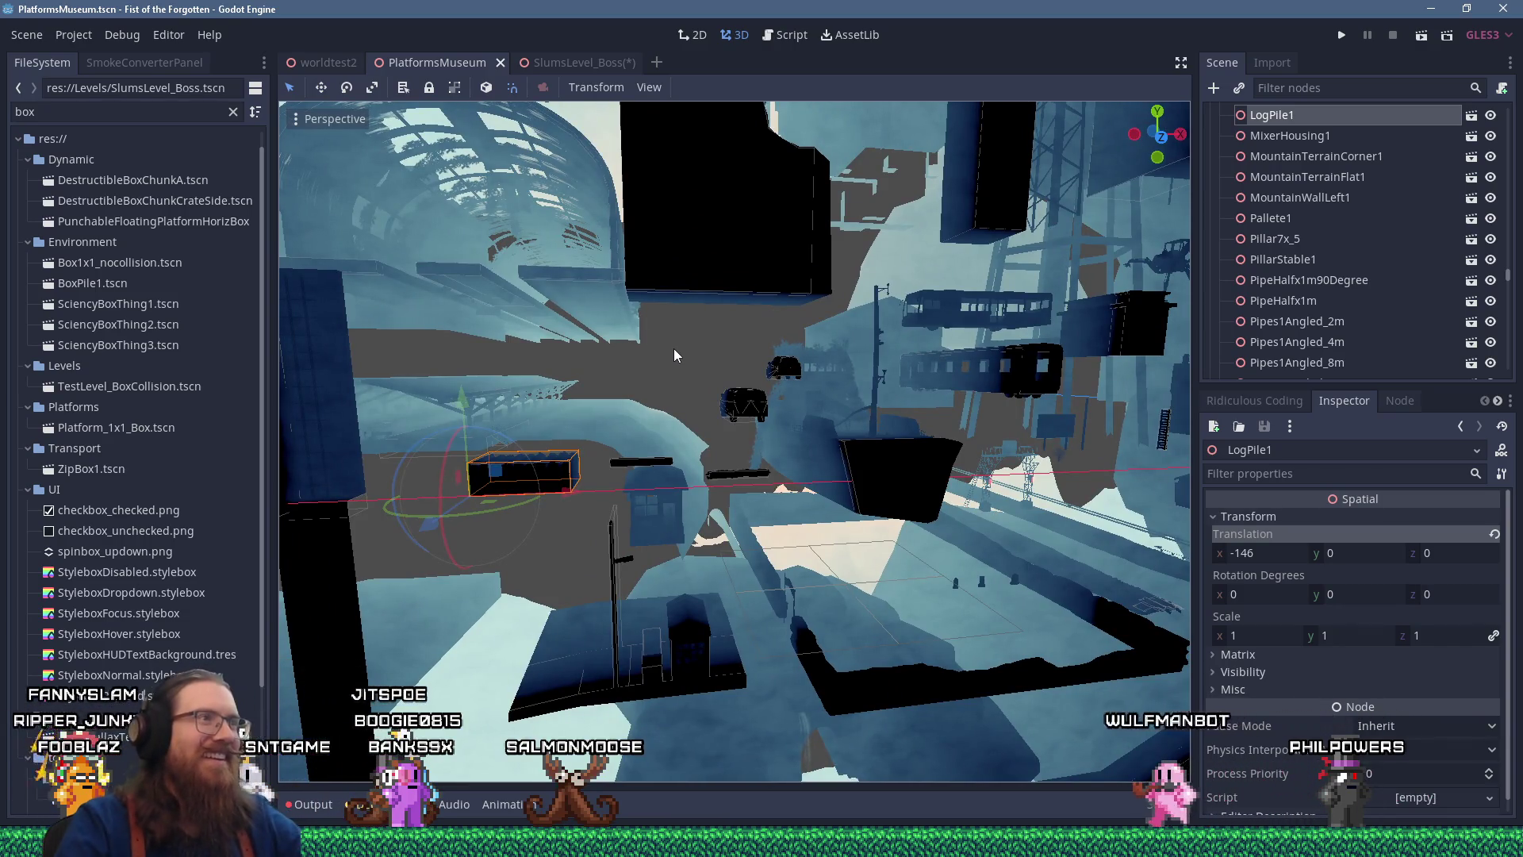
pyautogui.click(612, 63)
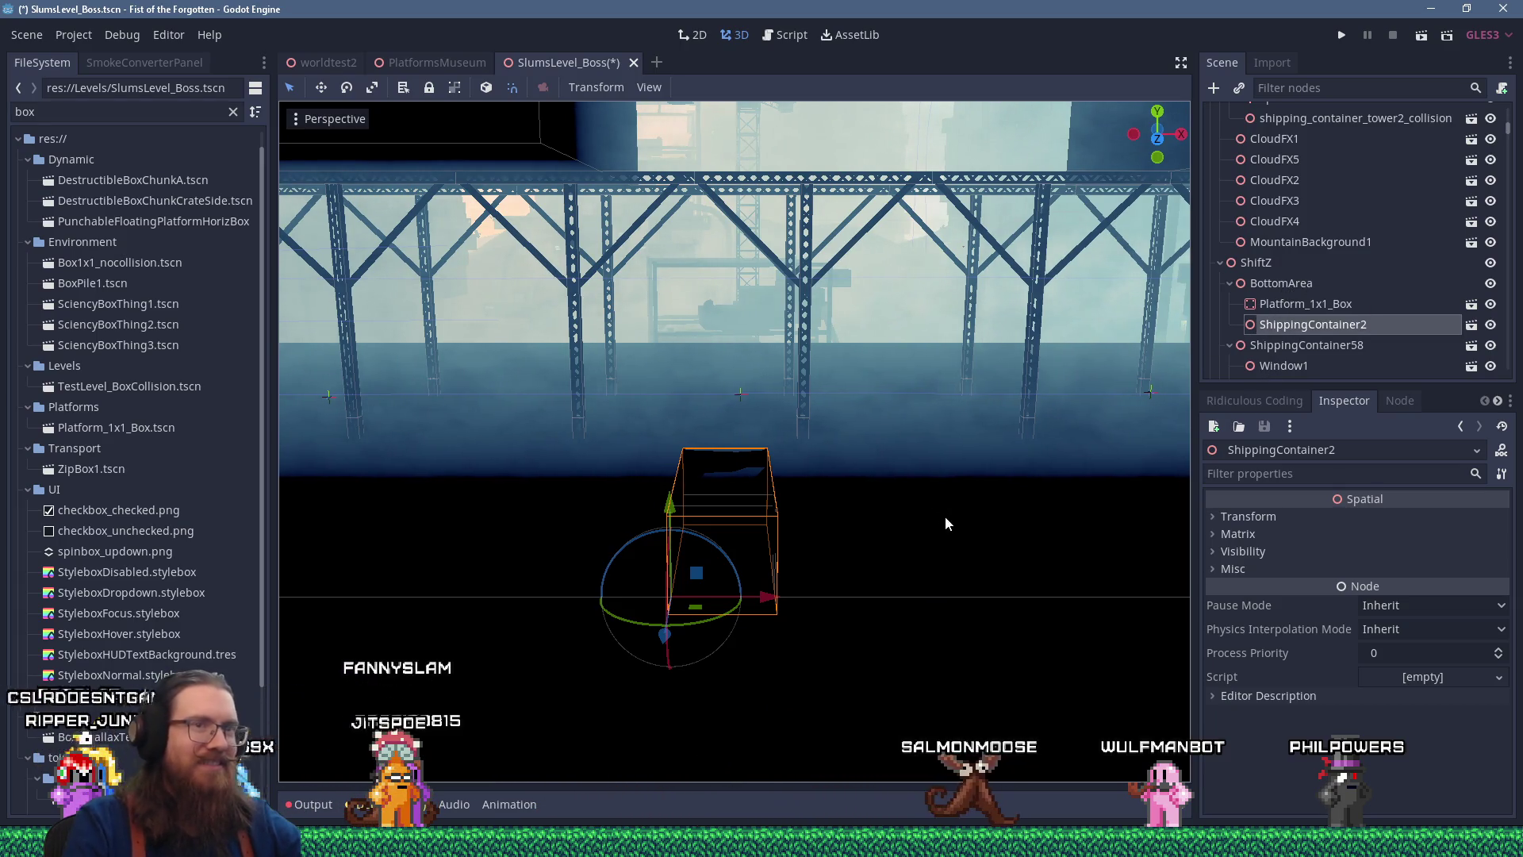
# Select the stray ShippingContainer3 under BottomArea in the viewport
pyautogui.scroll(-3, 1031, 373)
pyautogui.scroll(3, 984, 389)
pyautogui.scroll(-3, 961, 403)
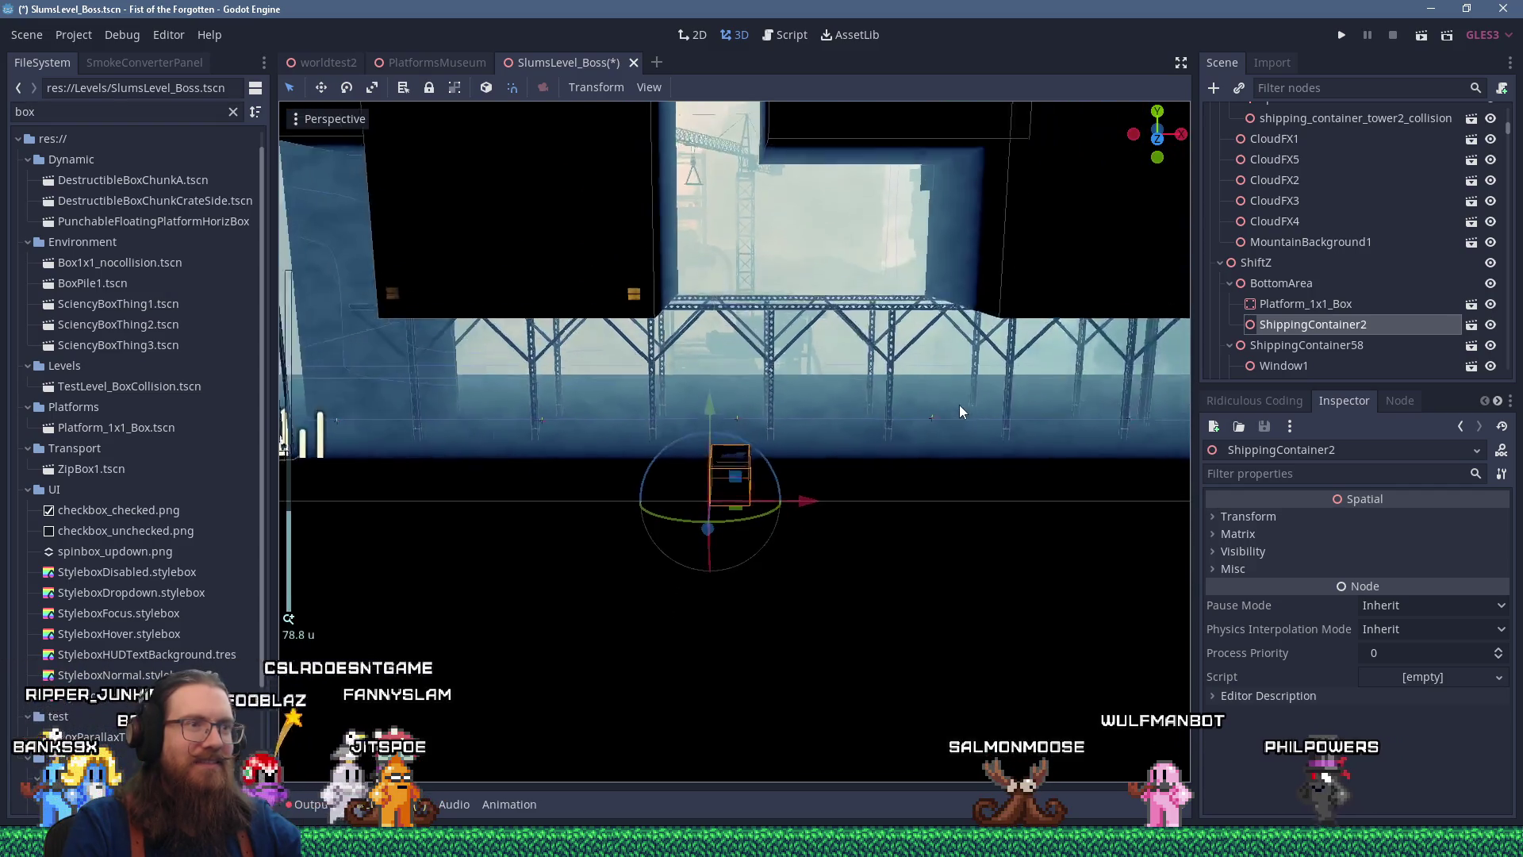
pyautogui.click(1234, 288)
pyautogui.click(1015, 402)
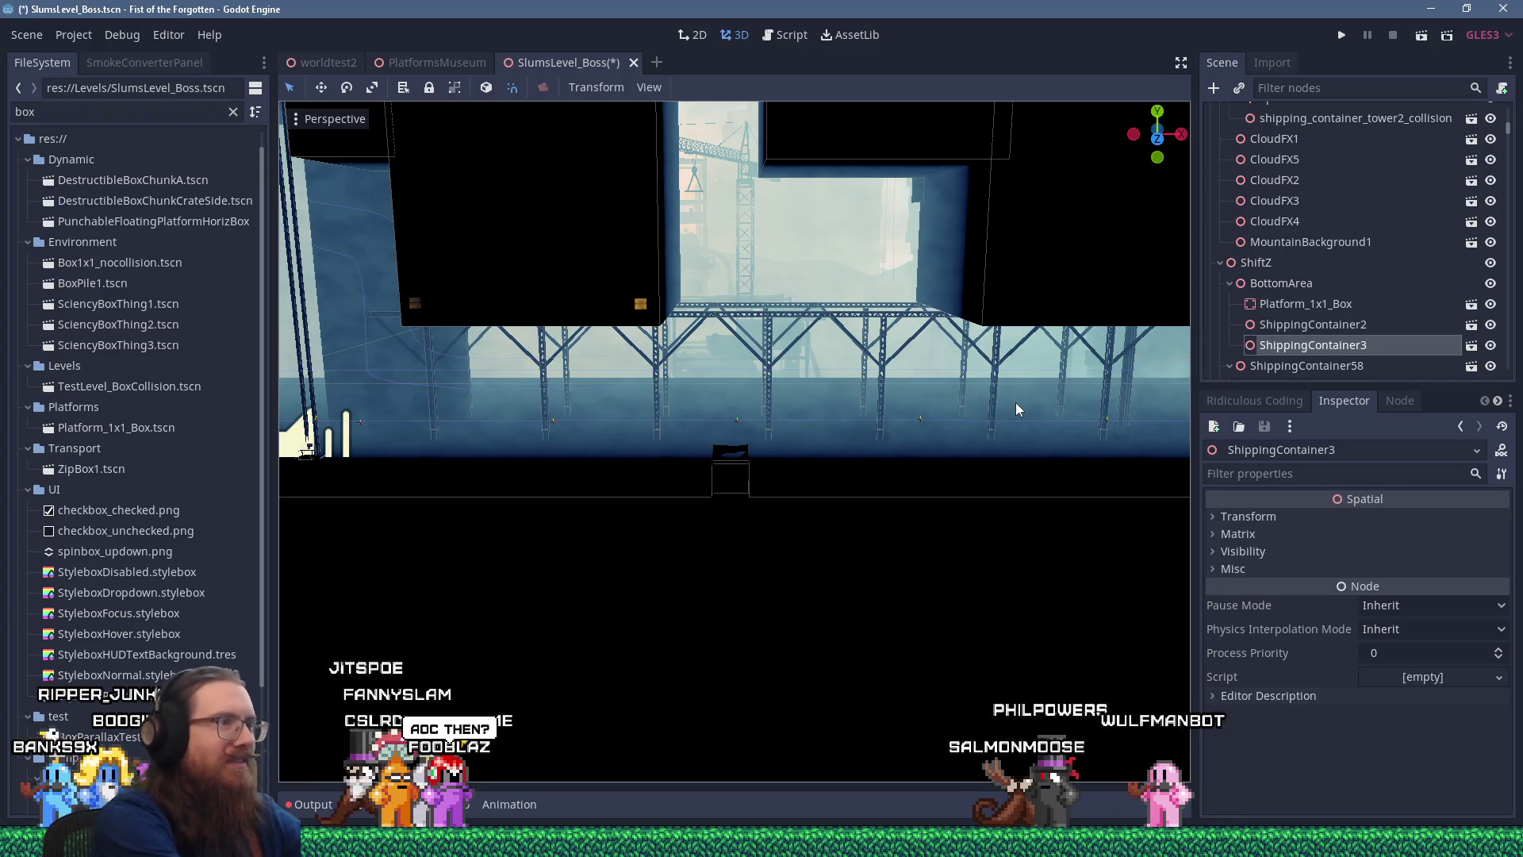
pyautogui.scroll(-10, 868, 472)
pyautogui.moveTo(669, 487); pyautogui.dragTo(836, 449)
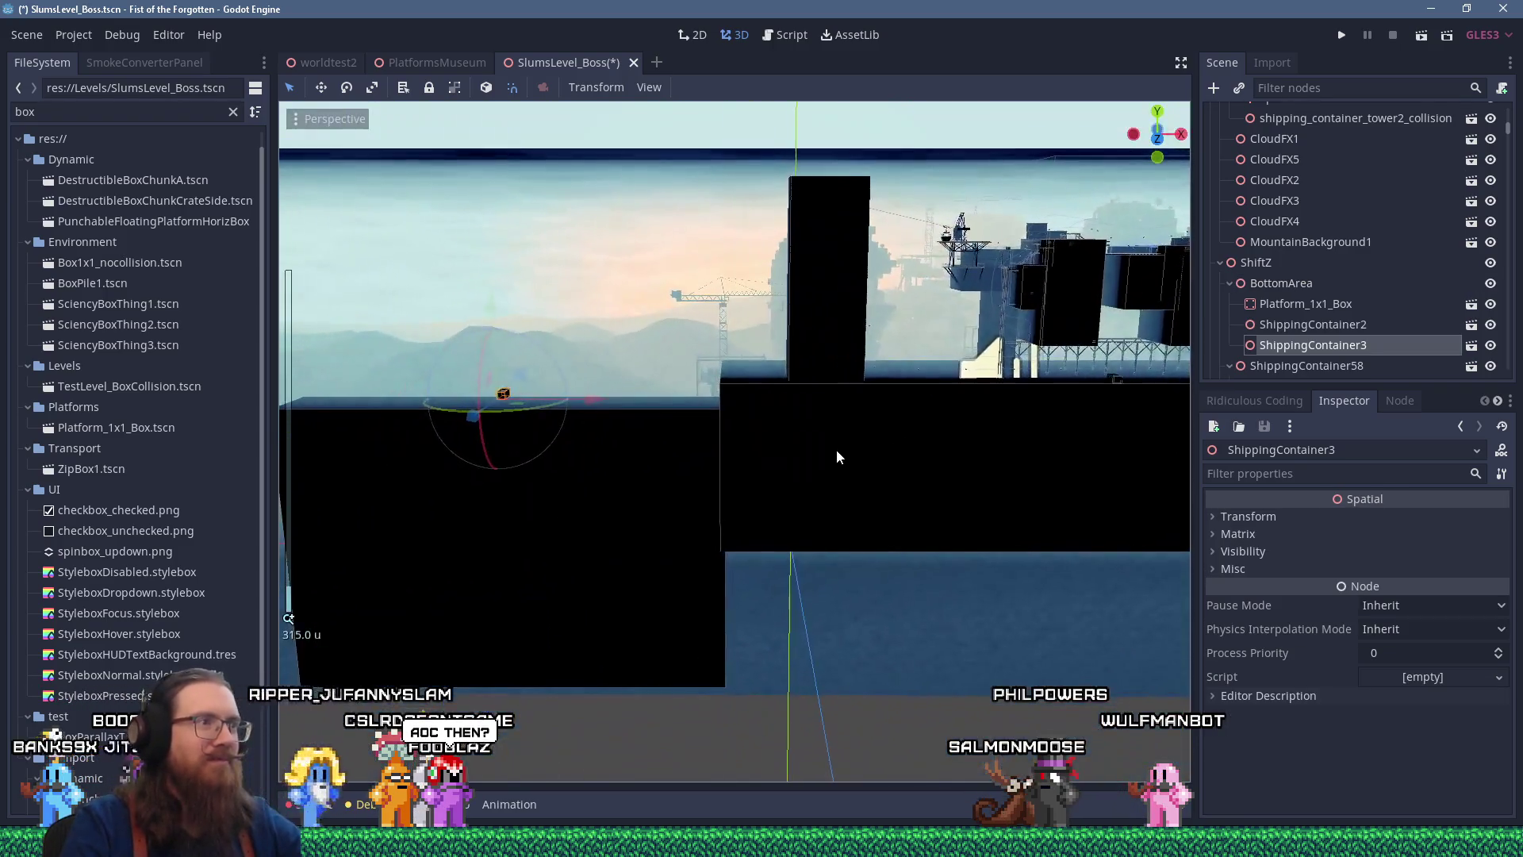
pyautogui.scroll(8, 958, 421)
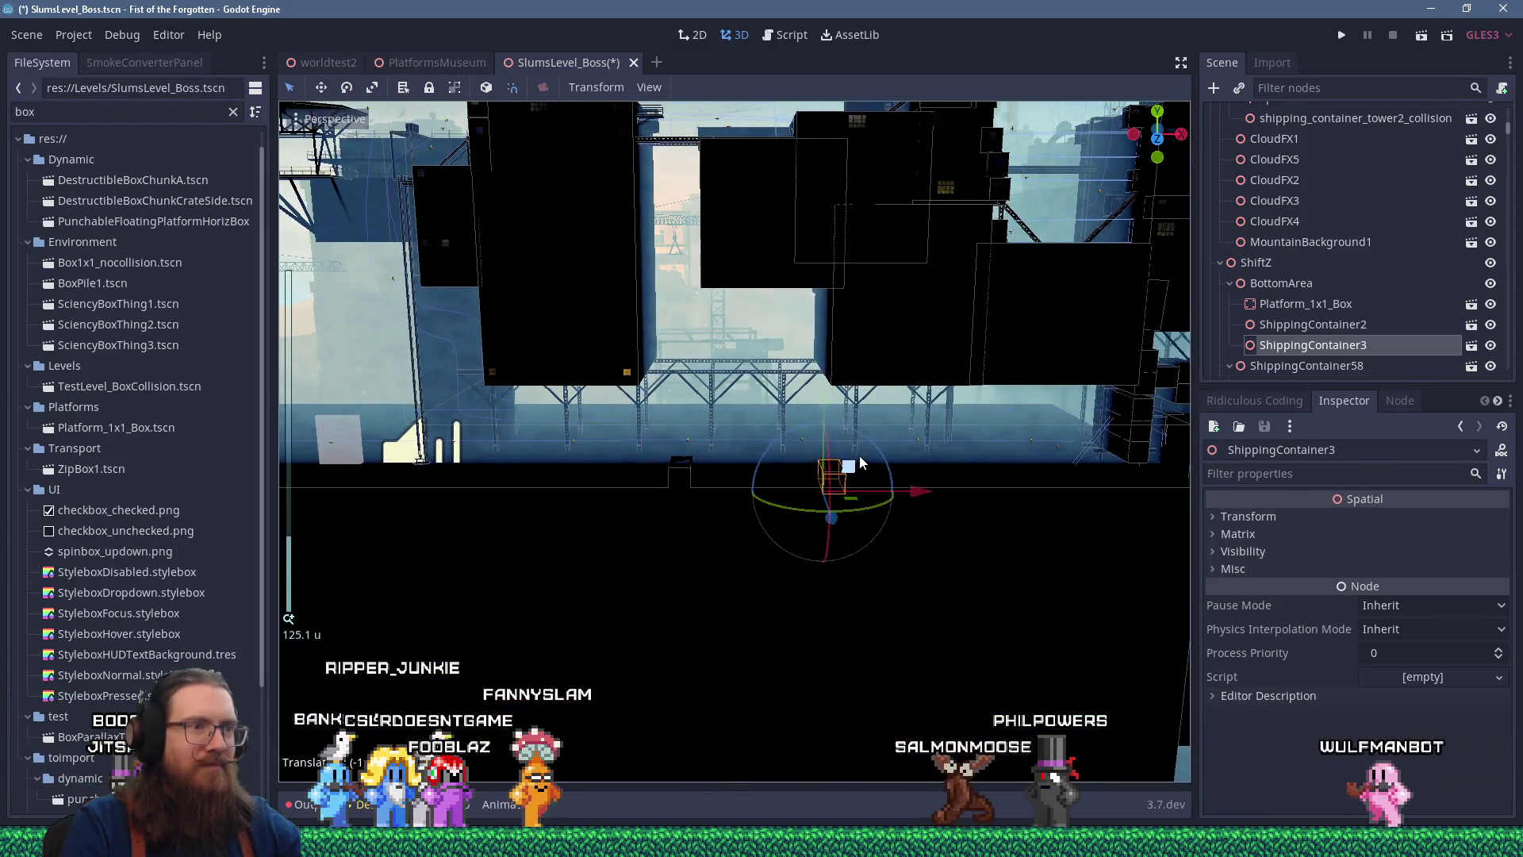
pyautogui.scroll(10, 830, 463)
pyautogui.moveTo(829, 458); pyautogui.dragTo(871, 453)
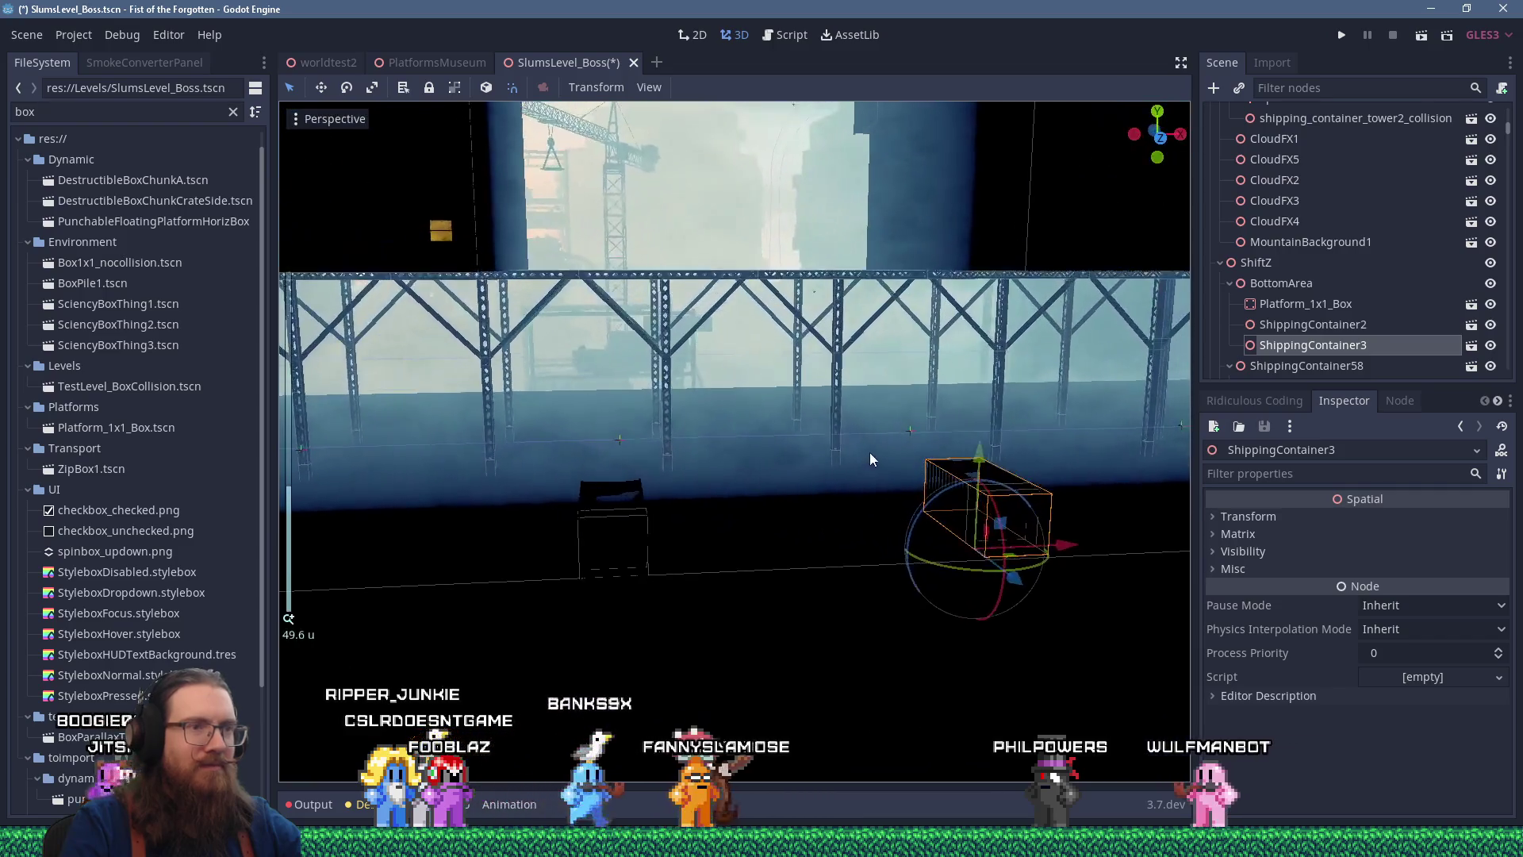
# Delete ShippingContainer3, confirm, and go back to the PlatformsMuseum scene
pyautogui.press('Delete')
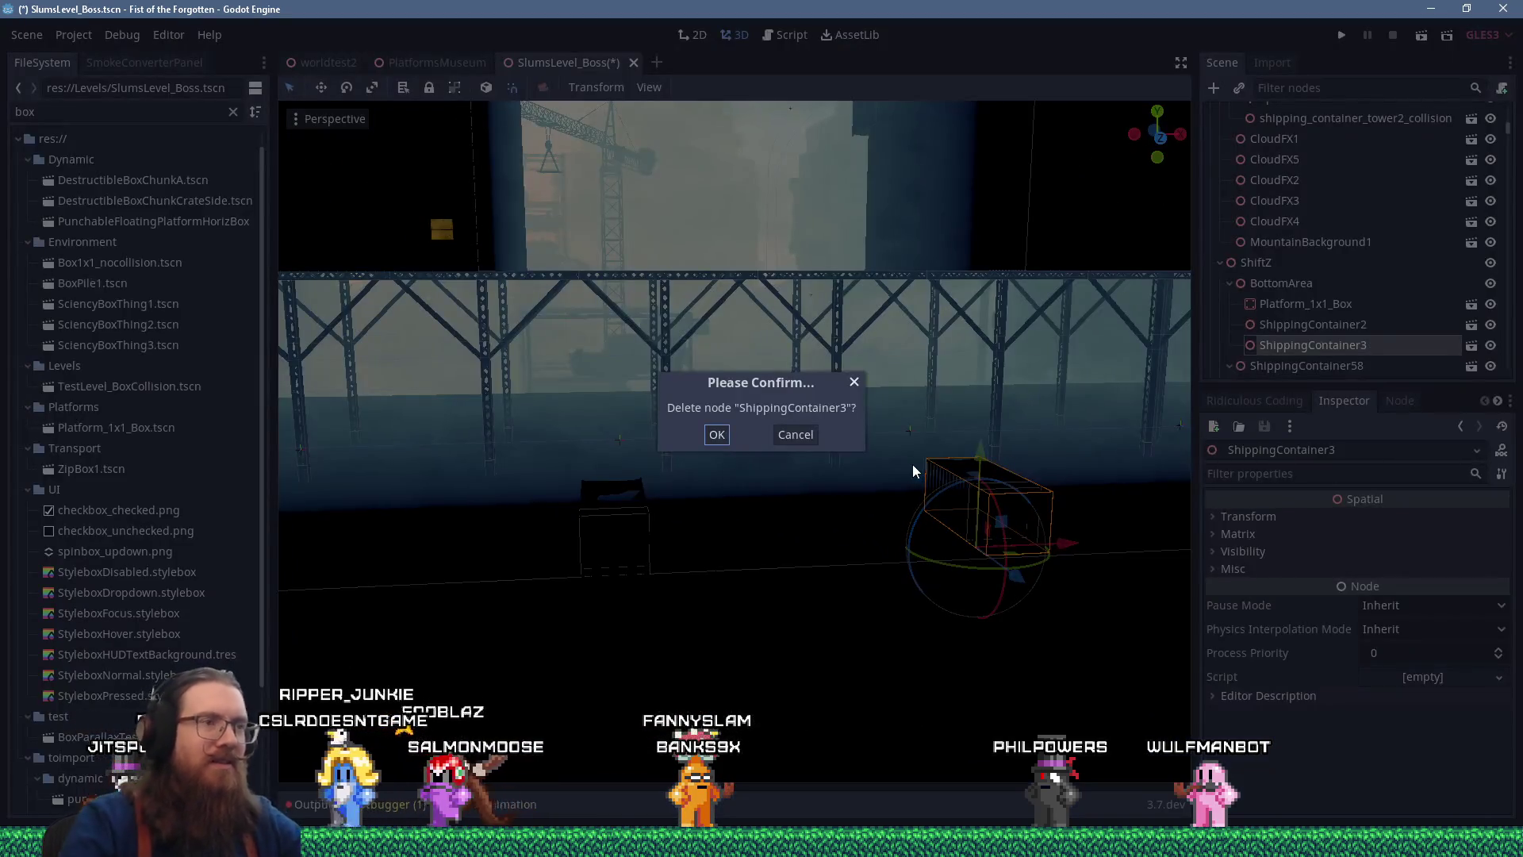
pyautogui.click(717, 434)
pyautogui.click(442, 65)
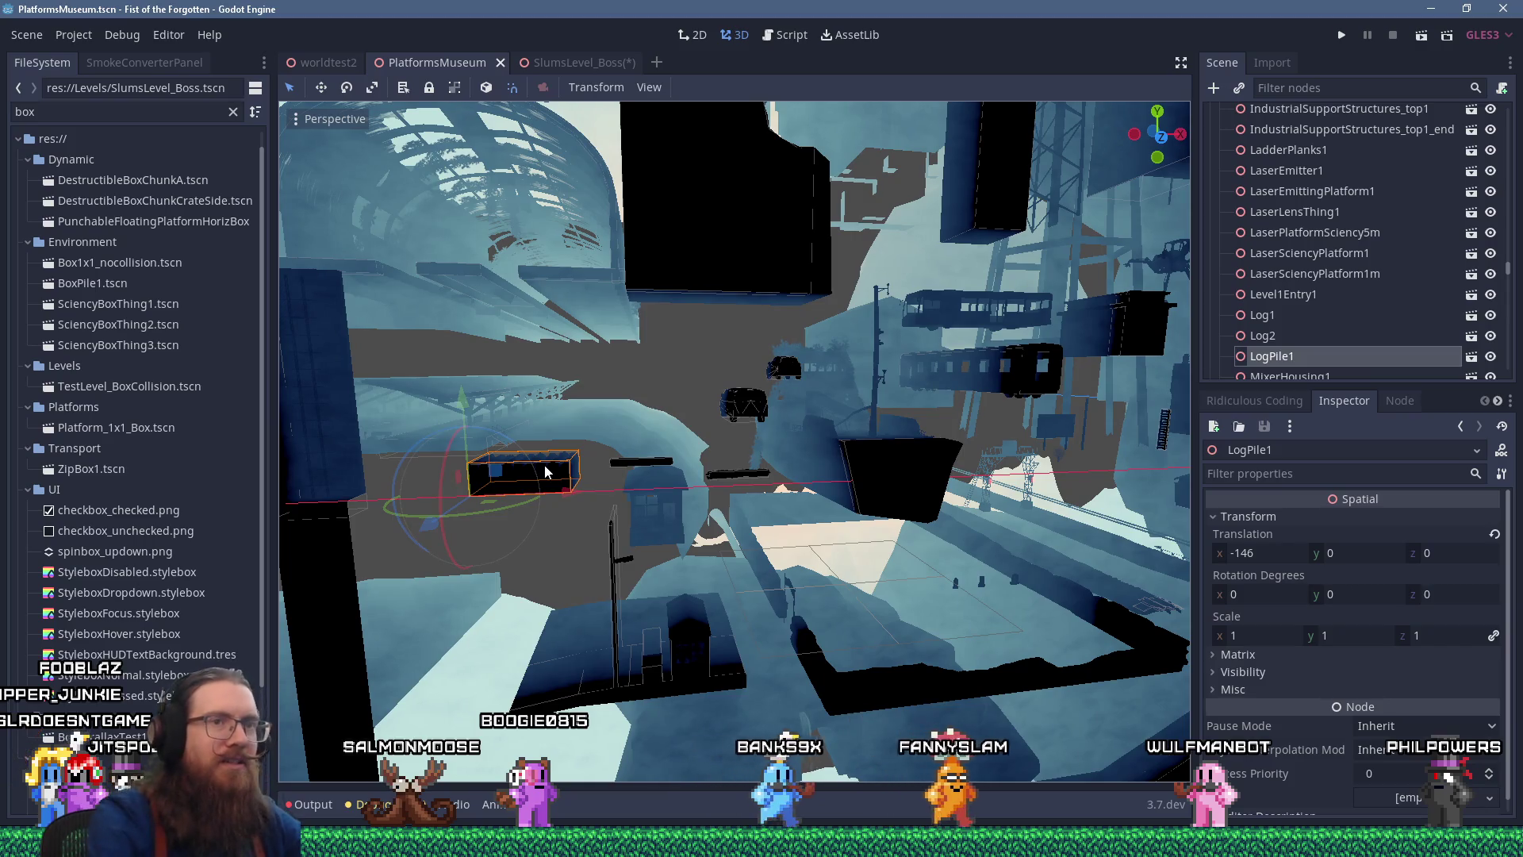
# Paste LogPile1 into SlumsLevel_Boss at ShippingContainer2, keeping it directly under BottomArea
pyautogui.click(565, 65)
pyautogui.scroll(-4, 865, 329)
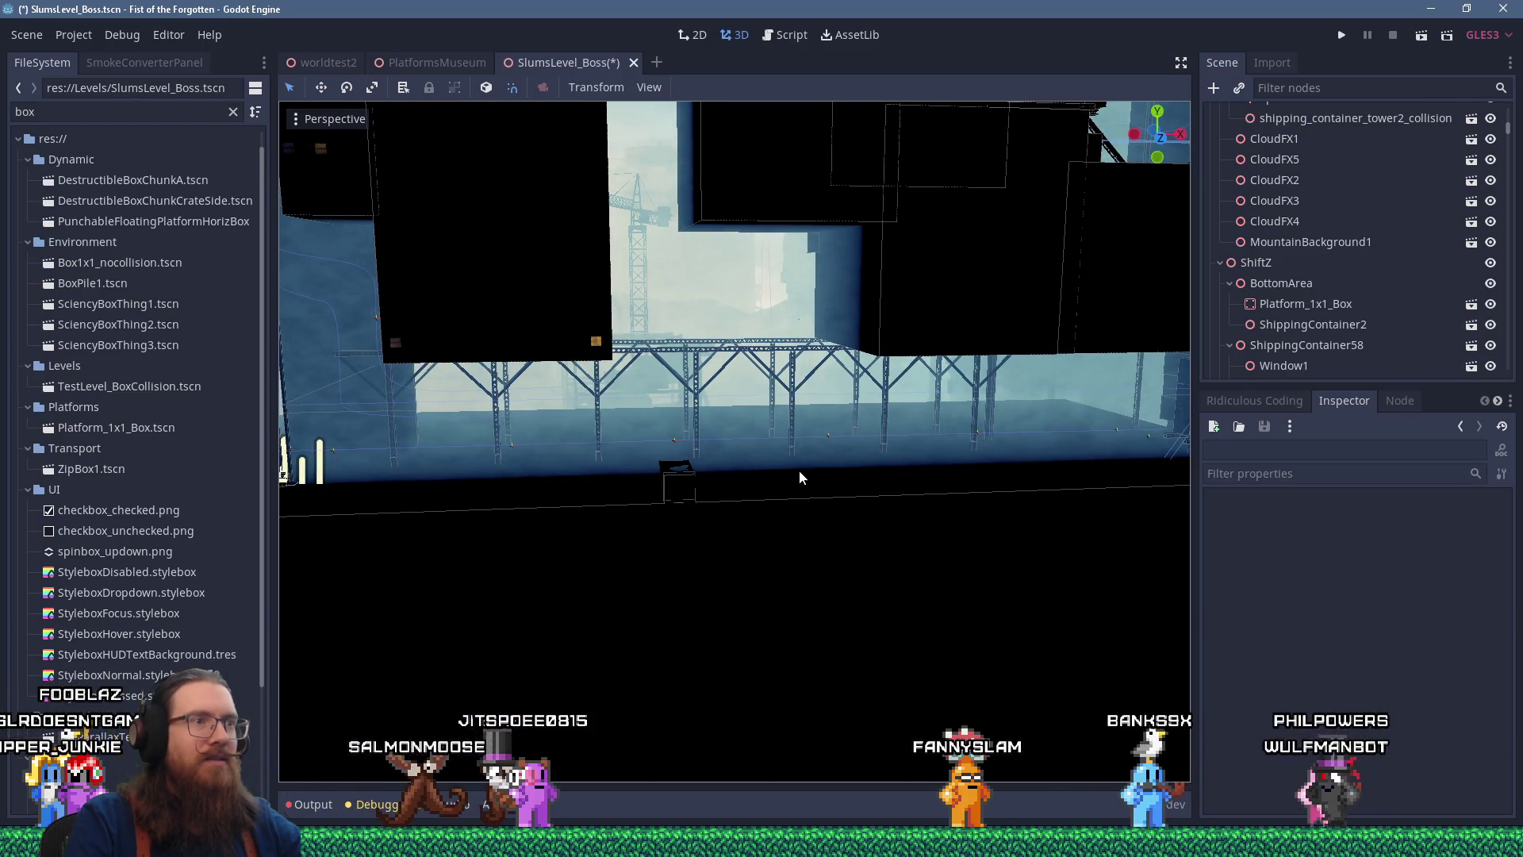
pyautogui.press('a')
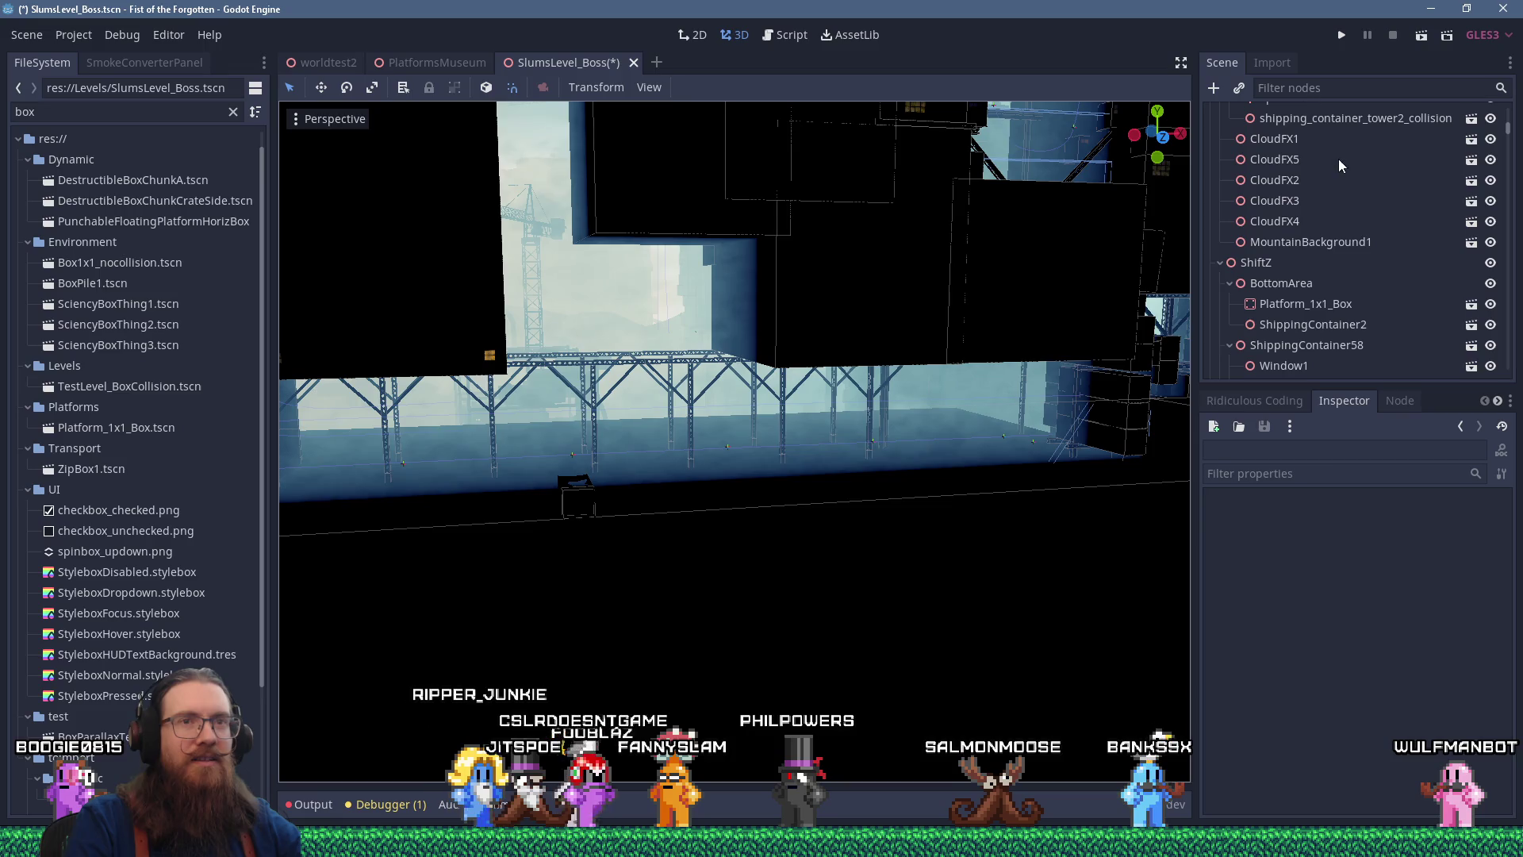
pyautogui.click(1289, 329)
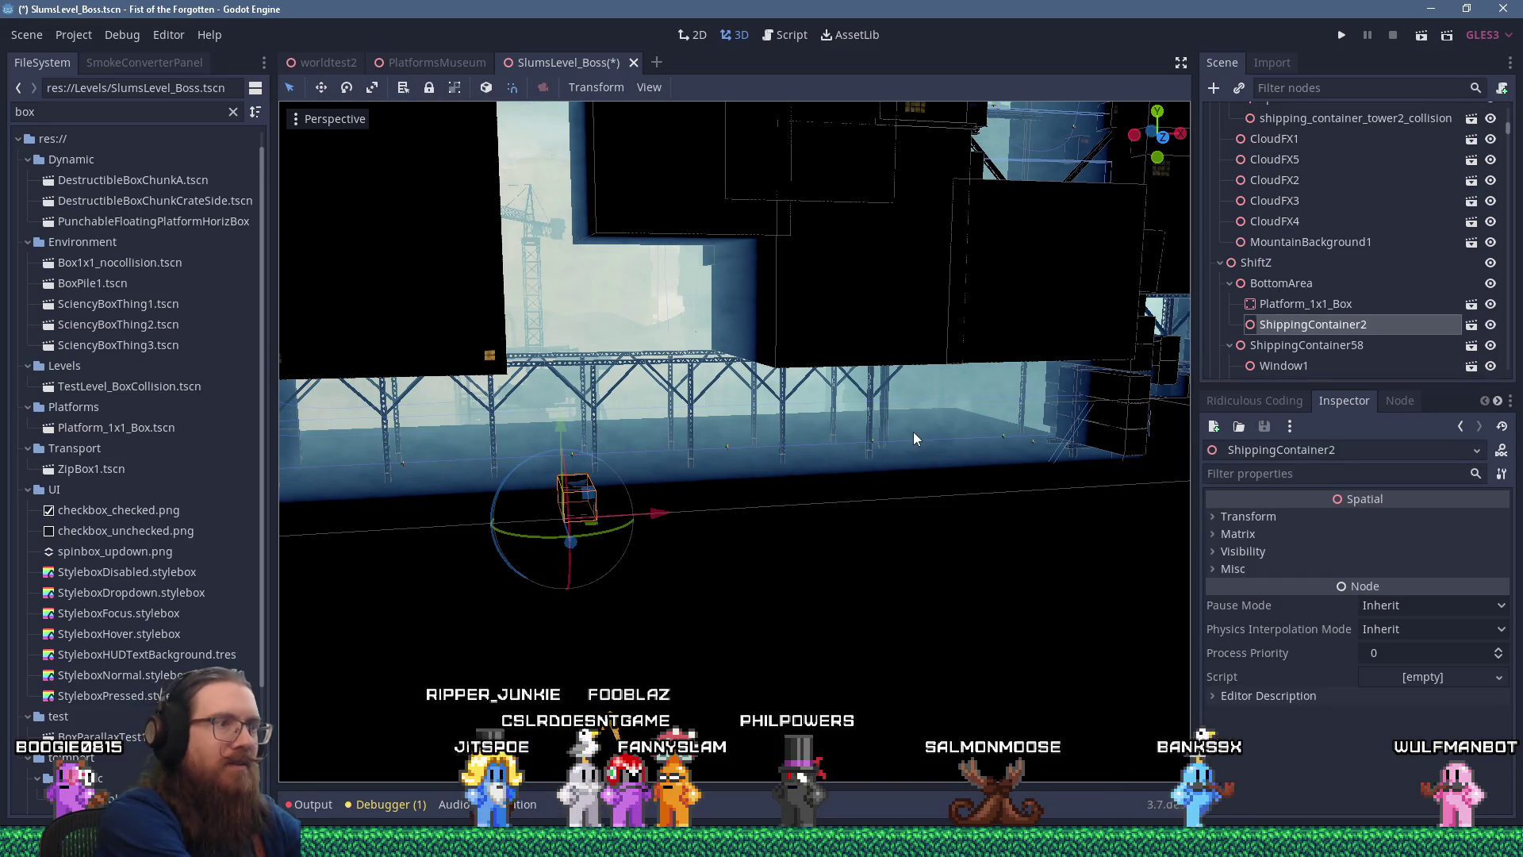
pyautogui.hotkey('ctrl', 'v')
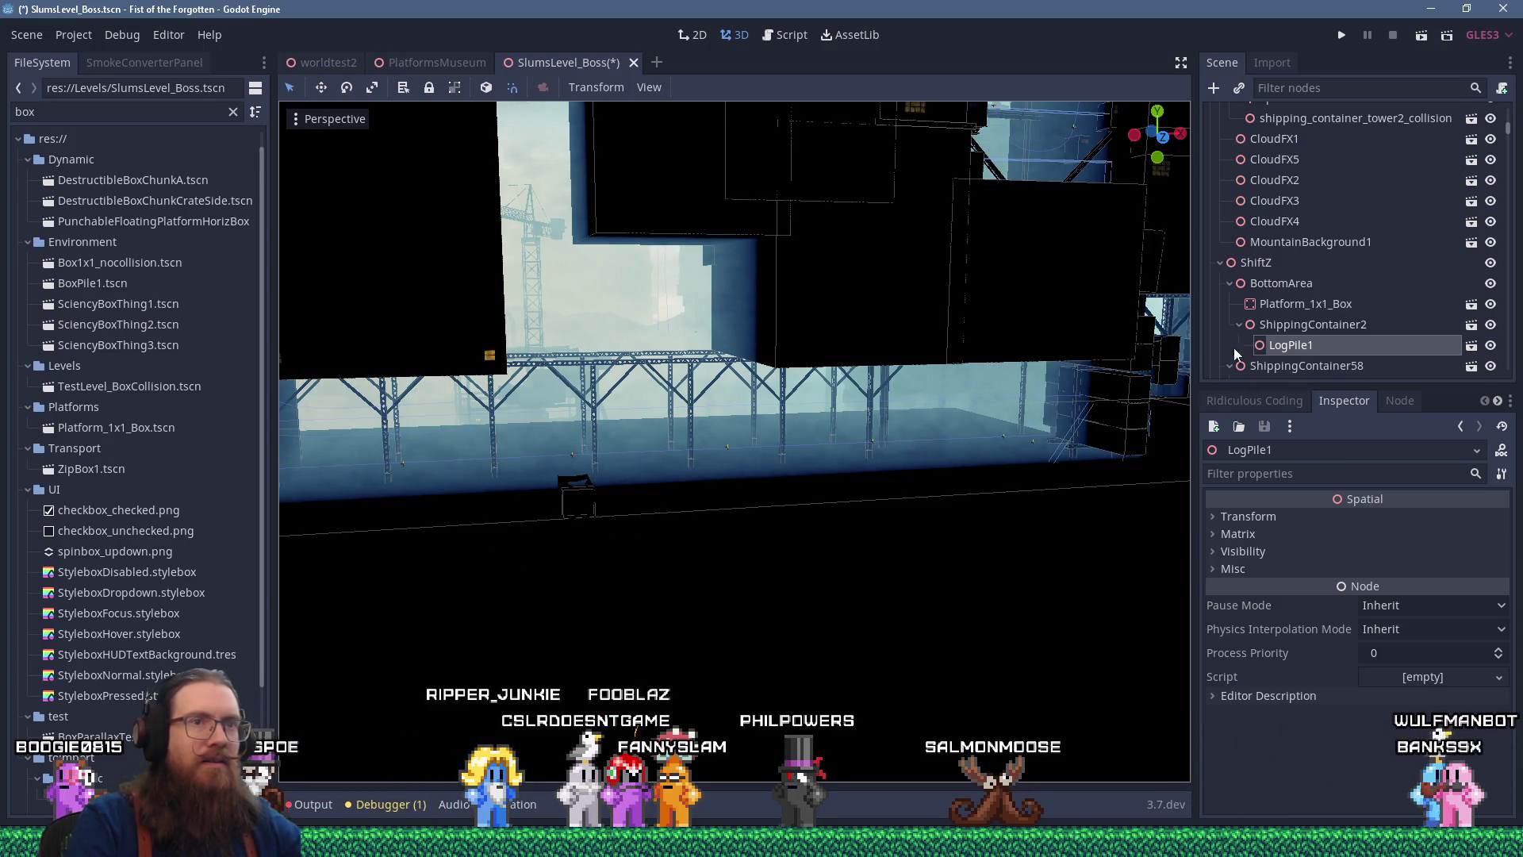
pyautogui.hotkey('ctrl', 'z')
pyautogui.scroll(-5, 553, 405)
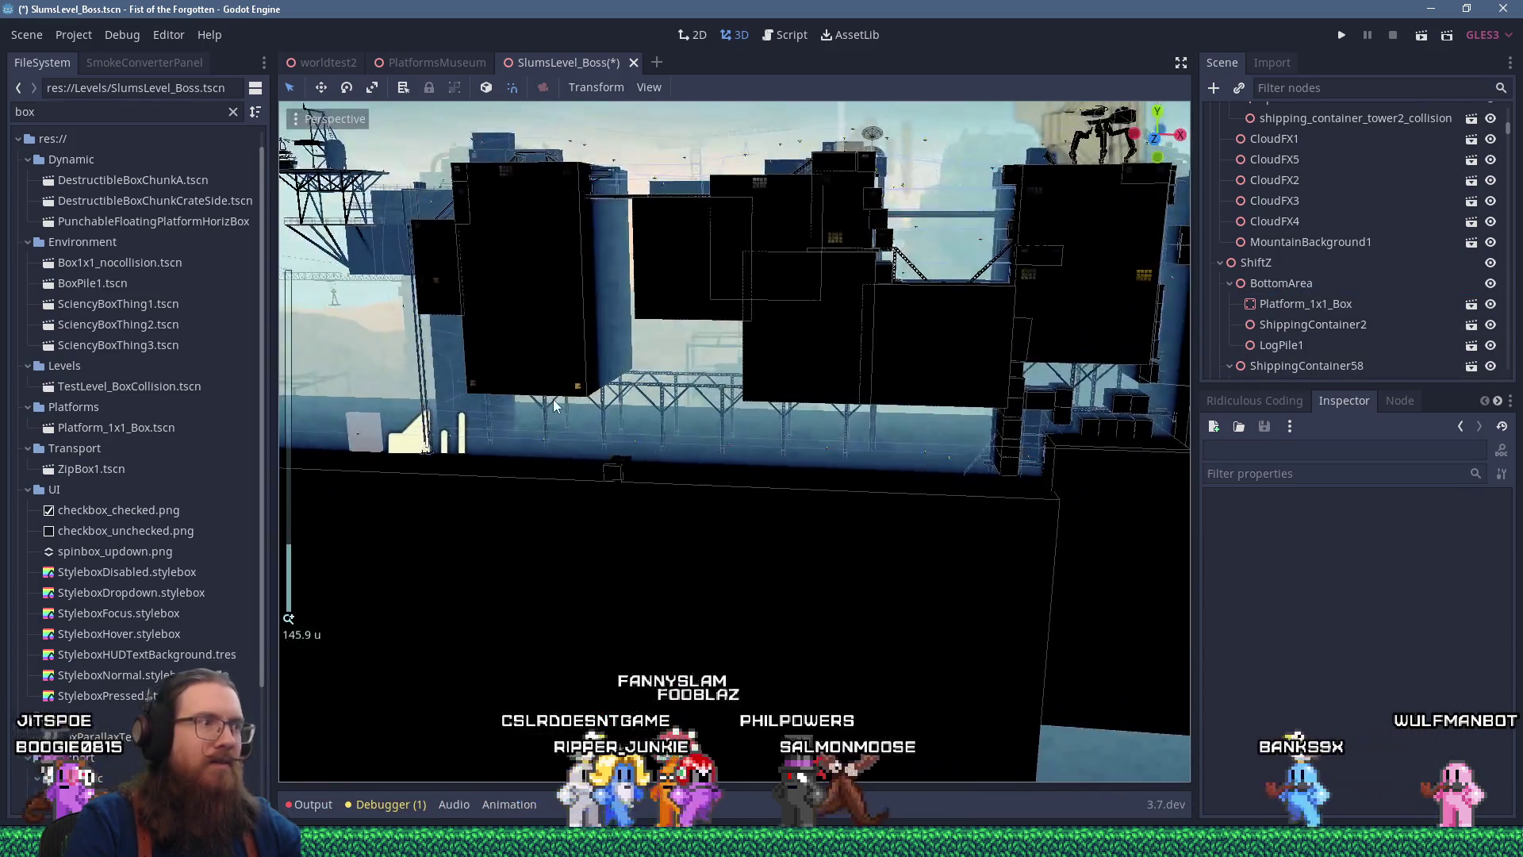
# Frame LogPile1, drag it onto its floor spot, and duplicate it as LogPile2
pyautogui.click(554, 405)
pyautogui.press('f')
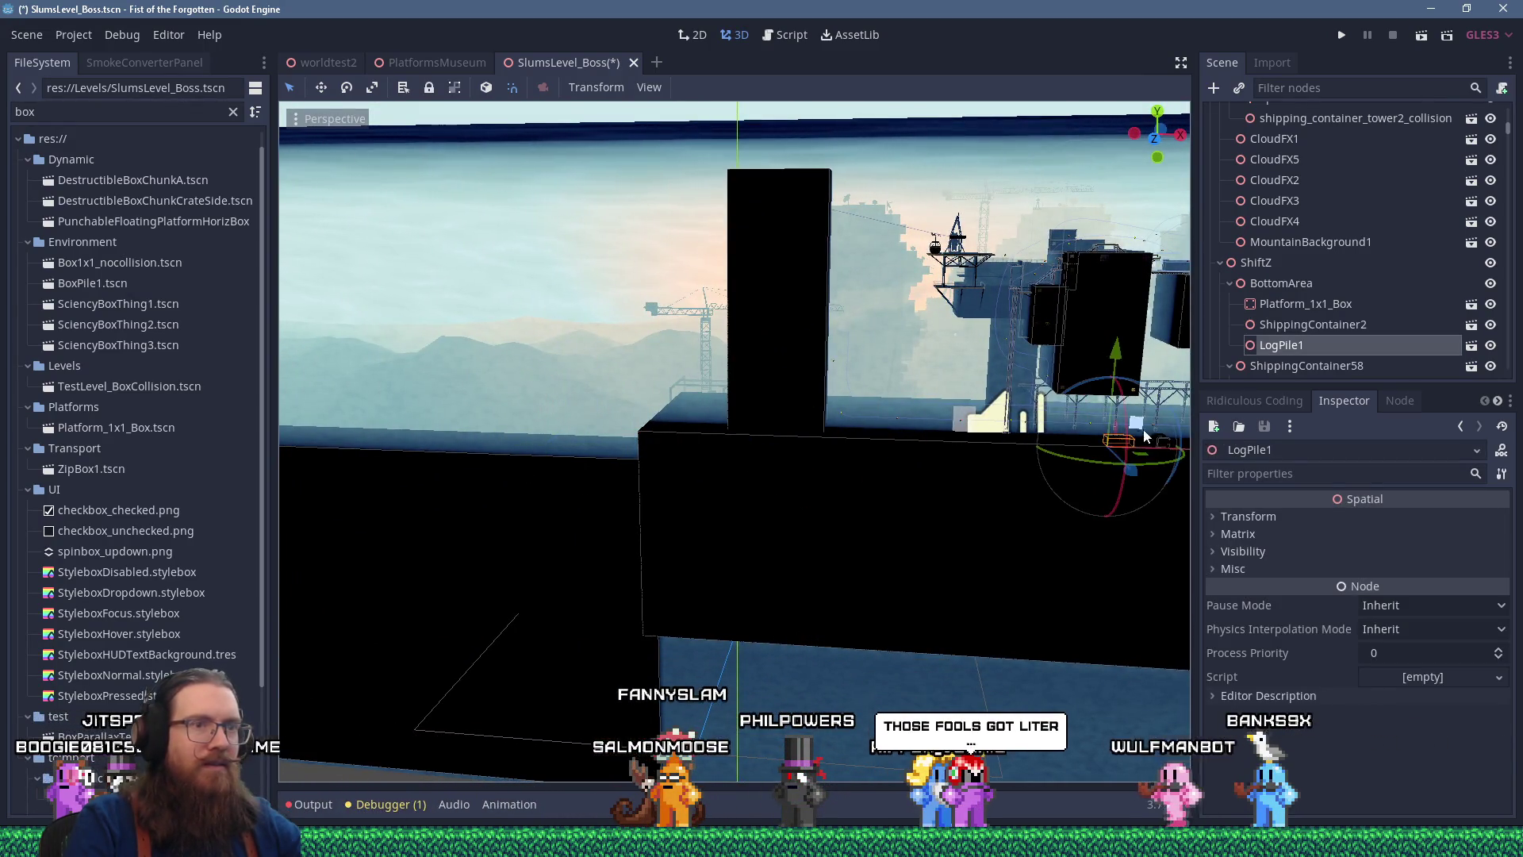
pyautogui.scroll(4, 830, 430)
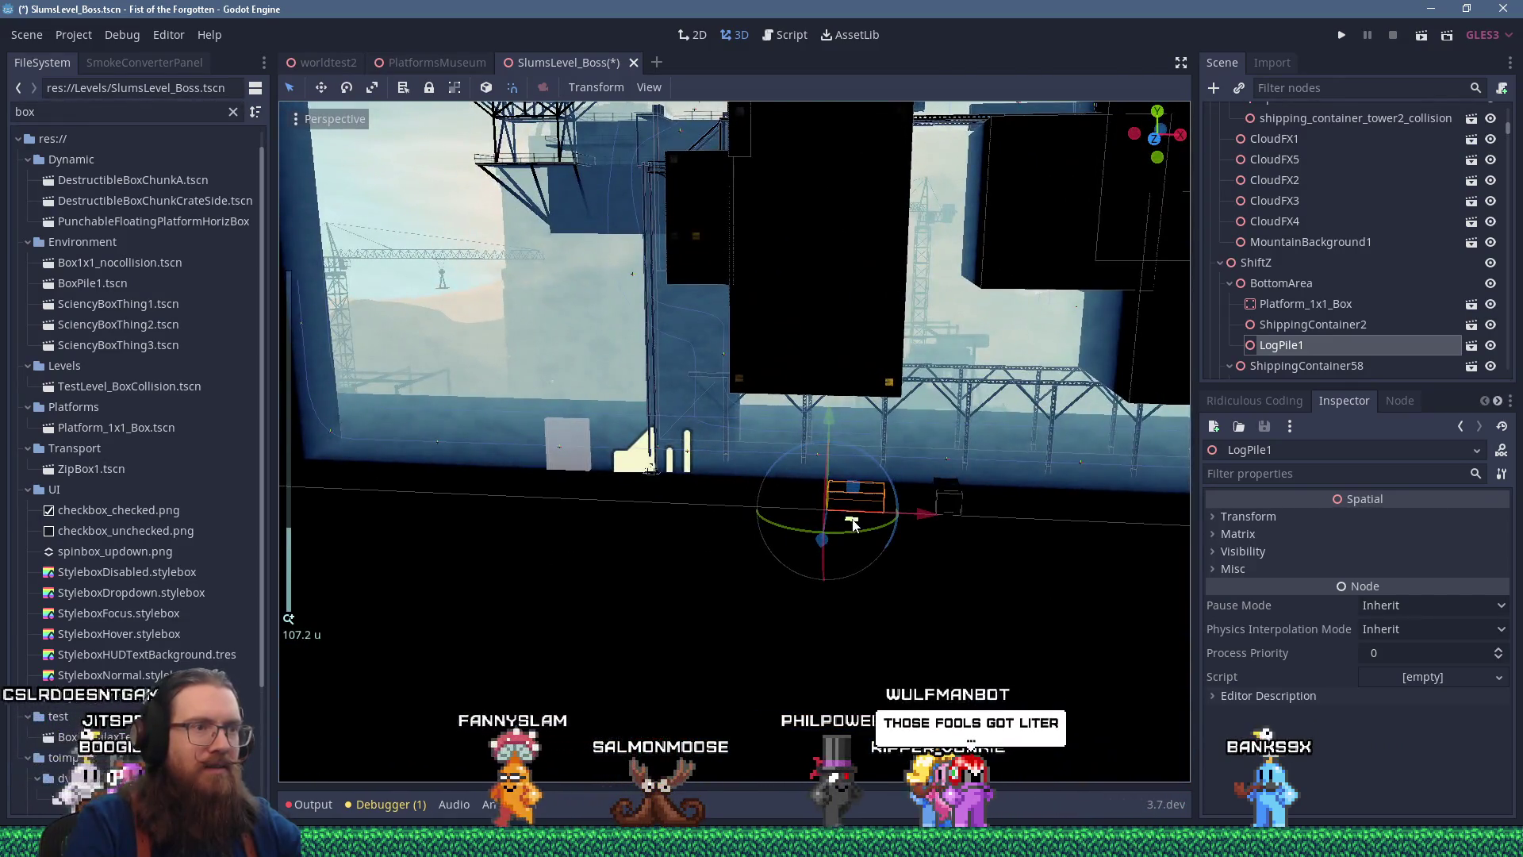
pyautogui.scroll(6, 912, 479)
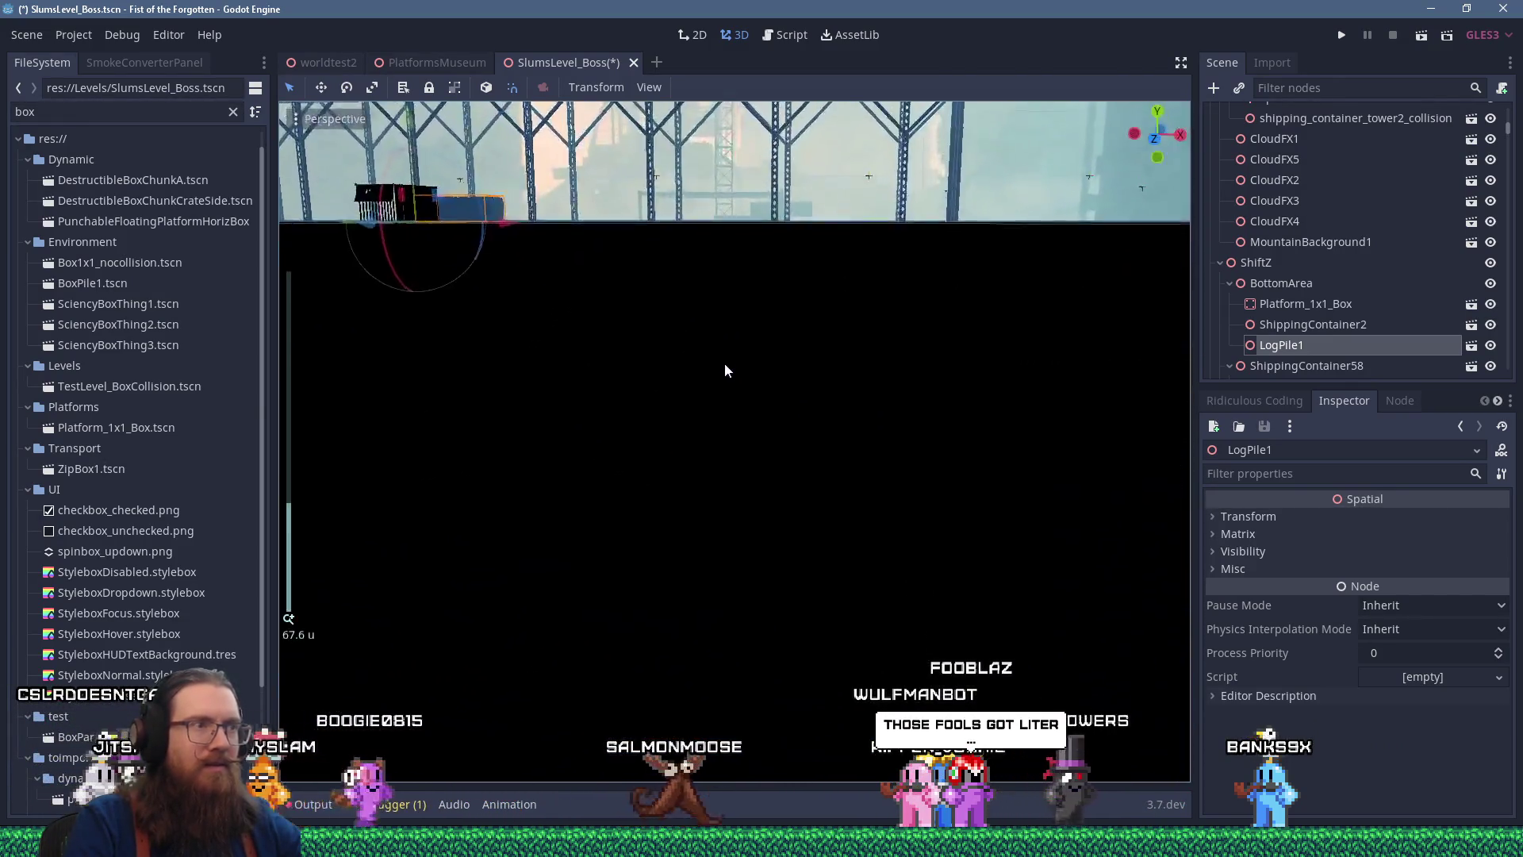
pyautogui.scroll(5, 726, 371)
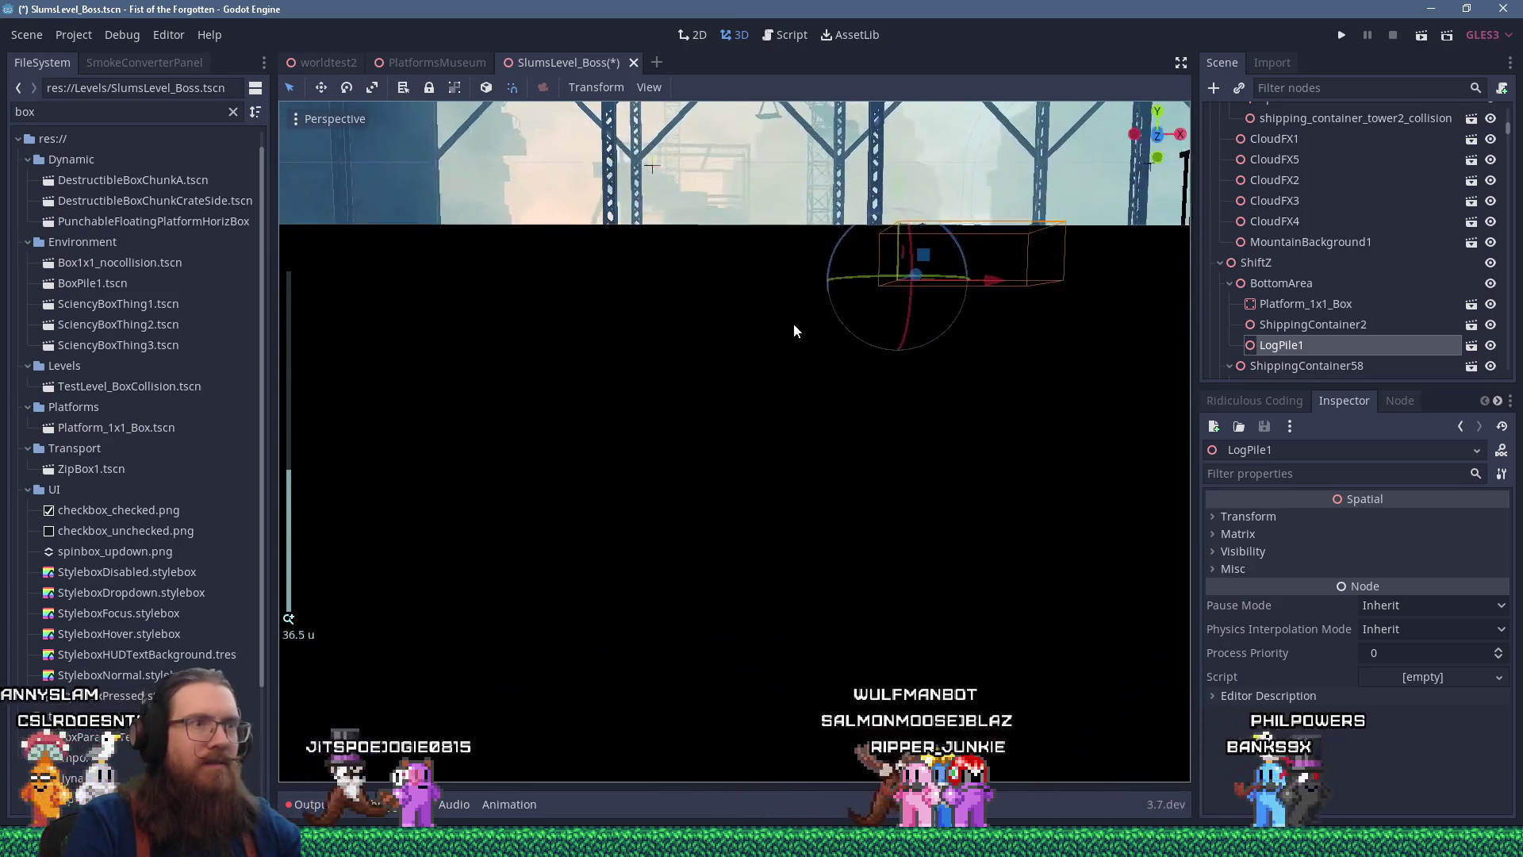
pyautogui.scroll(5, 790, 322)
pyautogui.moveTo(876, 392)
pyautogui.mouseDown()
pyautogui.moveTo(835, 451)
pyautogui.moveTo(857, 460)
pyautogui.moveTo(887, 407)
pyautogui.moveTo(879, 427)
pyautogui.mouseUp()
pyautogui.scroll(-2, 879, 429)
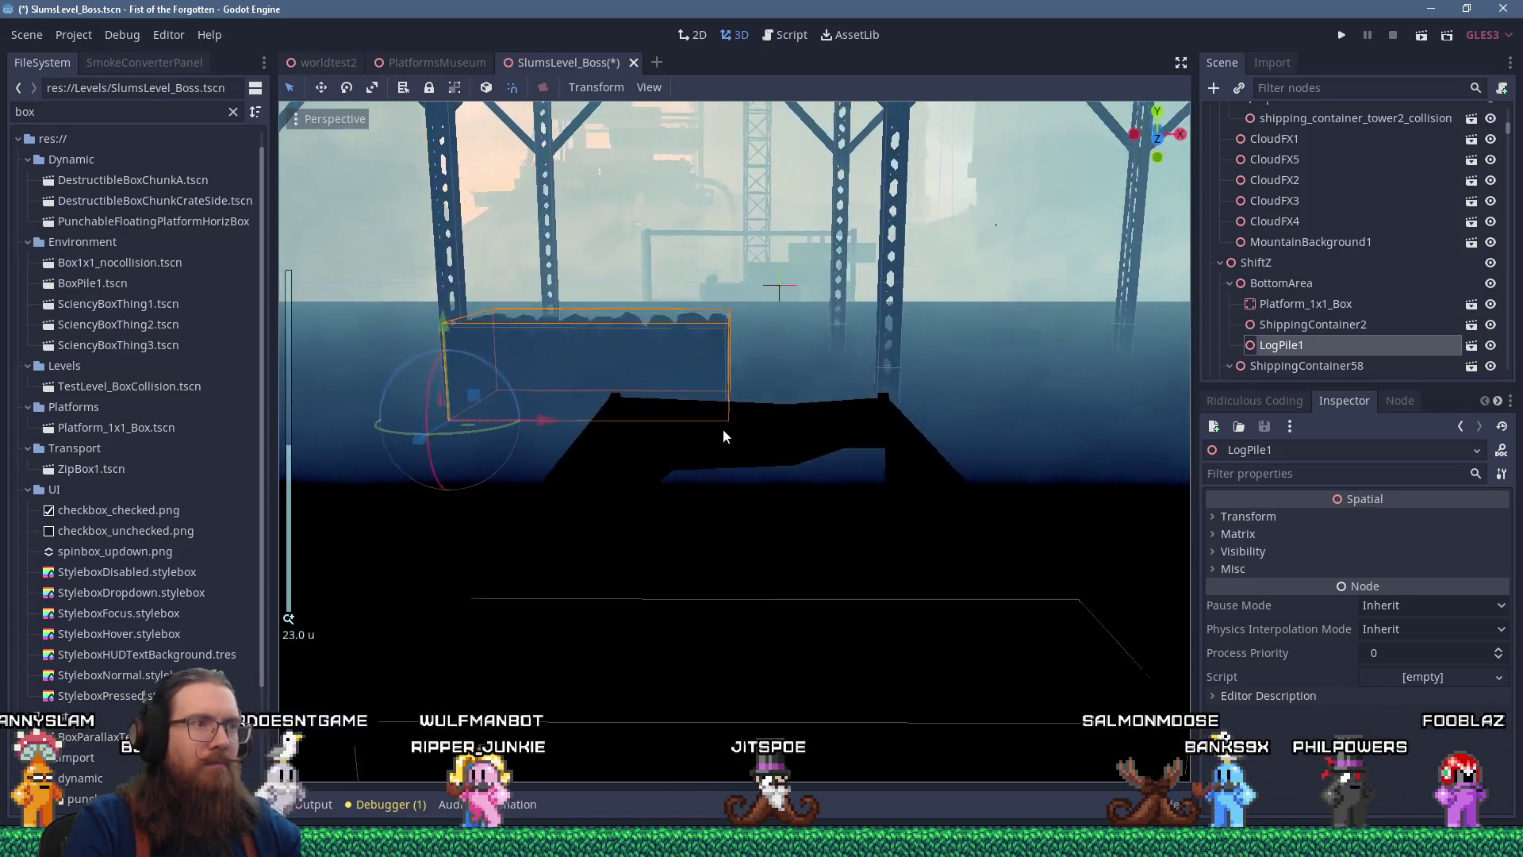
pyautogui.moveTo(714, 419)
pyautogui.mouseDown()
pyautogui.moveTo(724, 487)
pyautogui.moveTo(754, 420)
pyautogui.moveTo(731, 459)
pyautogui.mouseUp()
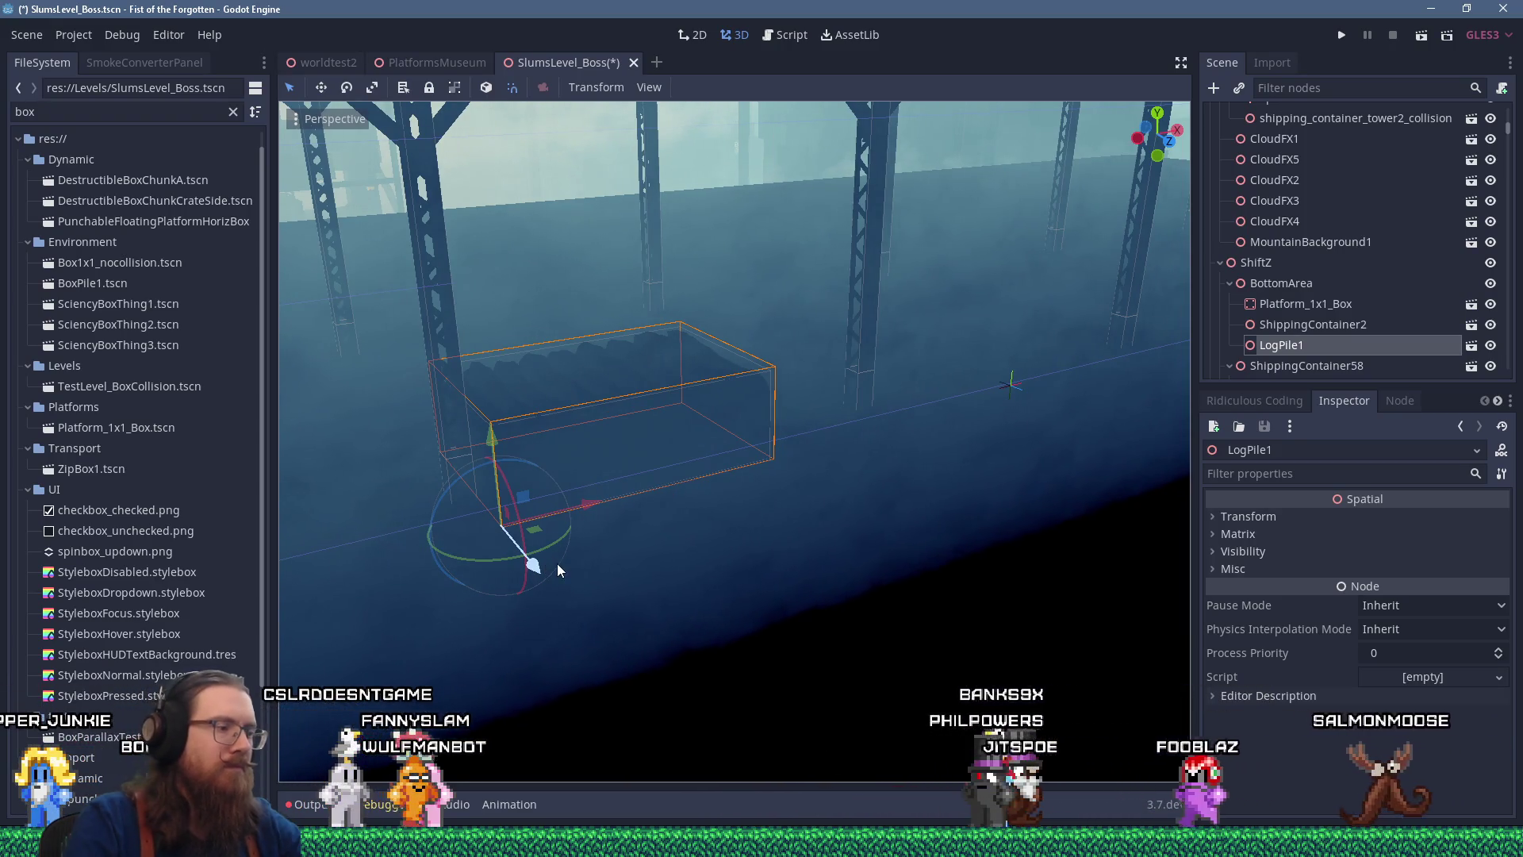
pyautogui.hotkey('ctrl', 'd')
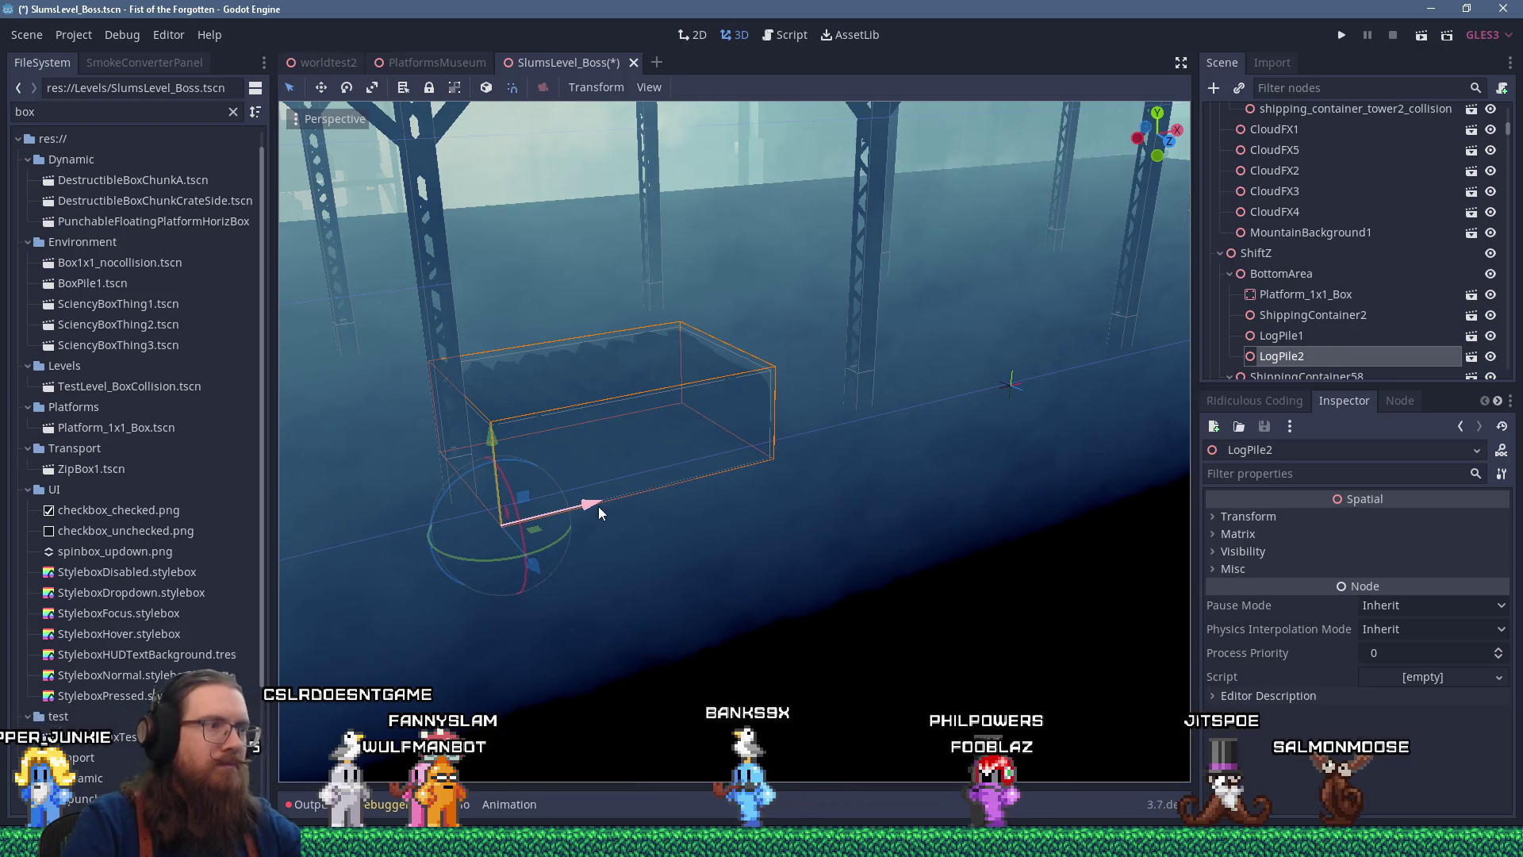
# Slide LogPile2 sideways and adjust its height so it sits beside LogPile1
pyautogui.moveTo(598, 505)
pyautogui.mouseDown()
pyautogui.moveTo(717, 486)
pyautogui.moveTo(692, 530)
pyautogui.mouseUp()
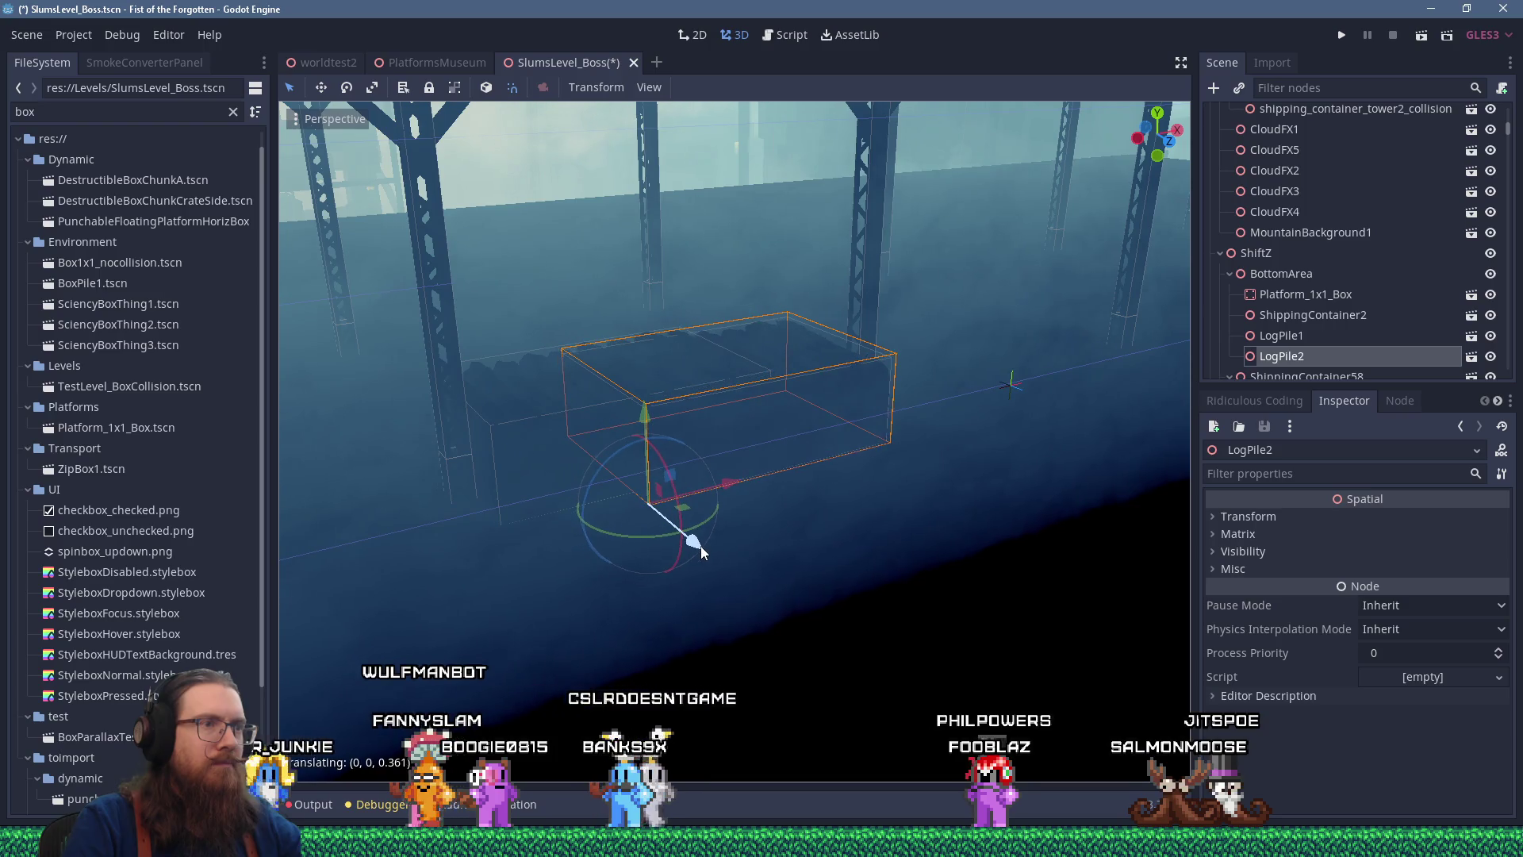
pyautogui.scroll(5, 682, 486)
pyautogui.scroll(2, 651, 462)
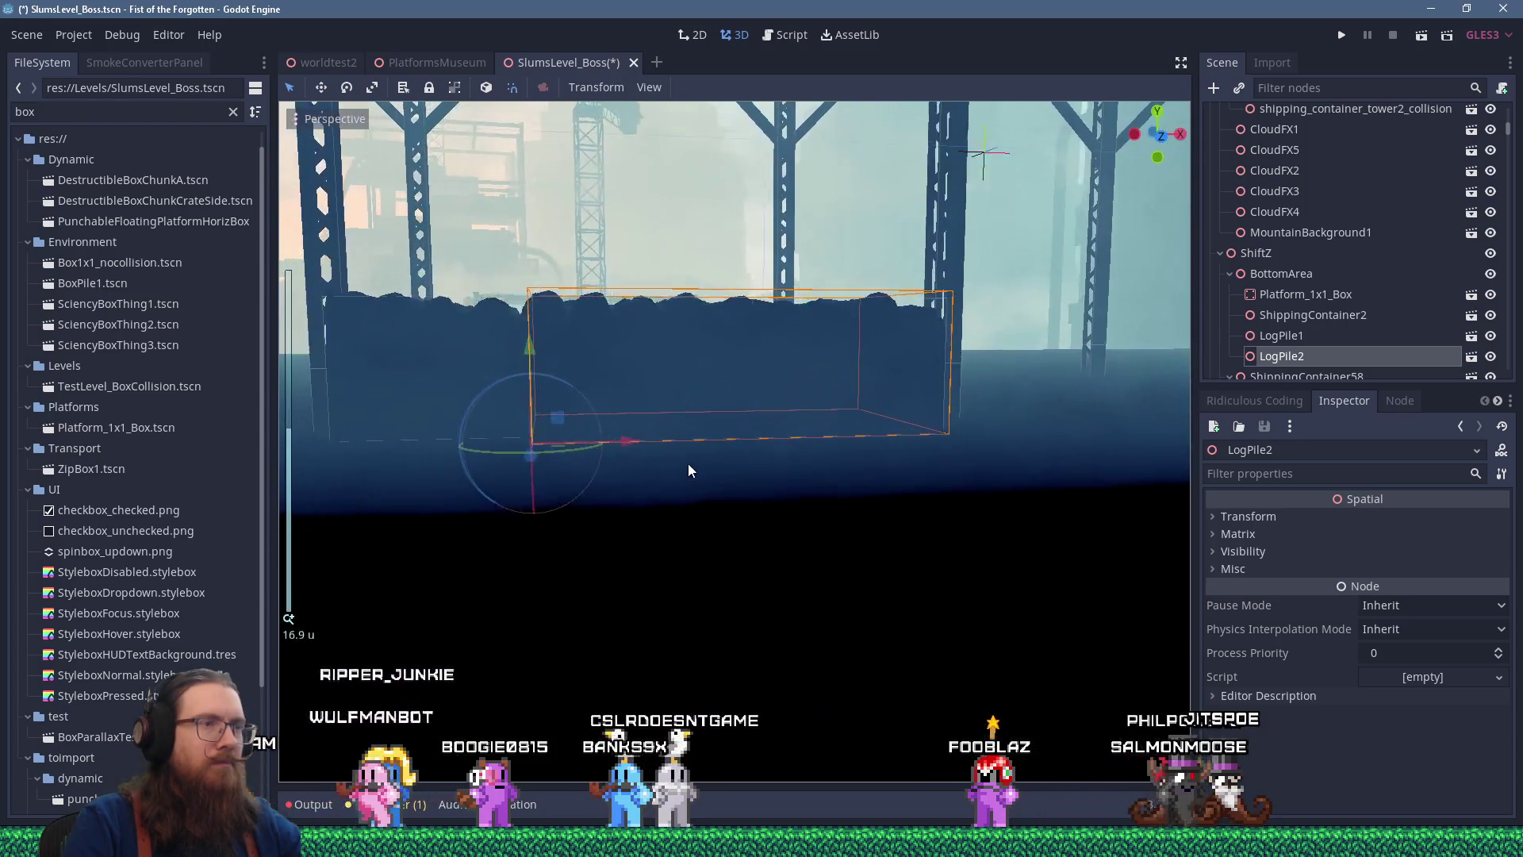
pyautogui.moveTo(544, 353)
pyautogui.mouseDown()
pyautogui.moveTo(546, 395)
pyautogui.moveTo(594, 425)
pyautogui.moveTo(625, 422)
pyautogui.moveTo(582, 430)
pyautogui.moveTo(557, 489)
pyautogui.mouseUp()
pyautogui.moveTo(648, 569)
pyautogui.mouseDown()
pyautogui.moveTo(678, 576)
pyautogui.moveTo(647, 507)
pyautogui.moveTo(608, 464)
pyautogui.moveTo(584, 492)
pyautogui.mouseUp()
pyautogui.scroll(-5, 584, 492)
pyautogui.click(735, 476)
pyautogui.moveTo(735, 476)
pyautogui.mouseDown()
pyautogui.moveTo(675, 443)
pyautogui.moveTo(621, 444)
pyautogui.moveTo(762, 478)
pyautogui.moveTo(798, 506)
pyautogui.mouseUp()
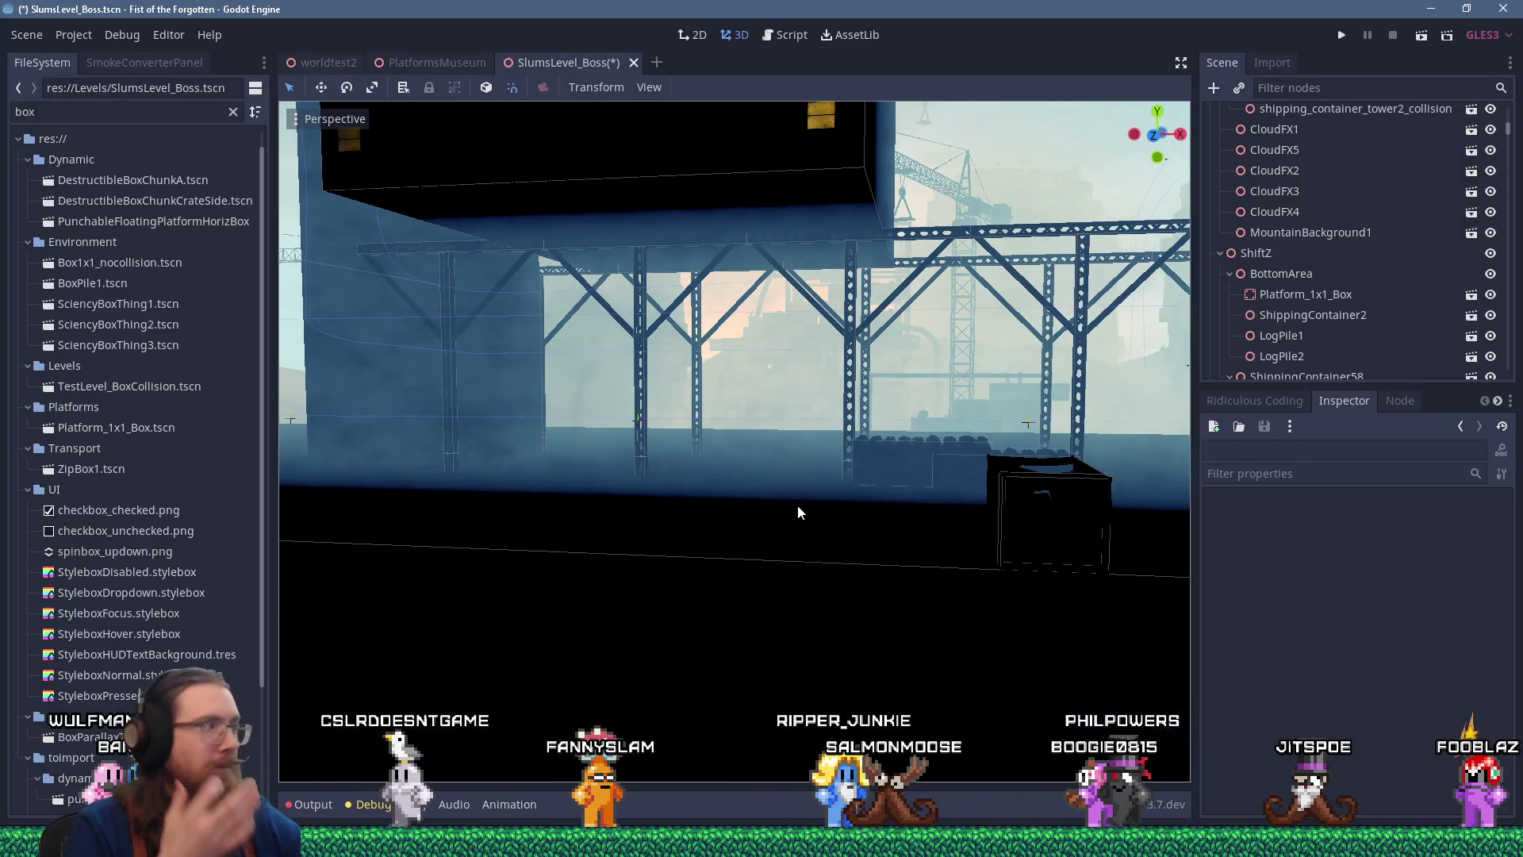
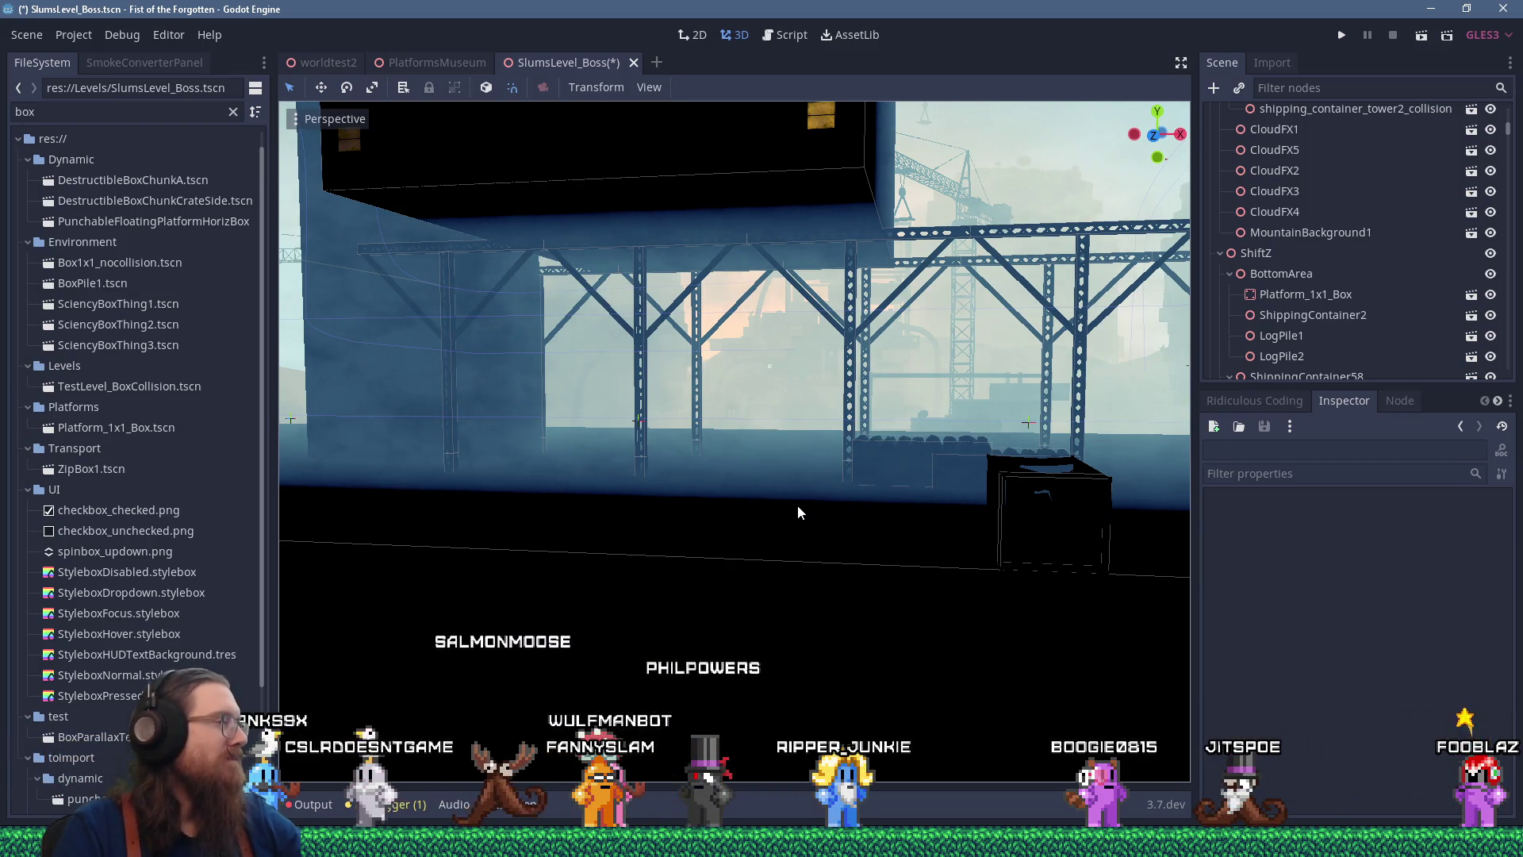
# Save the SlumsLevel_Boss scene and bring up the PlatformsMuseum scene
pyautogui.hotkey('ctrl', 's')
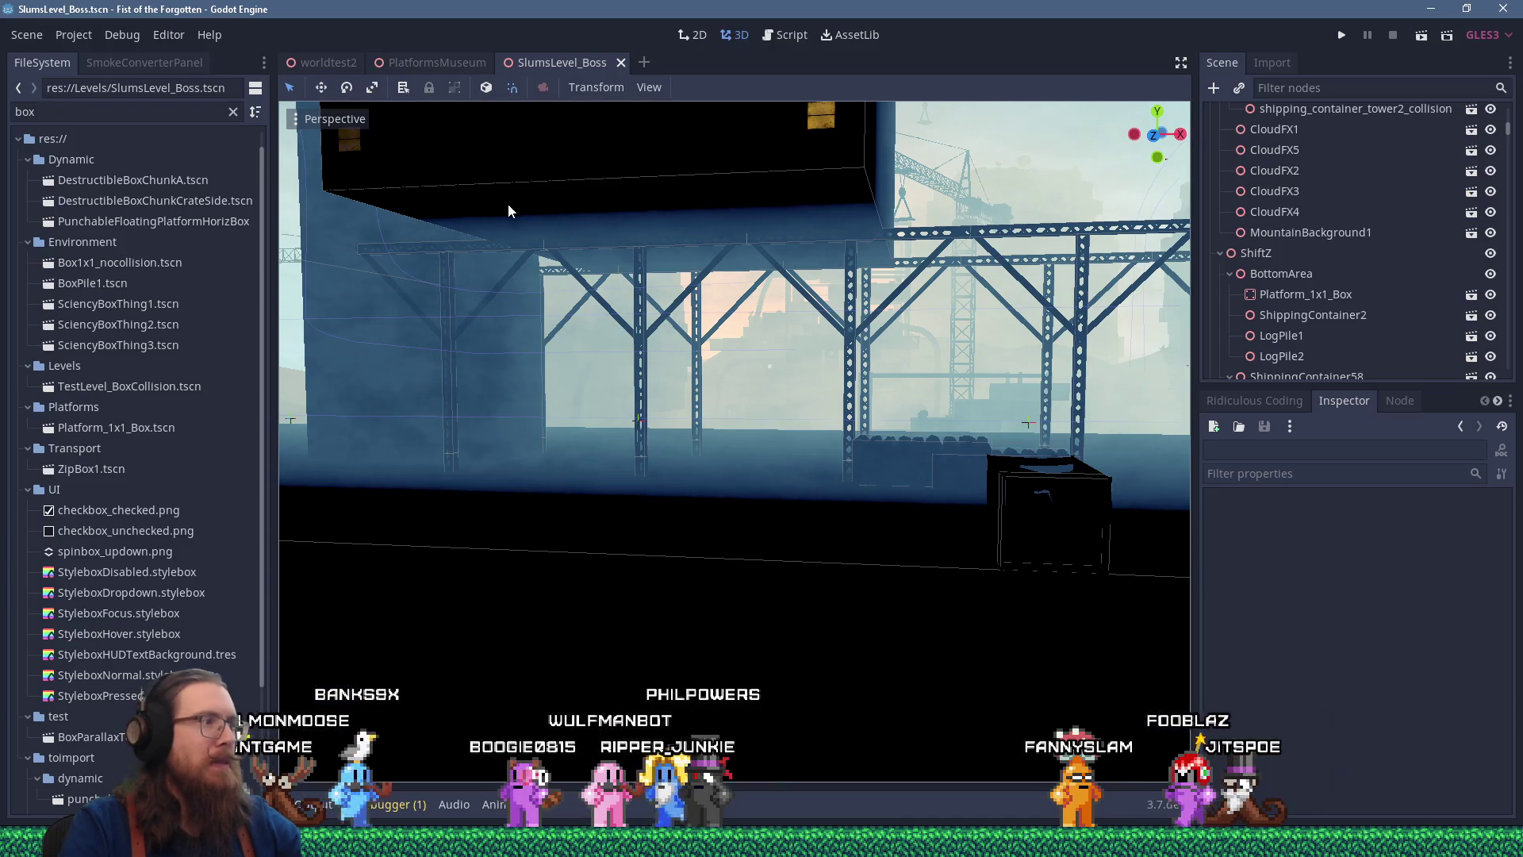
pyautogui.click(432, 63)
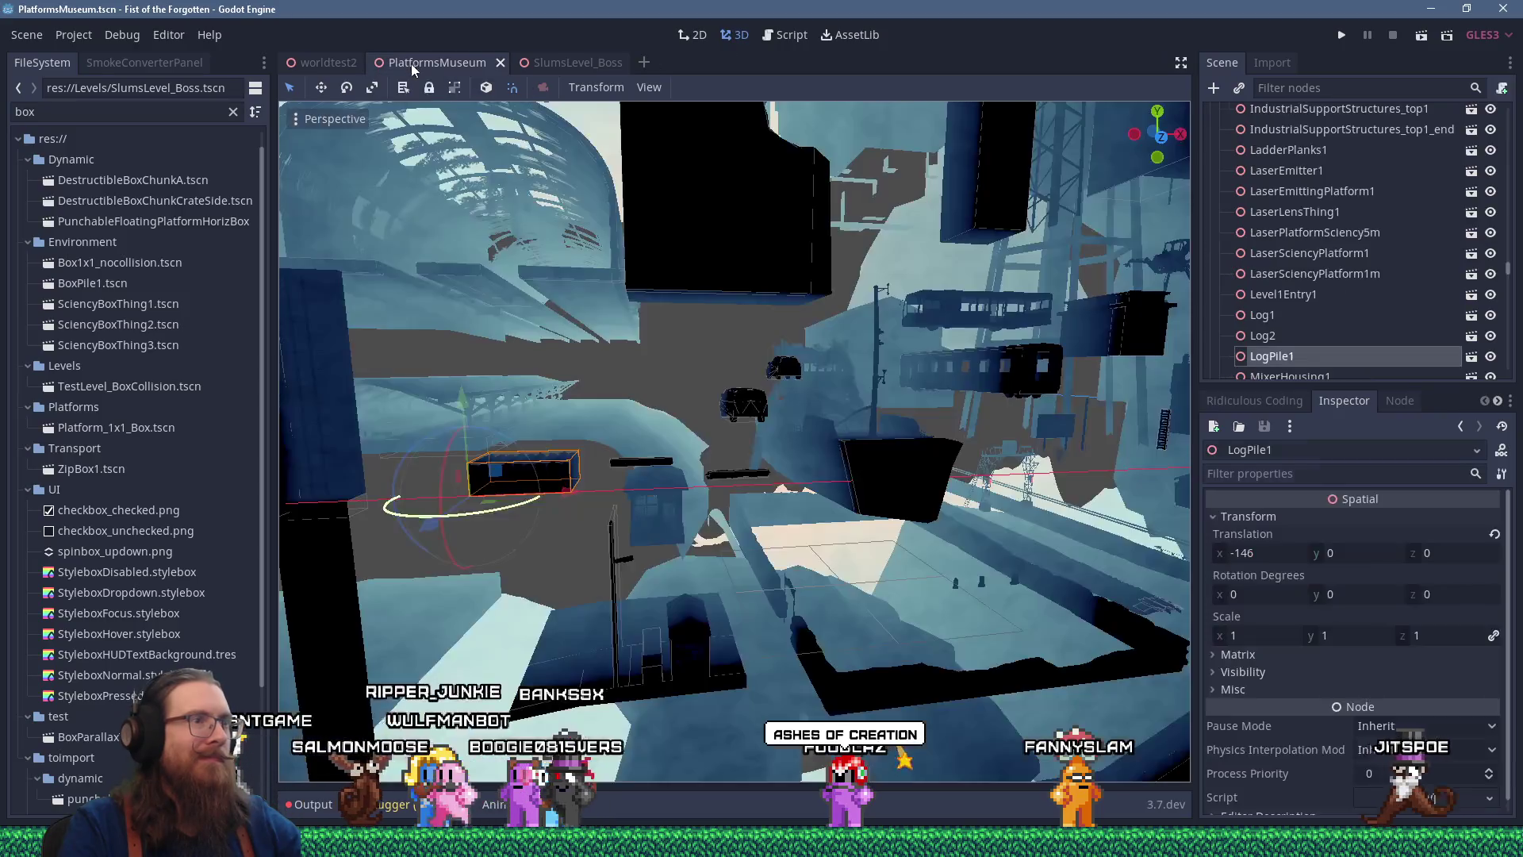
pyautogui.scroll(5, 655, 464)
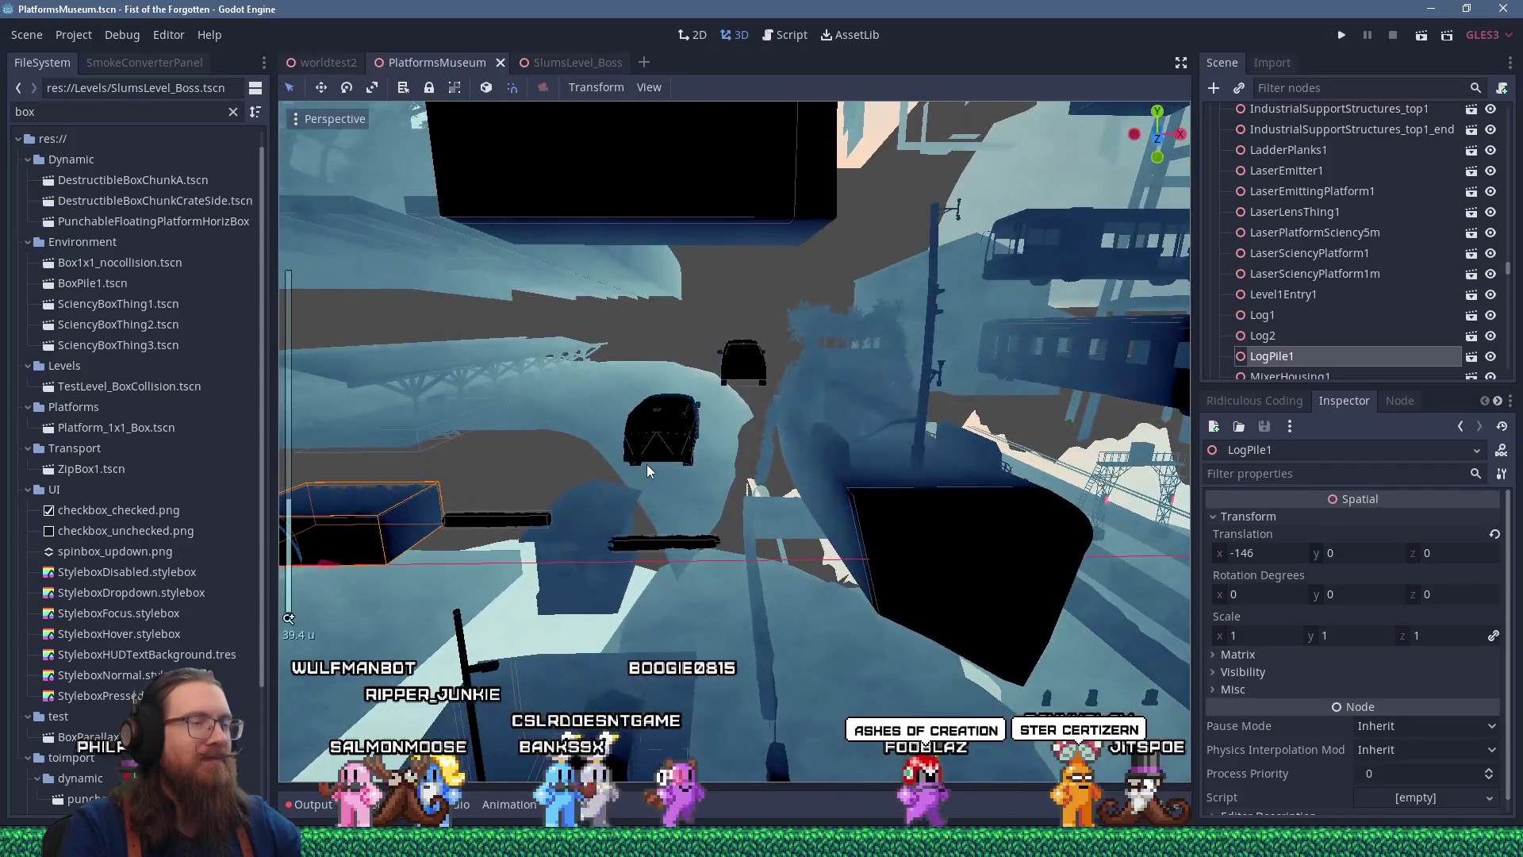
# Select the van Van1 in the museum scene and return to SlumsLevel_Boss
pyautogui.moveTo(648, 468)
pyautogui.mouseDown()
pyautogui.moveTo(711, 455)
pyautogui.moveTo(682, 467)
pyautogui.mouseUp()
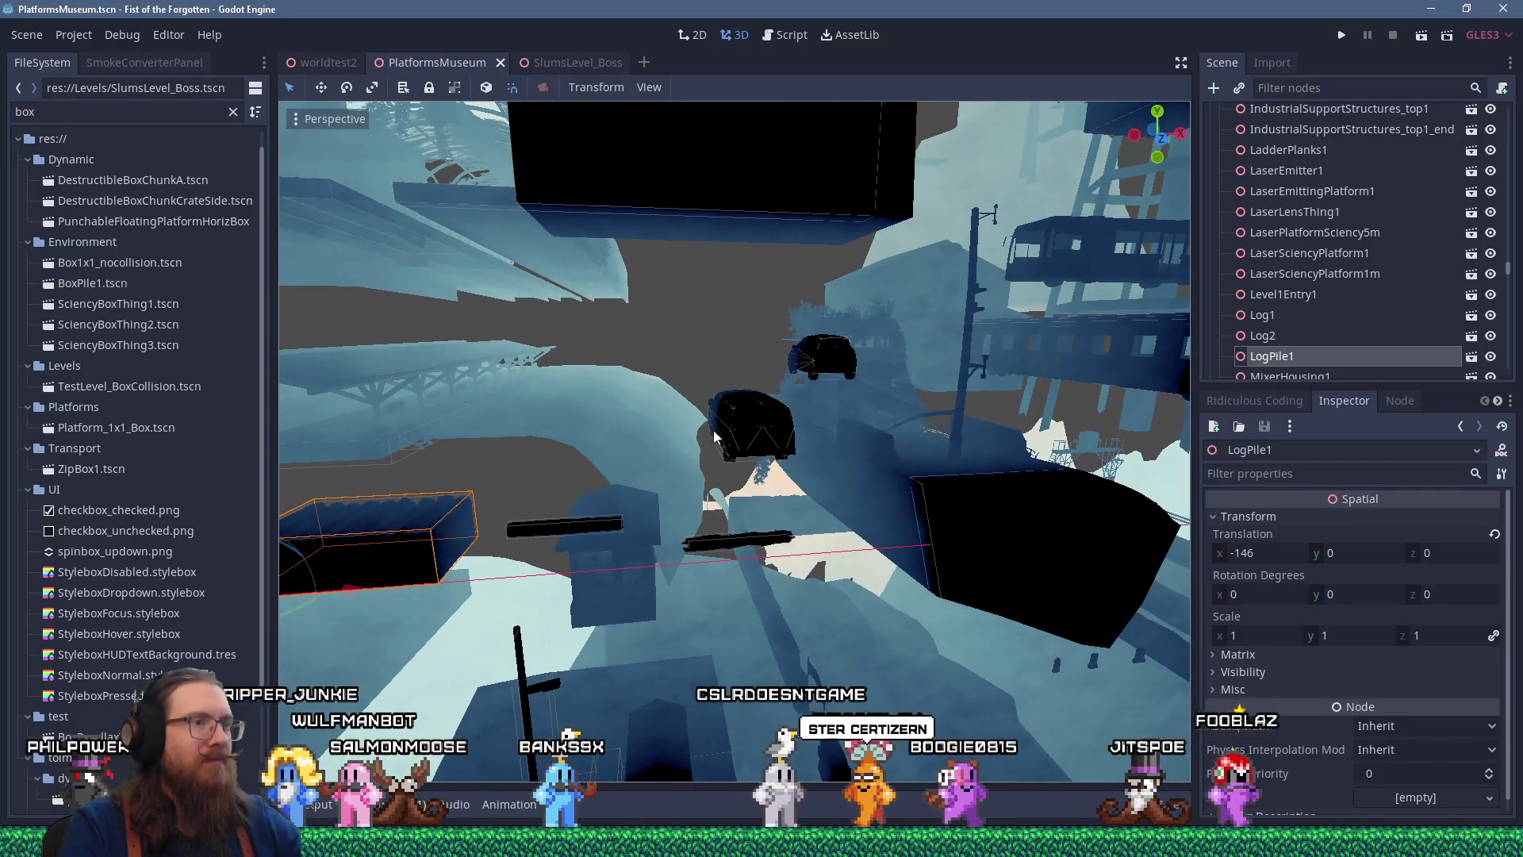
pyautogui.click(752, 425)
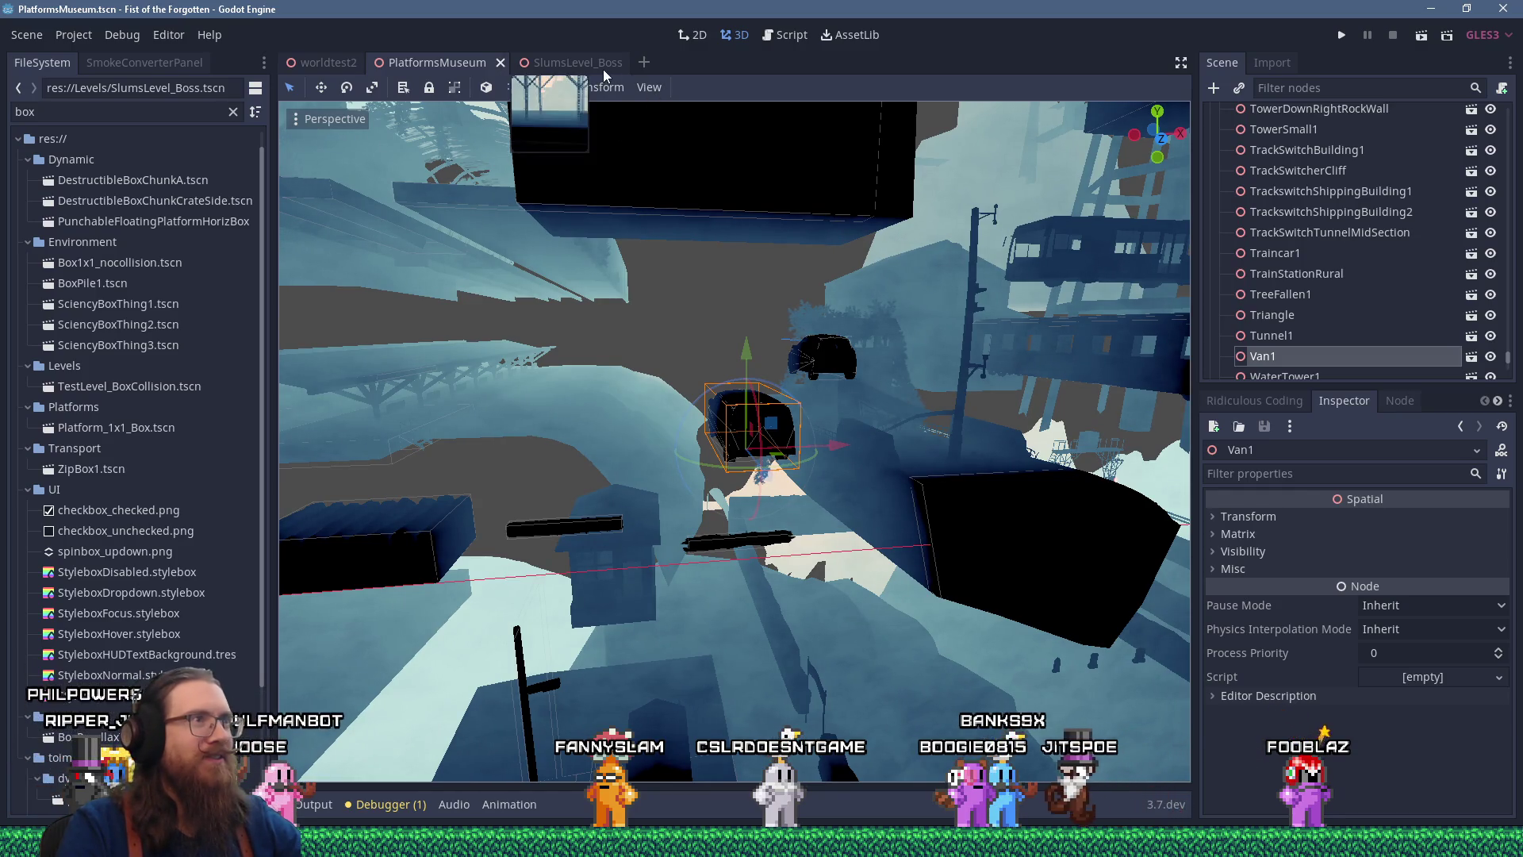
pyautogui.click(562, 58)
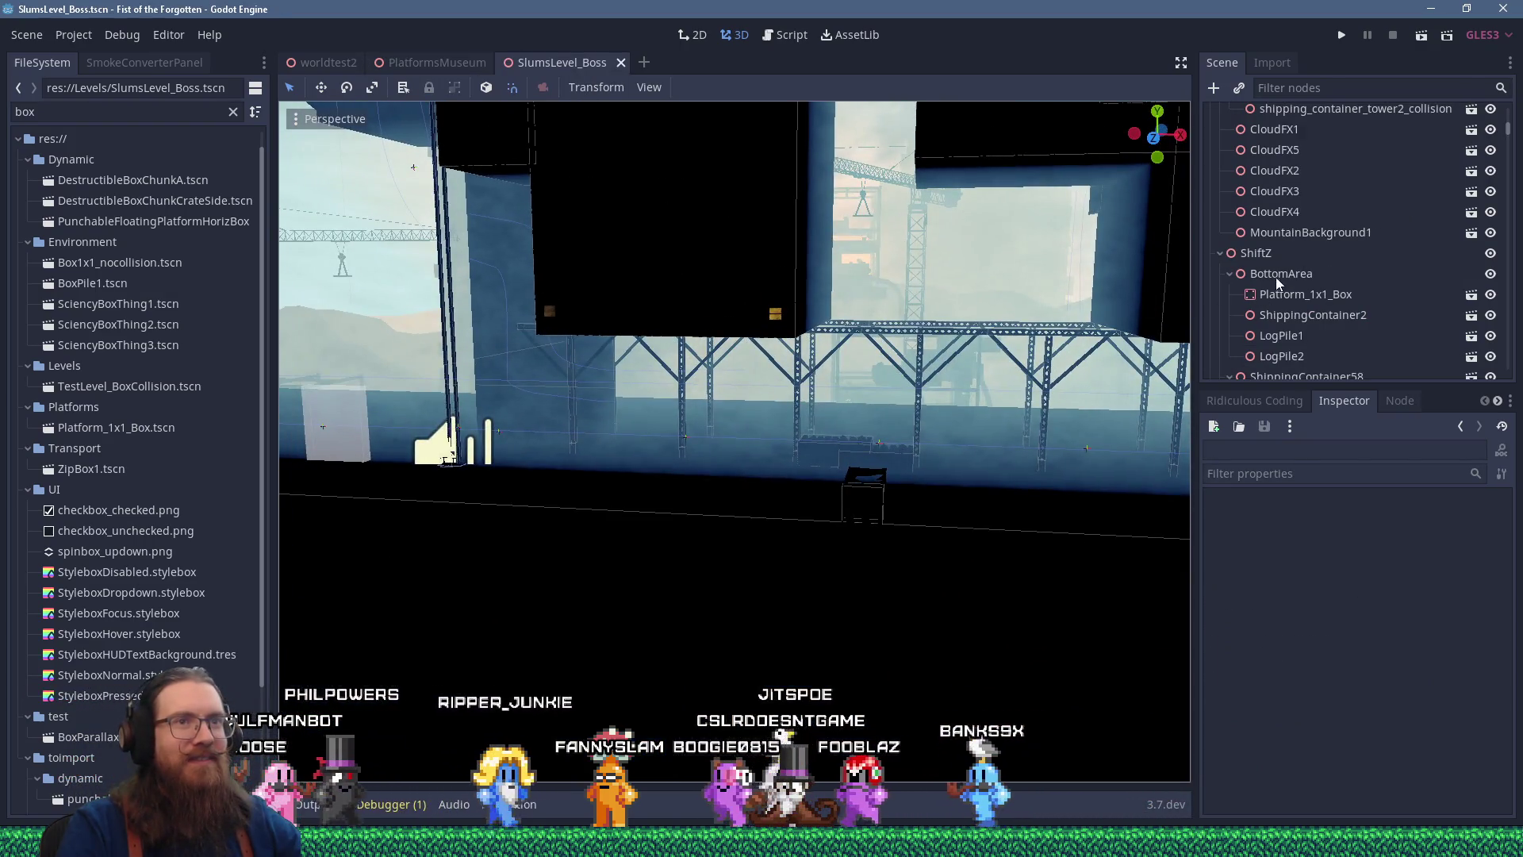
# Paste Van1 under BottomArea and turn it to face along the street
pyautogui.hotkey('ctrl', 'v')
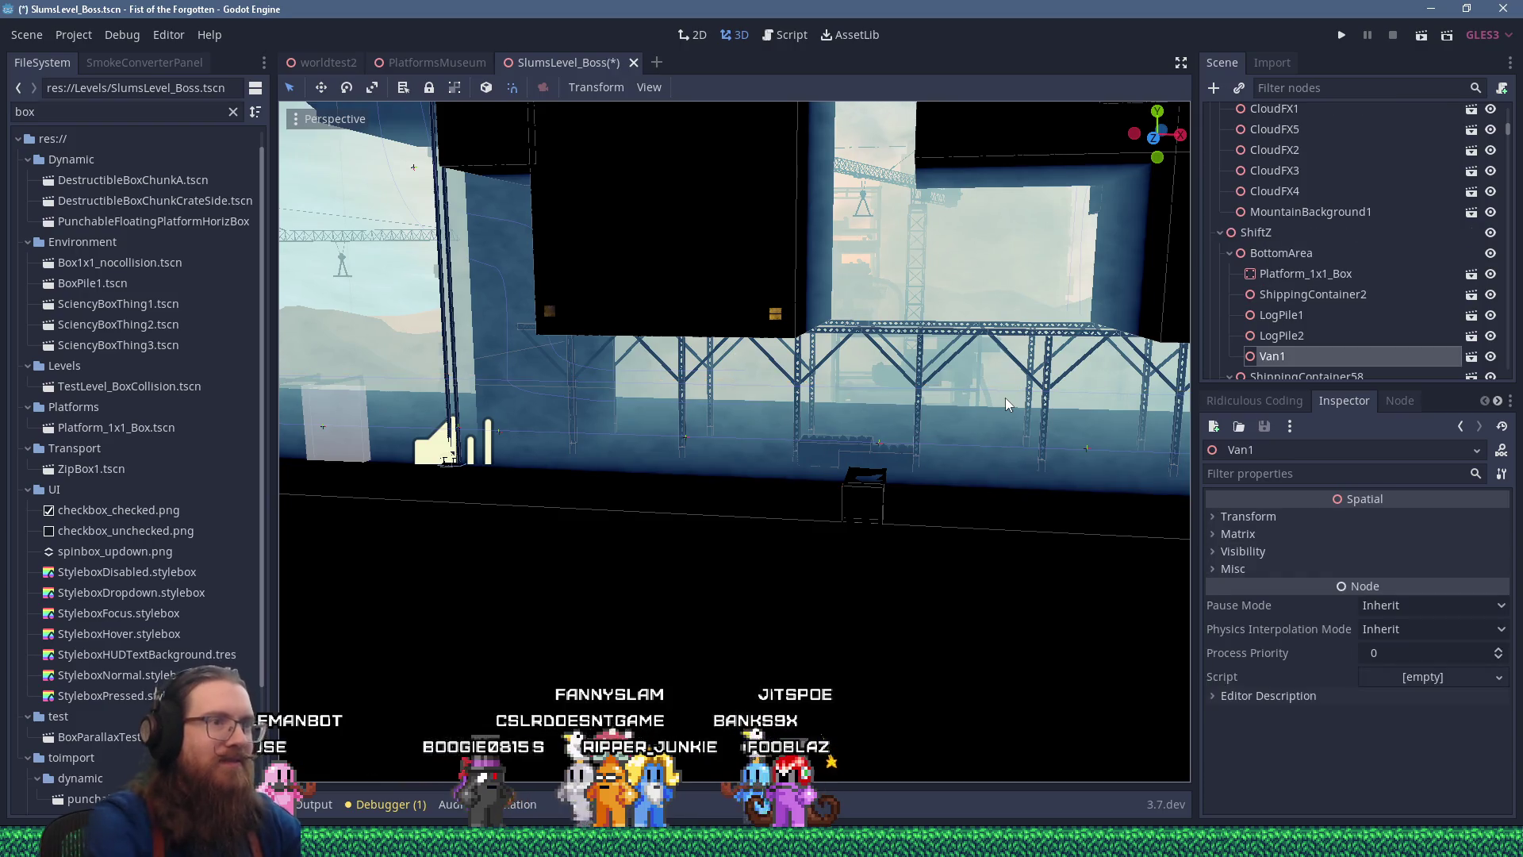
pyautogui.scroll(-5, 788, 418)
pyautogui.moveTo(697, 451); pyautogui.dragTo(858, 449)
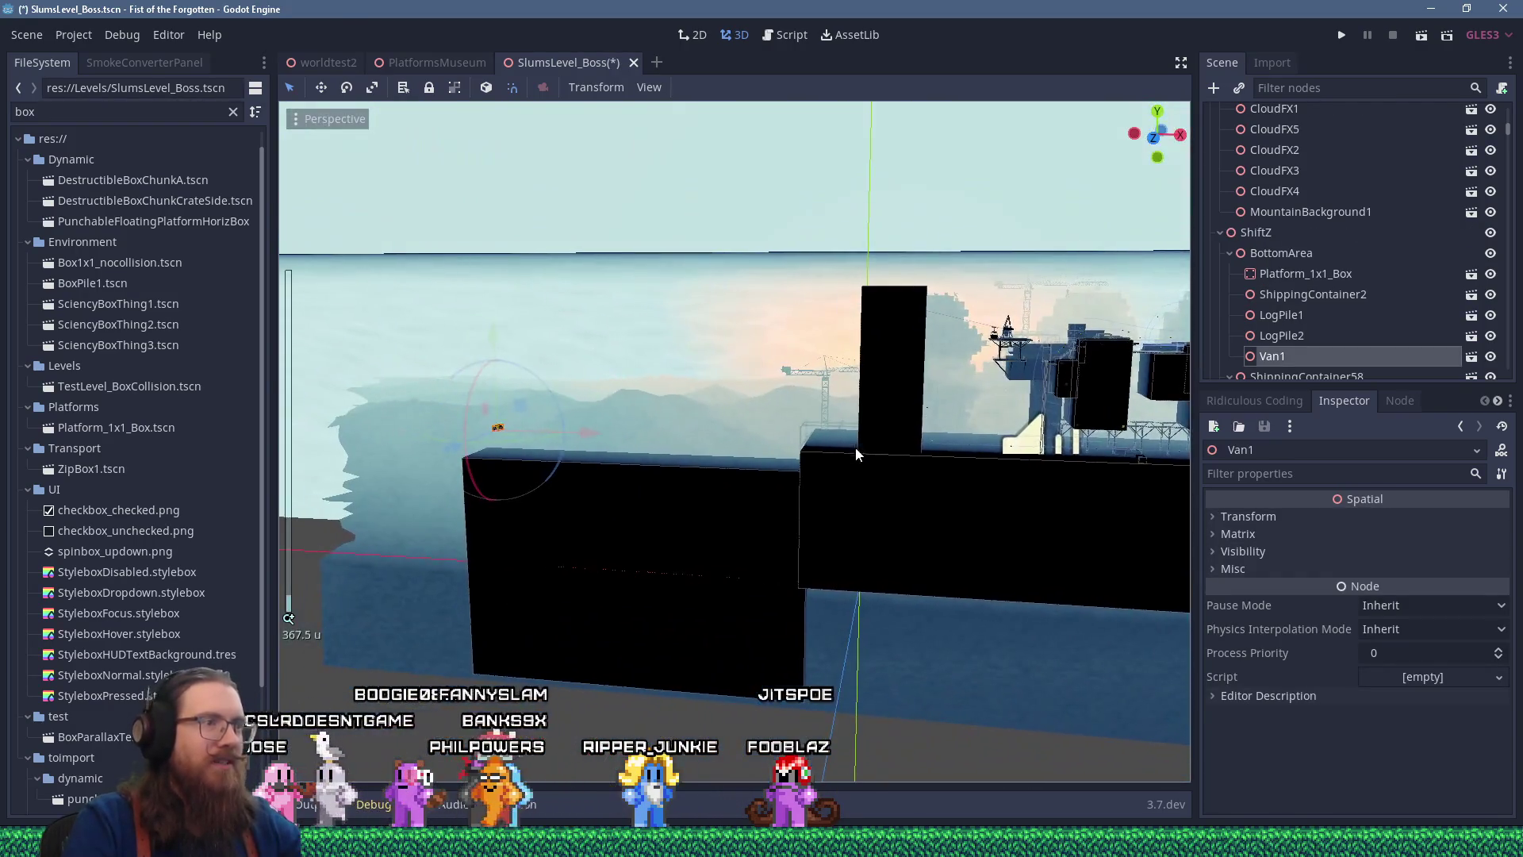
pyautogui.press('f')
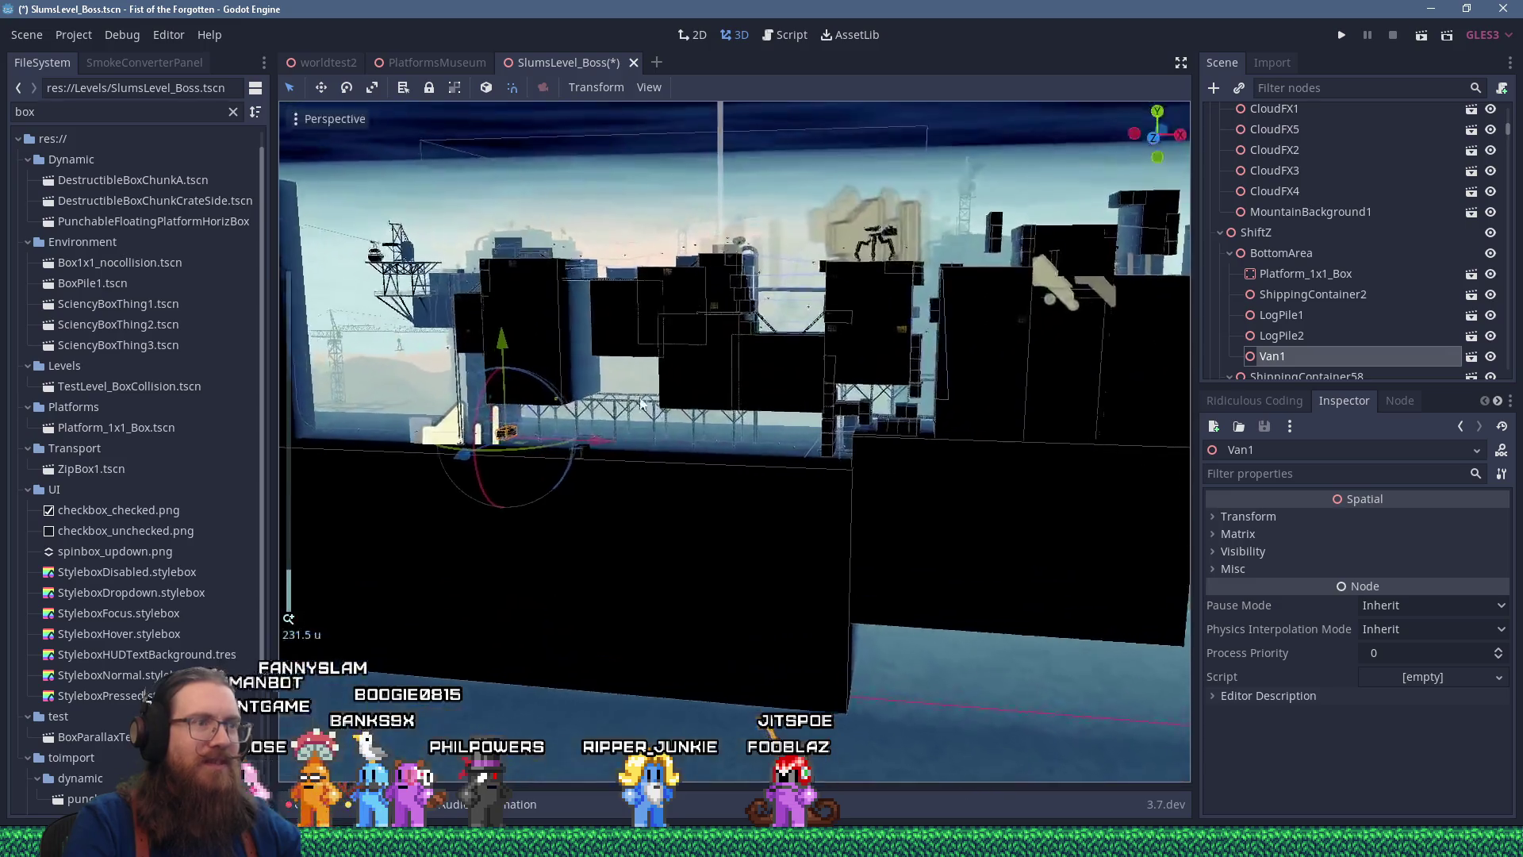
pyautogui.scroll(10, 754, 393)
pyautogui.moveTo(764, 387)
pyautogui.mouseDown()
pyautogui.moveTo(658, 388)
pyautogui.moveTo(775, 408)
pyautogui.moveTo(726, 379)
pyautogui.mouseUp()
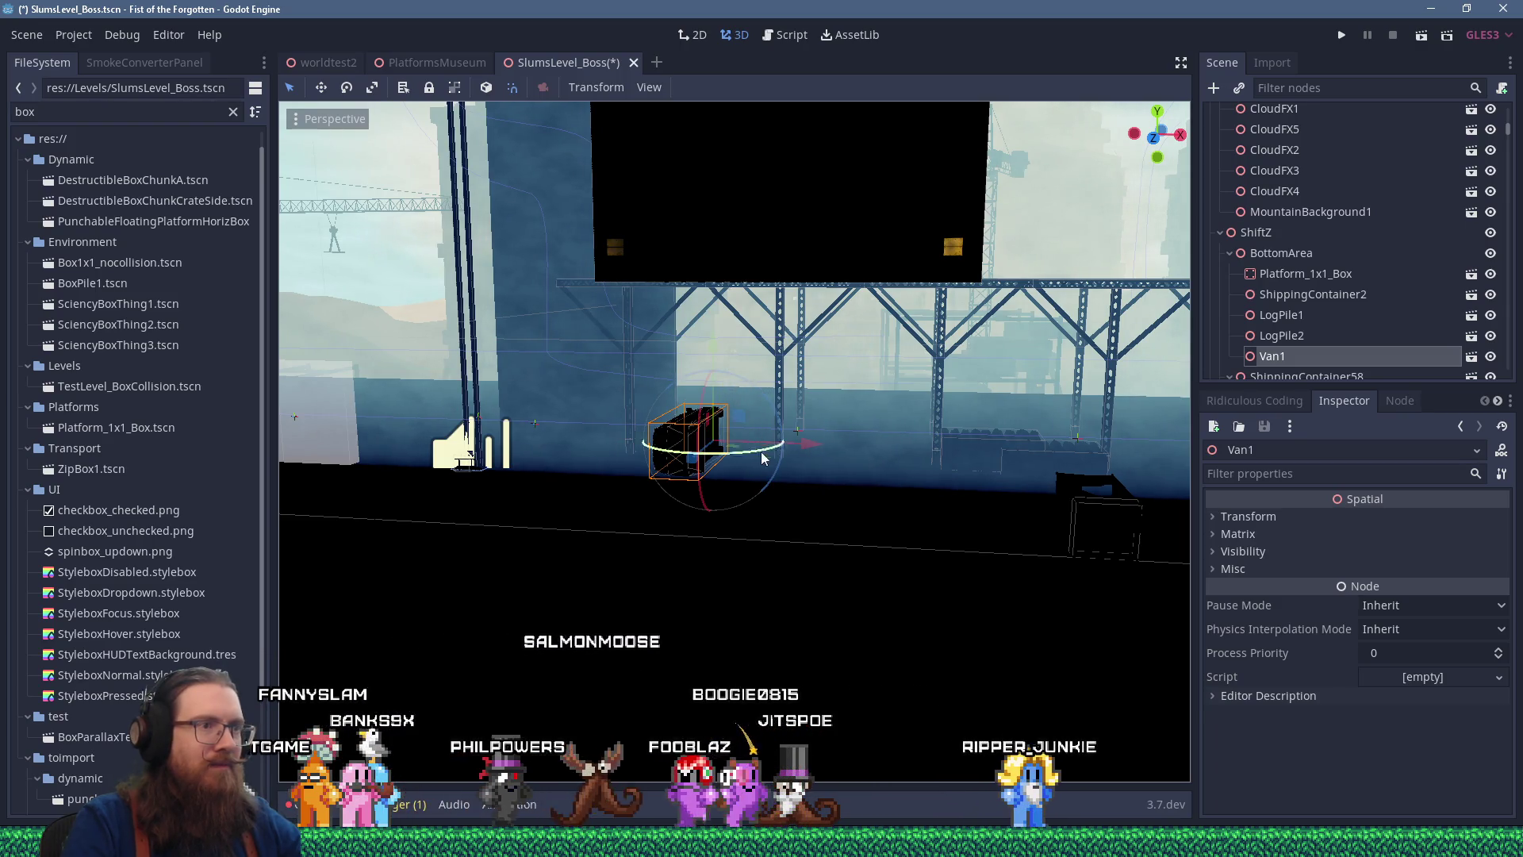
pyautogui.moveTo(708, 379)
pyautogui.mouseDown()
pyautogui.moveTo(691, 393)
pyautogui.moveTo(657, 380)
pyautogui.moveTo(576, 531)
pyautogui.moveTo(1080, 445)
pyautogui.moveTo(901, 410)
pyautogui.mouseUp()
# Slide Van1 right along X and lower it onto the ground in rear view
pyautogui.scroll(3, 841, 390)
pyautogui.scroll(4, 805, 389)
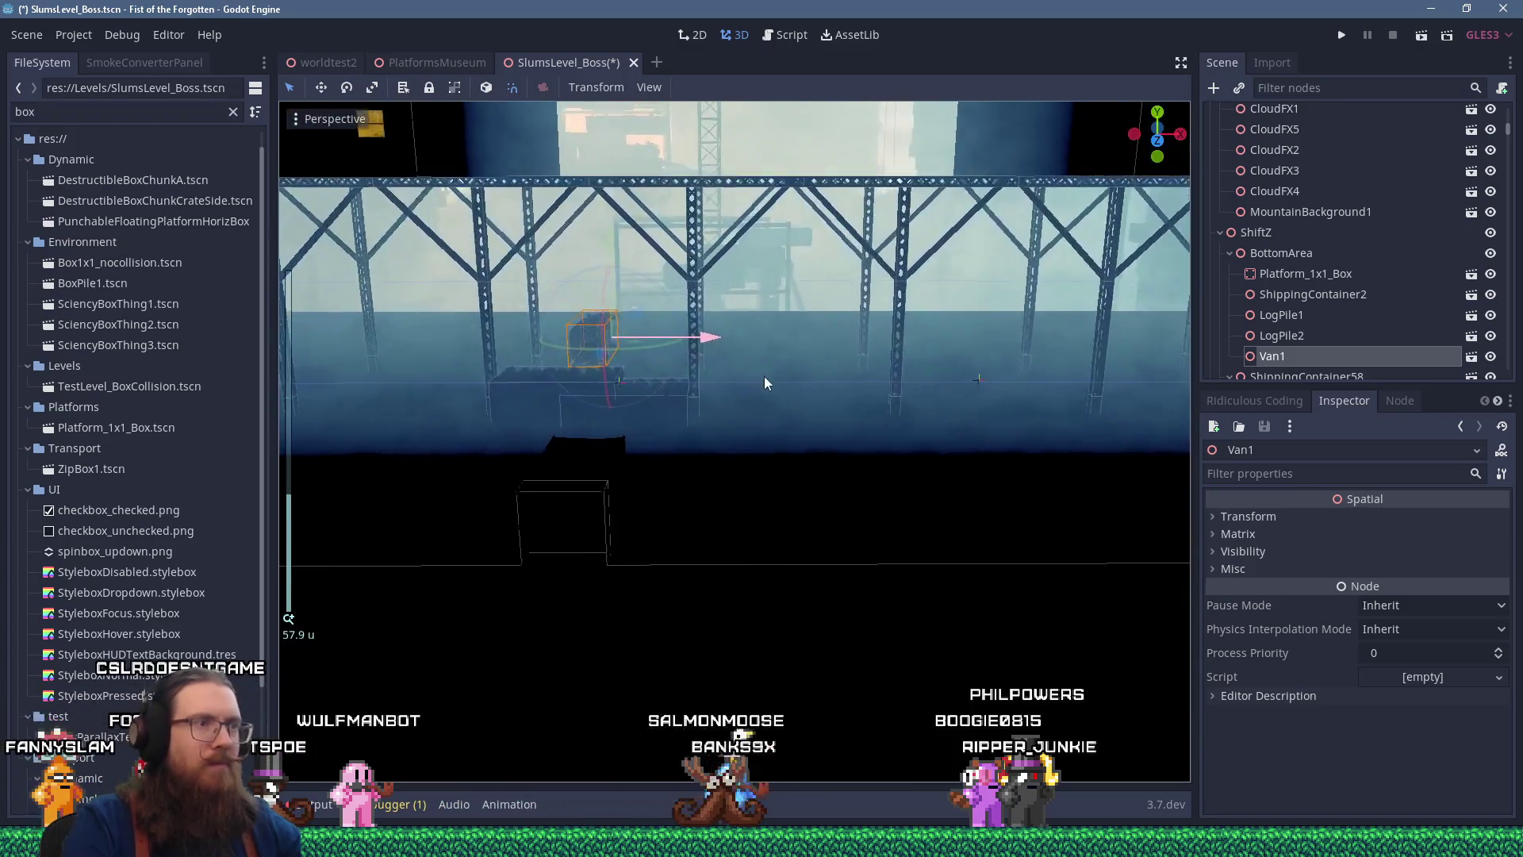
pyautogui.moveTo(714, 361)
pyautogui.mouseDown()
pyautogui.moveTo(901, 359)
pyautogui.moveTo(751, 369)
pyautogui.moveTo(782, 355)
pyautogui.mouseUp()
pyautogui.press('ctrl+KP_1')
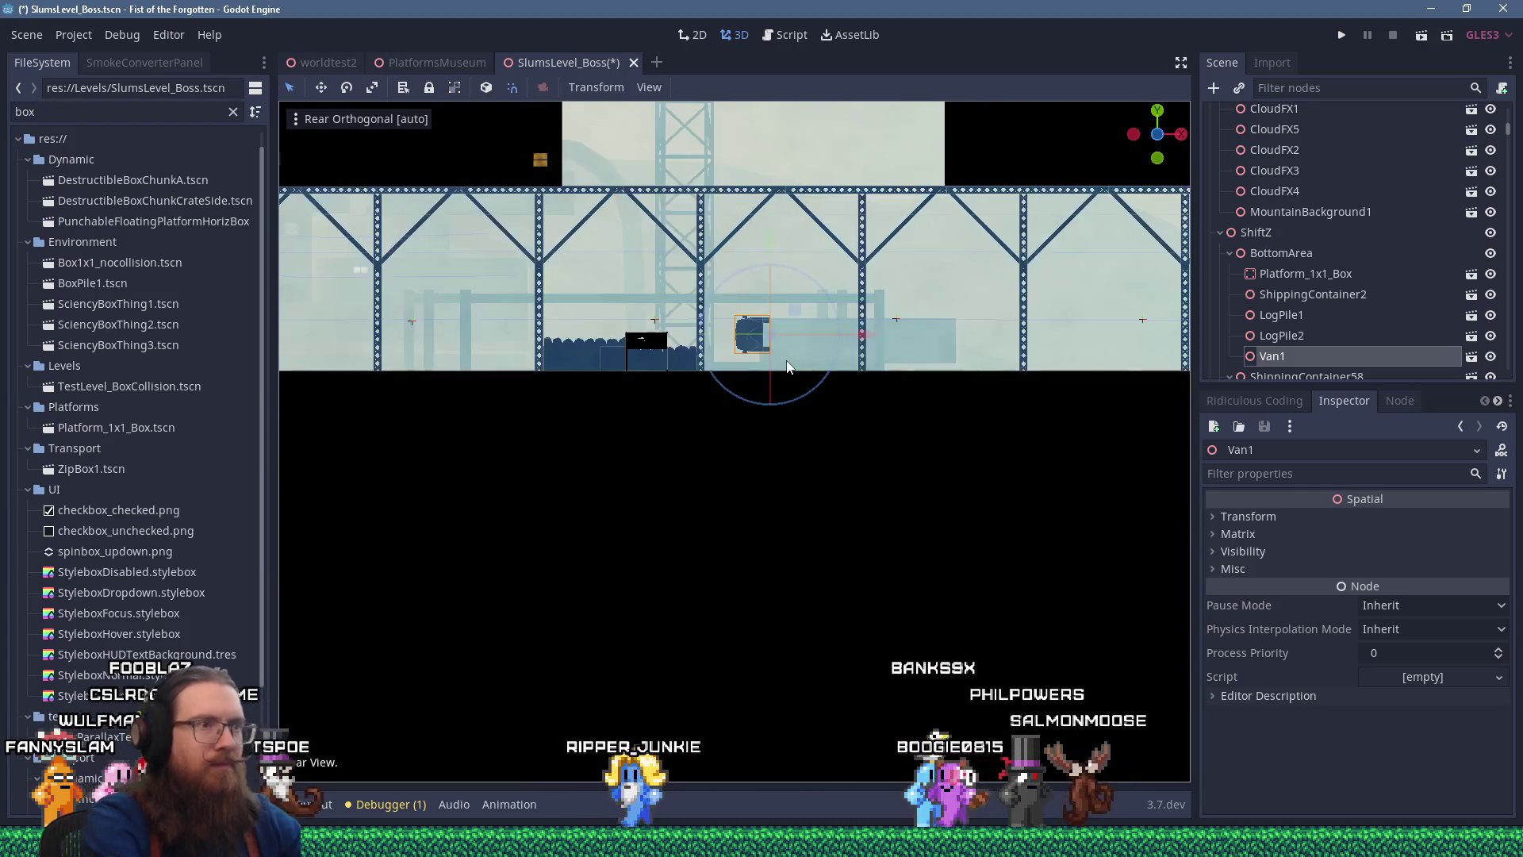
pyautogui.scroll(3, 802, 216)
pyautogui.moveTo(727, 351); pyautogui.dragTo(719, 397)
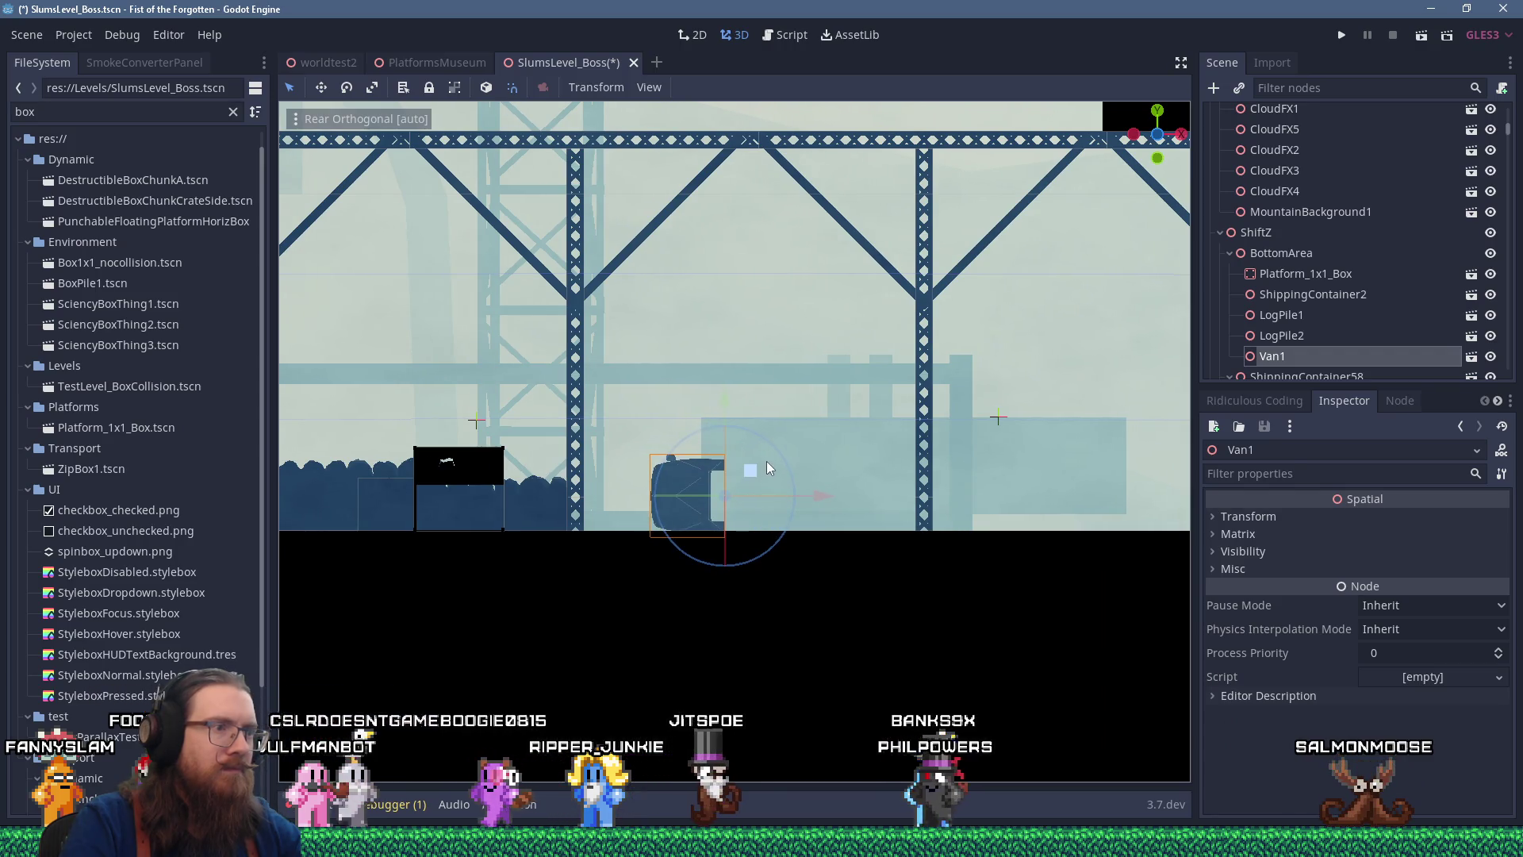
pyautogui.moveTo(768, 461)
pyautogui.mouseDown()
pyautogui.moveTo(781, 527)
pyautogui.moveTo(750, 534)
pyautogui.mouseUp()
pyautogui.scroll(-5, 750, 533)
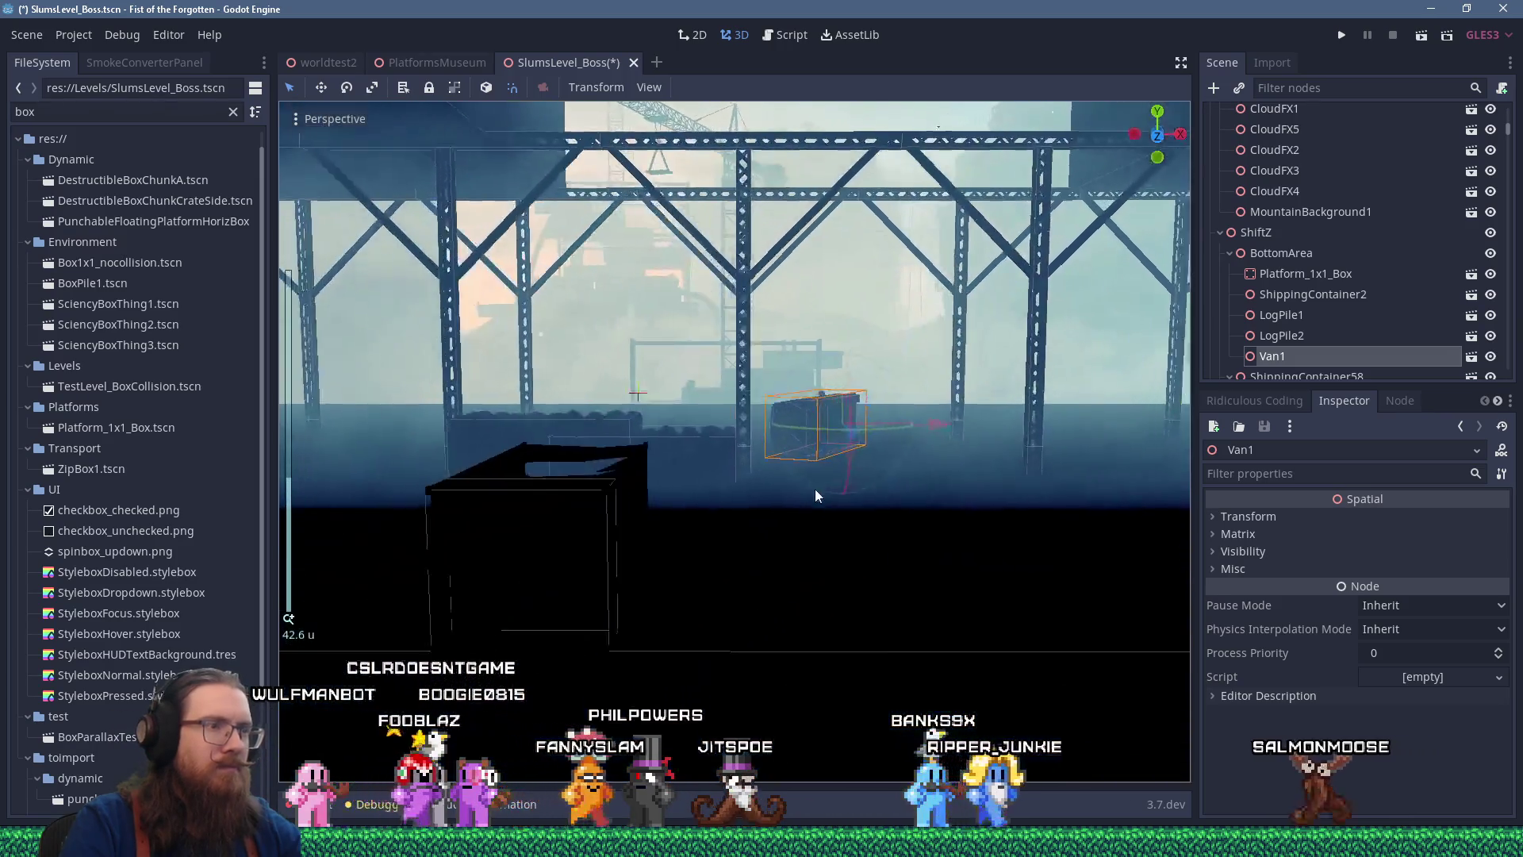
# Check Van1's placement beneath the girders from rear and perspective views
pyautogui.click(803, 500)
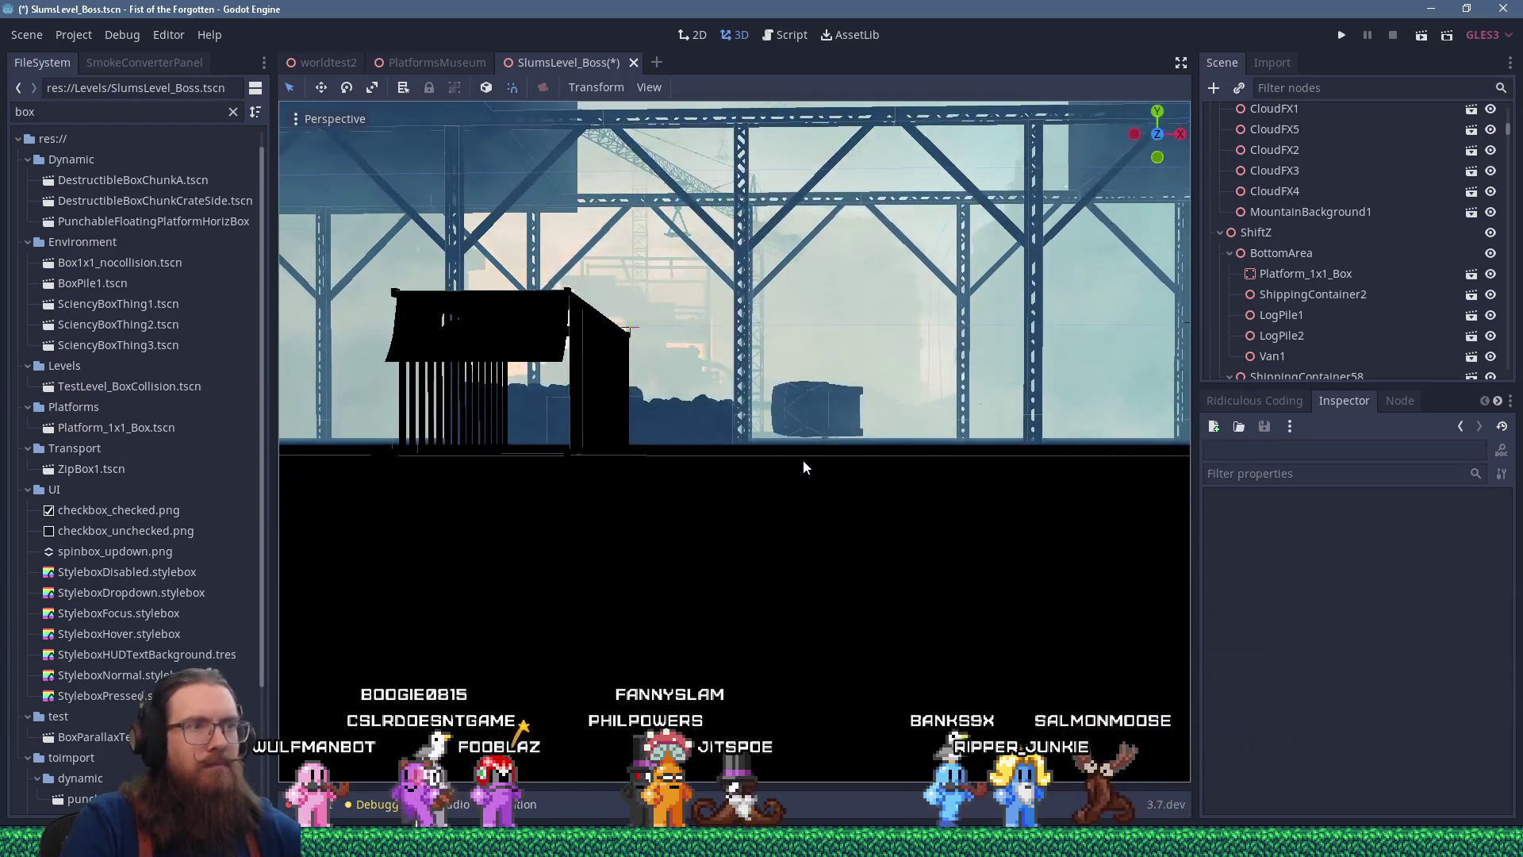
pyautogui.press('ctrl+KP_1')
pyautogui.click(812, 414)
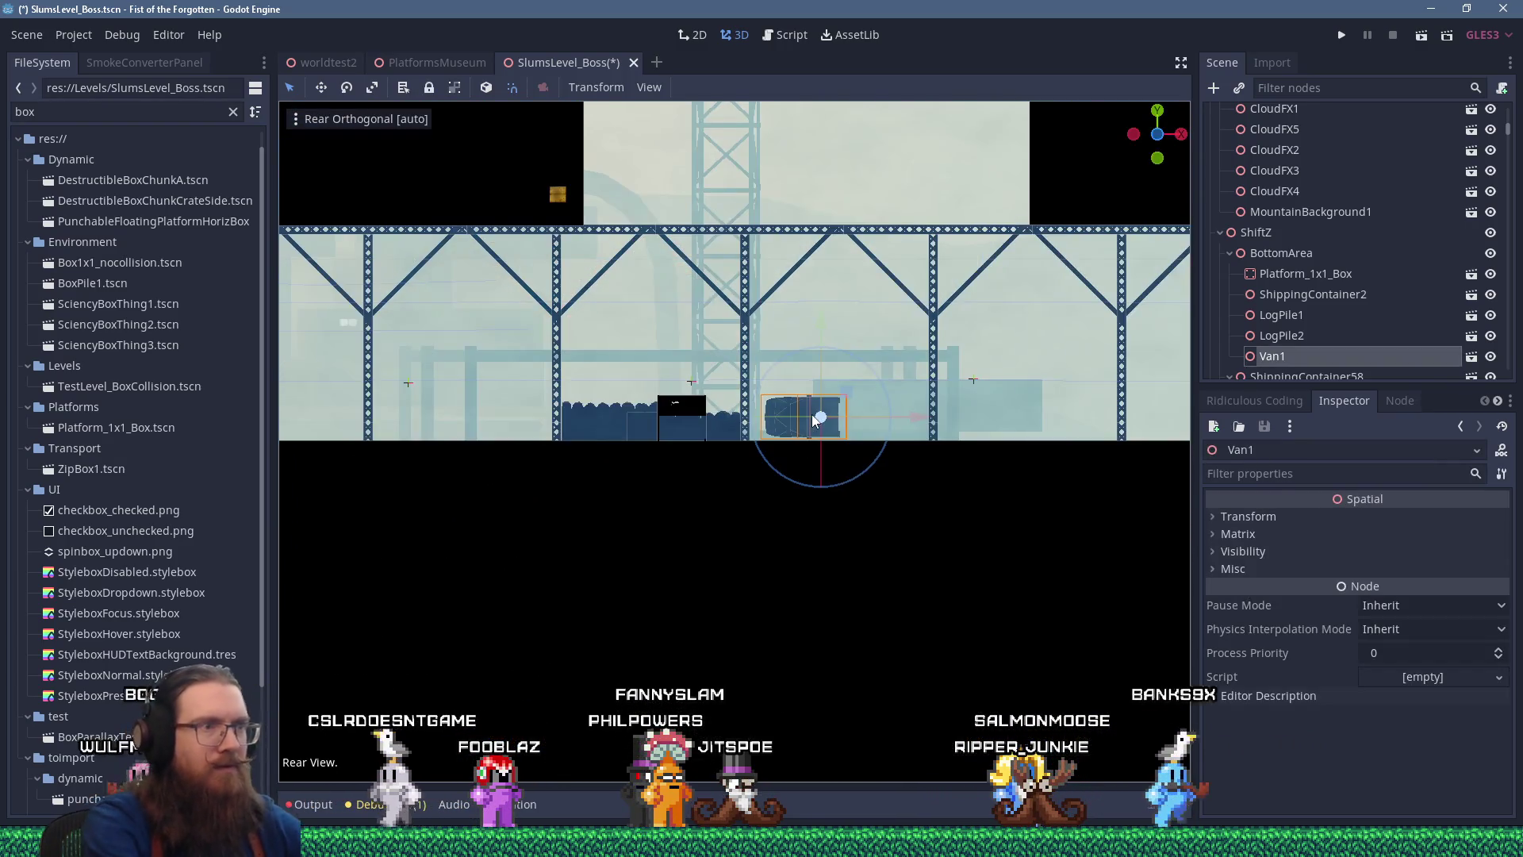
pyautogui.scroll(3, 911, 332)
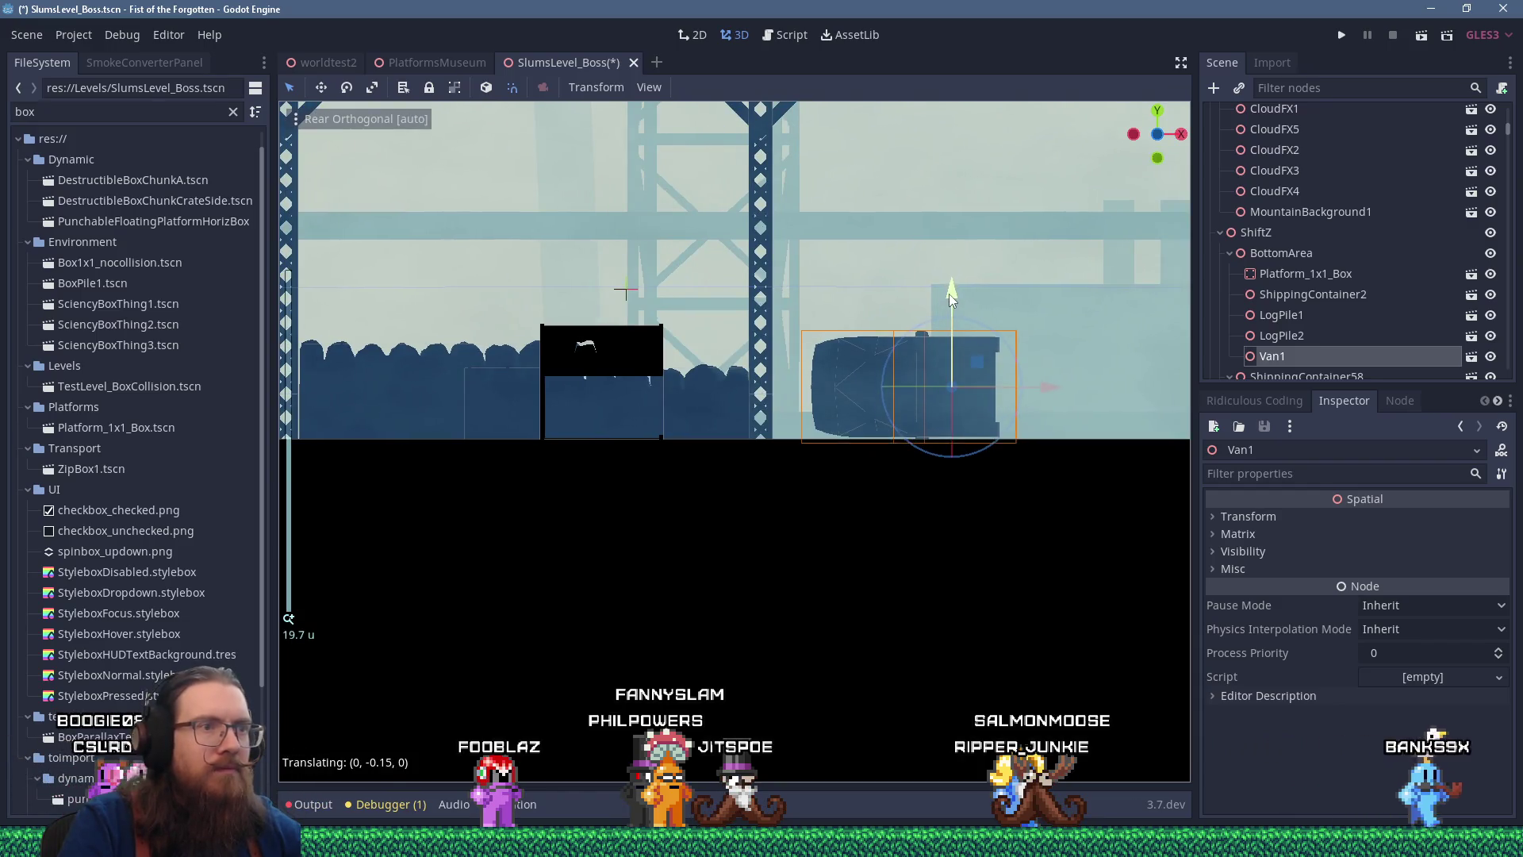
pyautogui.moveTo(949, 296); pyautogui.dragTo(864, 313)
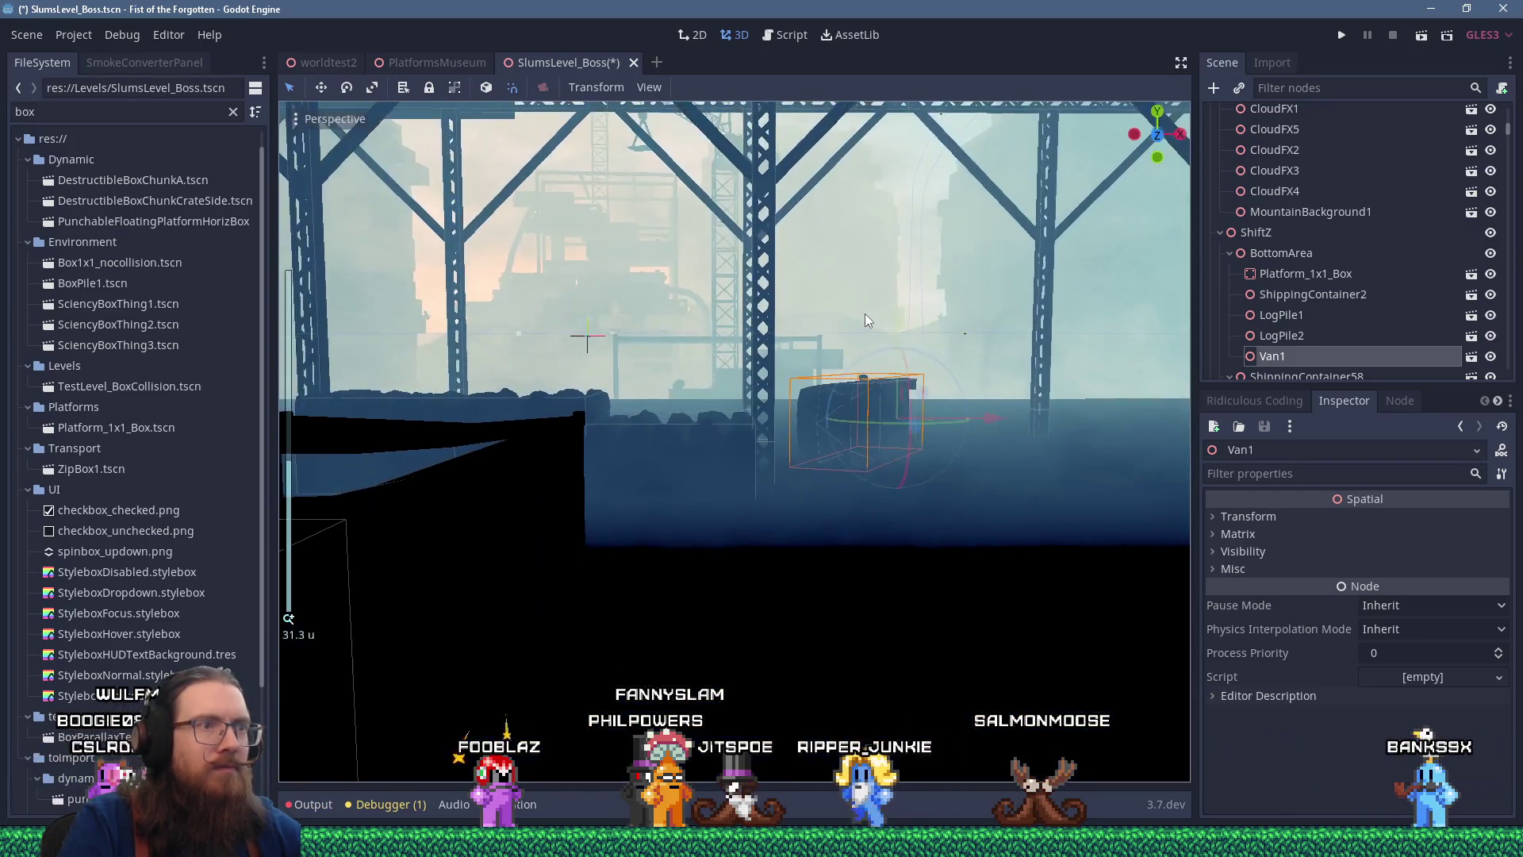
pyautogui.click(864, 313)
pyautogui.scroll(-5, 863, 313)
pyautogui.scroll(2, 815, 398)
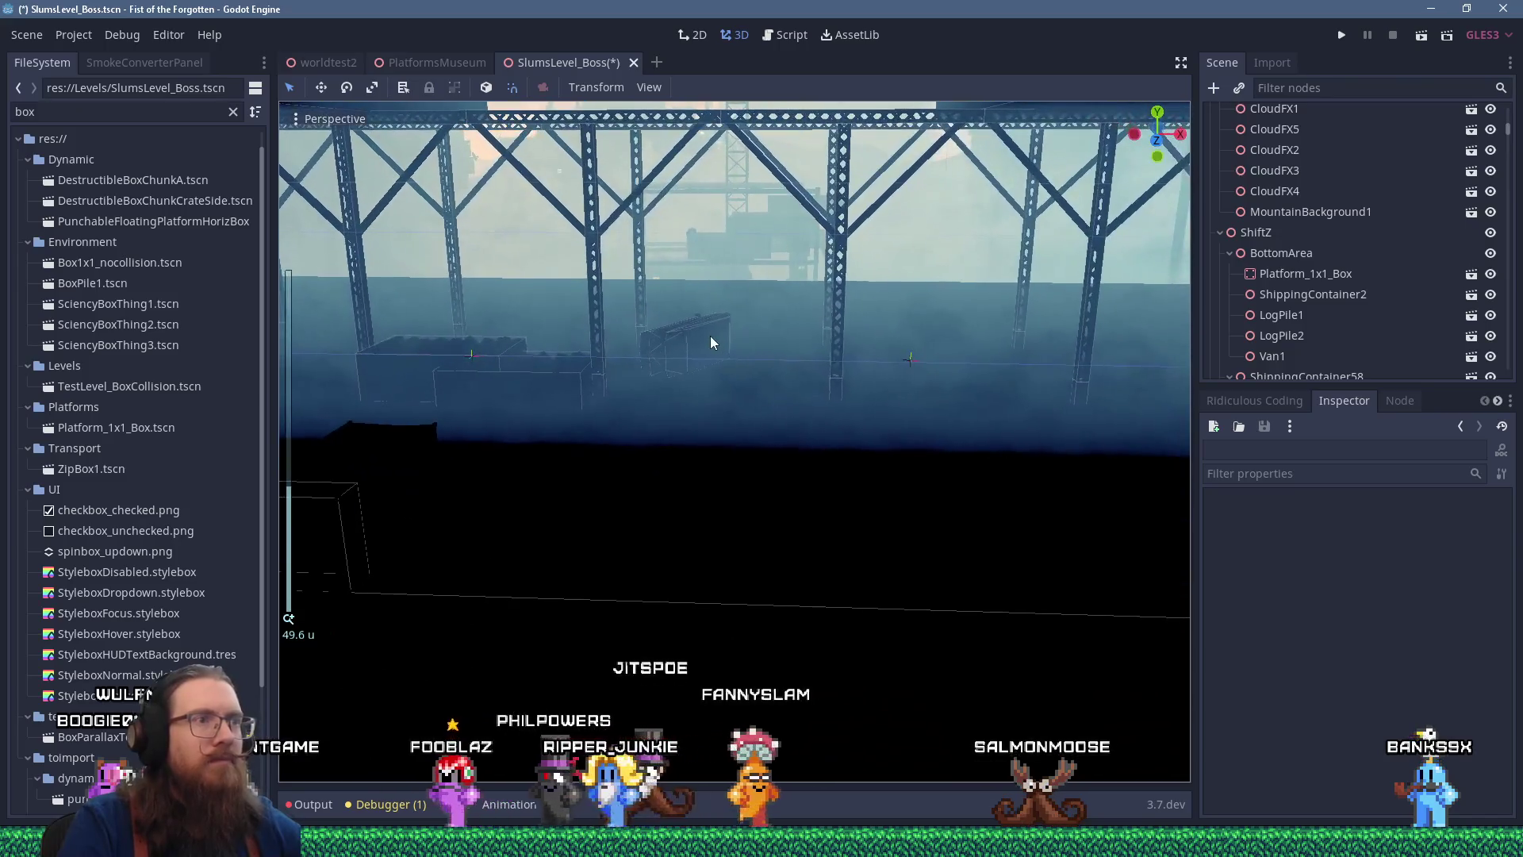
pyautogui.click(712, 343)
pyautogui.press('f')
pyautogui.scroll(-5, 781, 358)
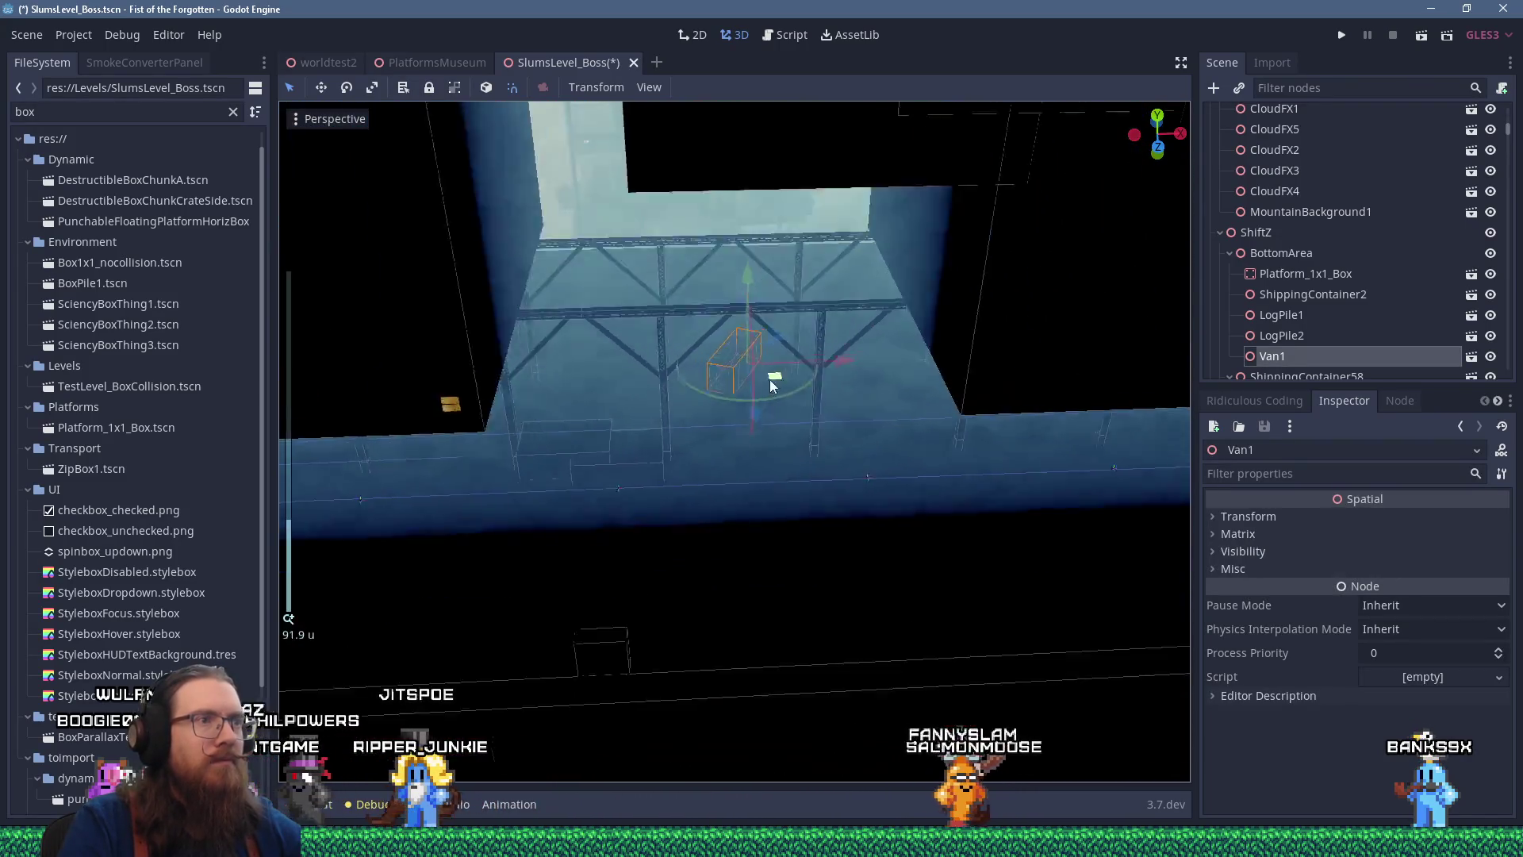
pyautogui.click(464, 62)
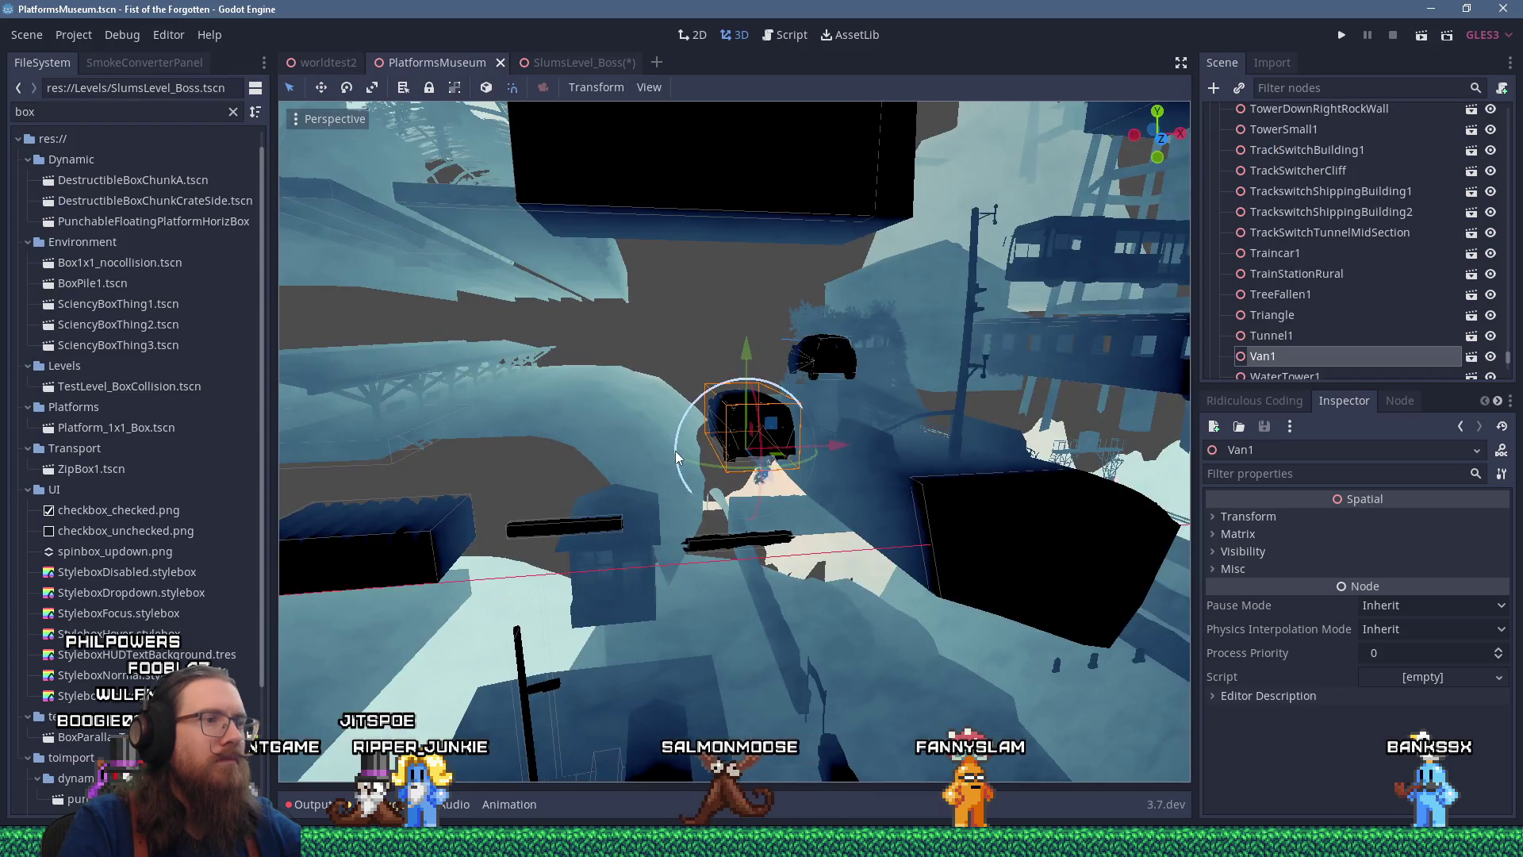
# Select Log2 in PlatformsMuseum and pick BottomArea in the boss level as its parent
pyautogui.scroll(3, 657, 459)
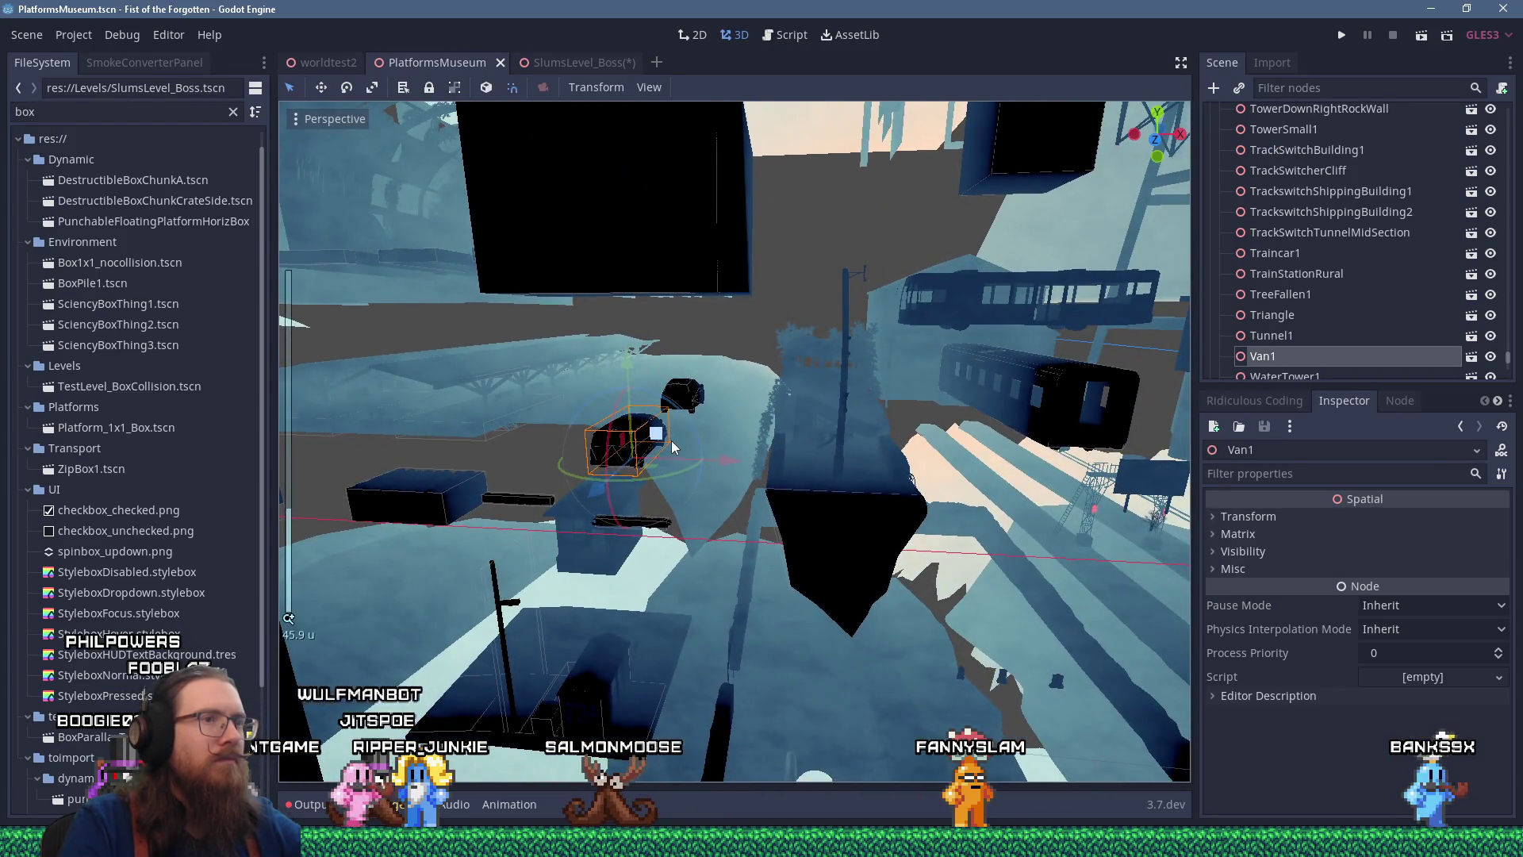
pyautogui.moveTo(673, 437)
pyautogui.mouseDown()
pyautogui.moveTo(730, 440)
pyautogui.moveTo(554, 439)
pyautogui.moveTo(768, 338)
pyautogui.moveTo(885, 325)
pyautogui.moveTo(1073, 354)
pyautogui.moveTo(825, 452)
pyautogui.moveTo(569, 455)
pyautogui.moveTo(683, 419)
pyautogui.moveTo(897, 394)
pyautogui.moveTo(808, 410)
pyautogui.moveTo(810, 376)
pyautogui.mouseUp()
pyautogui.click(859, 387)
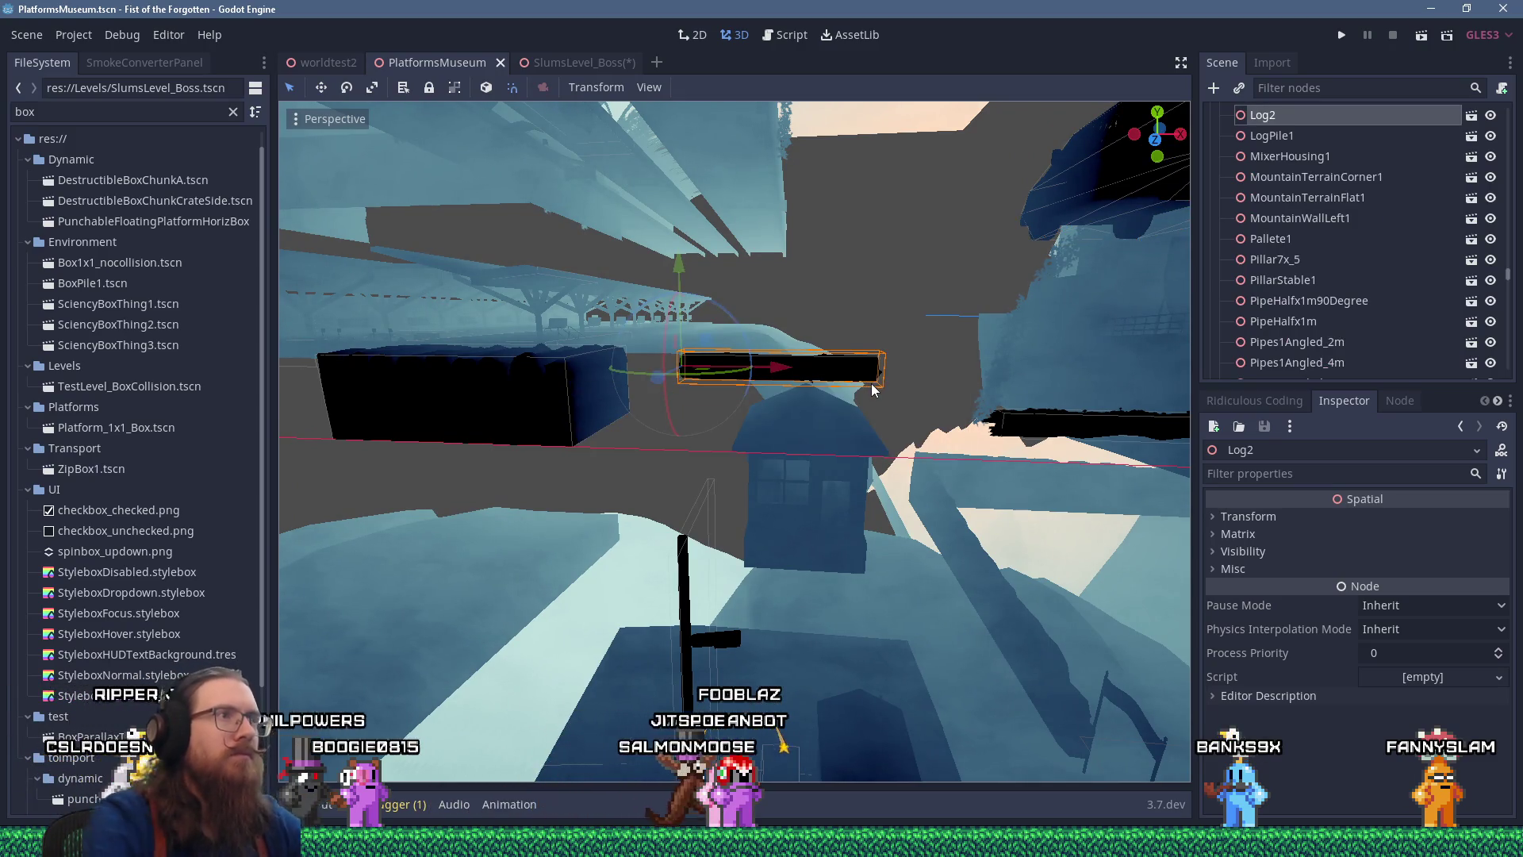
pyautogui.click(583, 63)
pyautogui.scroll(-5, 639, 389)
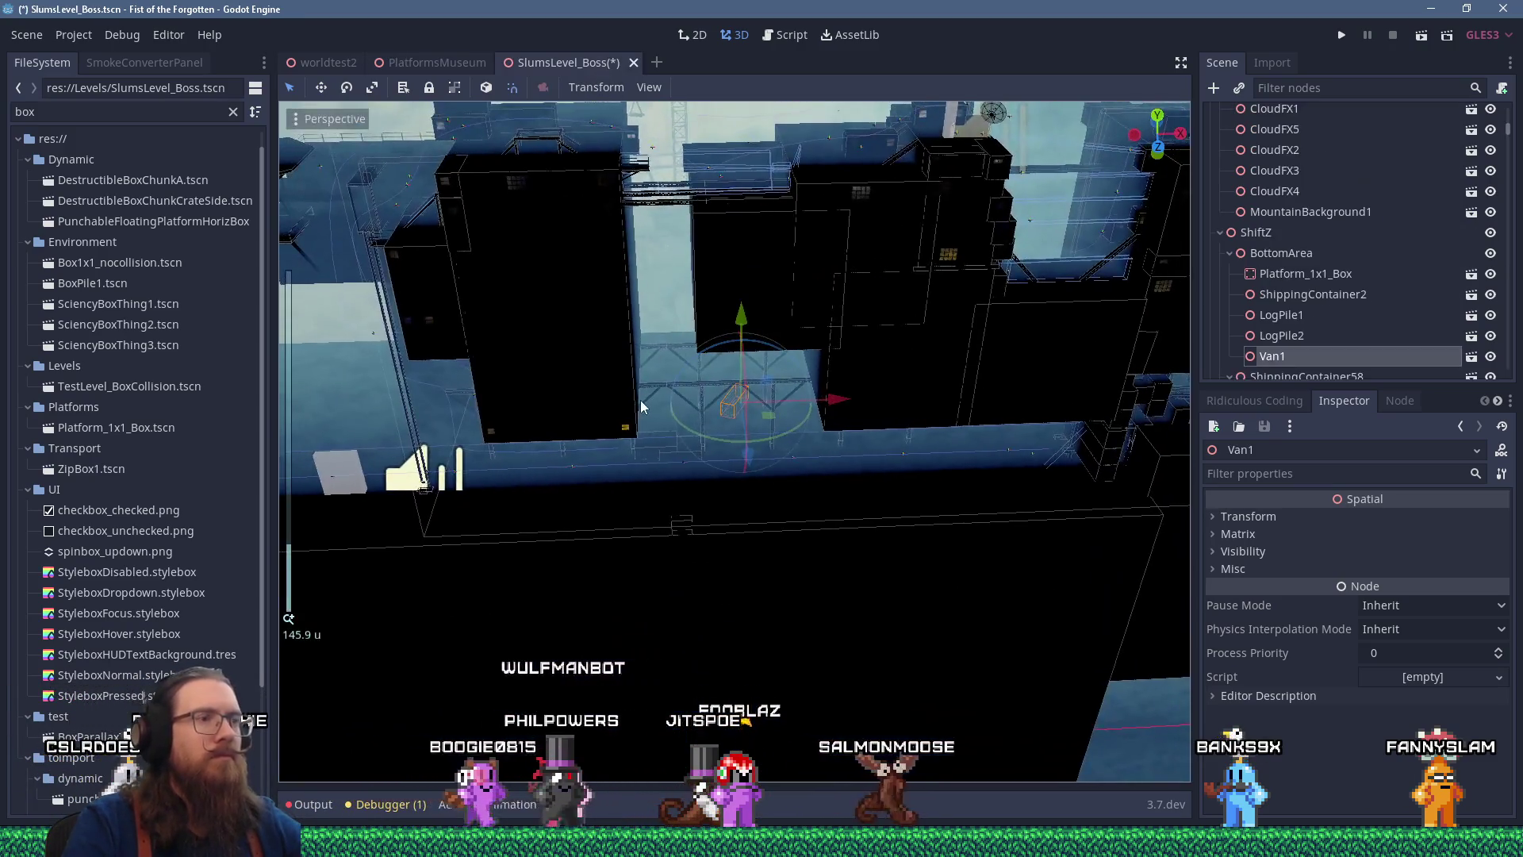
pyautogui.scroll(6, 626, 349)
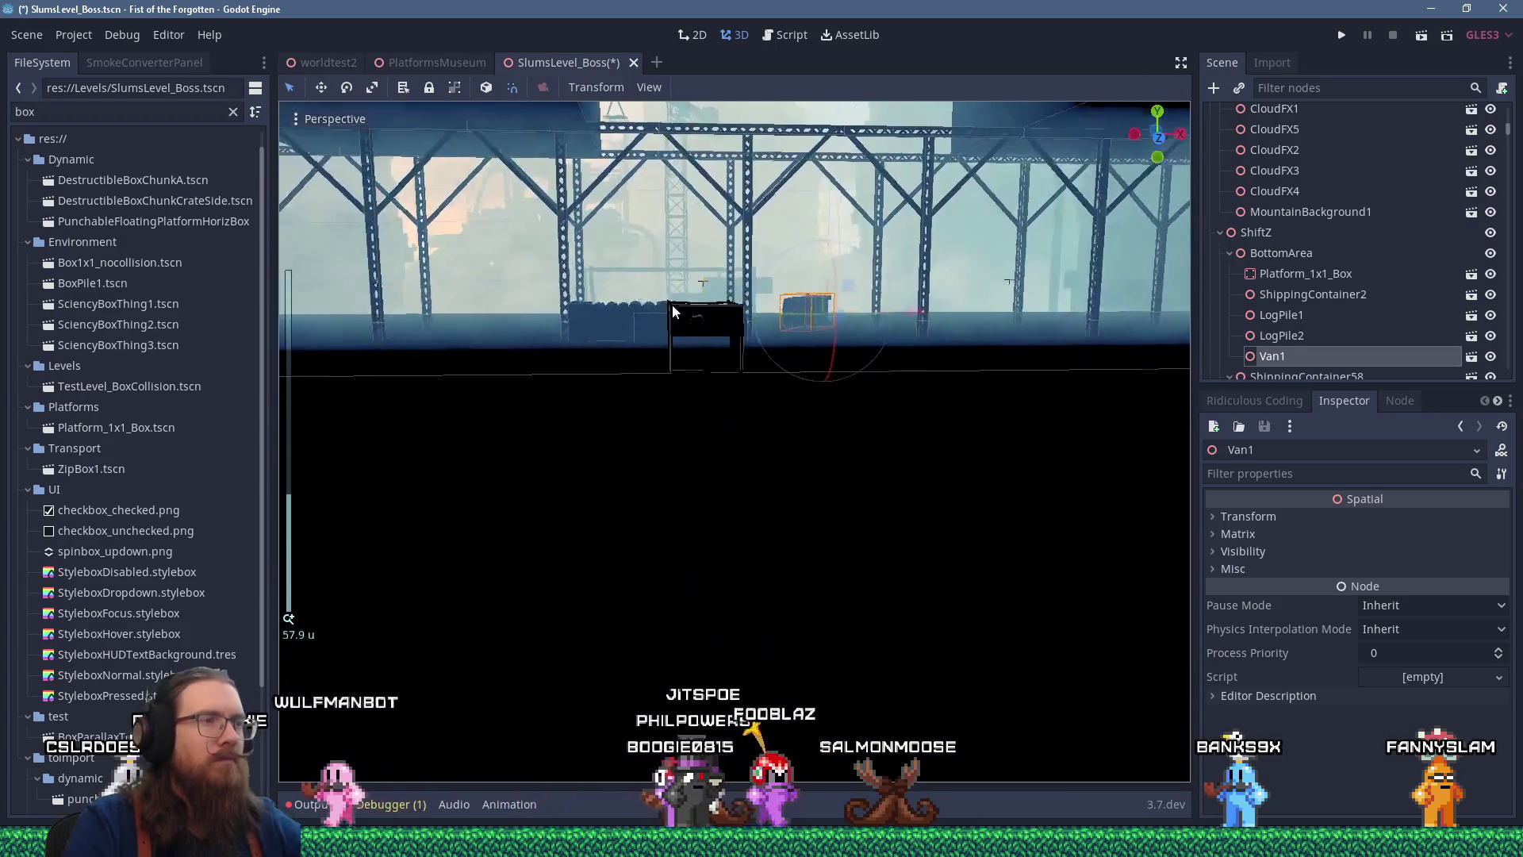
pyautogui.scroll(4, 656, 341)
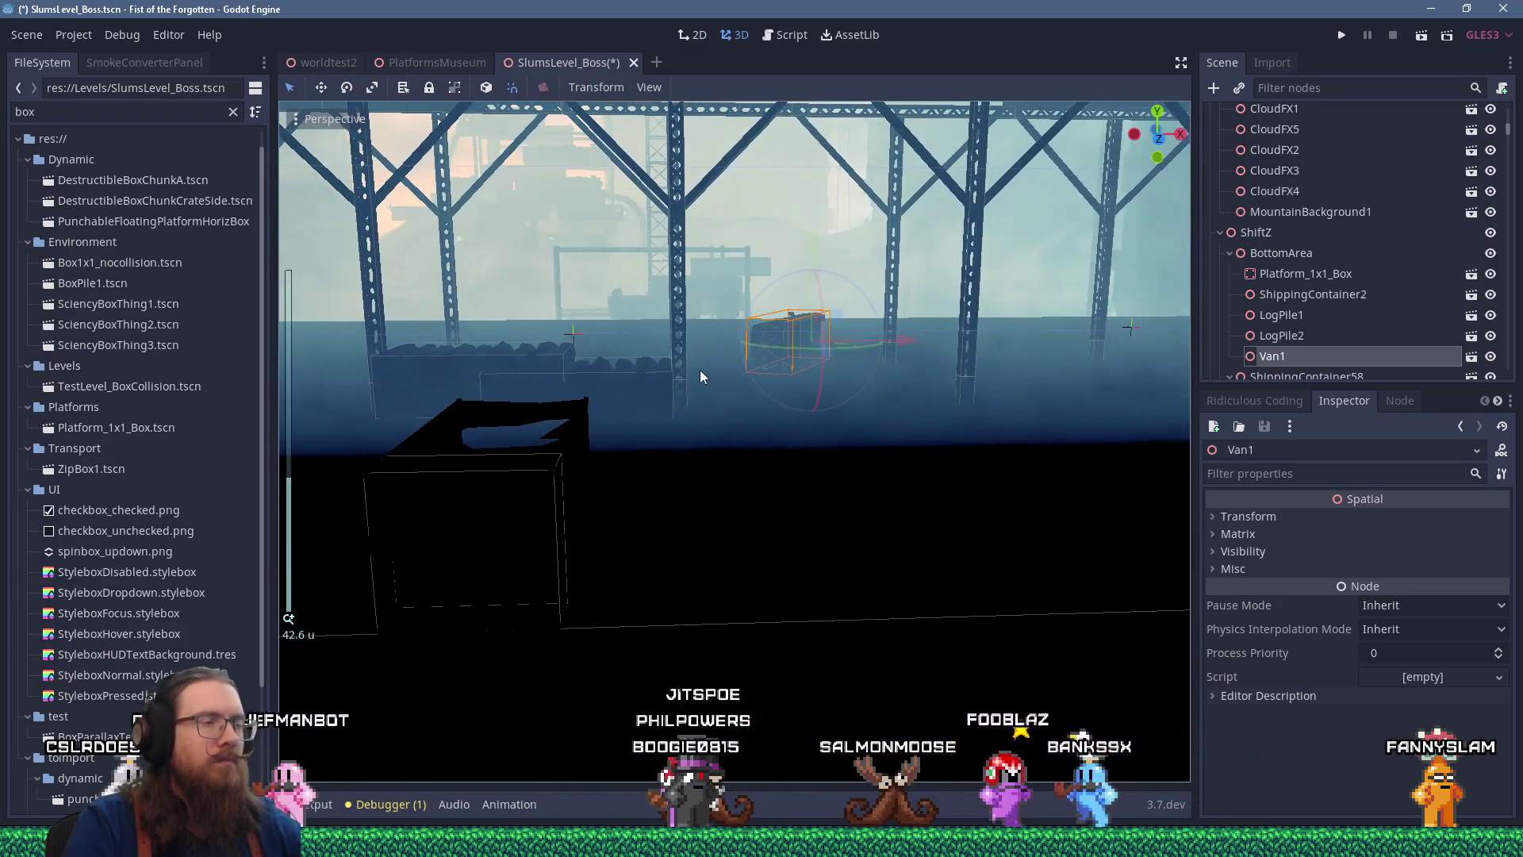
pyautogui.click(1286, 254)
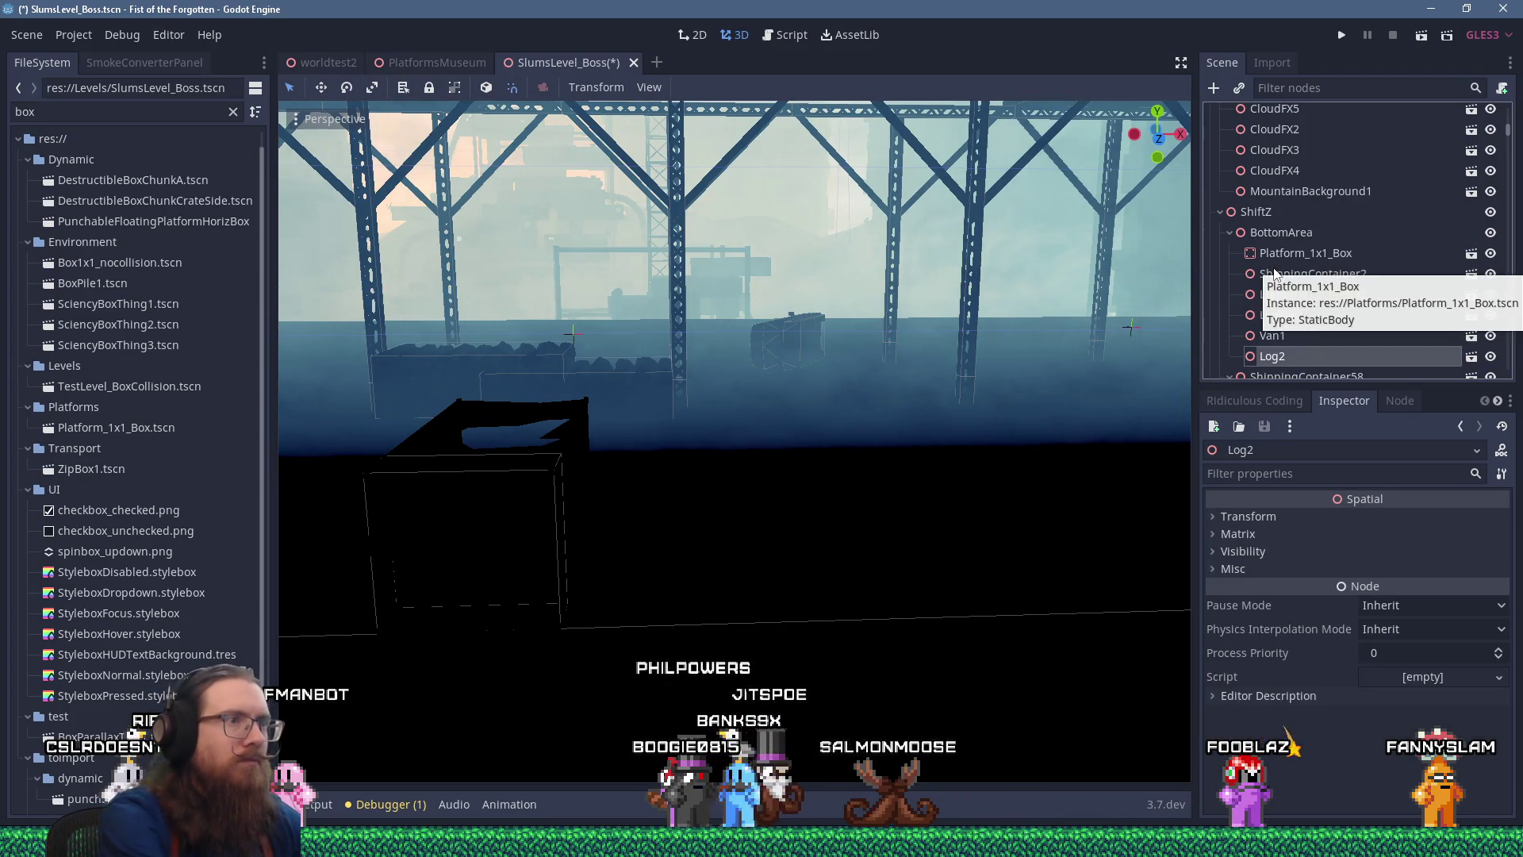
# Move Log2 into place beside the block under the bridge
pyautogui.scroll(-10, 921, 304)
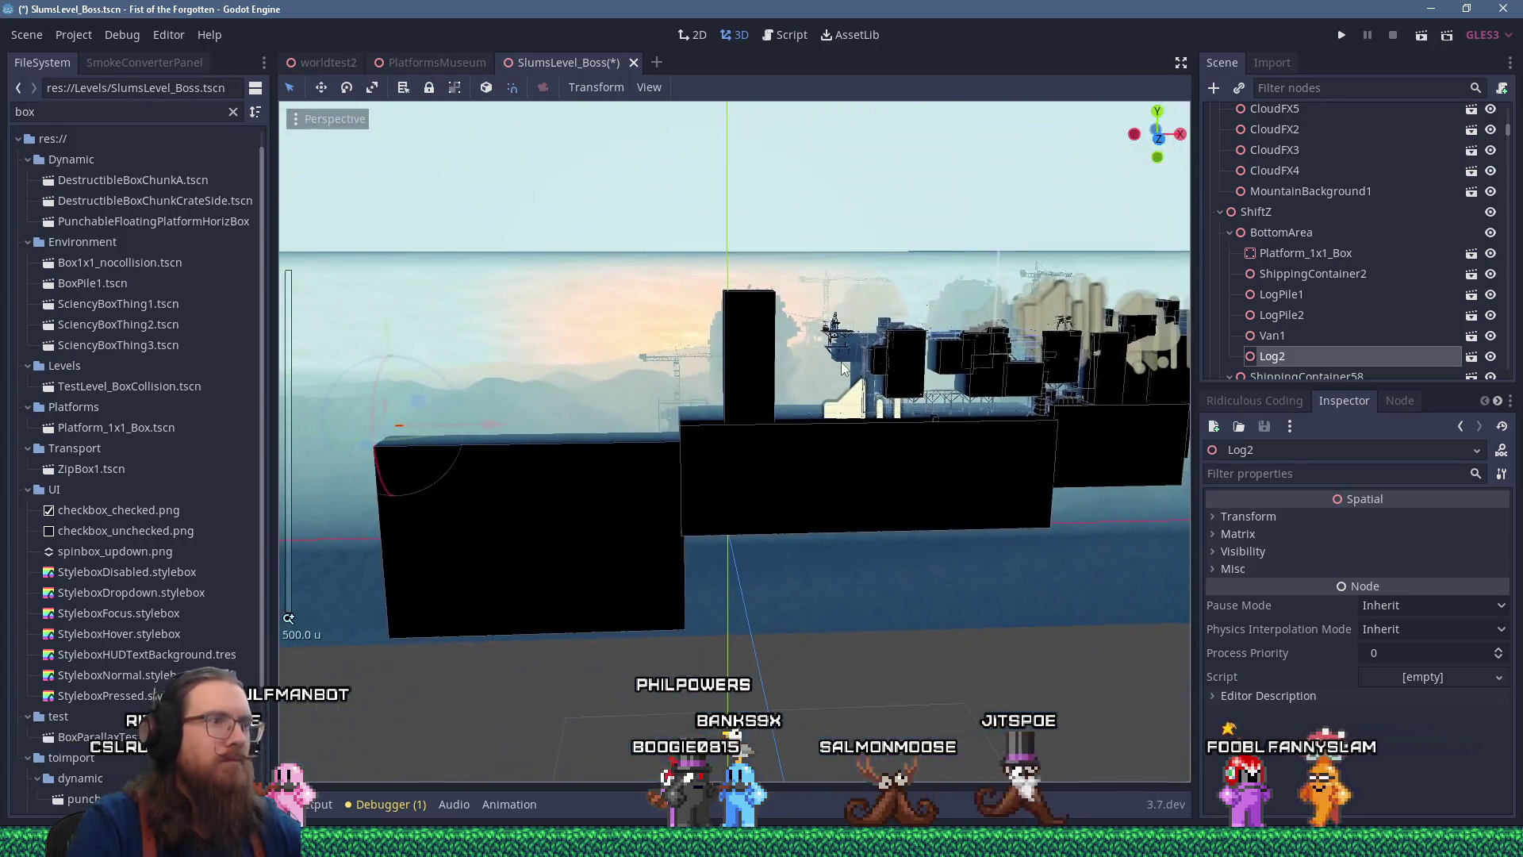
pyautogui.scroll(15, 950, 391)
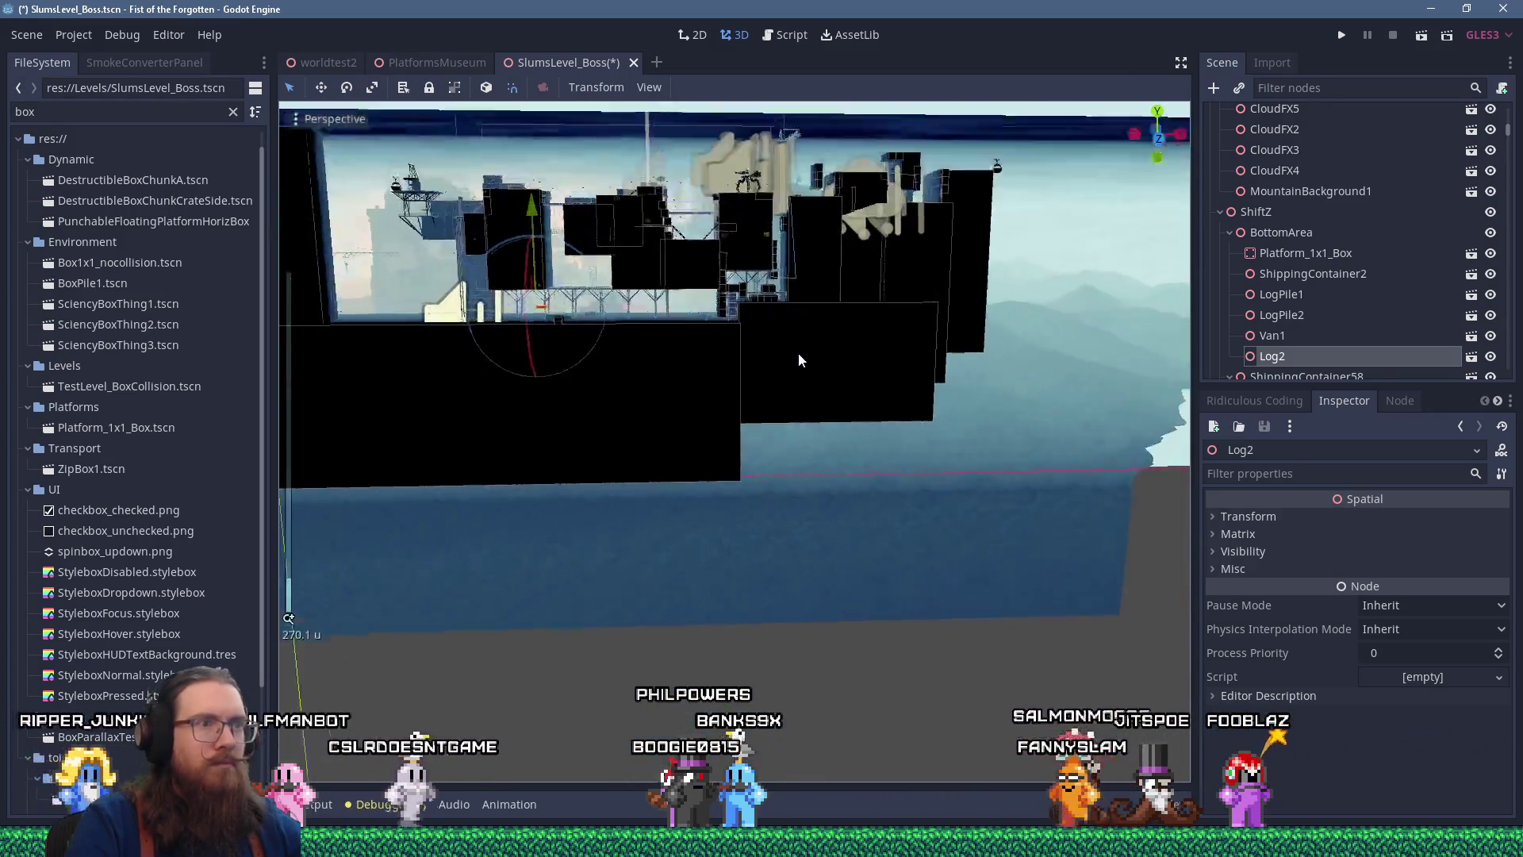
pyautogui.scroll(2, 705, 397)
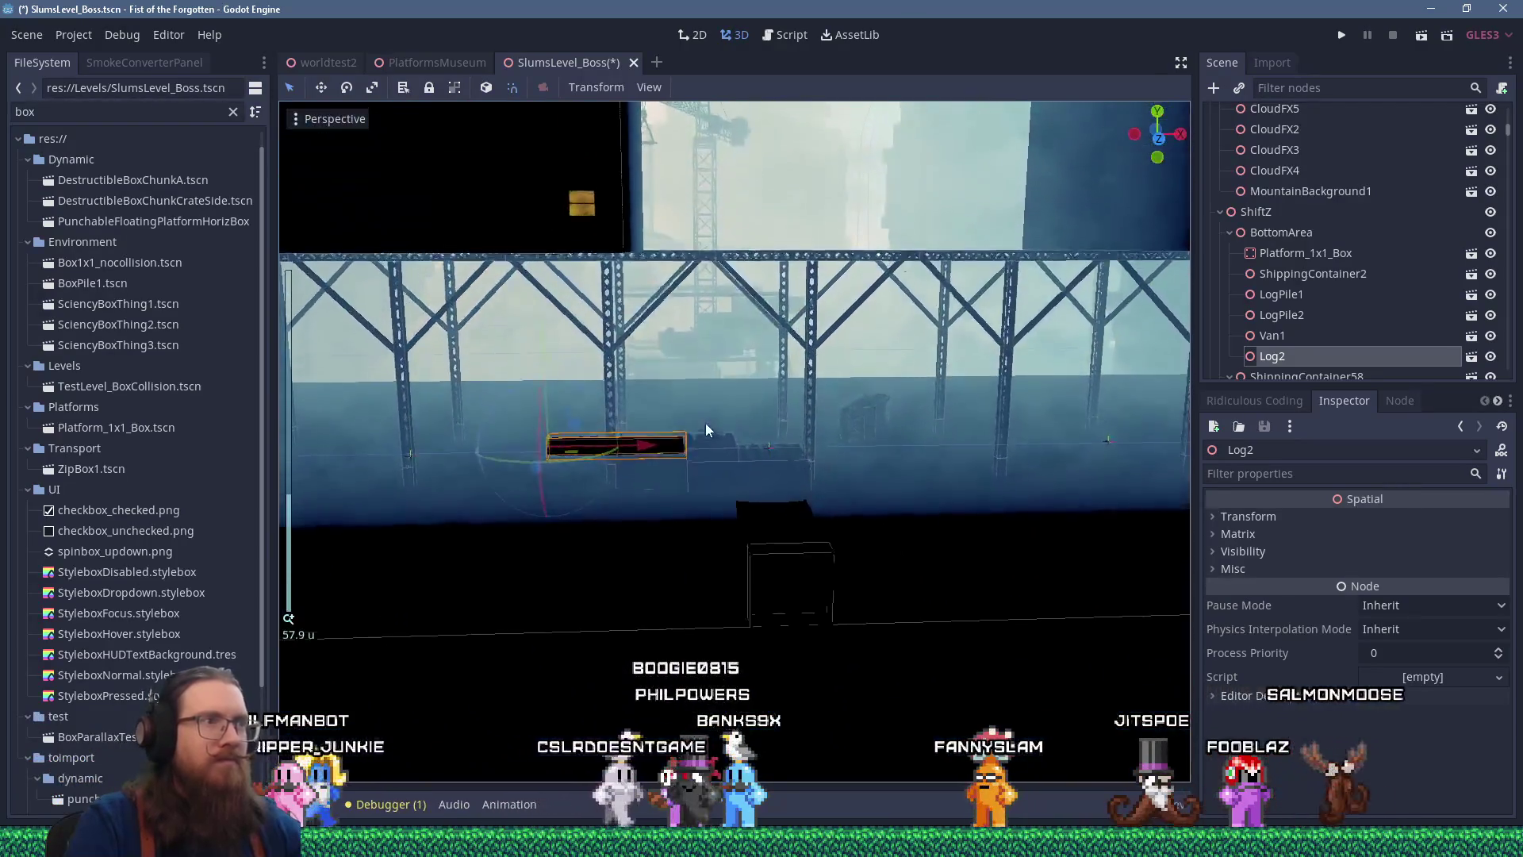
pyautogui.scroll(-6, 603, 442)
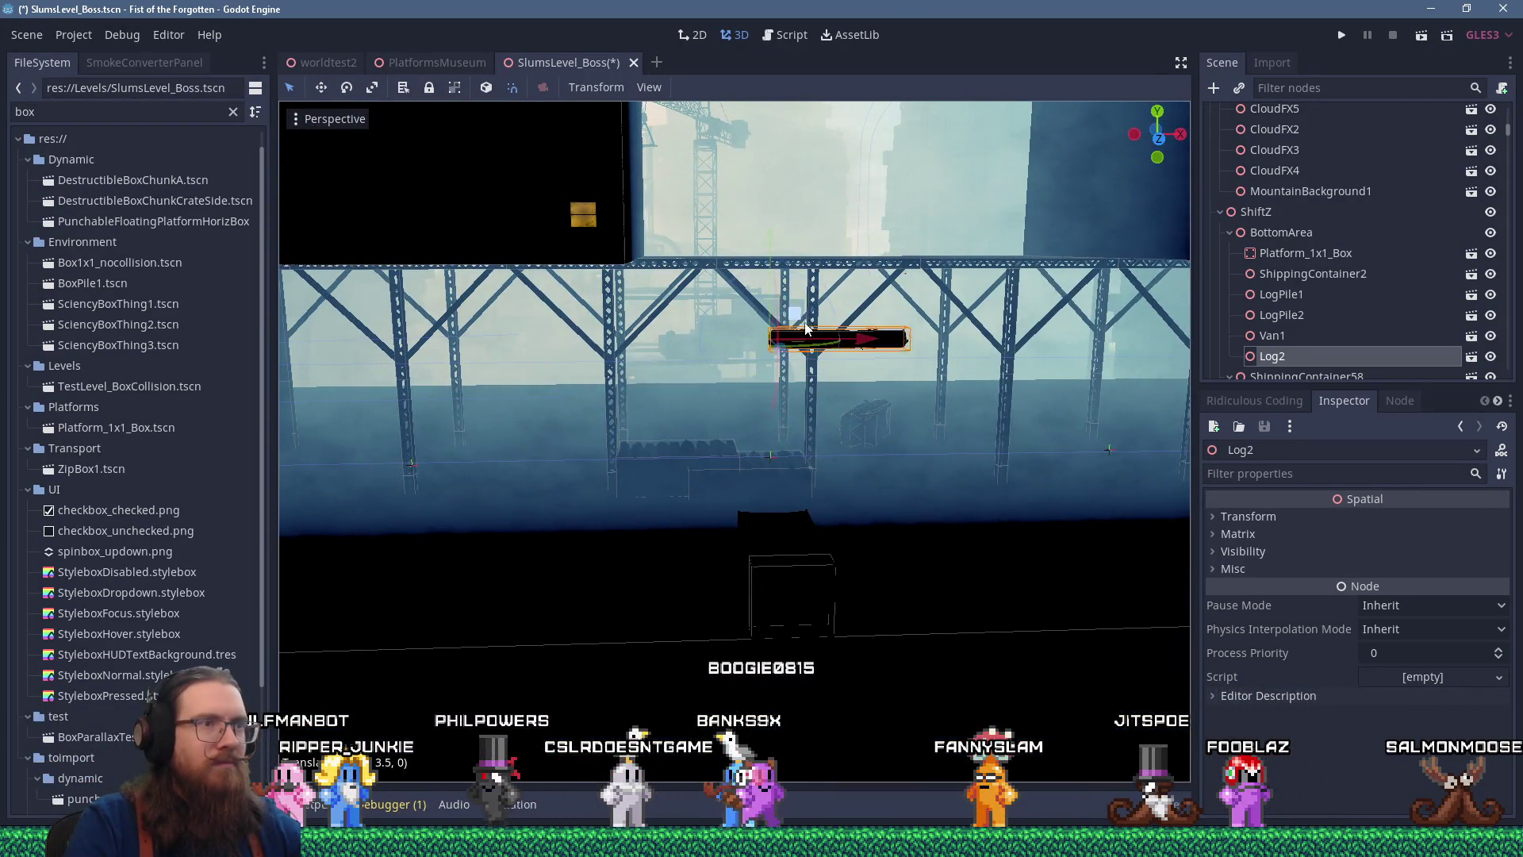
pyautogui.moveTo(785, 350); pyautogui.dragTo(840, 403)
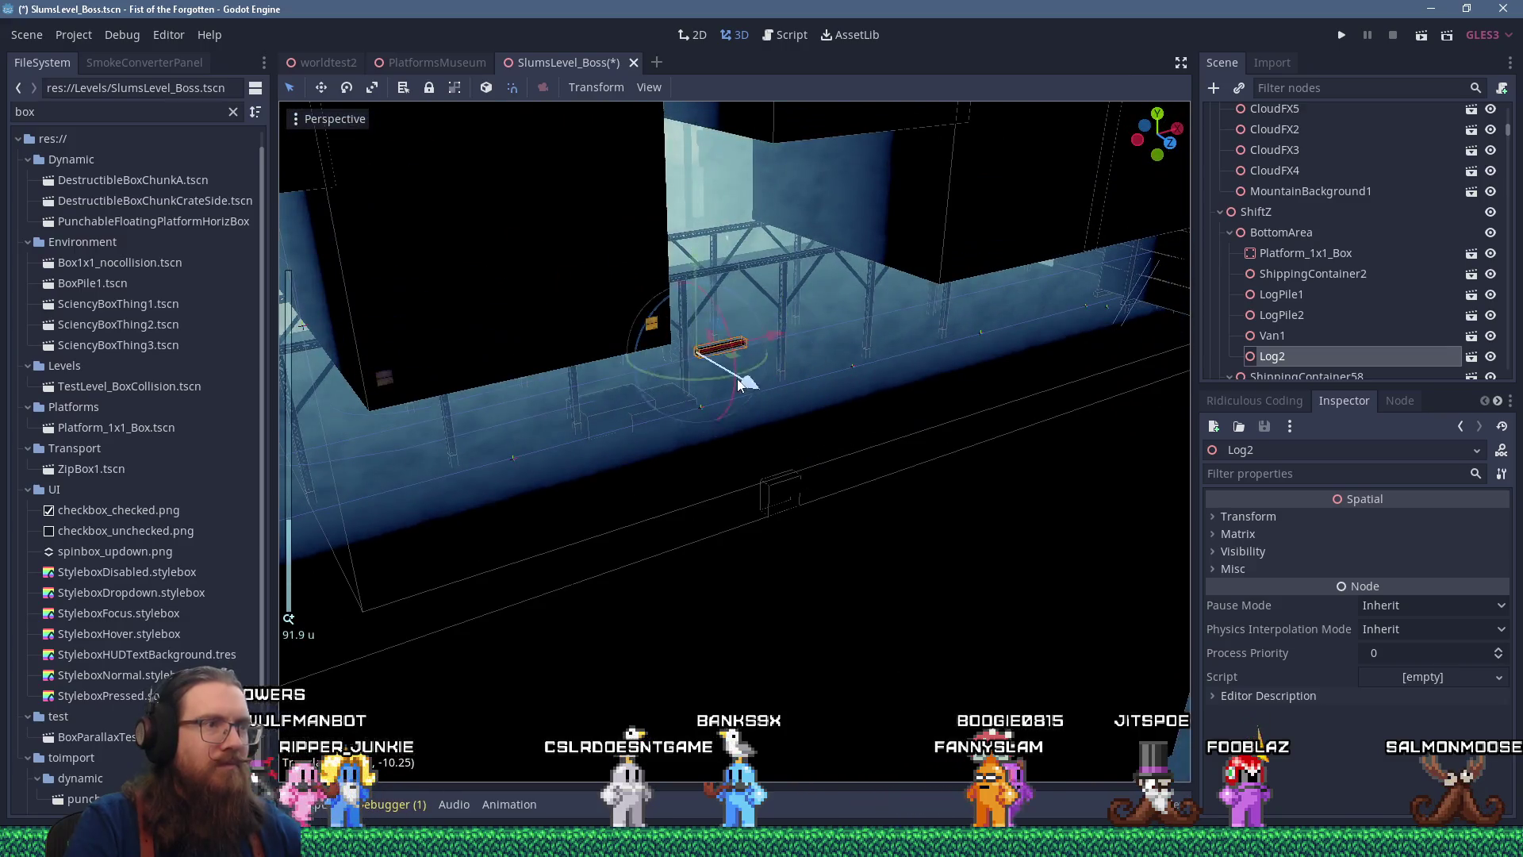
pyautogui.moveTo(713, 363)
pyautogui.mouseDown()
pyautogui.moveTo(622, 282)
pyautogui.moveTo(721, 373)
pyautogui.moveTo(651, 344)
pyautogui.moveTo(745, 492)
pyautogui.moveTo(714, 445)
pyautogui.moveTo(794, 476)
pyautogui.mouseUp()
pyautogui.scroll(3, 873, 508)
pyautogui.moveTo(960, 521)
pyautogui.mouseDown()
pyautogui.moveTo(973, 524)
pyautogui.moveTo(780, 448)
pyautogui.moveTo(768, 506)
pyautogui.moveTo(807, 500)
pyautogui.mouseUp()
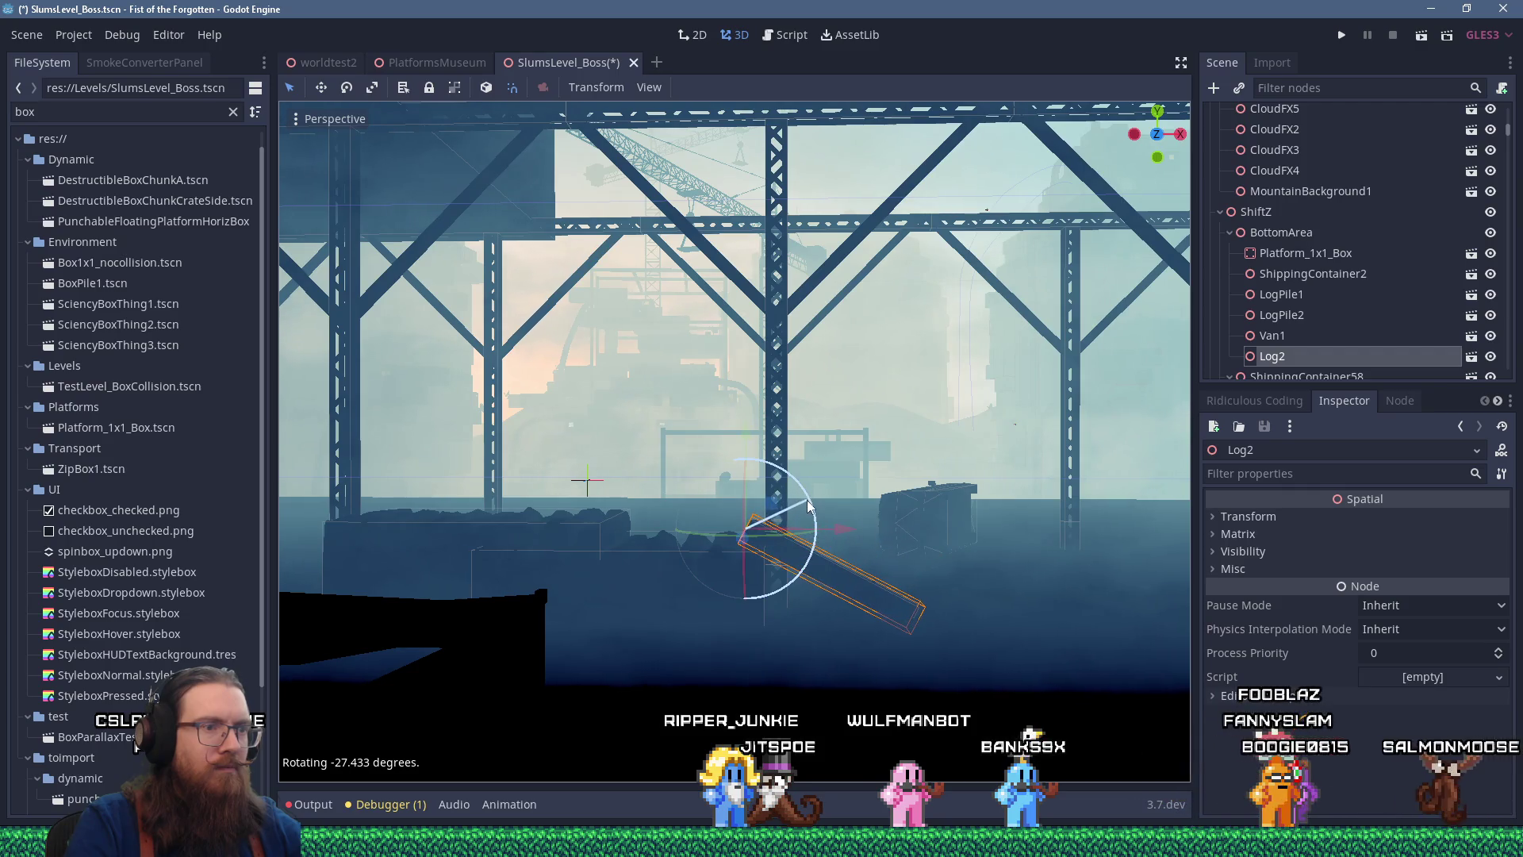
# Nudge Log2 slightly up and left in rear view, then save the boss level
pyautogui.press('ctrl+KP_1')
pyautogui.scroll(5, 822, 497)
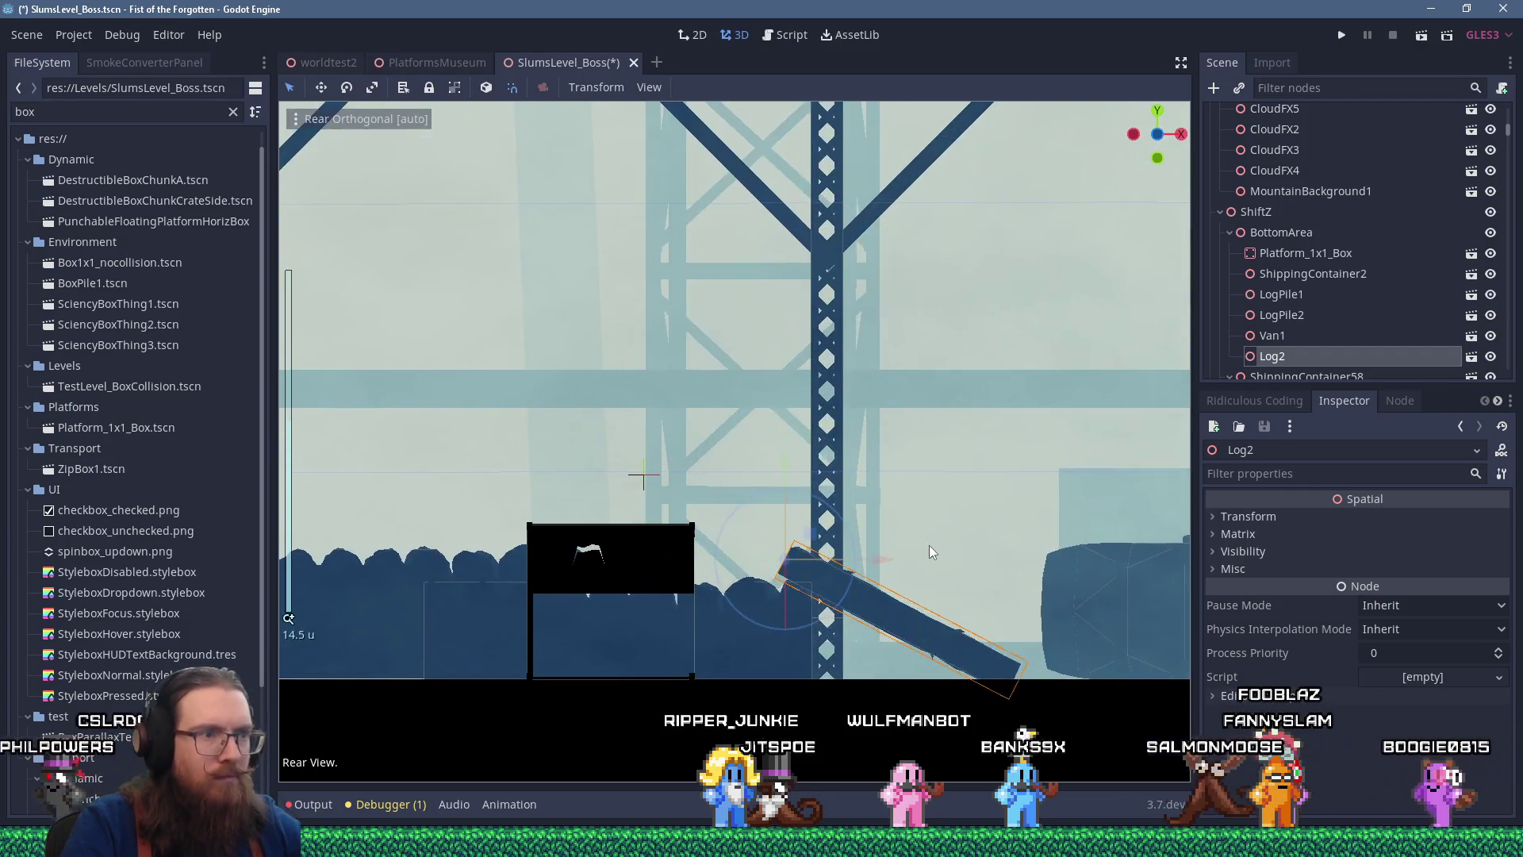
pyautogui.moveTo(774, 497); pyautogui.dragTo(769, 492)
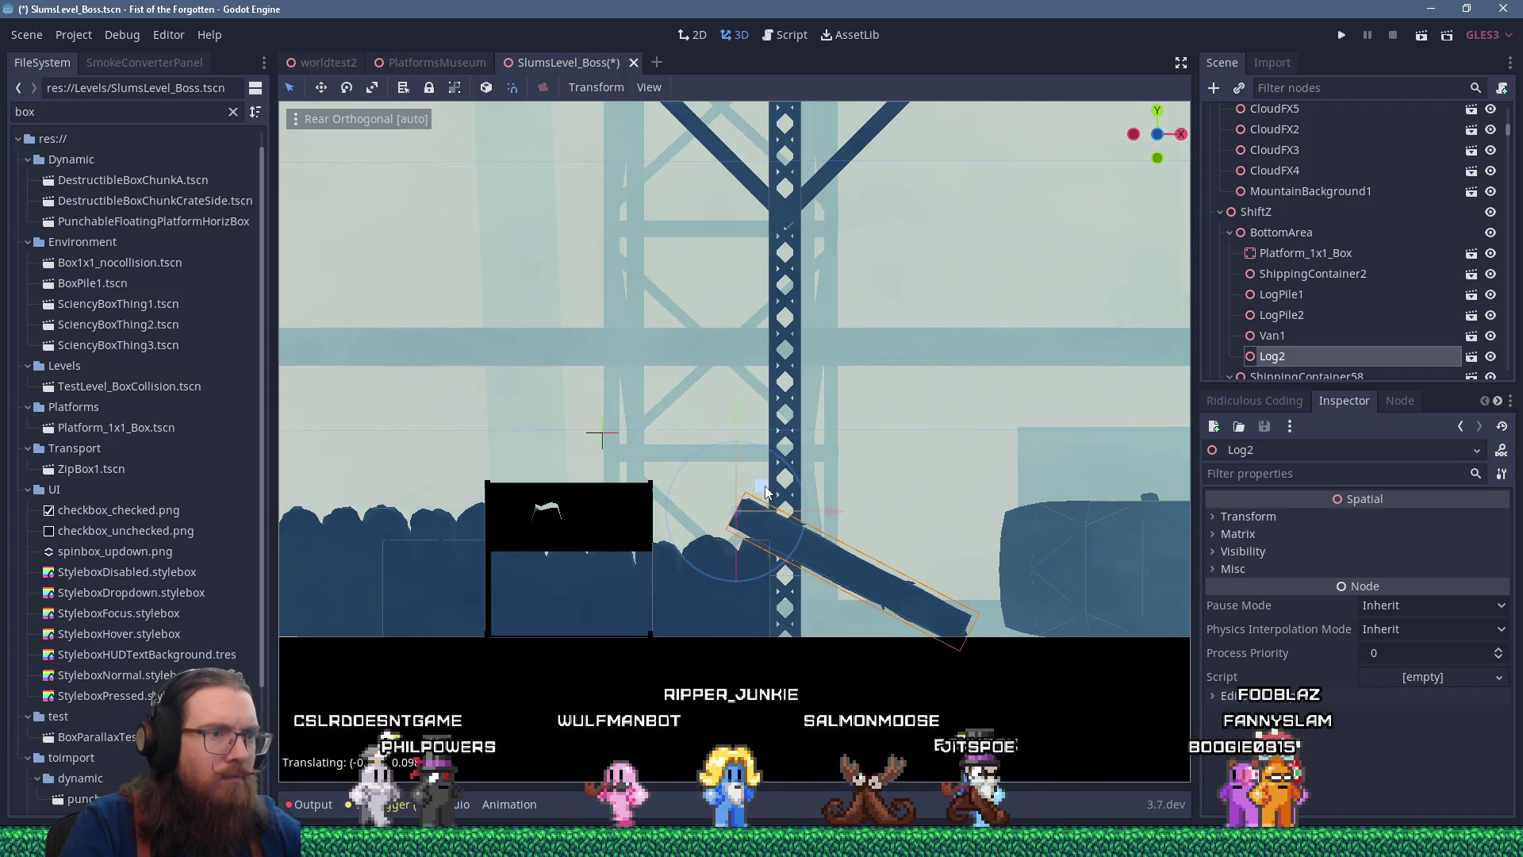
pyautogui.press('KP_5')
pyautogui.scroll(-8, 781, 508)
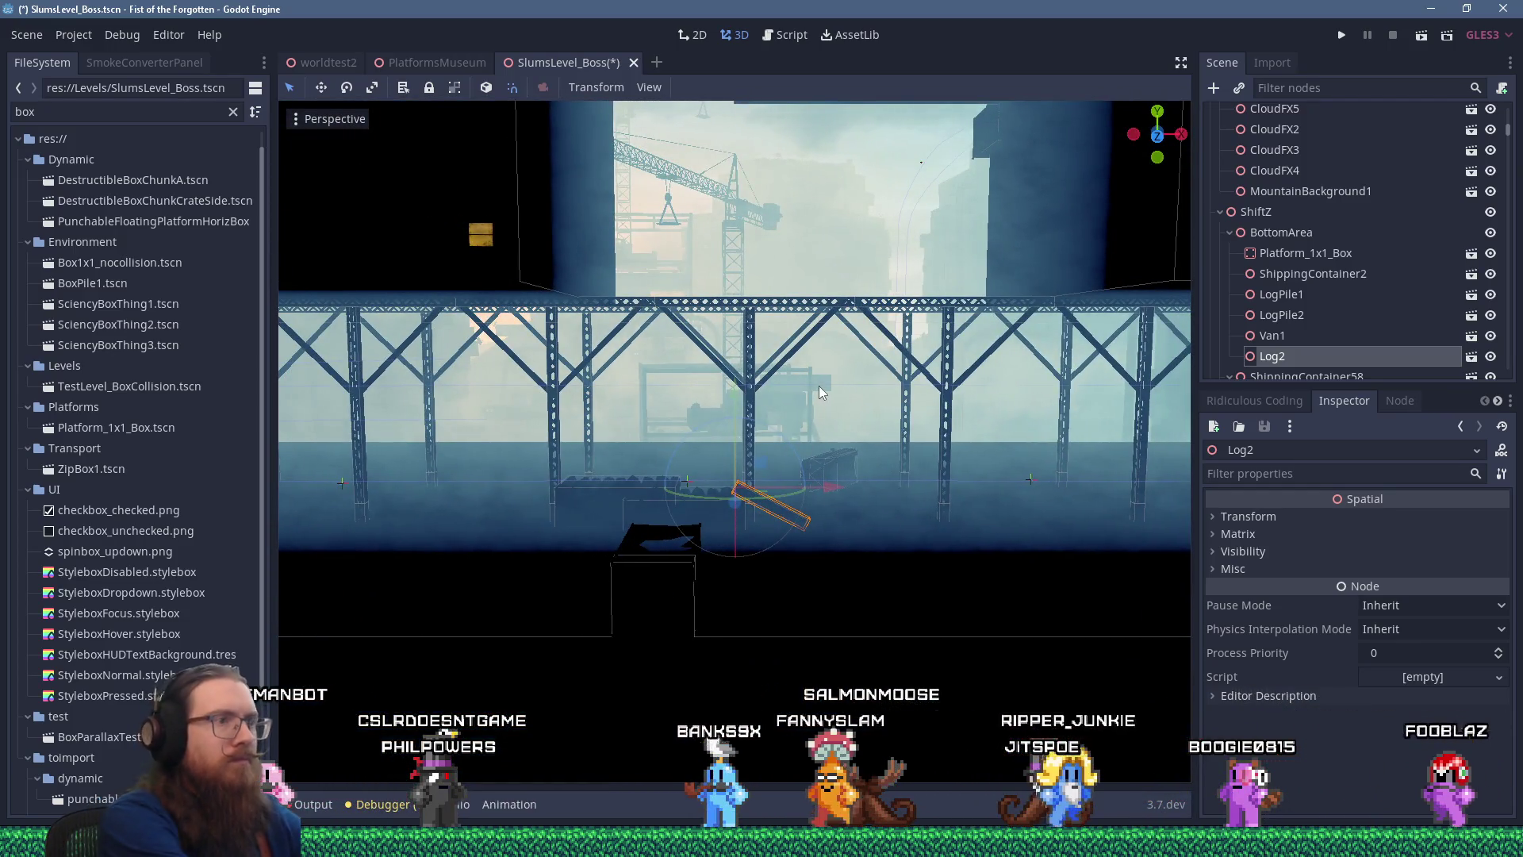
pyautogui.hotkey('ctrl', 's')
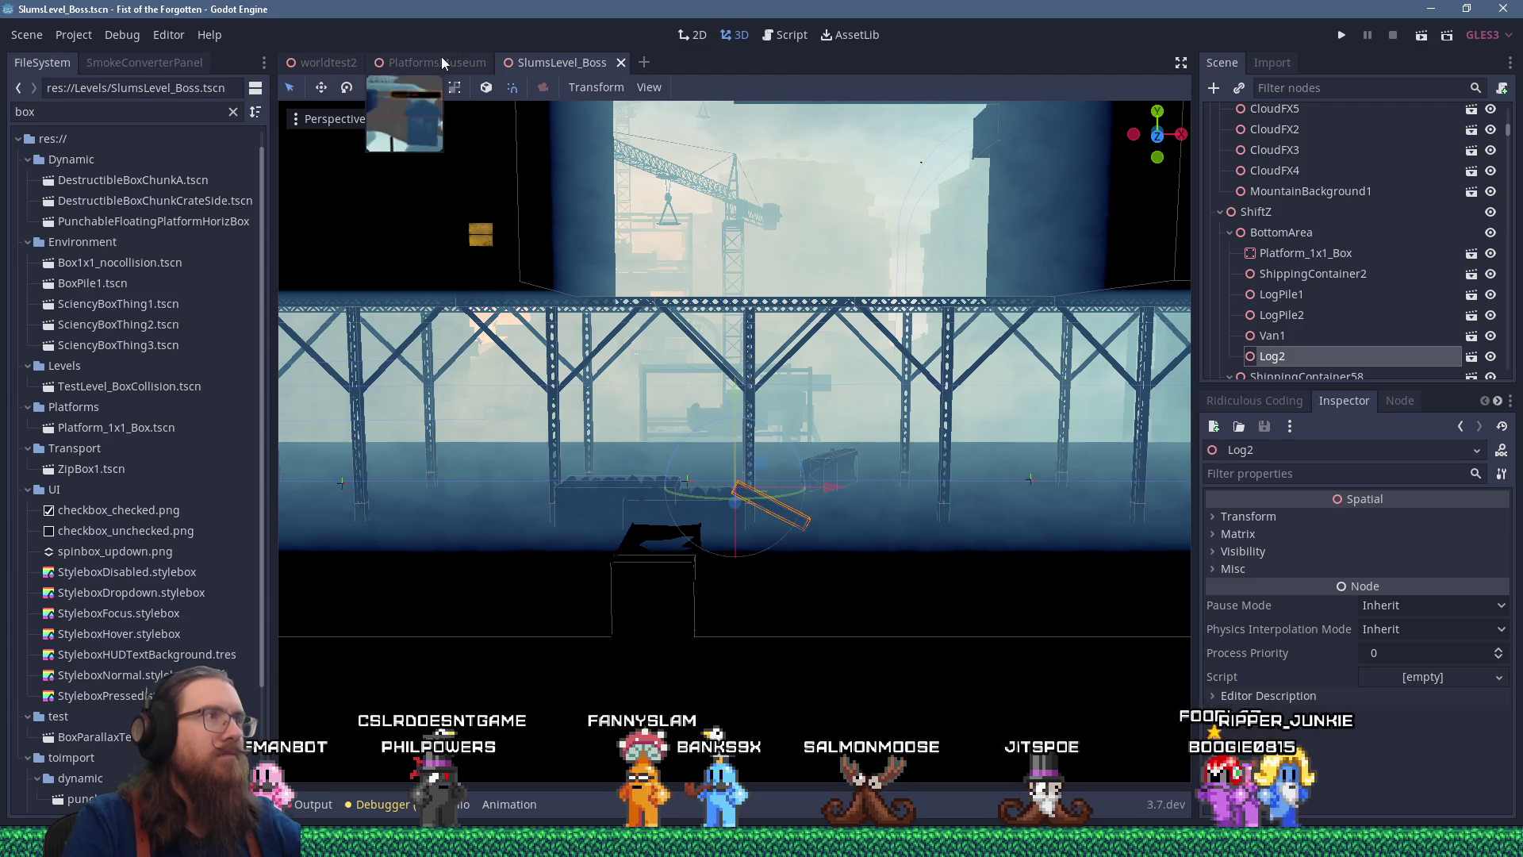
# Pick Silo1 in PlatformsMuseum and paste it under BottomArea in SlumsLevel_Boss
pyautogui.click(441, 57)
pyautogui.moveTo(605, 241)
pyautogui.mouseDown()
pyautogui.moveTo(655, 273)
pyautogui.moveTo(875, 322)
pyautogui.moveTo(567, 311)
pyautogui.moveTo(627, 312)
pyautogui.mouseUp()
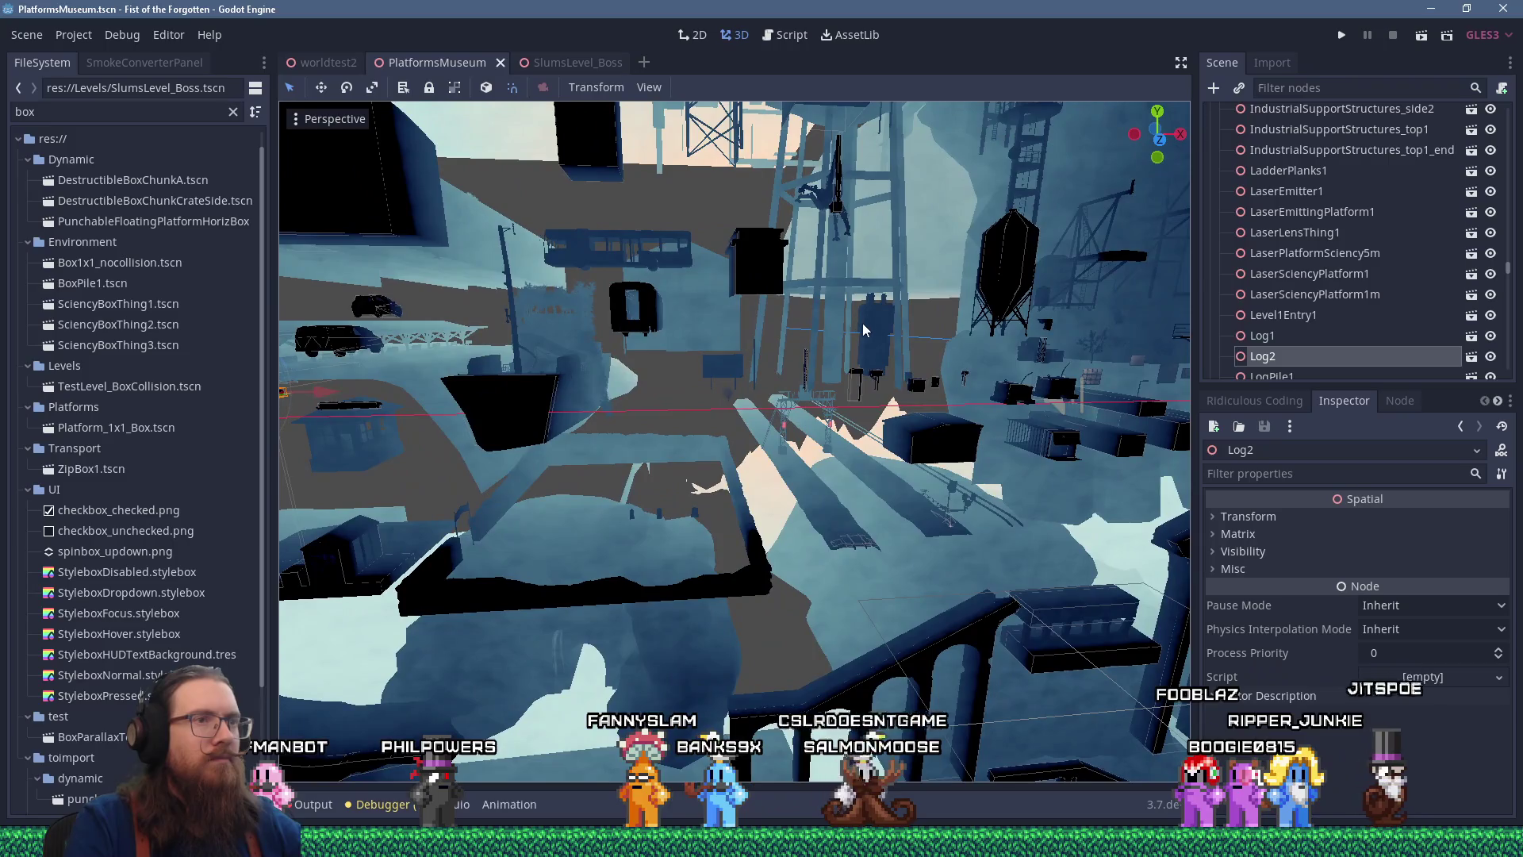
pyautogui.moveTo(864, 325); pyautogui.dragTo(843, 359)
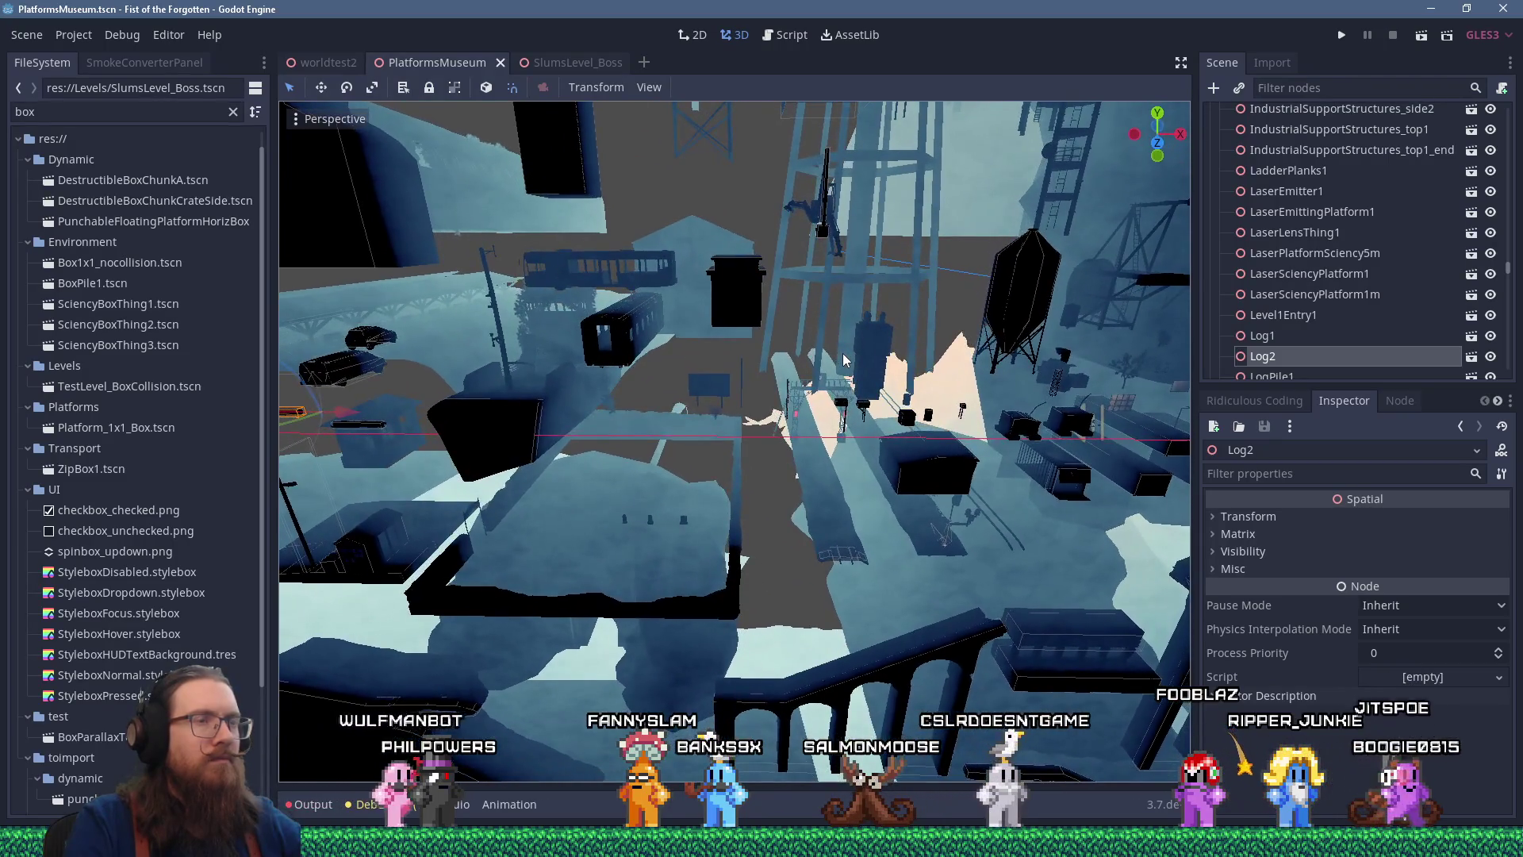
pyautogui.click(992, 303)
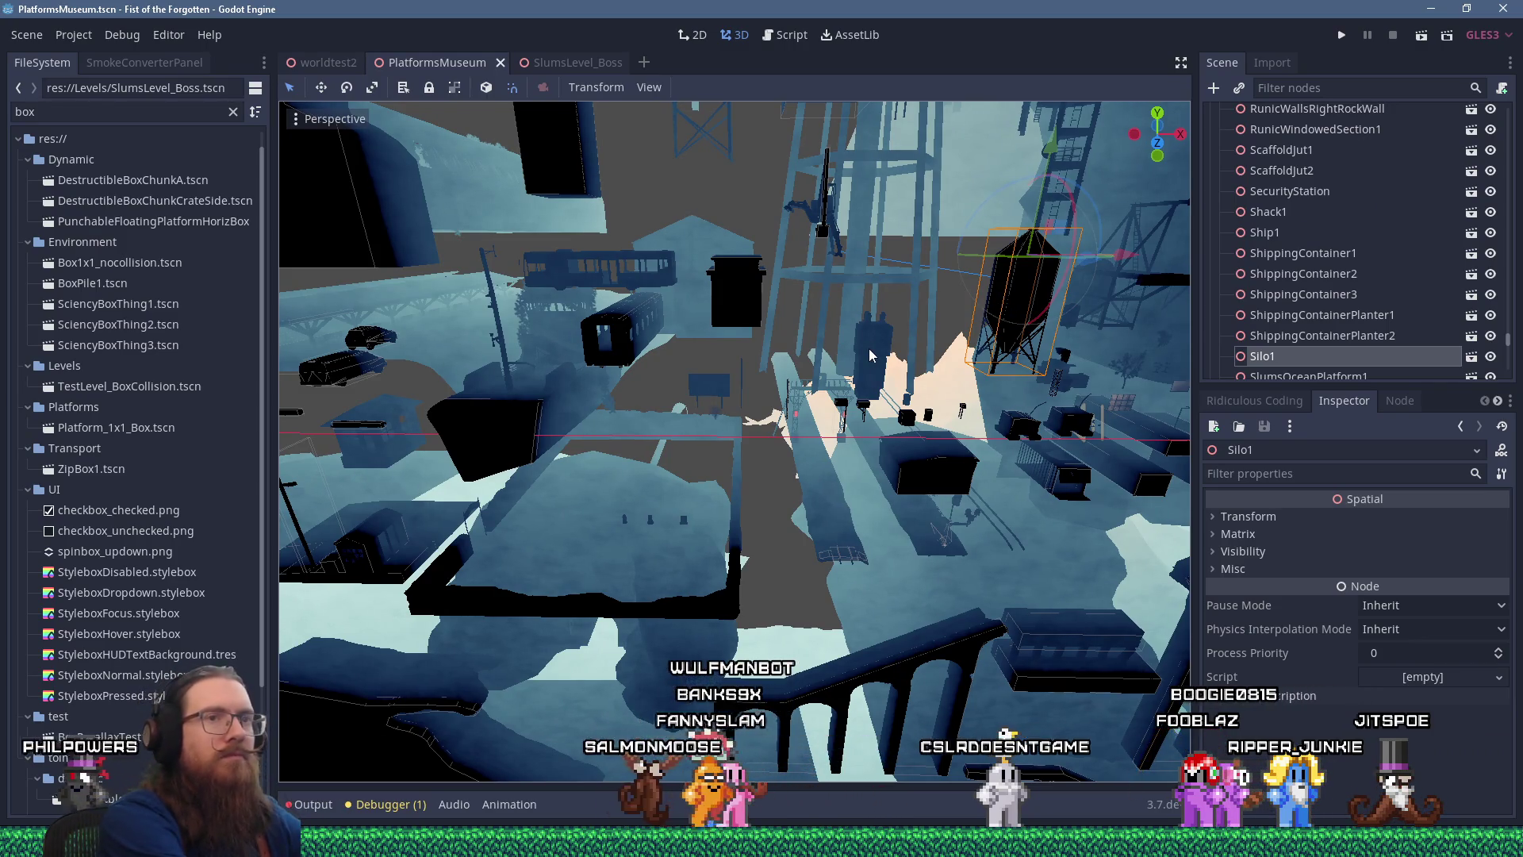
pyautogui.click(567, 63)
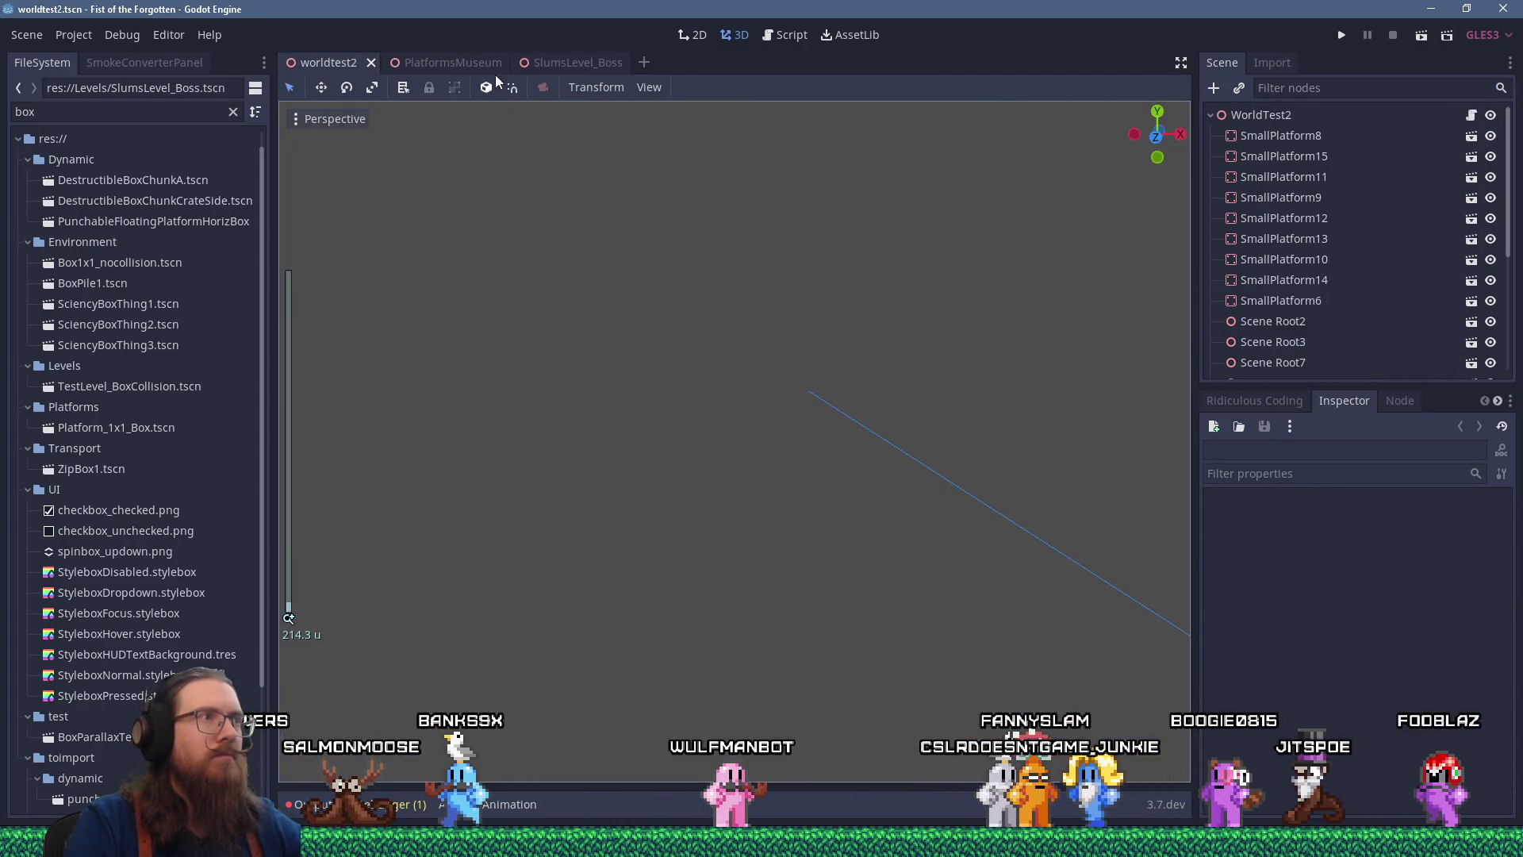
pyautogui.scroll(-3, 628, 308)
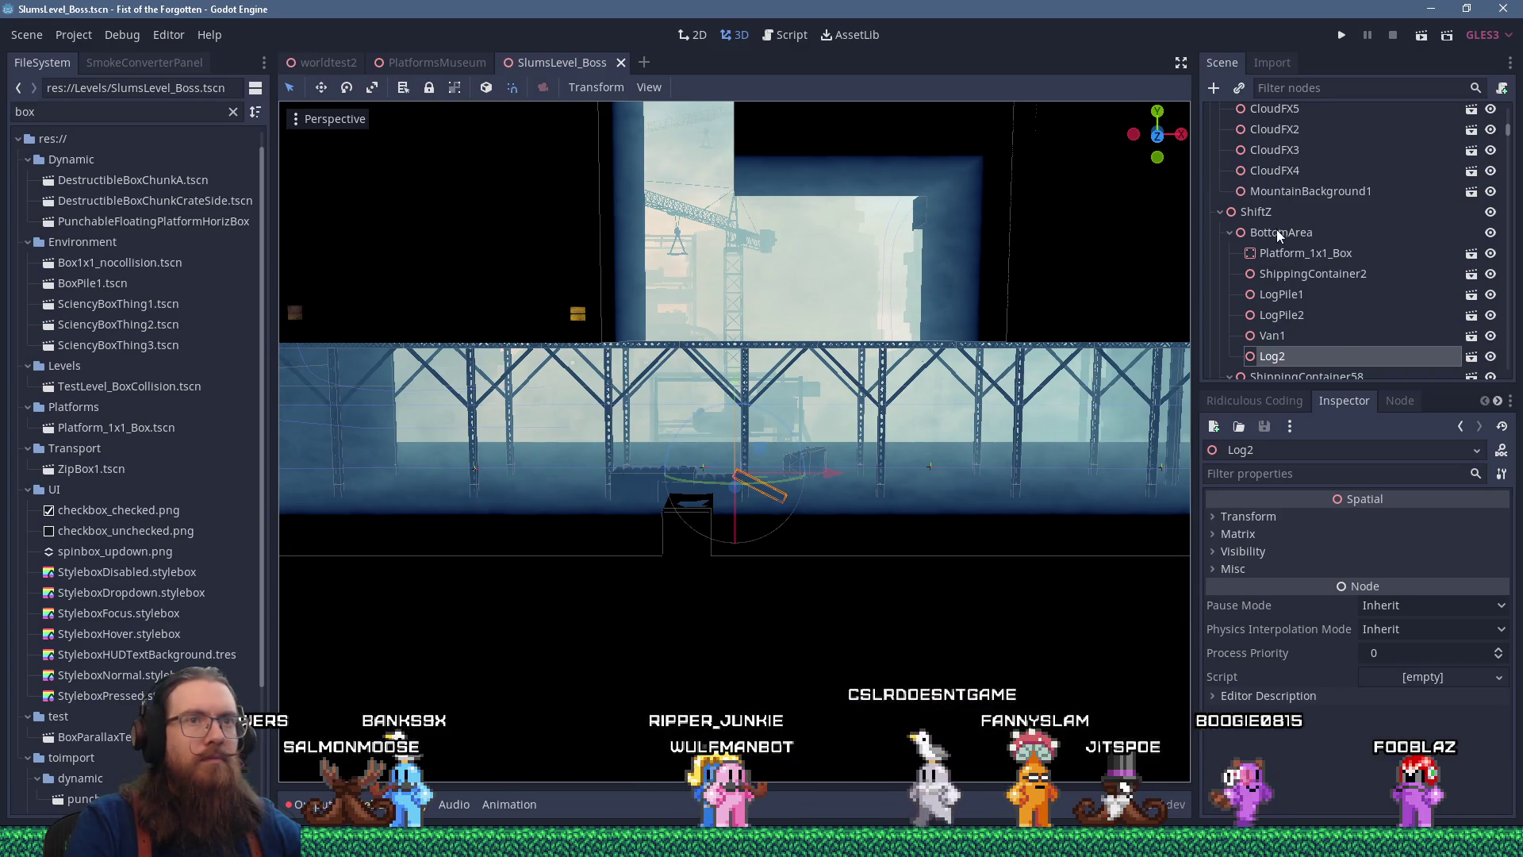
pyautogui.click(1279, 231)
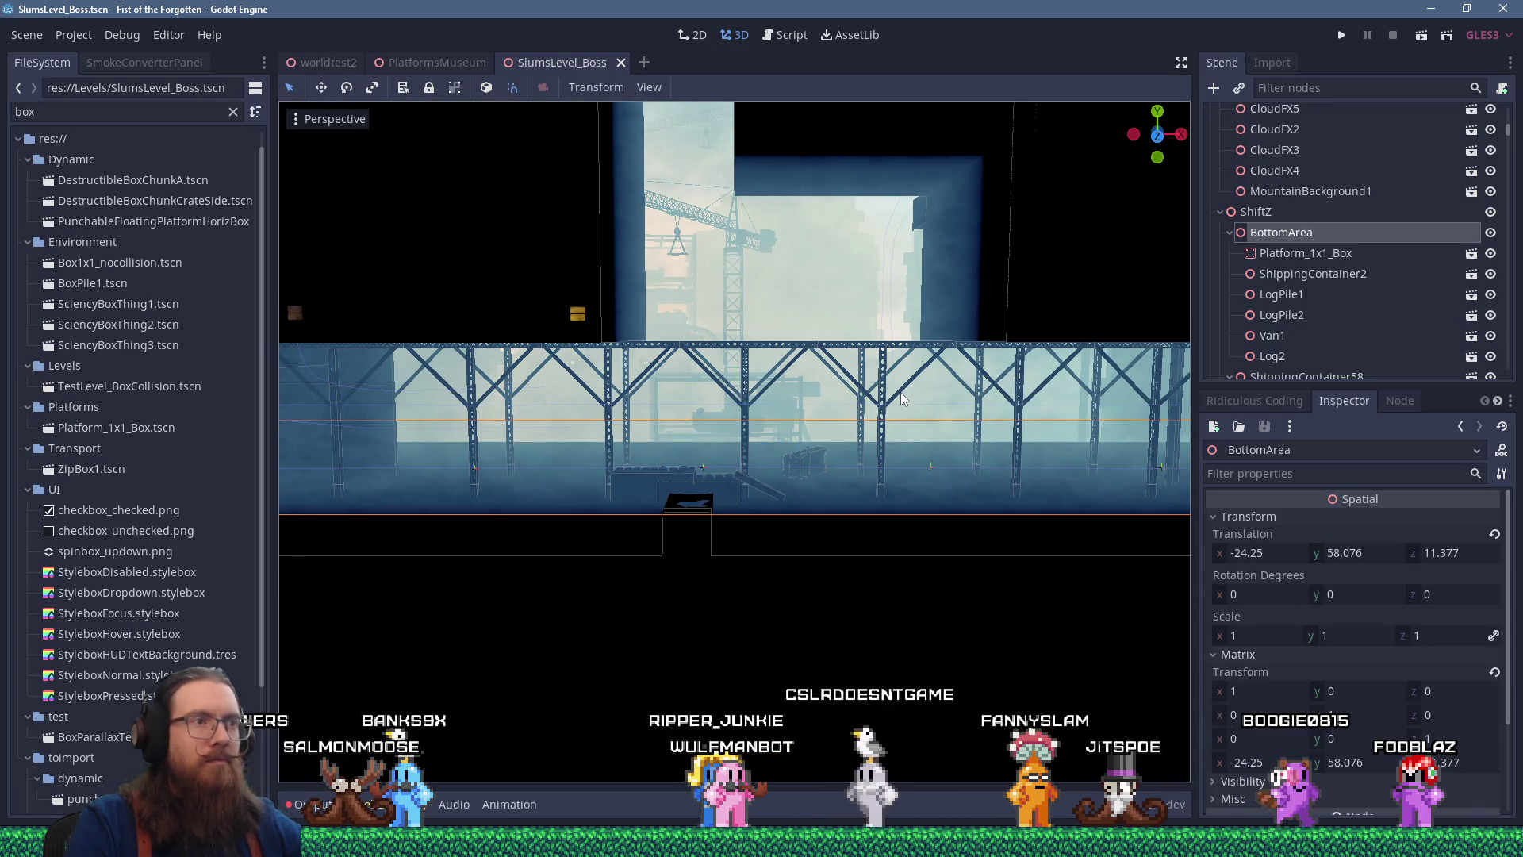
pyautogui.hotkey('ctrl', 'v')
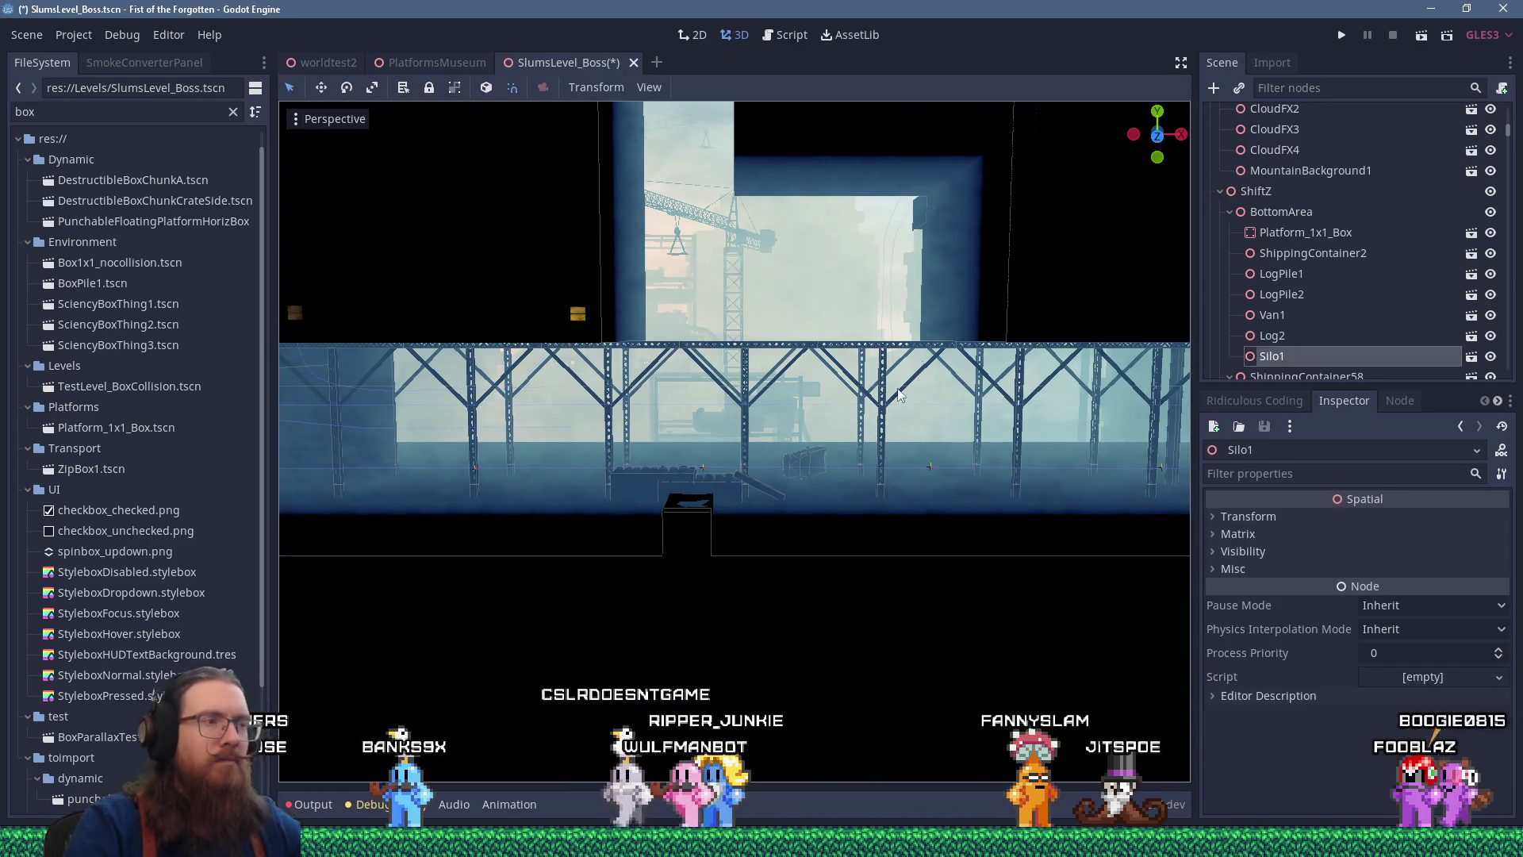
# Place Silo1 beneath the bridge, sliding it right and raising it slightly
pyautogui.scroll(-10, 897, 401)
pyautogui.scroll(-8, 887, 420)
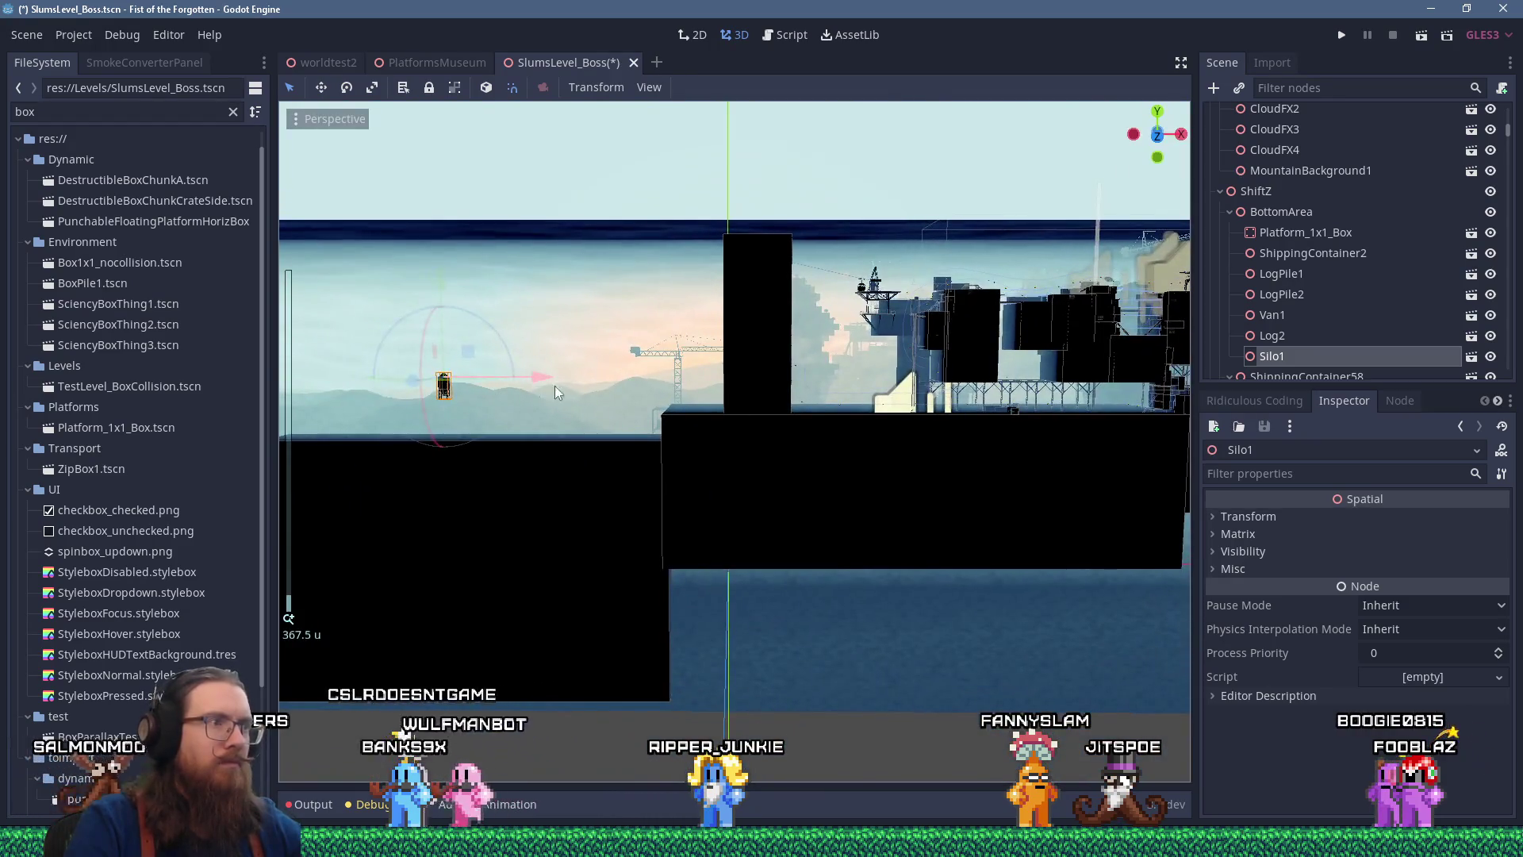
pyautogui.press('f')
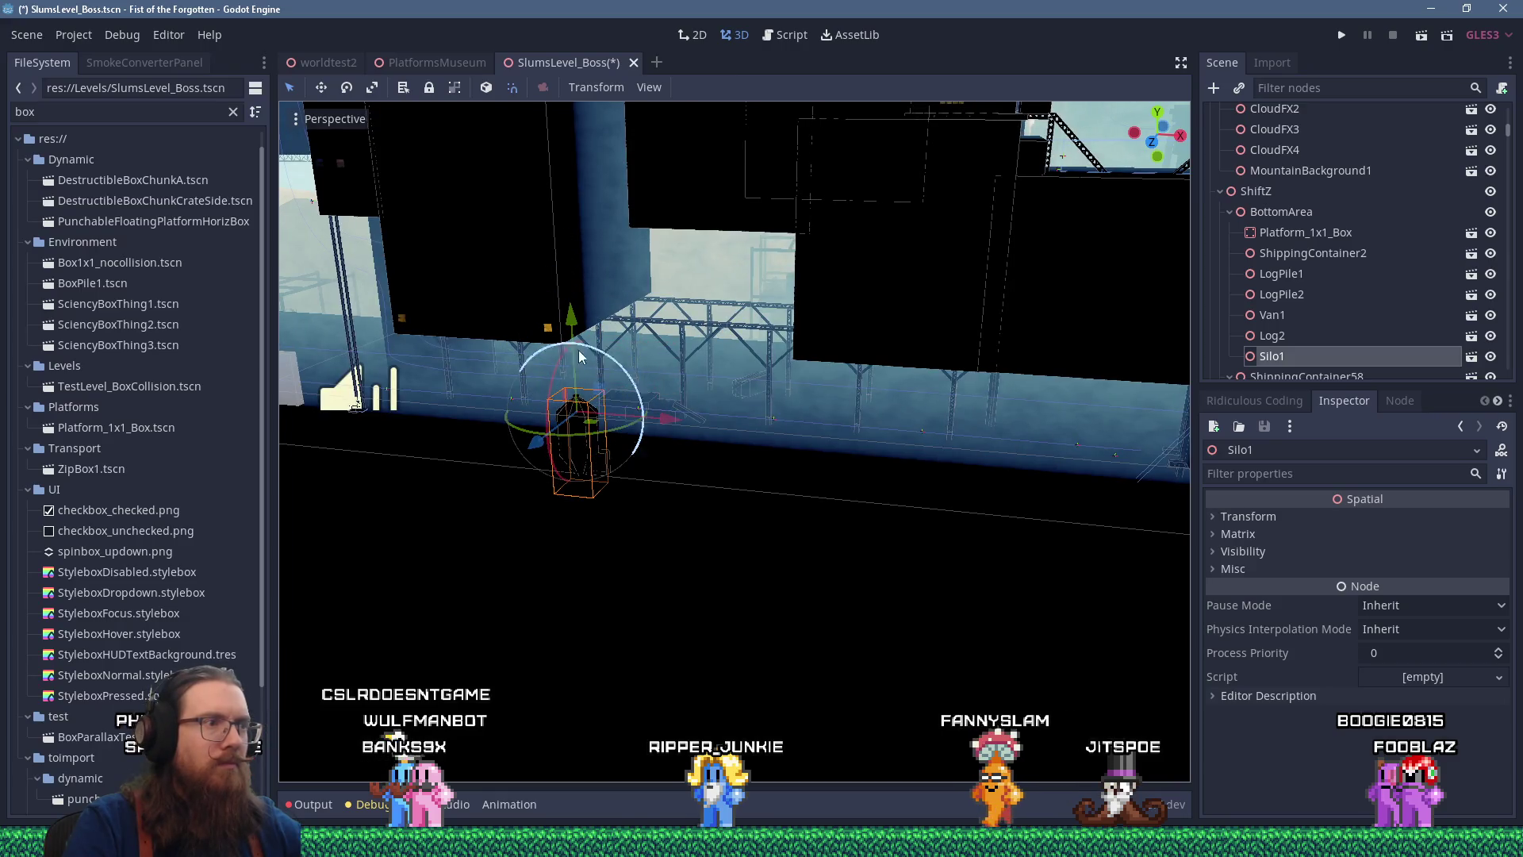
pyautogui.moveTo(587, 442); pyautogui.dragTo(735, 361)
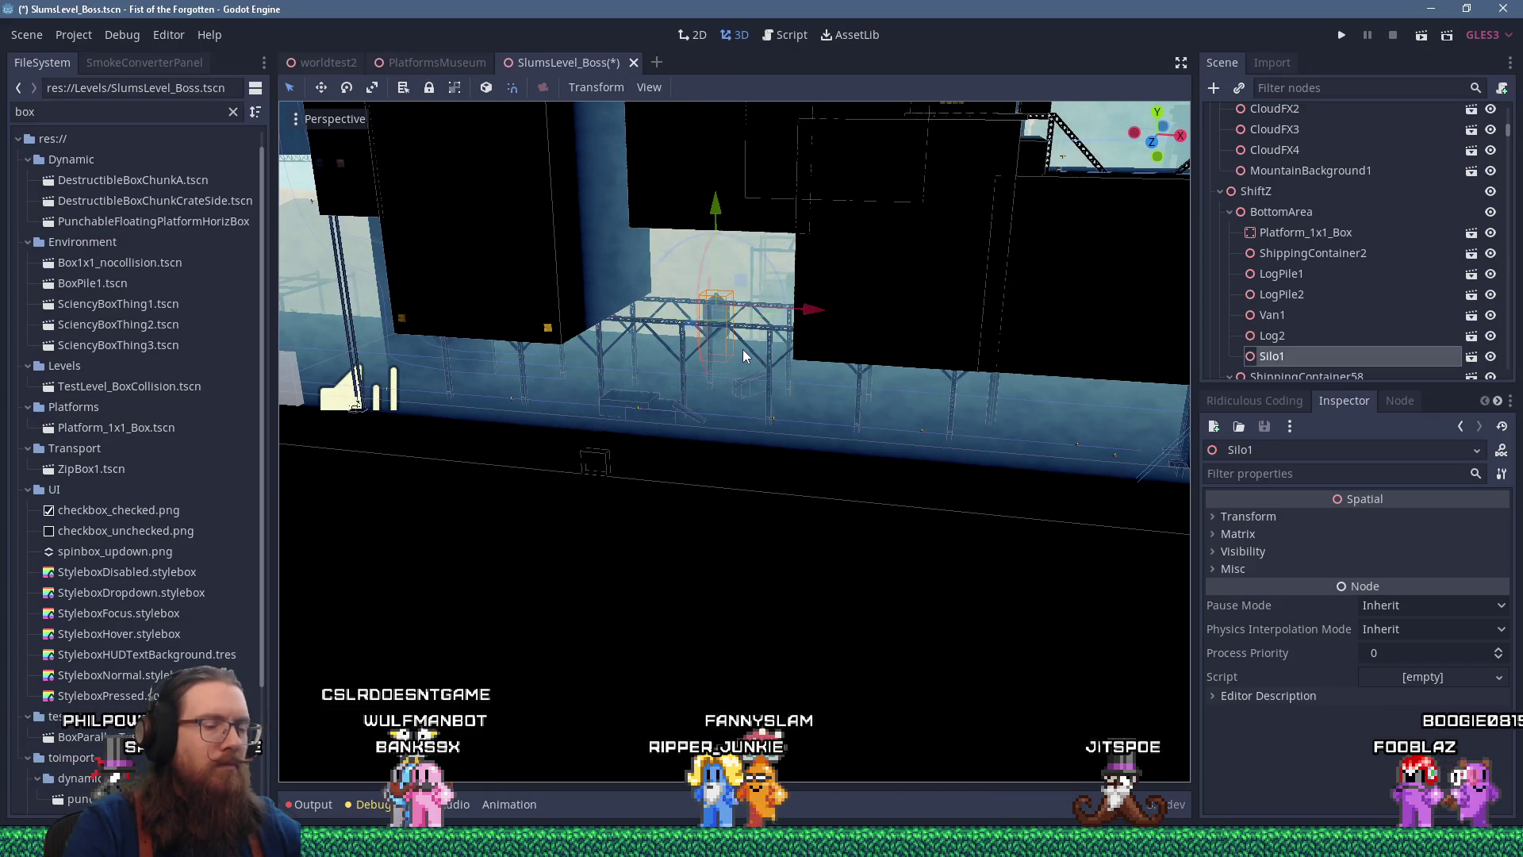
pyautogui.press('ctrl+KP_1')
pyautogui.scroll(5, 818, 311)
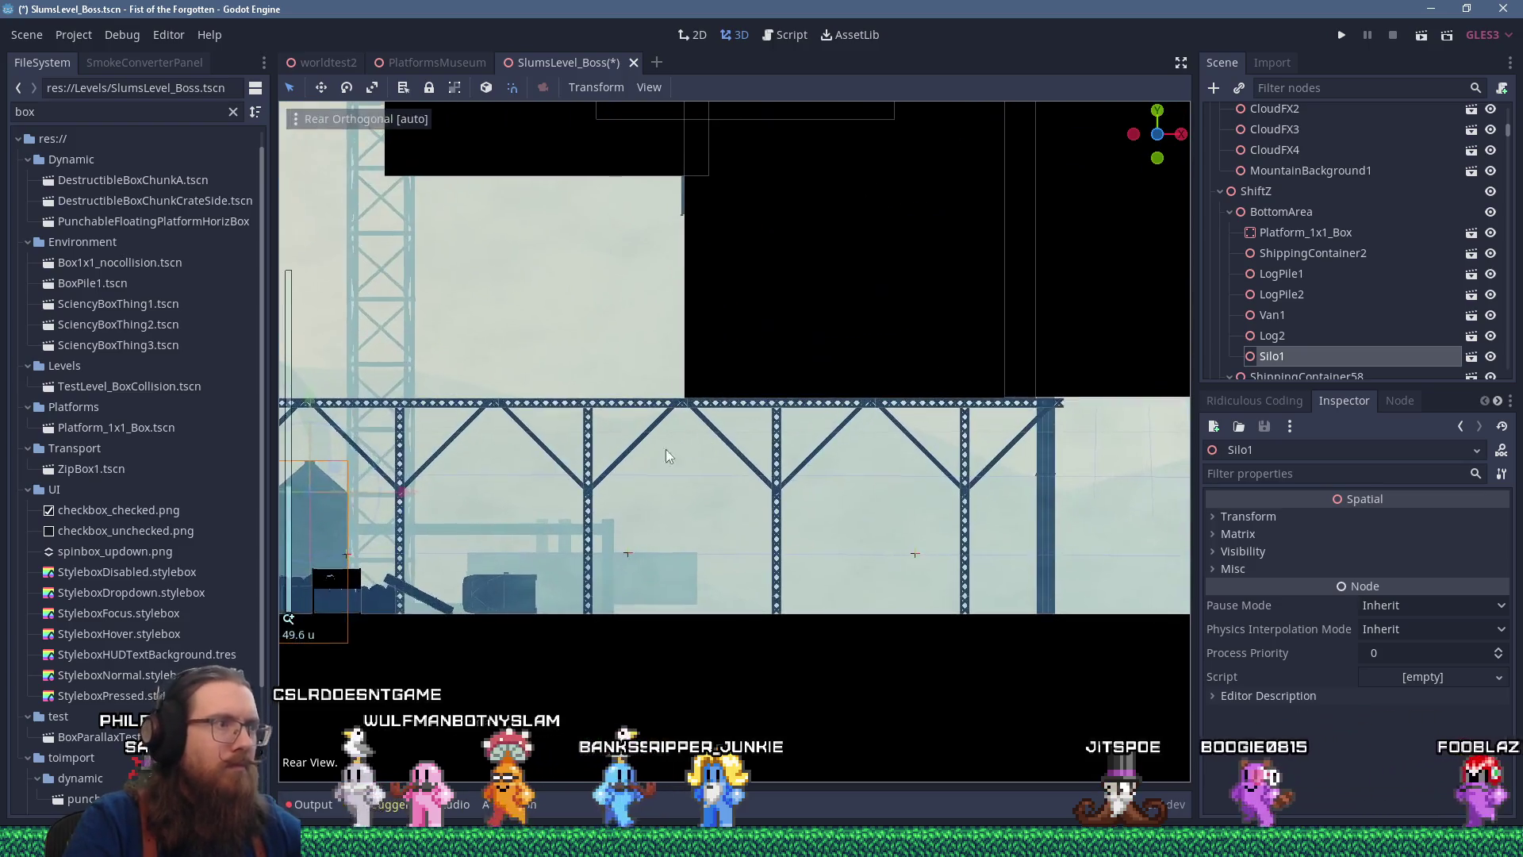
pyautogui.moveTo(425, 502); pyautogui.dragTo(758, 512)
pyautogui.moveTo(678, 411); pyautogui.dragTo(669, 383)
pyautogui.press('KP_5')
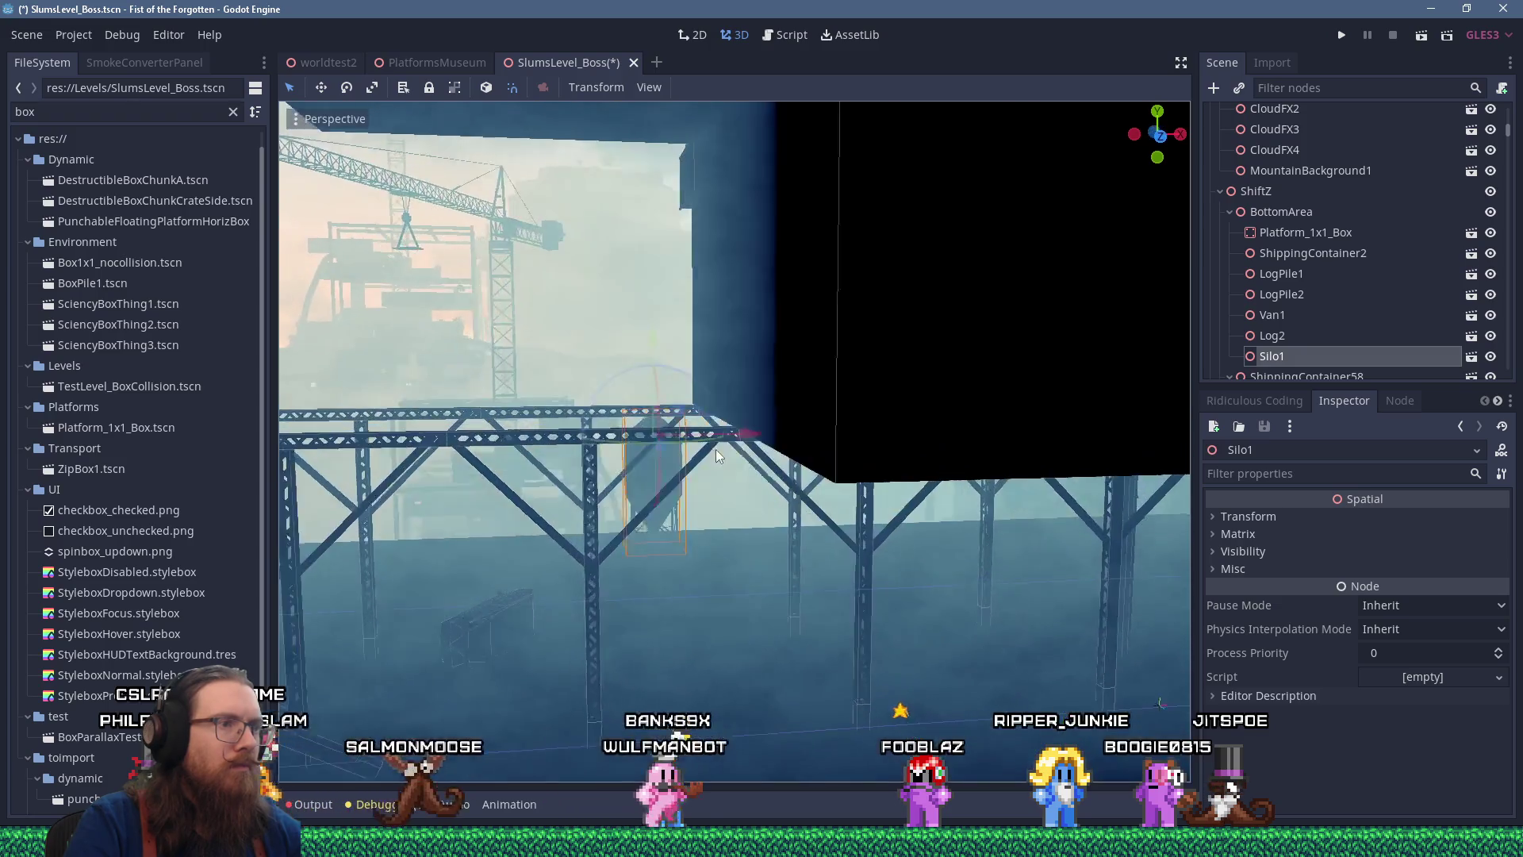
pyautogui.moveTo(715, 454); pyautogui.dragTo(709, 469)
pyautogui.rightClick(714, 433)
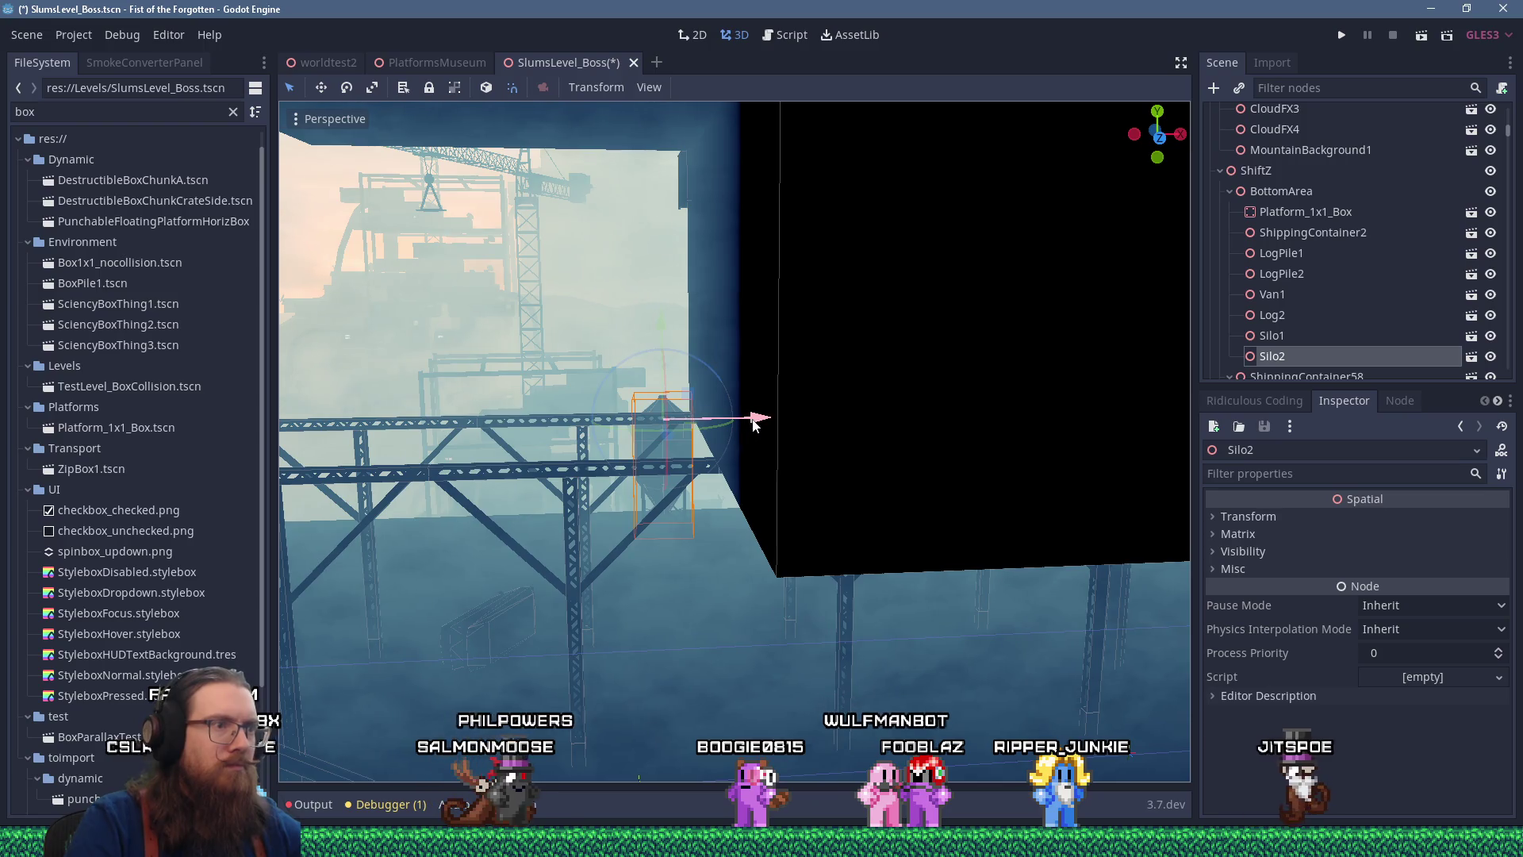
# Duplicate the silo into Silo3 and shift all three silos right together
pyautogui.press('f')
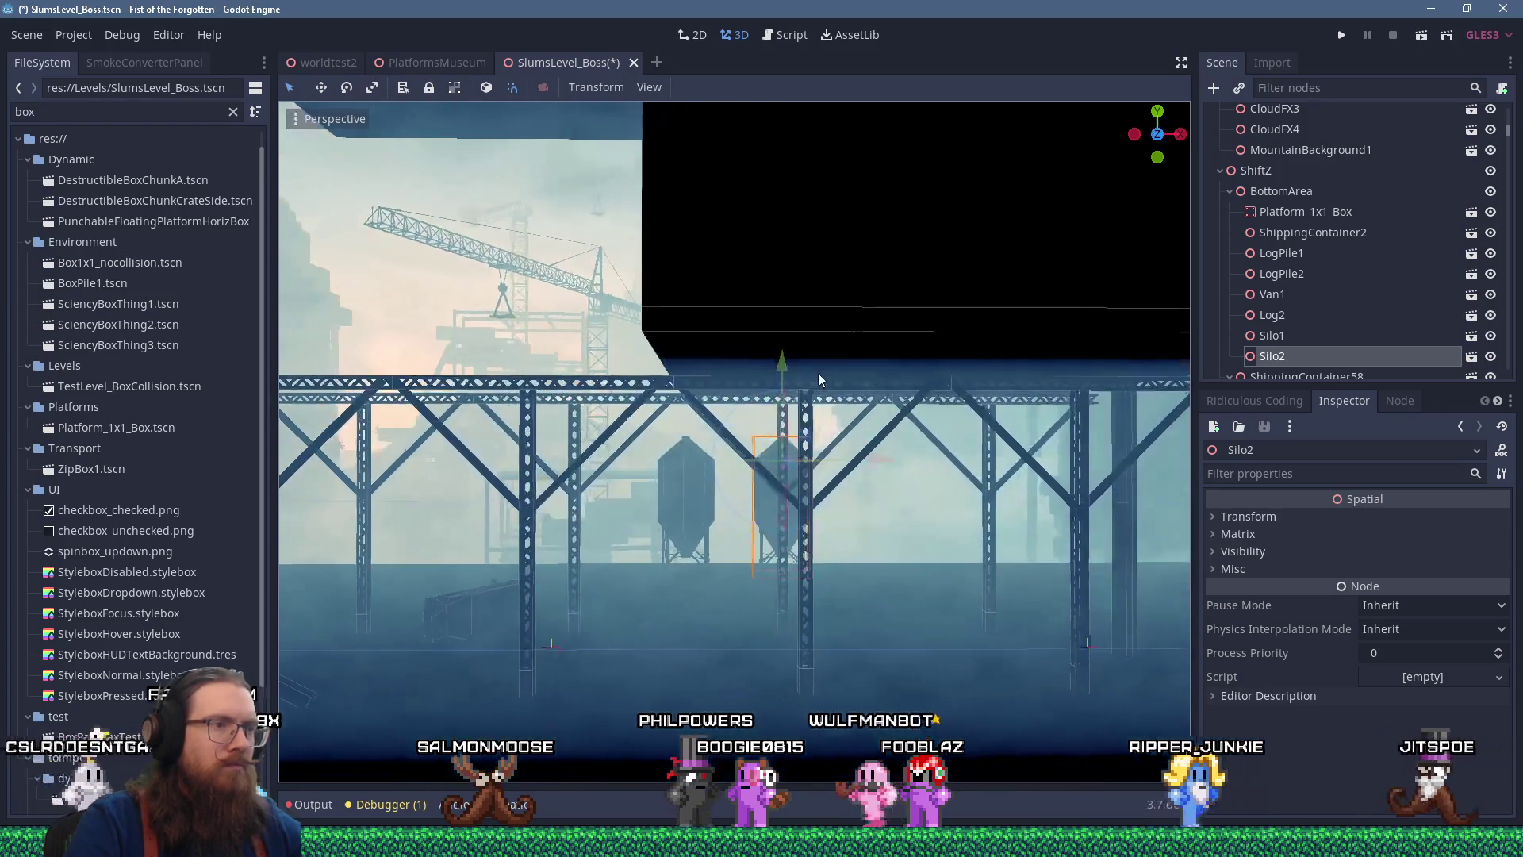
pyautogui.moveTo(790, 387); pyautogui.dragTo(902, 431)
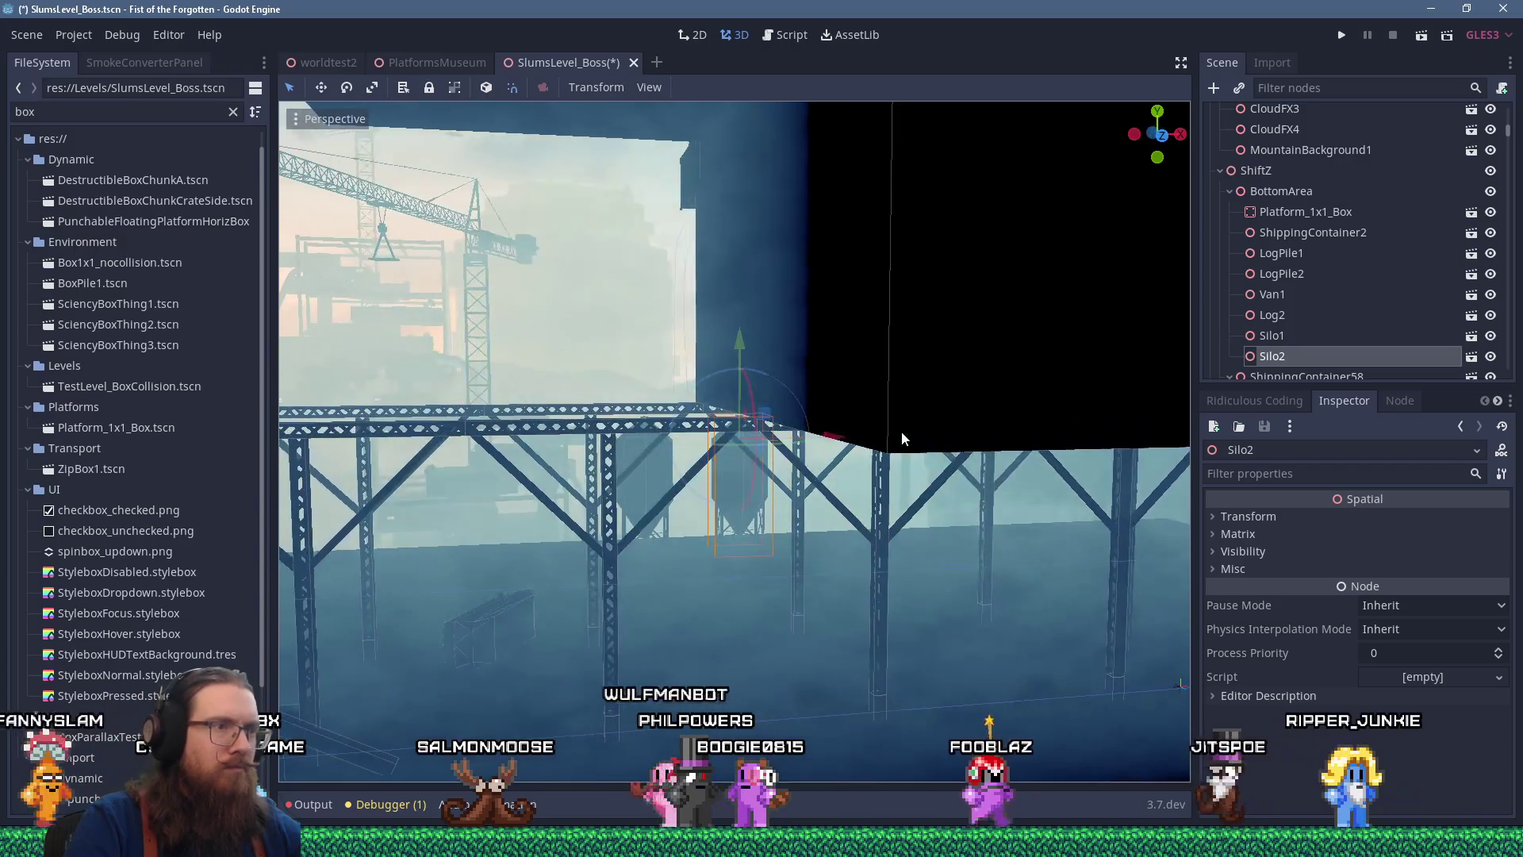
pyautogui.moveTo(736, 446); pyautogui.dragTo(784, 480)
pyautogui.hotkey('ctrl', 'd')
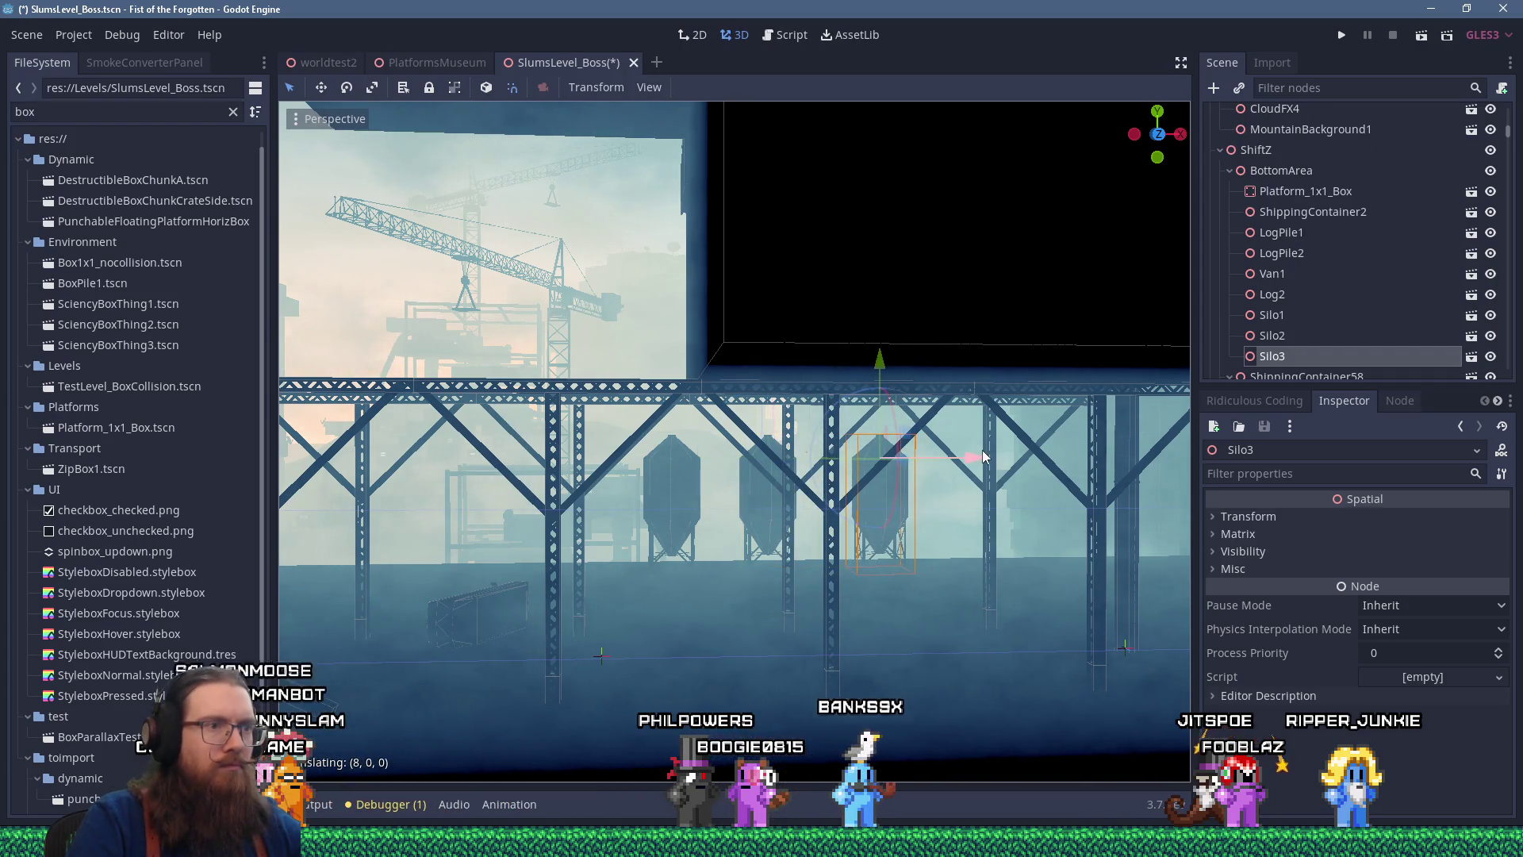
pyautogui.scroll(-6, 979, 449)
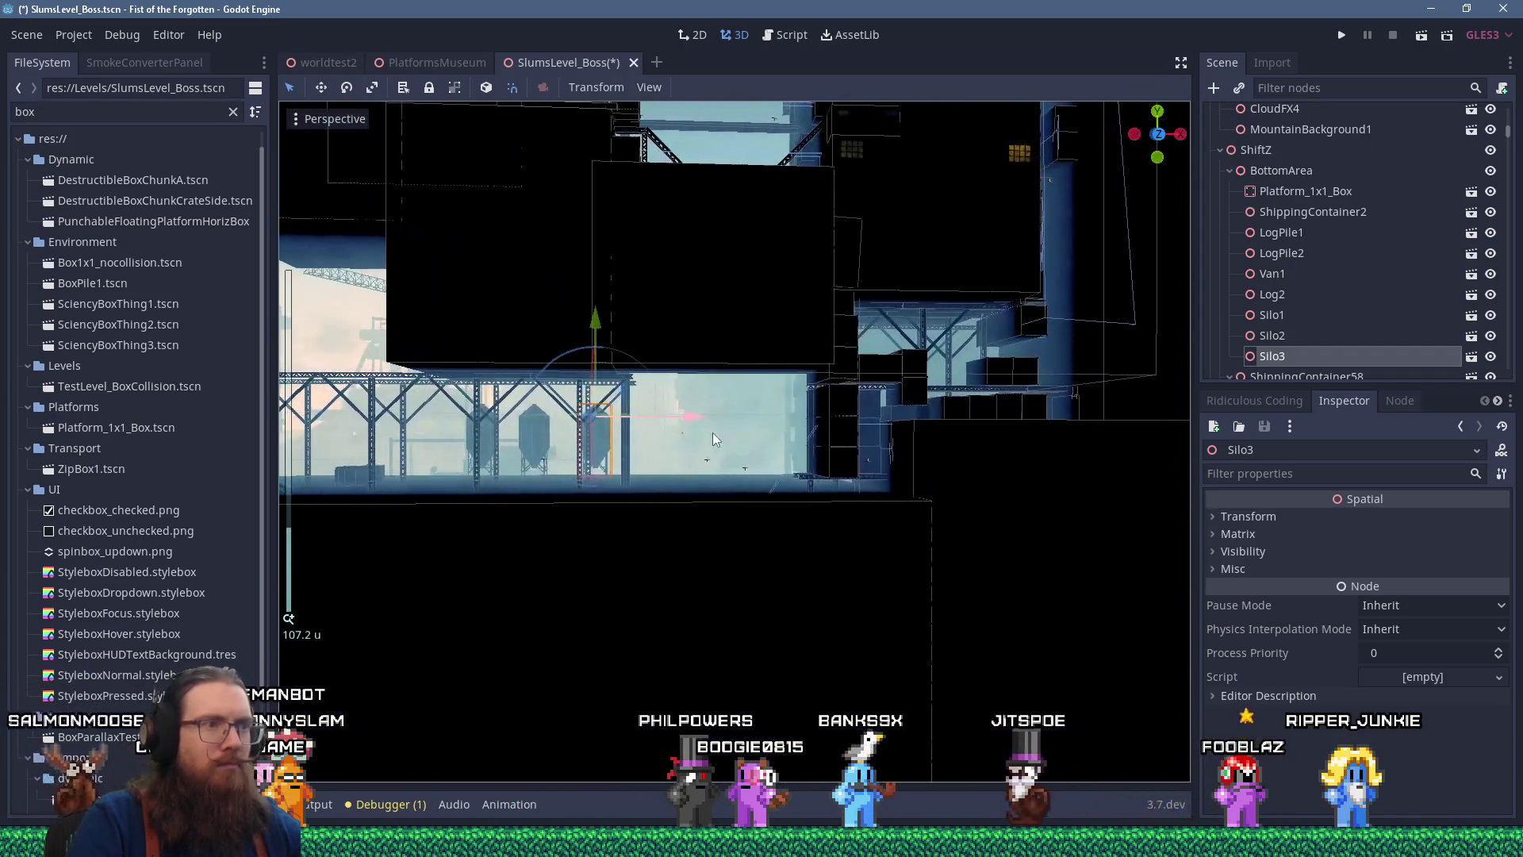
pyautogui.scroll(4, 745, 454)
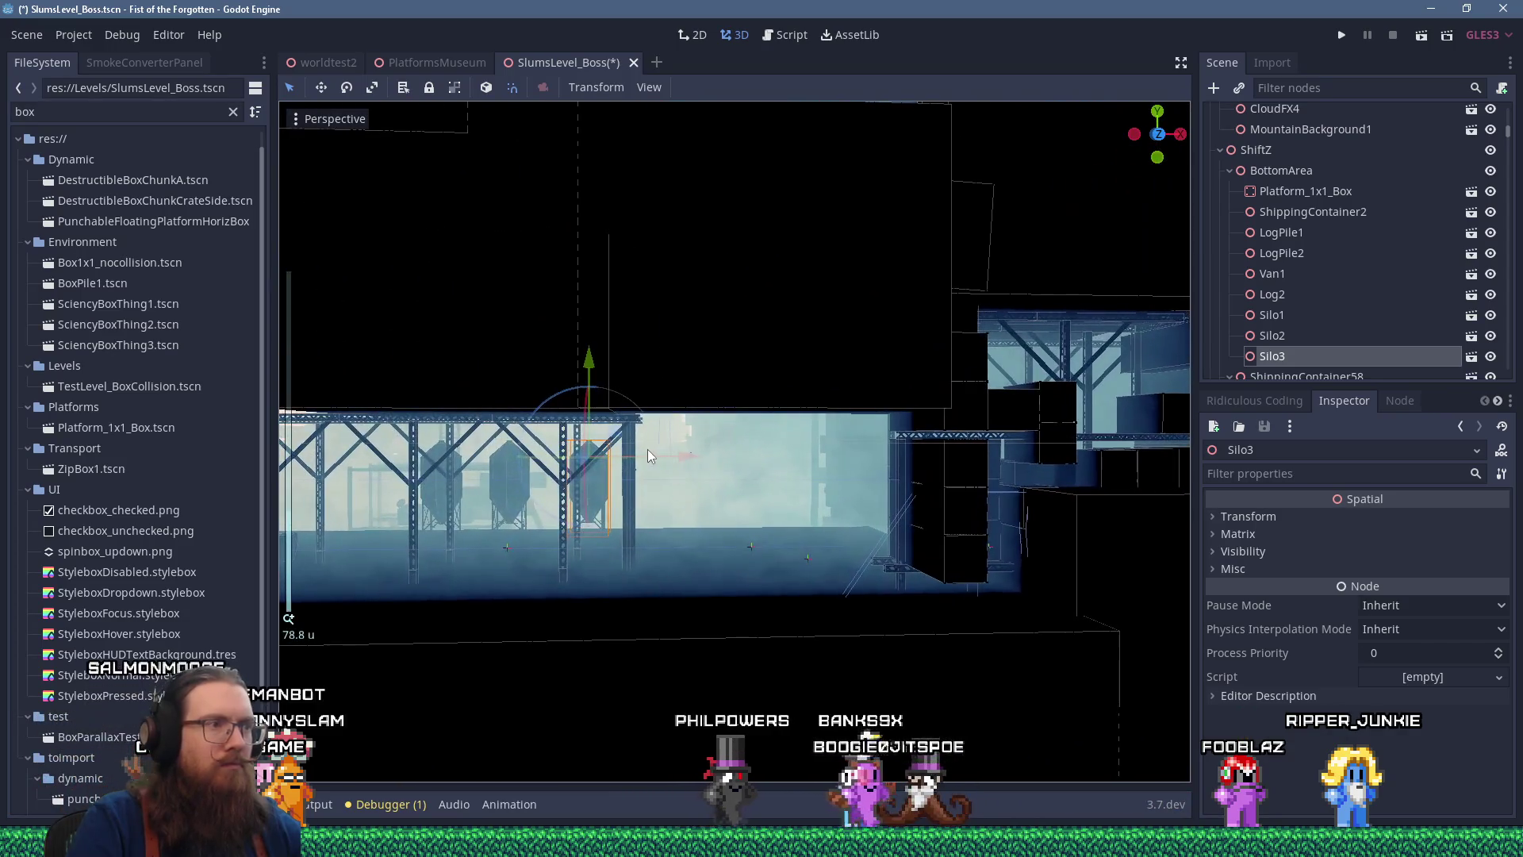
pyautogui.keyDown('shift'); pyautogui.click(506, 487); pyautogui.keyUp('shift')
pyautogui.keyDown('shift'); pyautogui.click(439, 492); pyautogui.keyUp('shift')
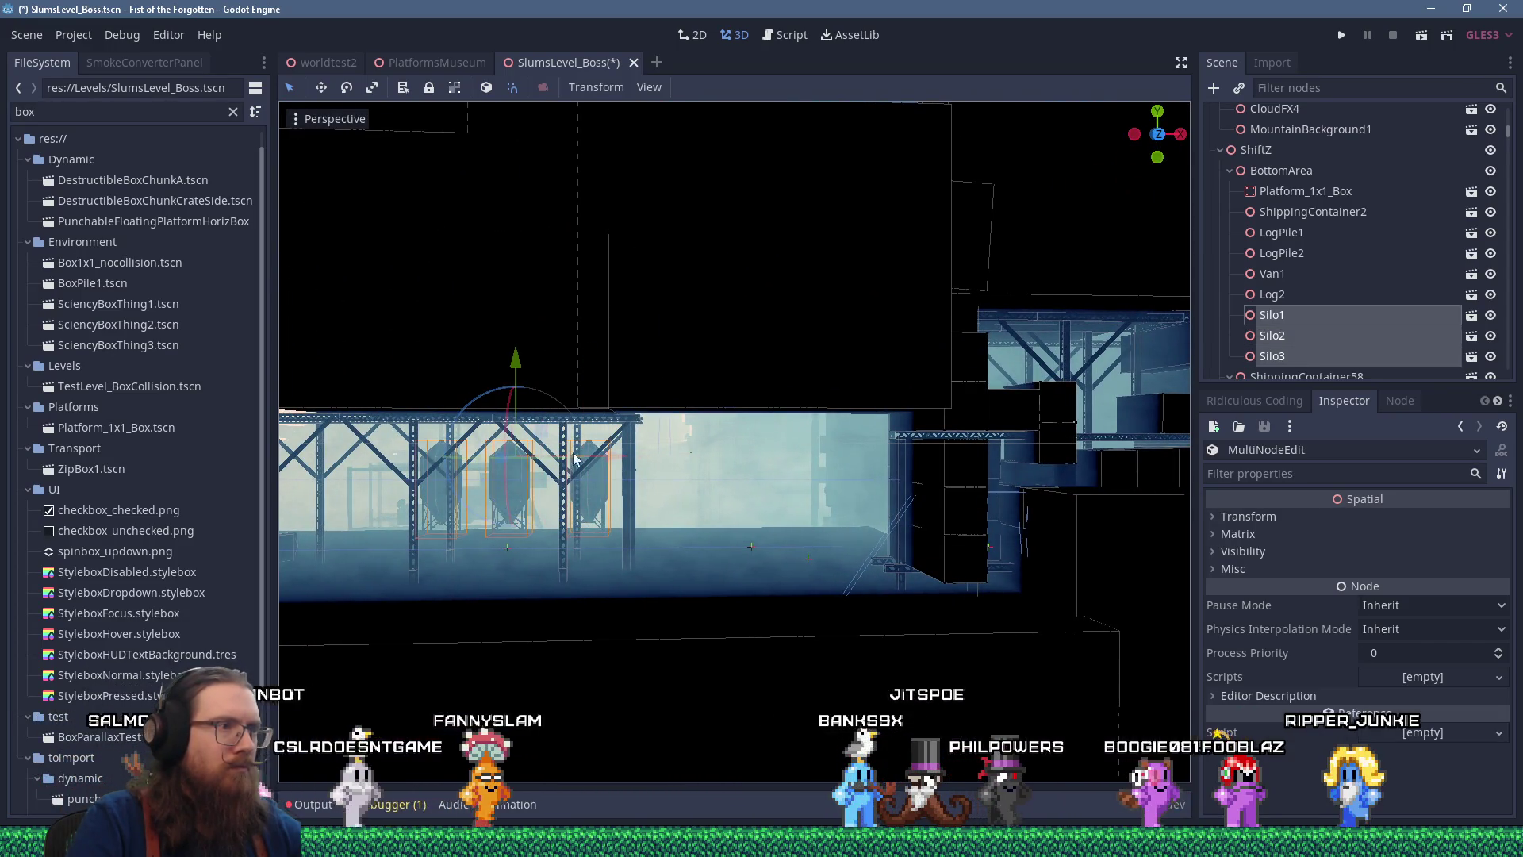
pyautogui.moveTo(632, 470); pyautogui.dragTo(811, 470)
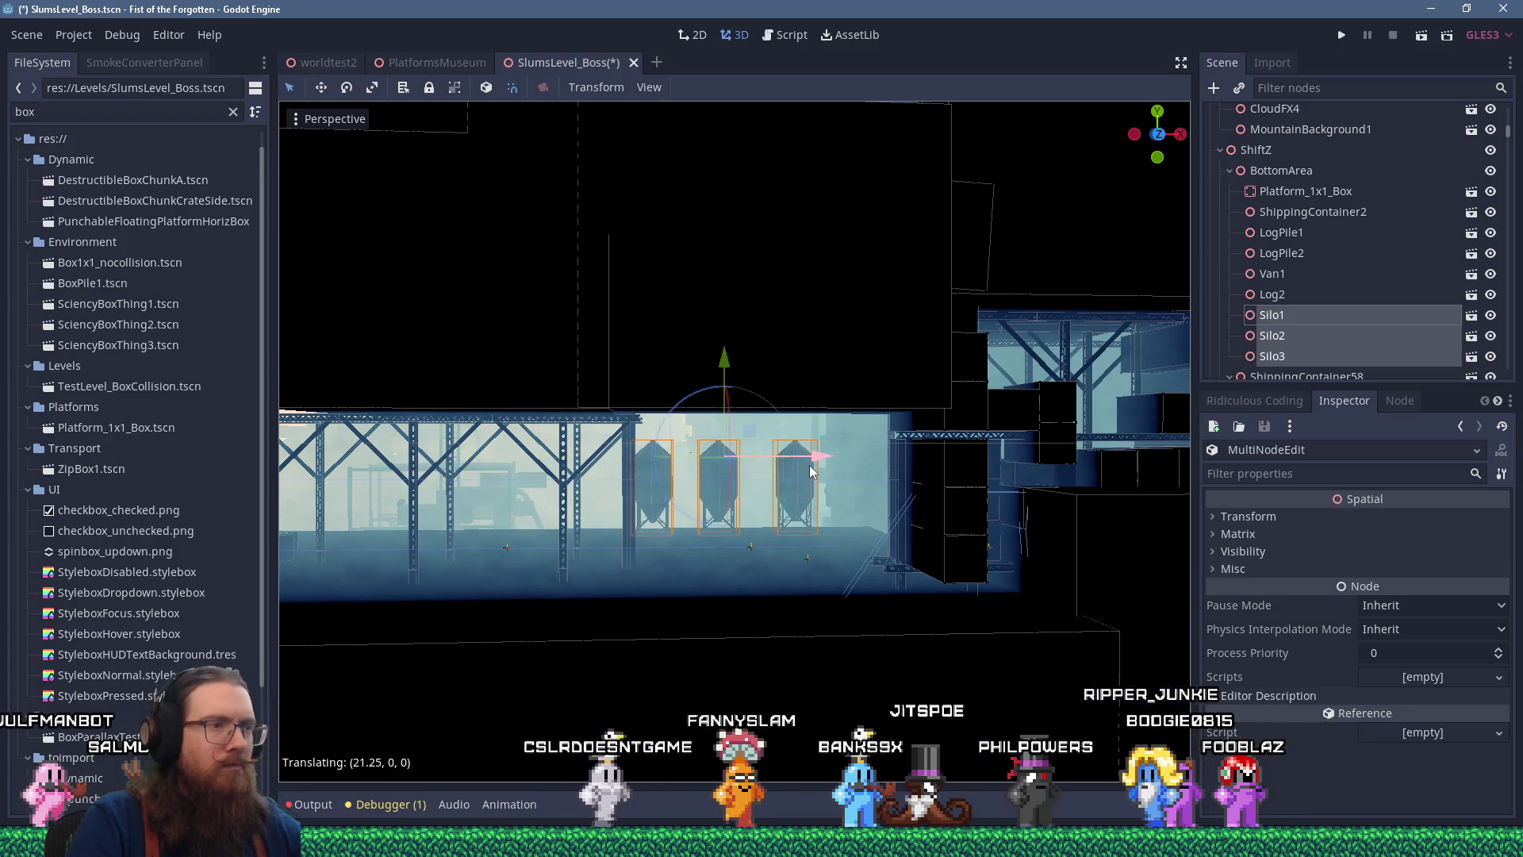
pyautogui.scroll(-8, 873, 464)
pyautogui.moveTo(879, 454)
pyautogui.mouseDown()
pyautogui.moveTo(676, 458)
pyautogui.moveTo(864, 473)
pyautogui.mouseUp()
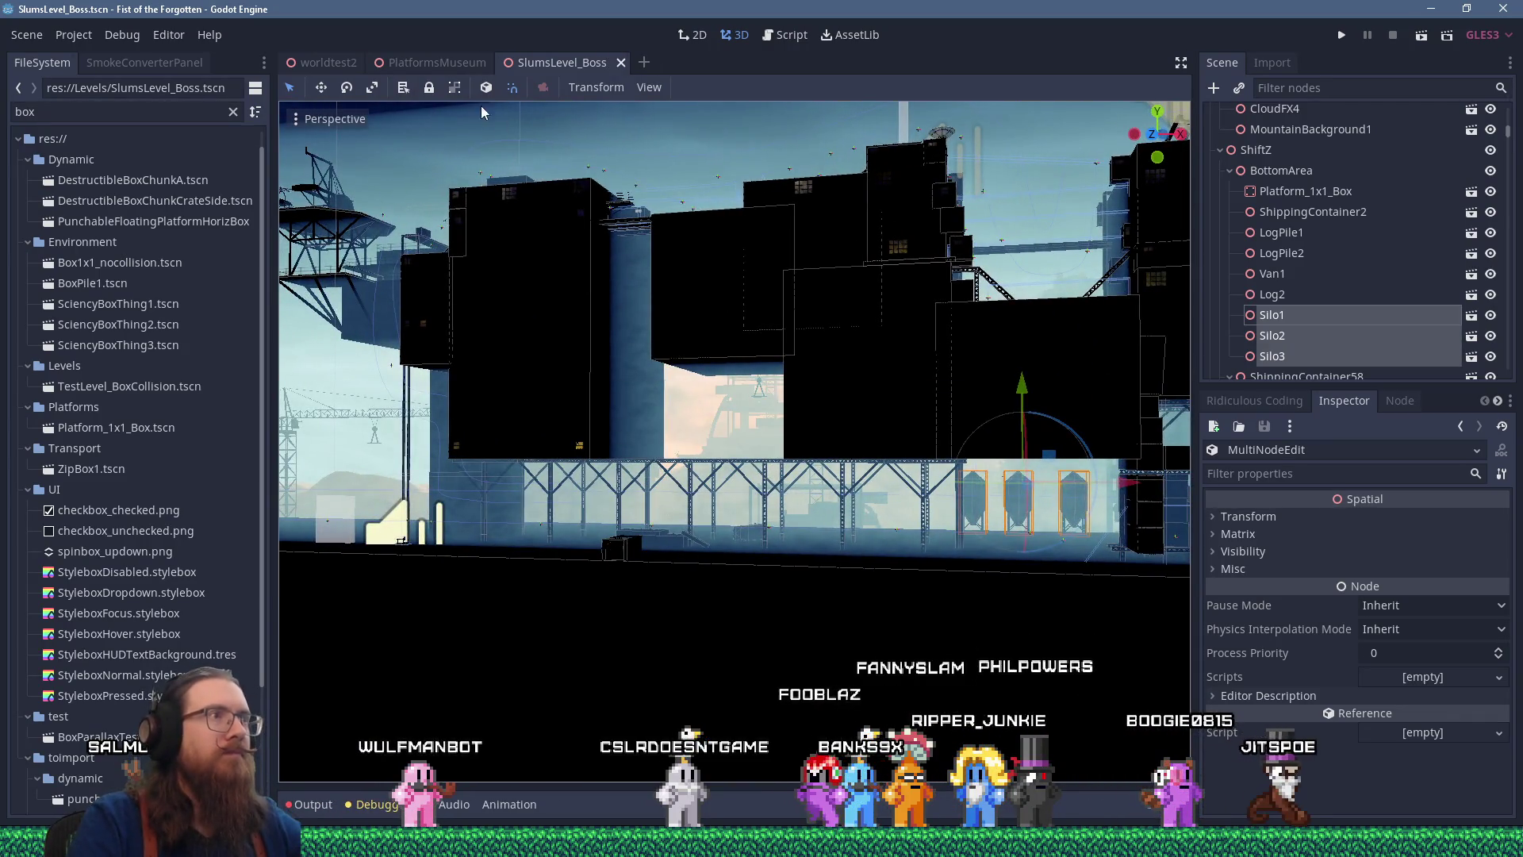
pyautogui.click(446, 56)
# Select Shack1 and RadioShack1Bent among the museum props
pyautogui.moveTo(660, 241)
pyautogui.mouseDown()
pyautogui.moveTo(712, 259)
pyautogui.moveTo(693, 297)
pyautogui.moveTo(573, 327)
pyautogui.moveTo(316, 250)
pyautogui.moveTo(595, 327)
pyautogui.moveTo(627, 202)
pyautogui.moveTo(703, 184)
pyautogui.mouseUp()
pyautogui.scroll(5, 735, 311)
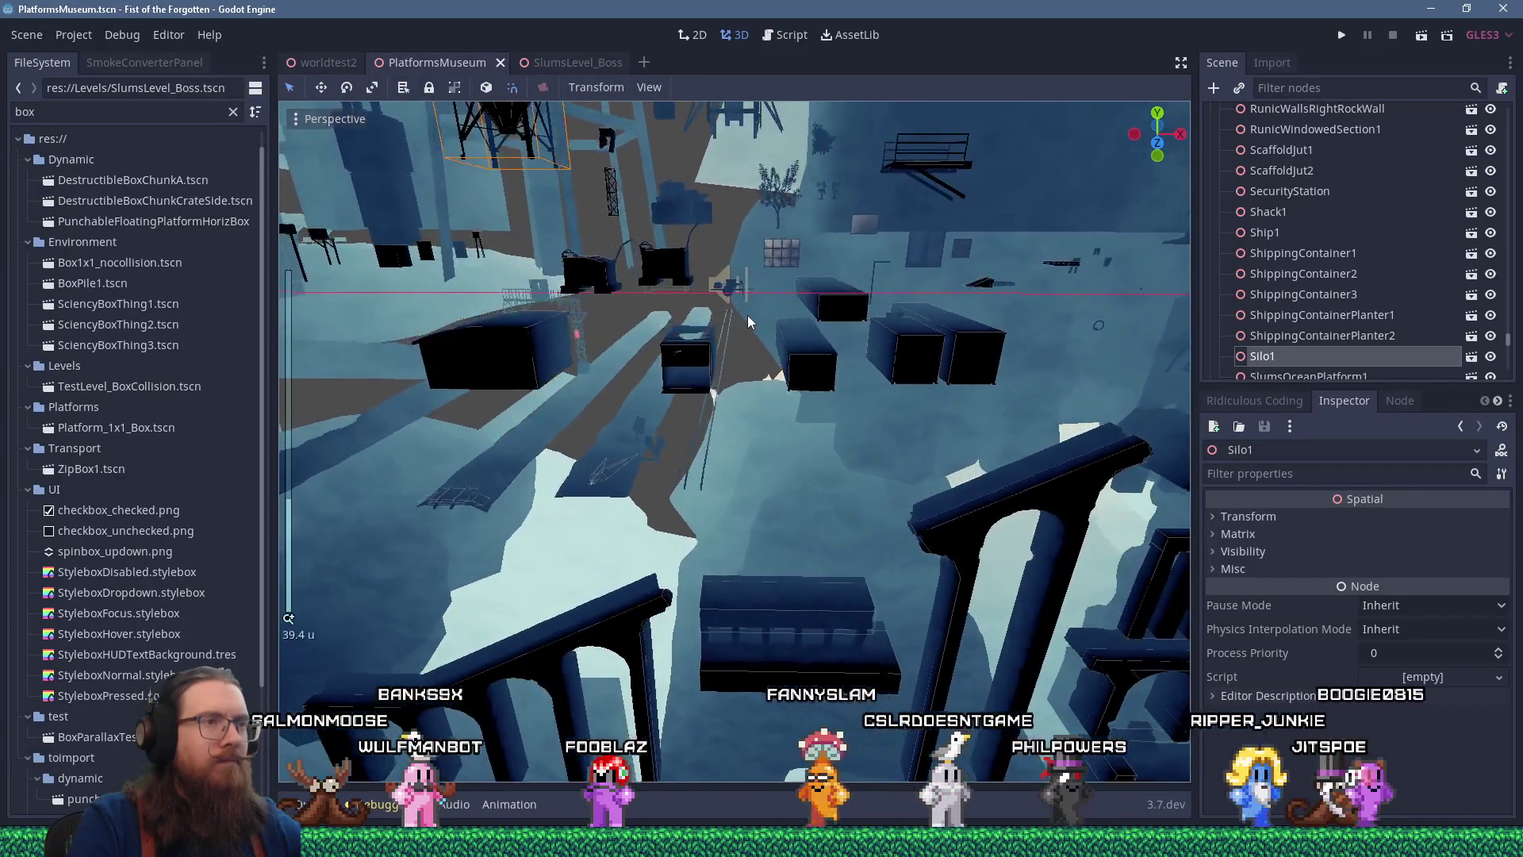
pyautogui.scroll(3, 746, 341)
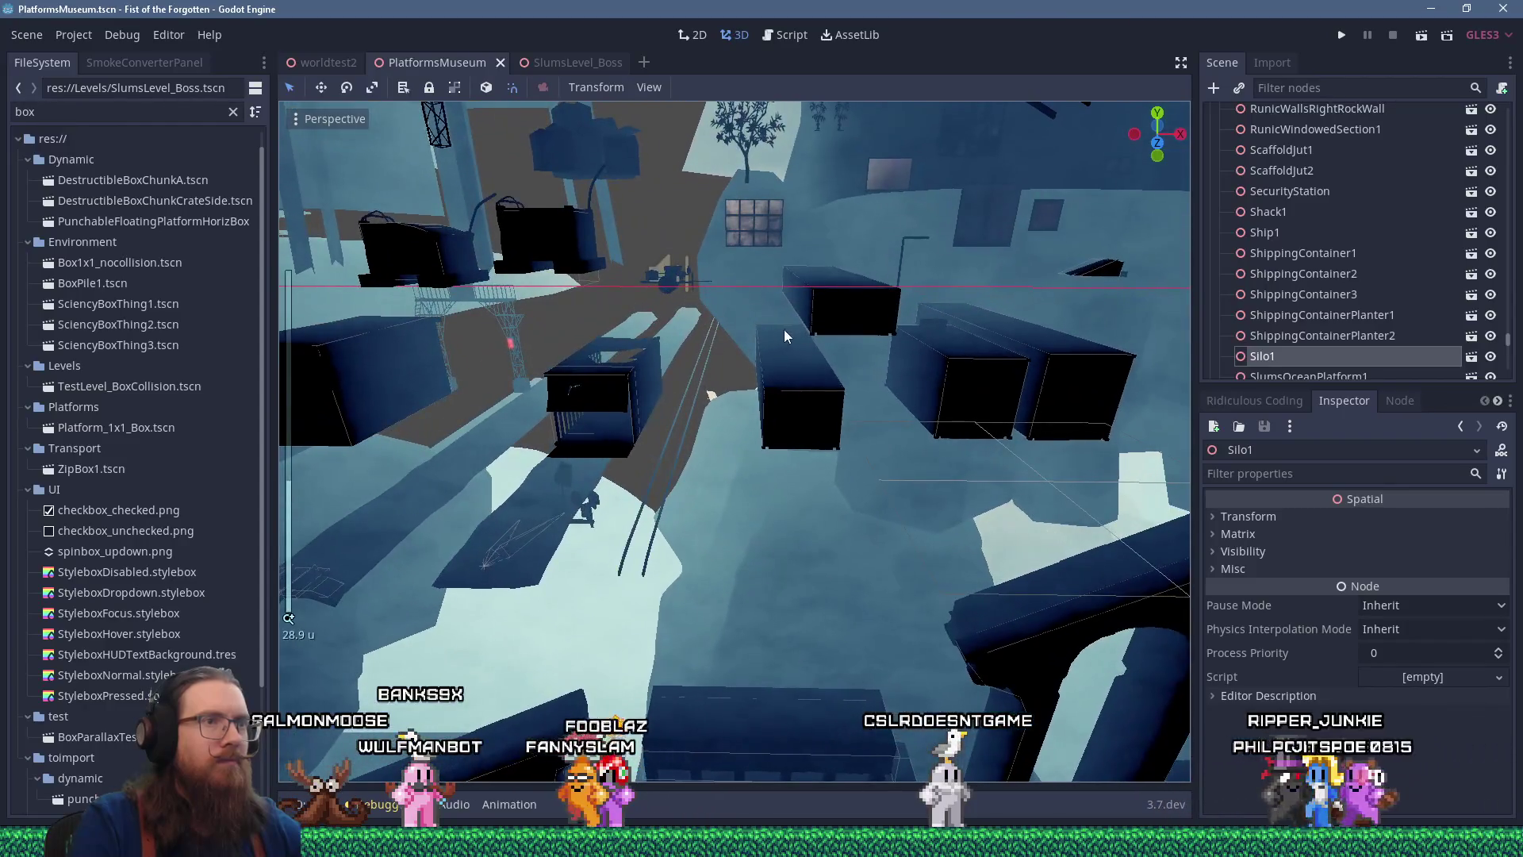
pyautogui.scroll(3, 833, 328)
pyautogui.moveTo(726, 321)
pyautogui.mouseDown()
pyautogui.moveTo(1059, 279)
pyautogui.moveTo(858, 411)
pyautogui.moveTo(738, 374)
pyautogui.mouseUp()
pyautogui.click(1013, 315)
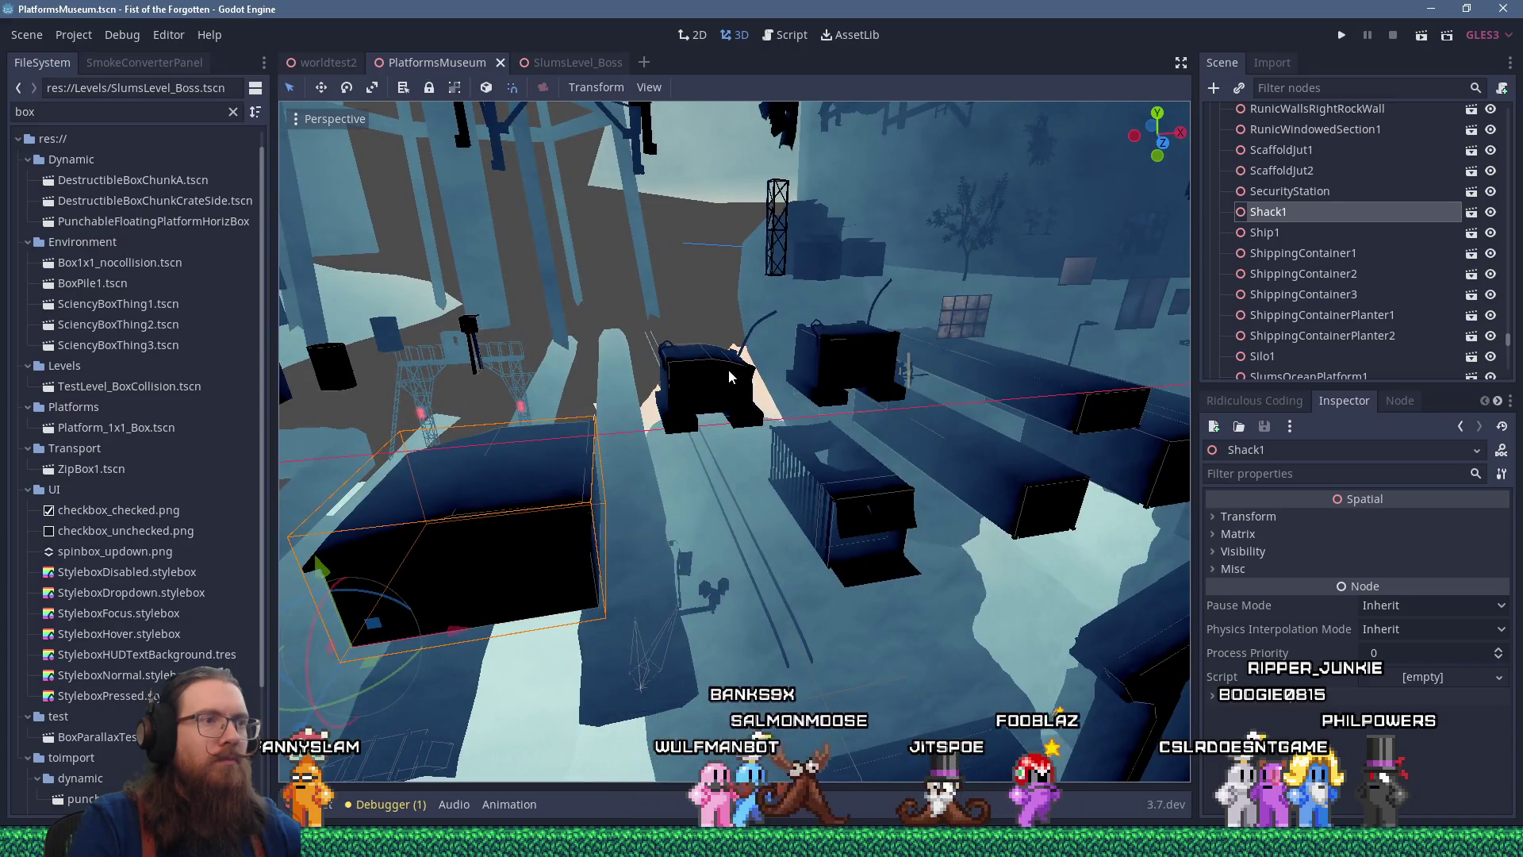
pyautogui.keyDown('shift'); pyautogui.click(730, 376); pyautogui.keyUp('shift')
# Reselect Shack1 plus another shack prop and check the chosen props
pyautogui.moveTo(604, 464)
pyautogui.mouseDown()
pyautogui.moveTo(559, 430)
pyautogui.moveTo(508, 468)
pyautogui.mouseUp()
pyautogui.click(477, 476)
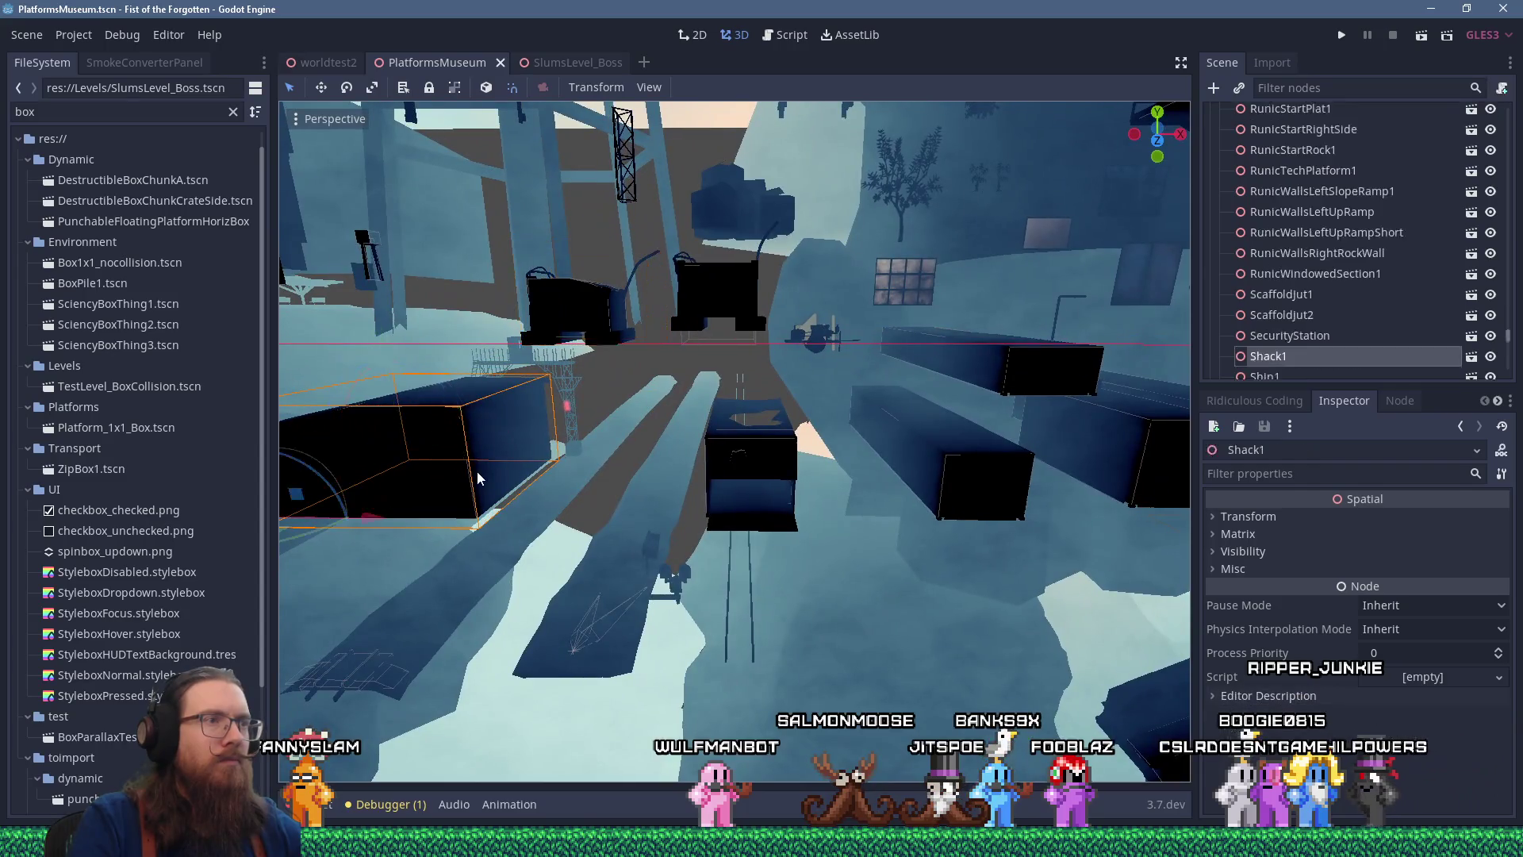
pyautogui.keyDown('shift'); pyautogui.click(719, 291); pyautogui.keyUp('shift')
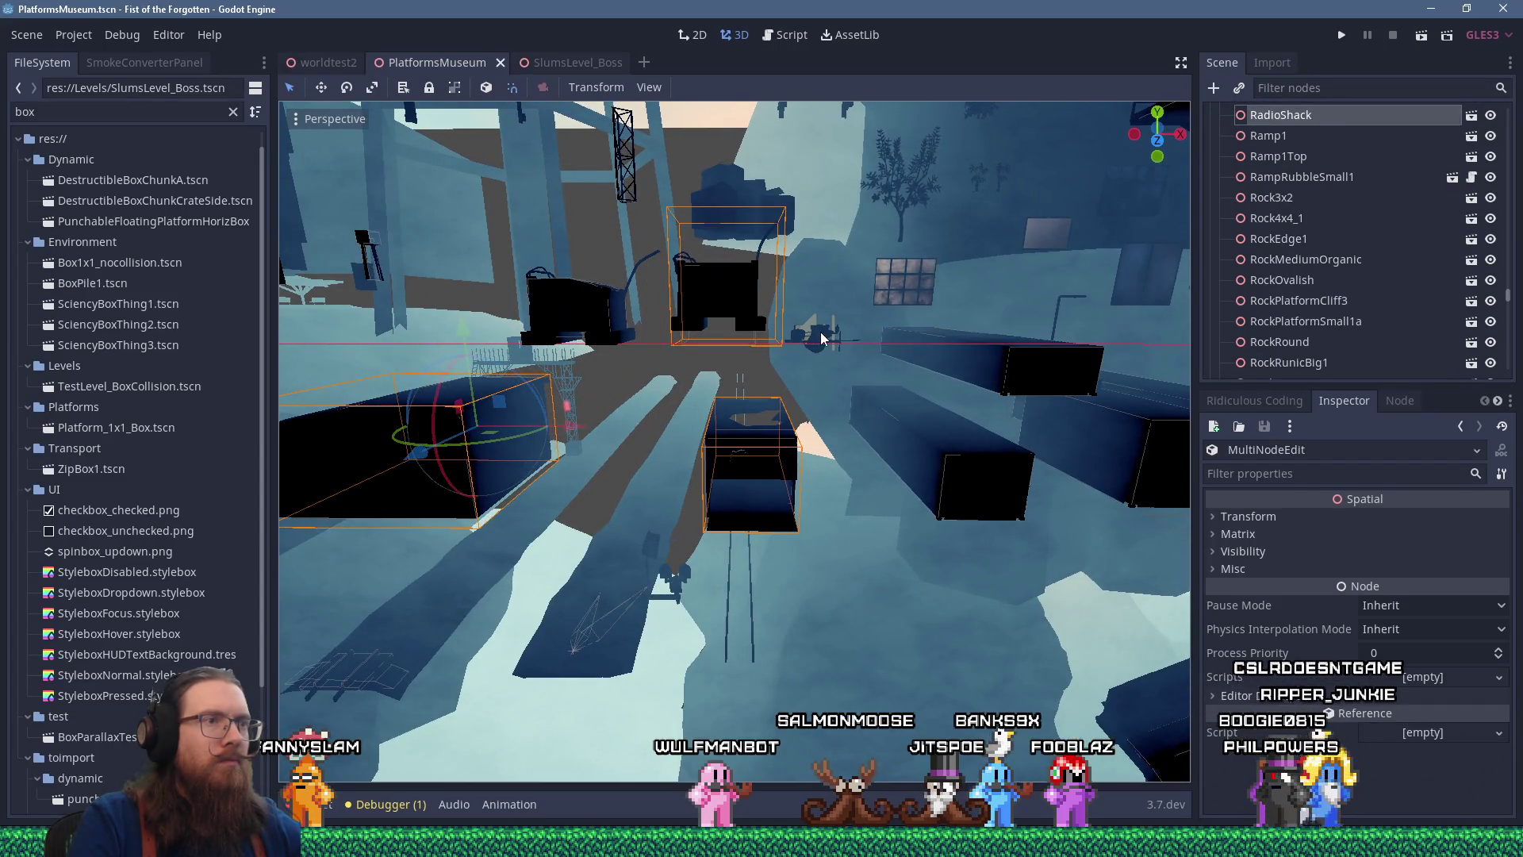
pyautogui.moveTo(1047, 397)
pyautogui.mouseDown()
pyautogui.moveTo(911, 399)
pyautogui.moveTo(823, 427)
pyautogui.moveTo(778, 386)
pyautogui.moveTo(726, 404)
pyautogui.moveTo(949, 338)
pyautogui.mouseUp()
pyautogui.scroll(-5, 904, 413)
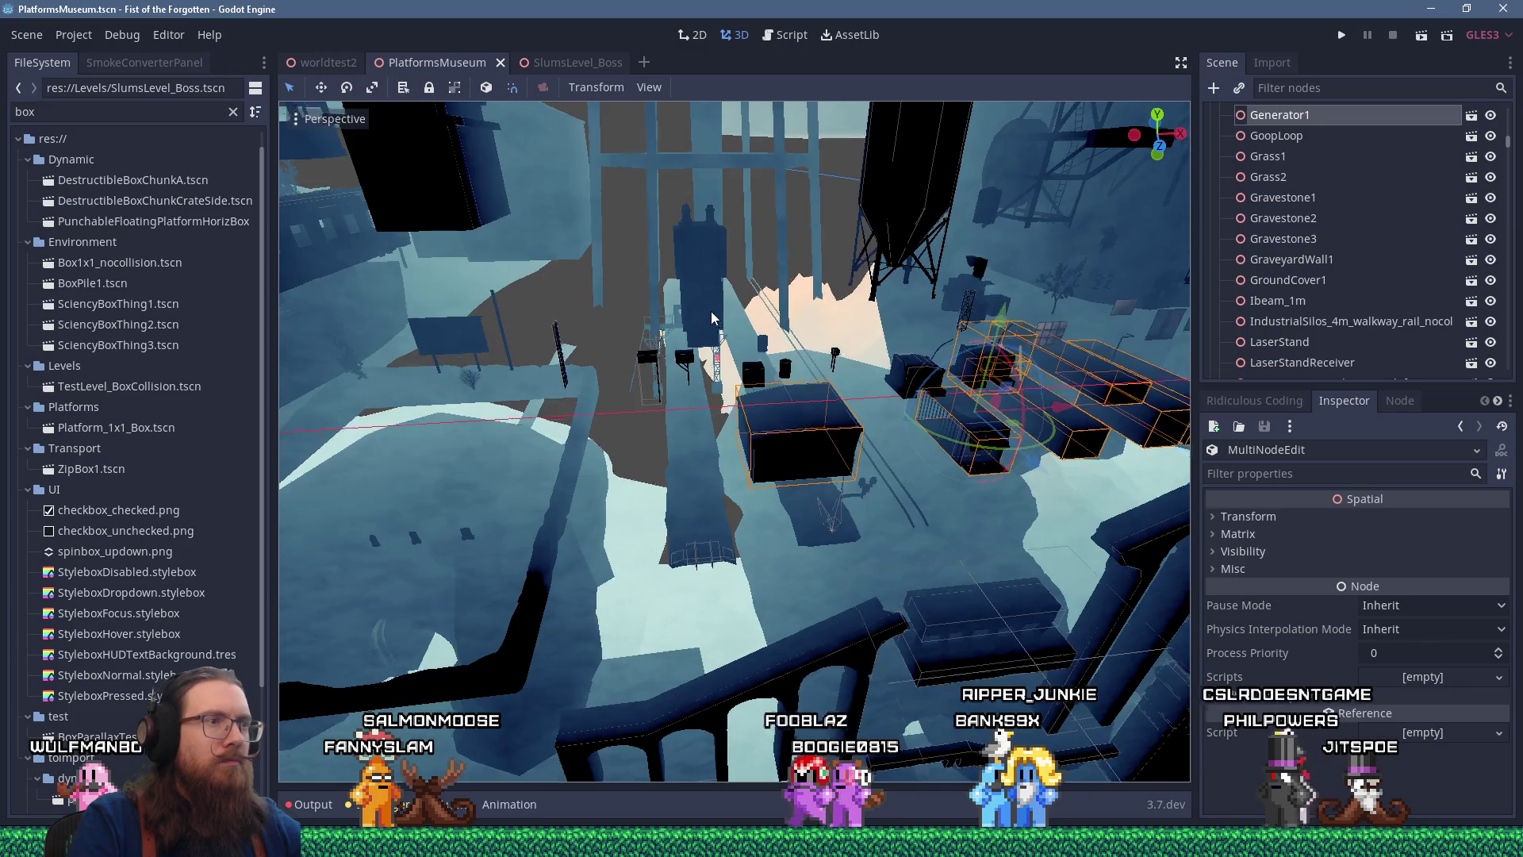
pyautogui.moveTo(711, 323); pyautogui.dragTo(712, 290)
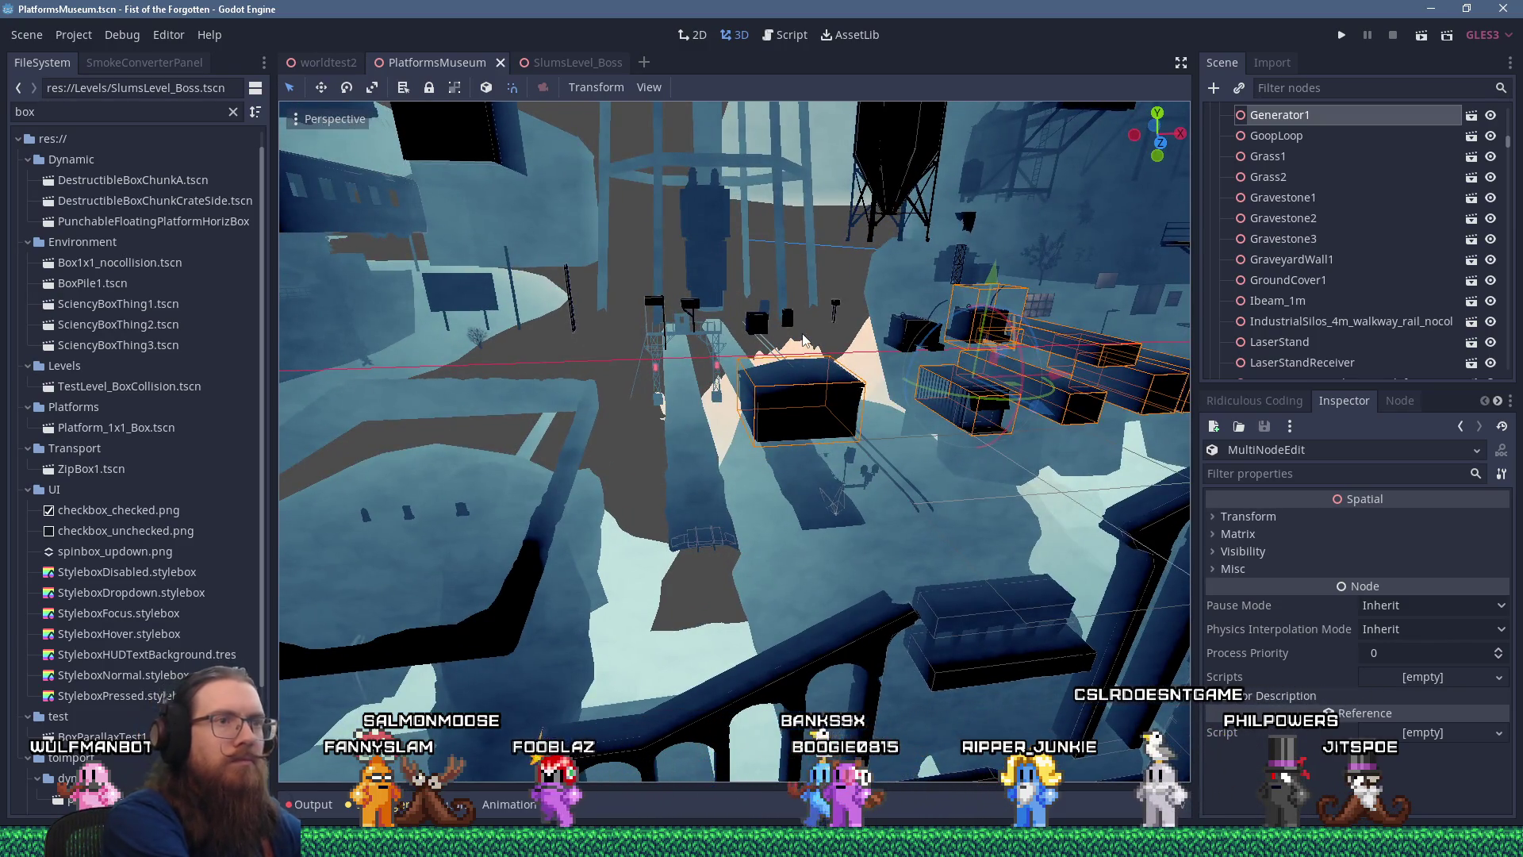
pyautogui.click(578, 64)
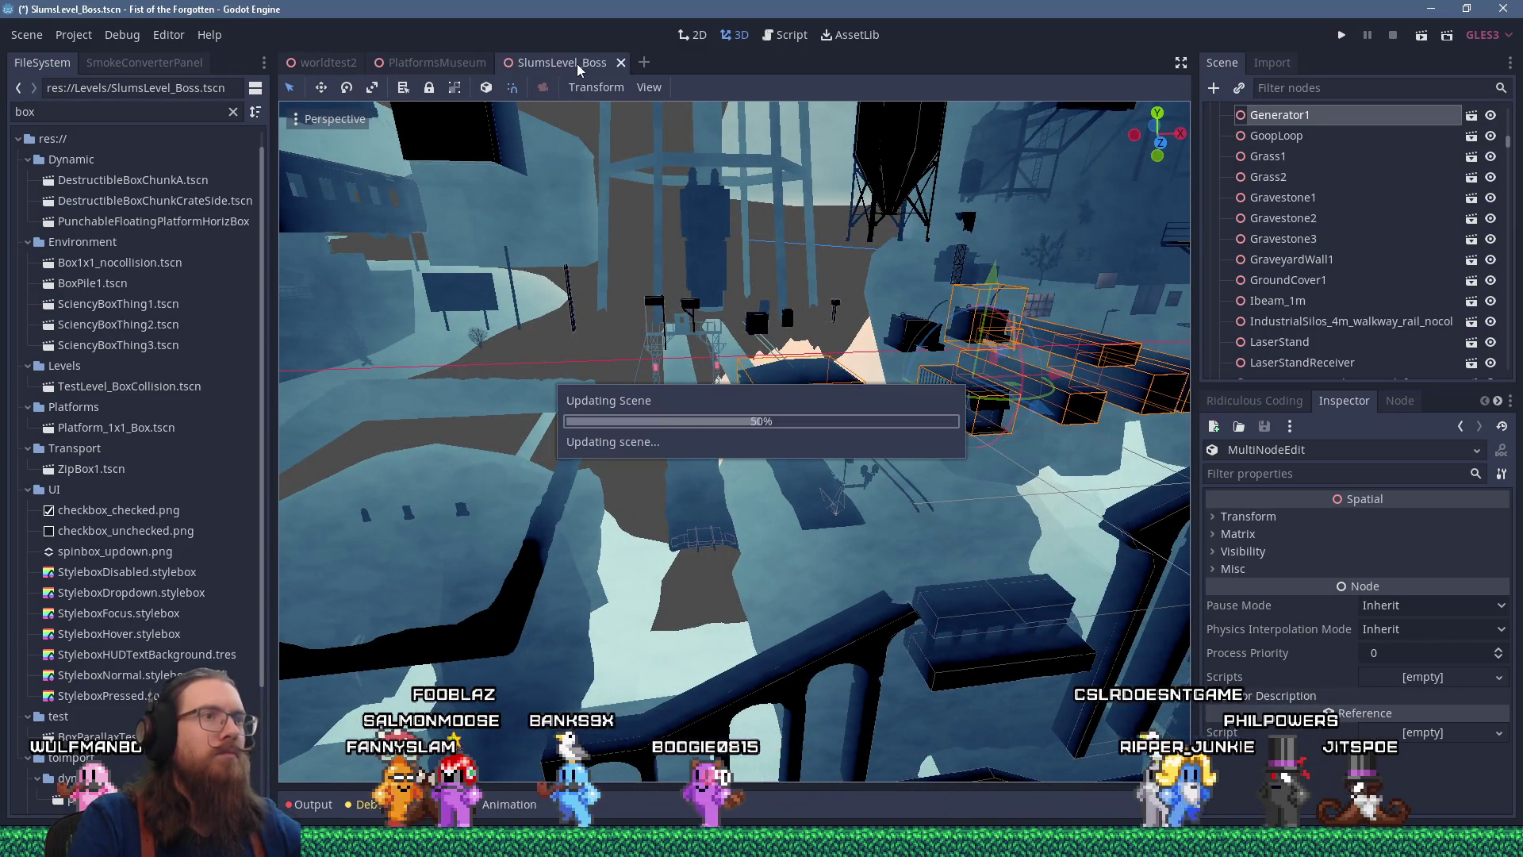
# Paste Generator1, RadioShack and the other museum props into BottomArea and zoom in on them
pyautogui.click(1279, 173)
pyautogui.scroll(3, 797, 415)
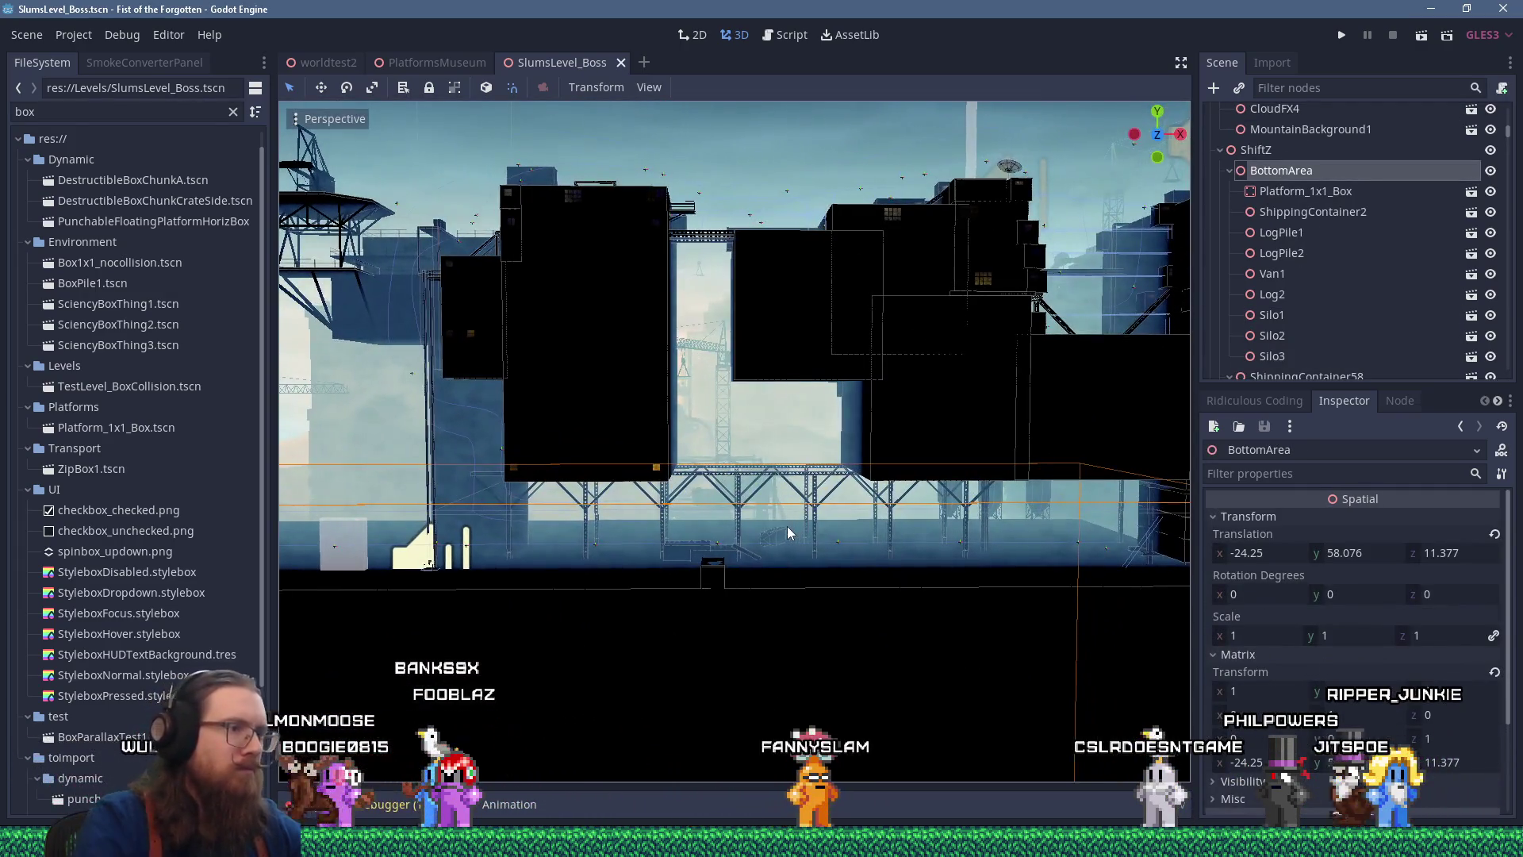
pyautogui.keyDown('shift'); pyautogui.click(787, 526); pyautogui.keyUp('shift')
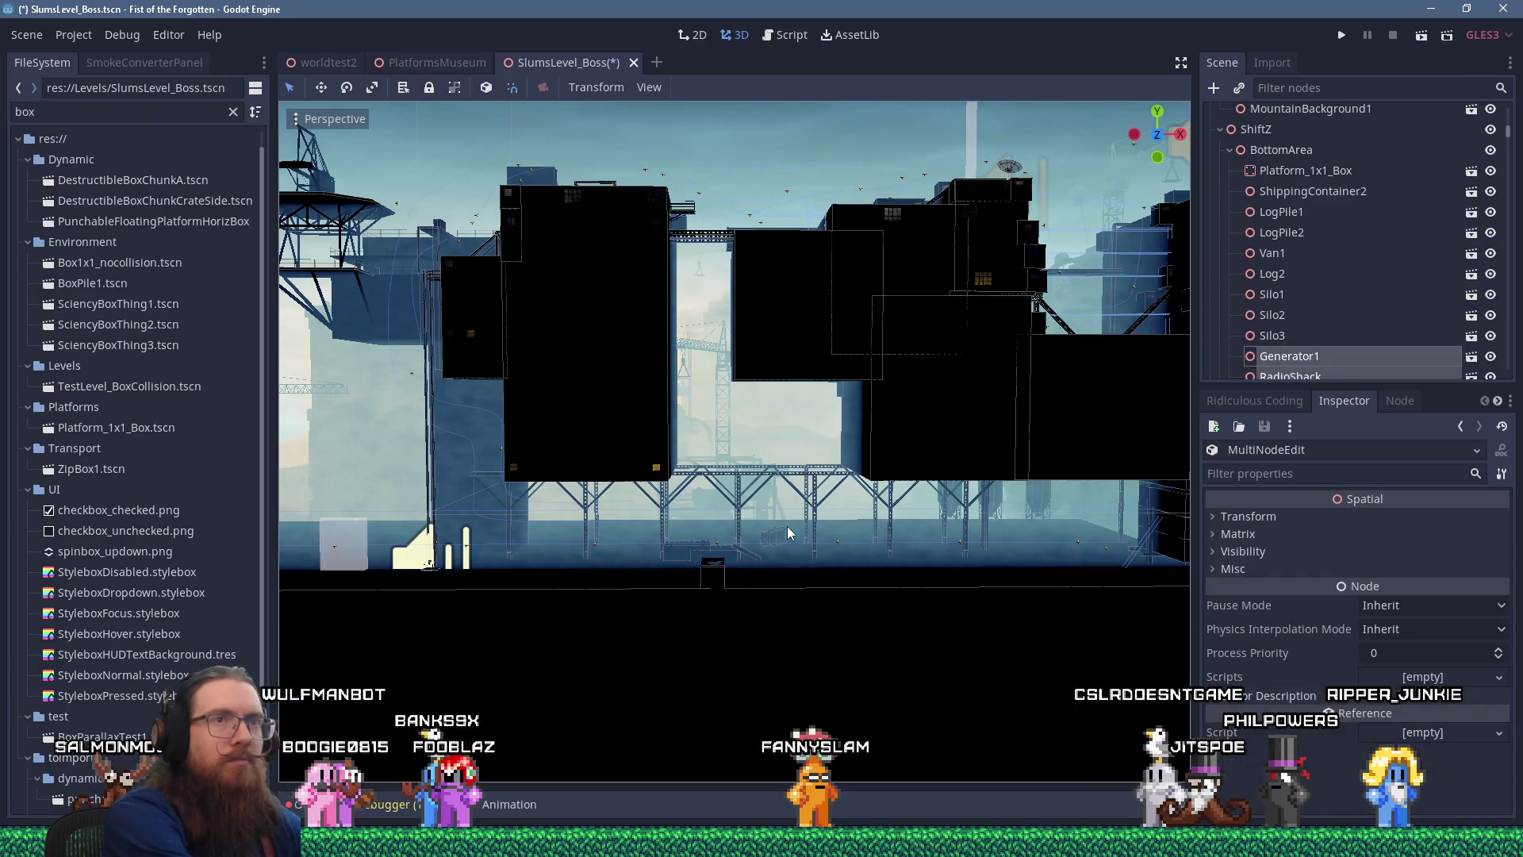
pyautogui.press('f')
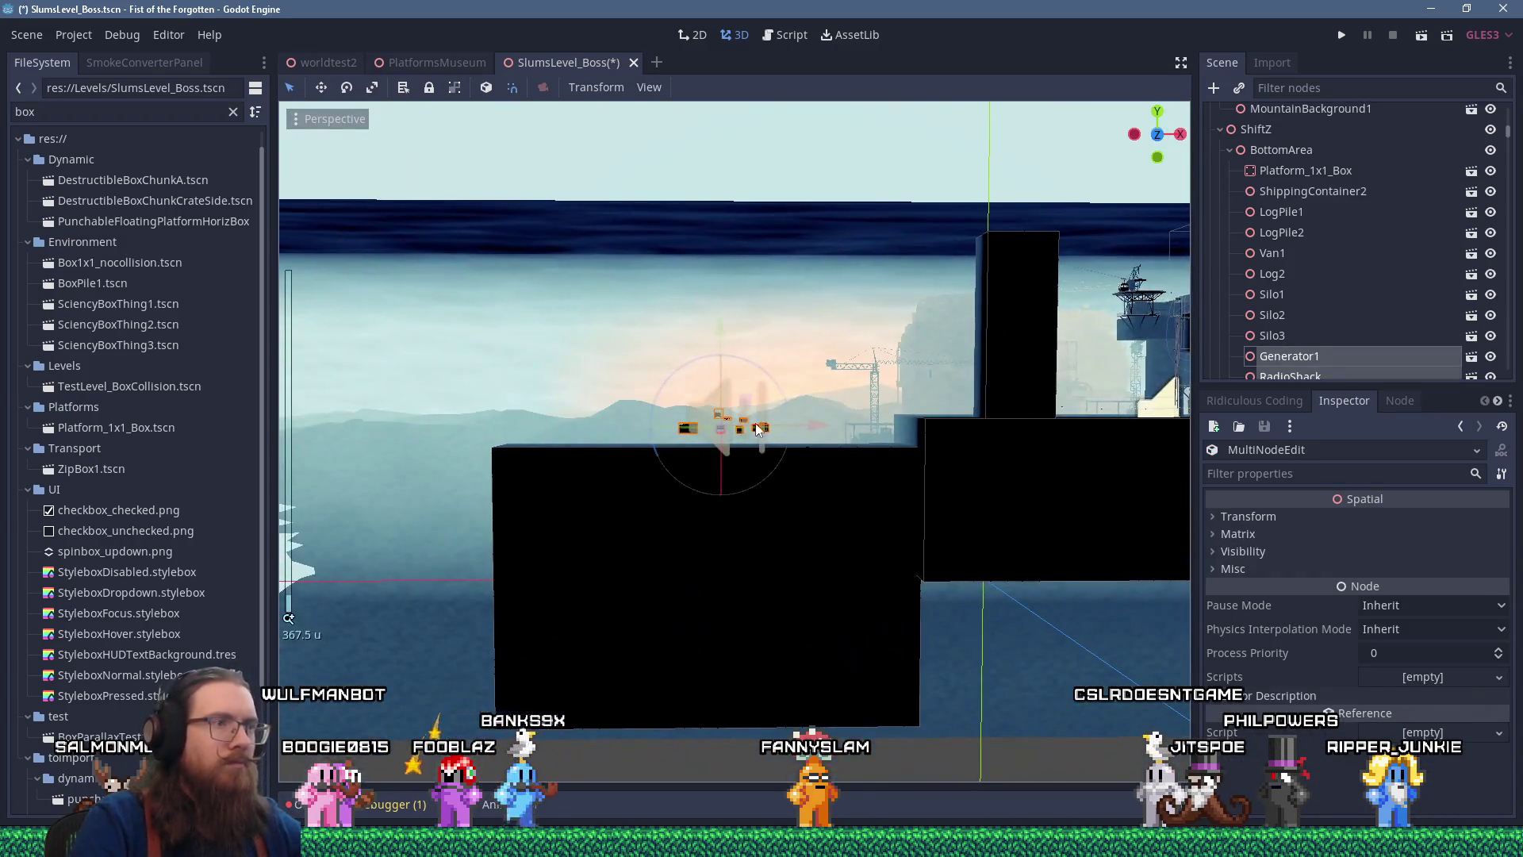
pyautogui.scroll(6, 680, 445)
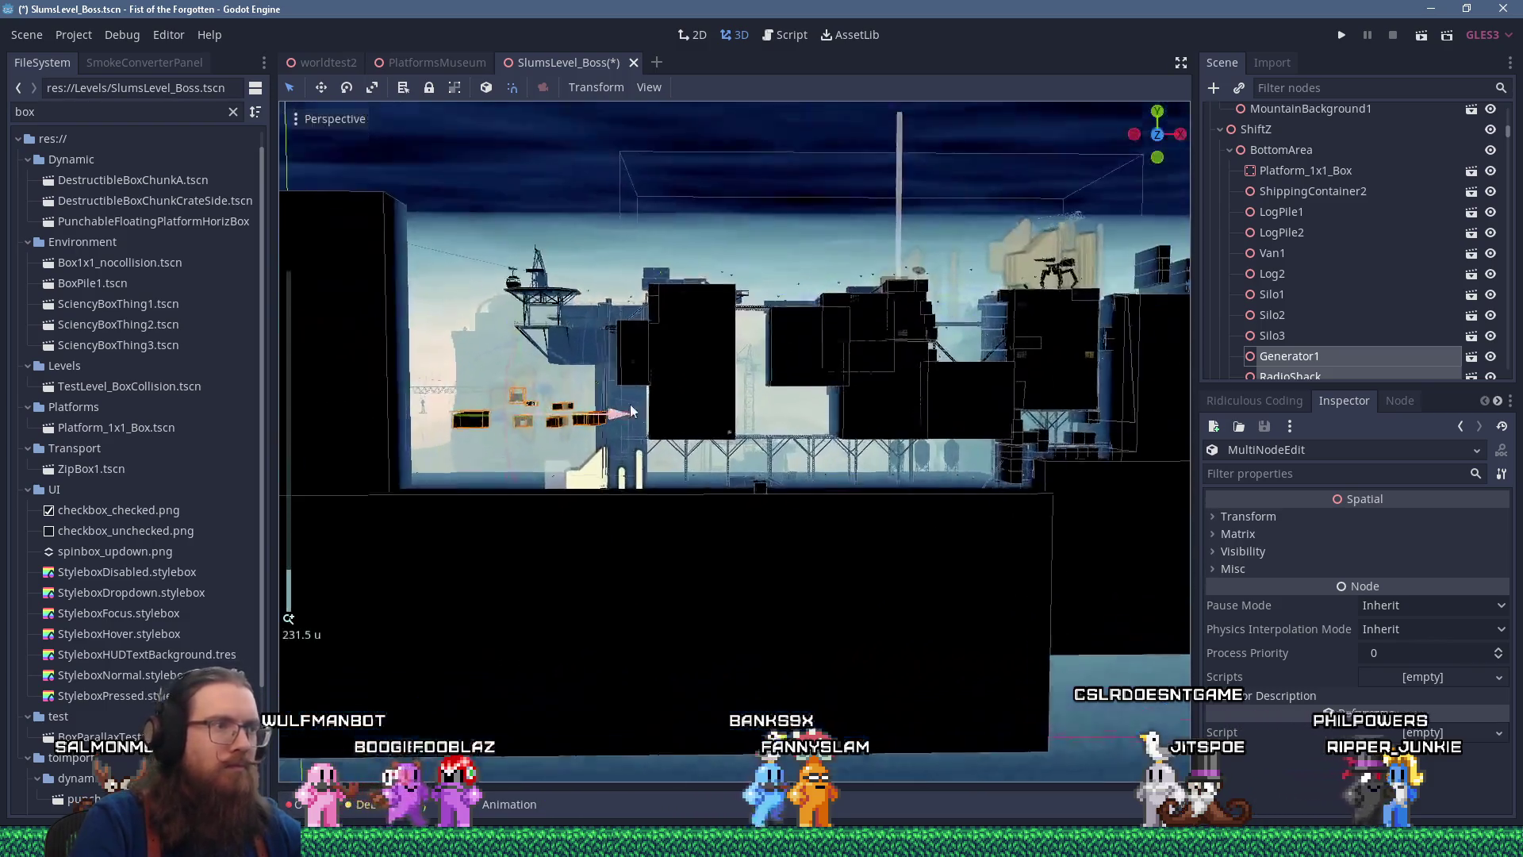
pyautogui.scroll(2, 837, 482)
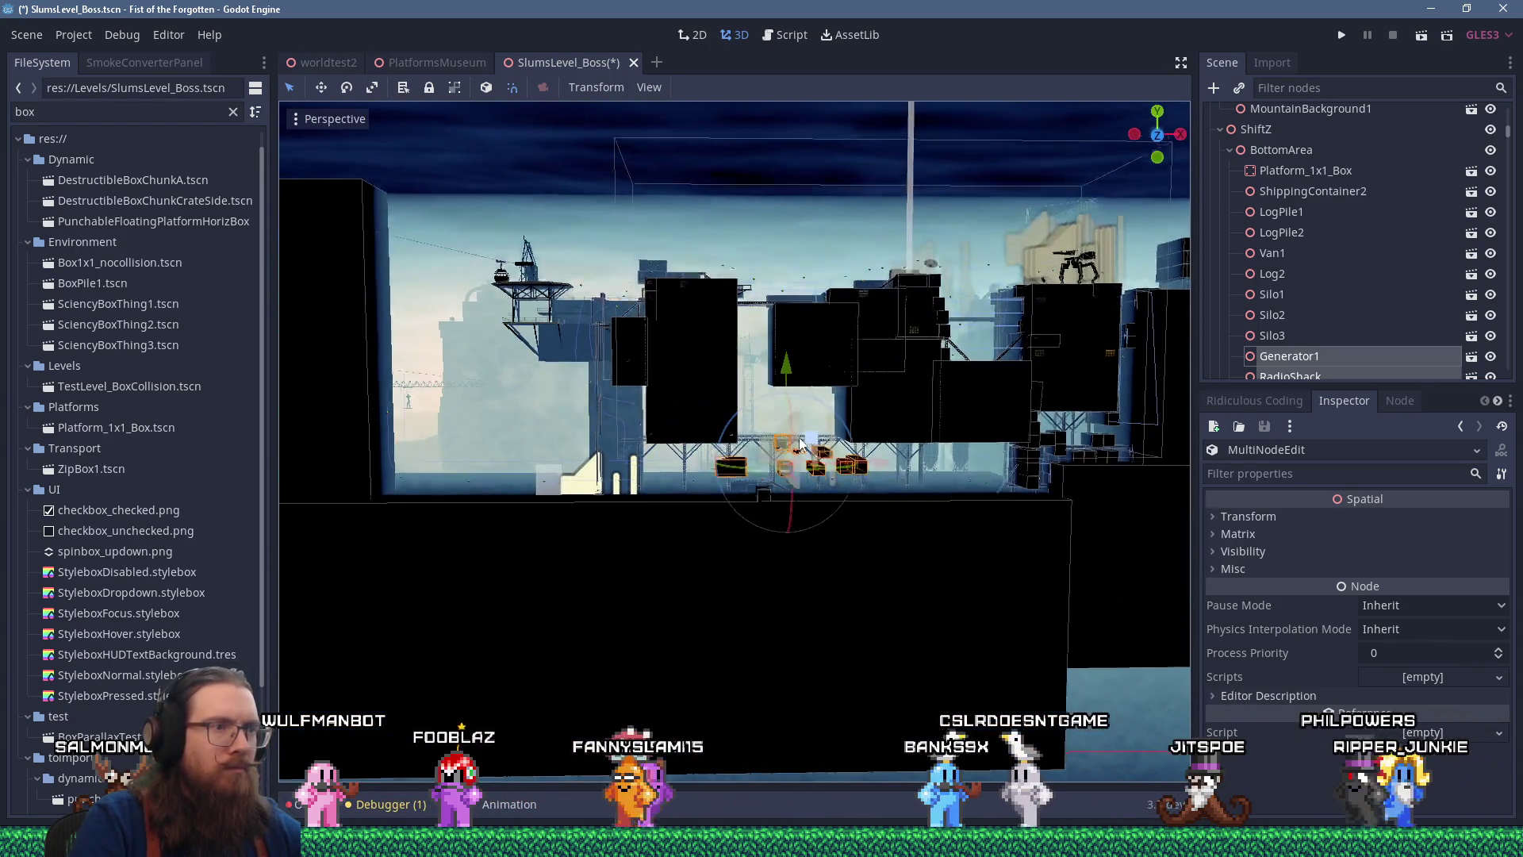
pyautogui.scroll(8, 837, 481)
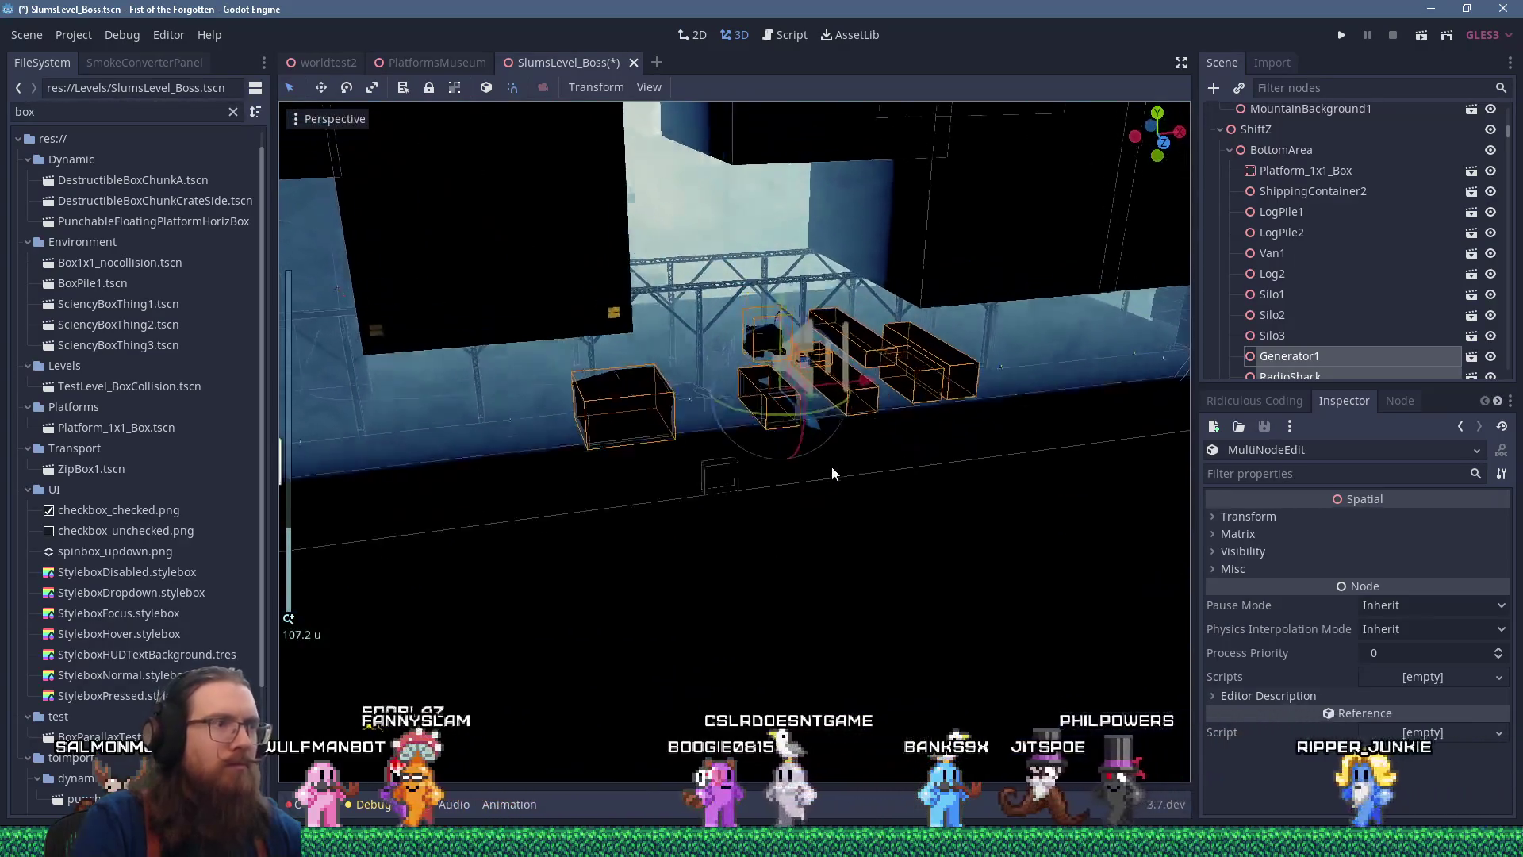
pyautogui.moveTo(826, 442)
pyautogui.mouseDown()
pyautogui.moveTo(741, 408)
pyautogui.moveTo(816, 347)
pyautogui.moveTo(738, 382)
pyautogui.moveTo(602, 360)
pyautogui.moveTo(625, 403)
pyautogui.moveTo(647, 396)
pyautogui.mouseUp()
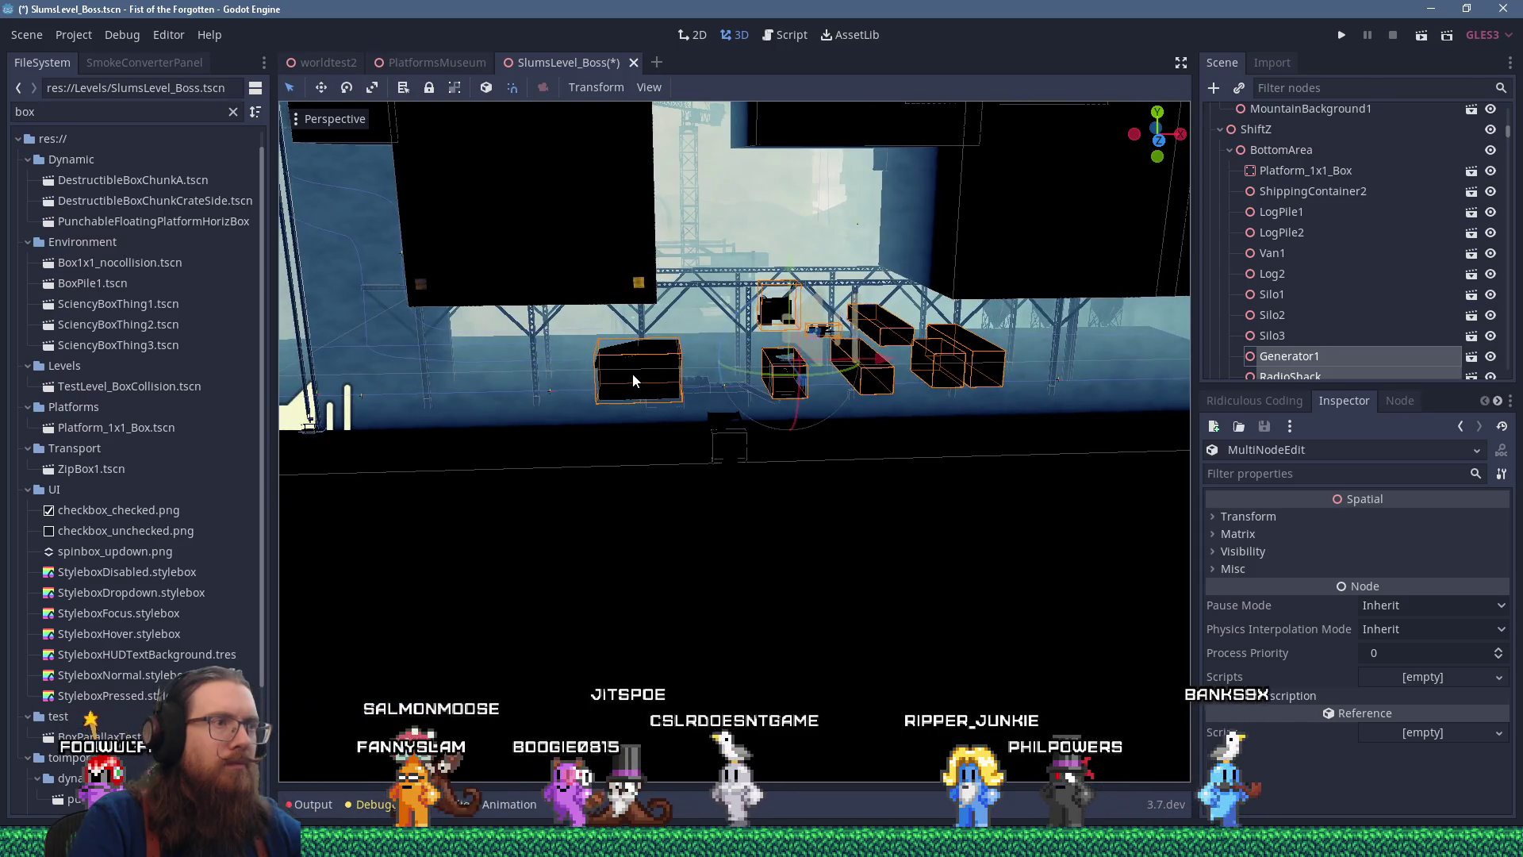
pyautogui.scroll(3, 631, 373)
# Move Shack1 down, toward the camera and along X beneath the catwalk
pyautogui.click(681, 365)
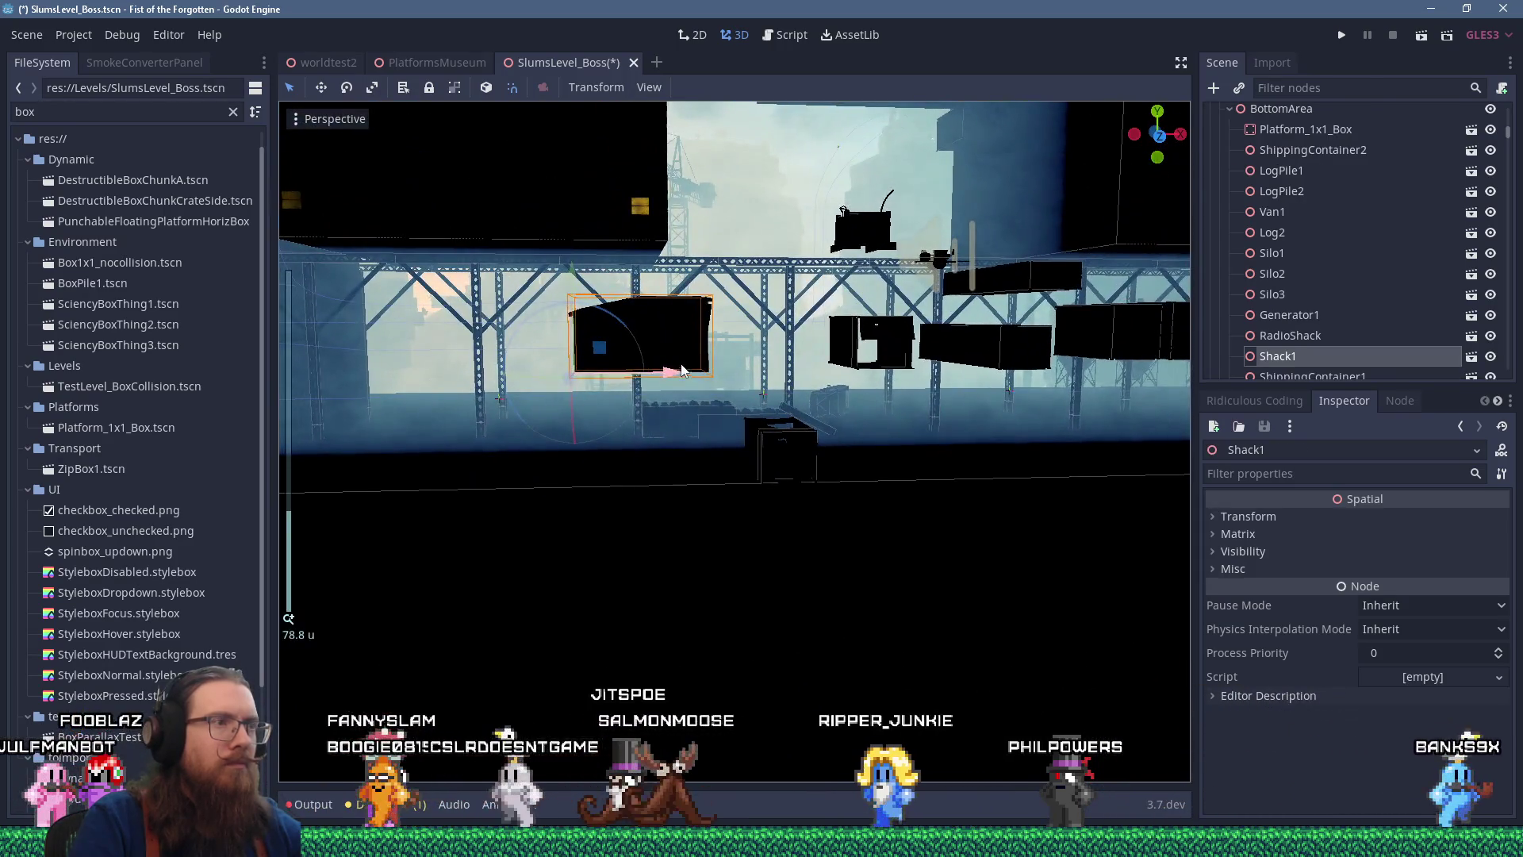
pyautogui.moveTo(681, 365)
pyautogui.mouseDown()
pyautogui.moveTo(483, 373)
pyautogui.moveTo(476, 468)
pyautogui.mouseUp()
pyautogui.scroll(2, 640, 451)
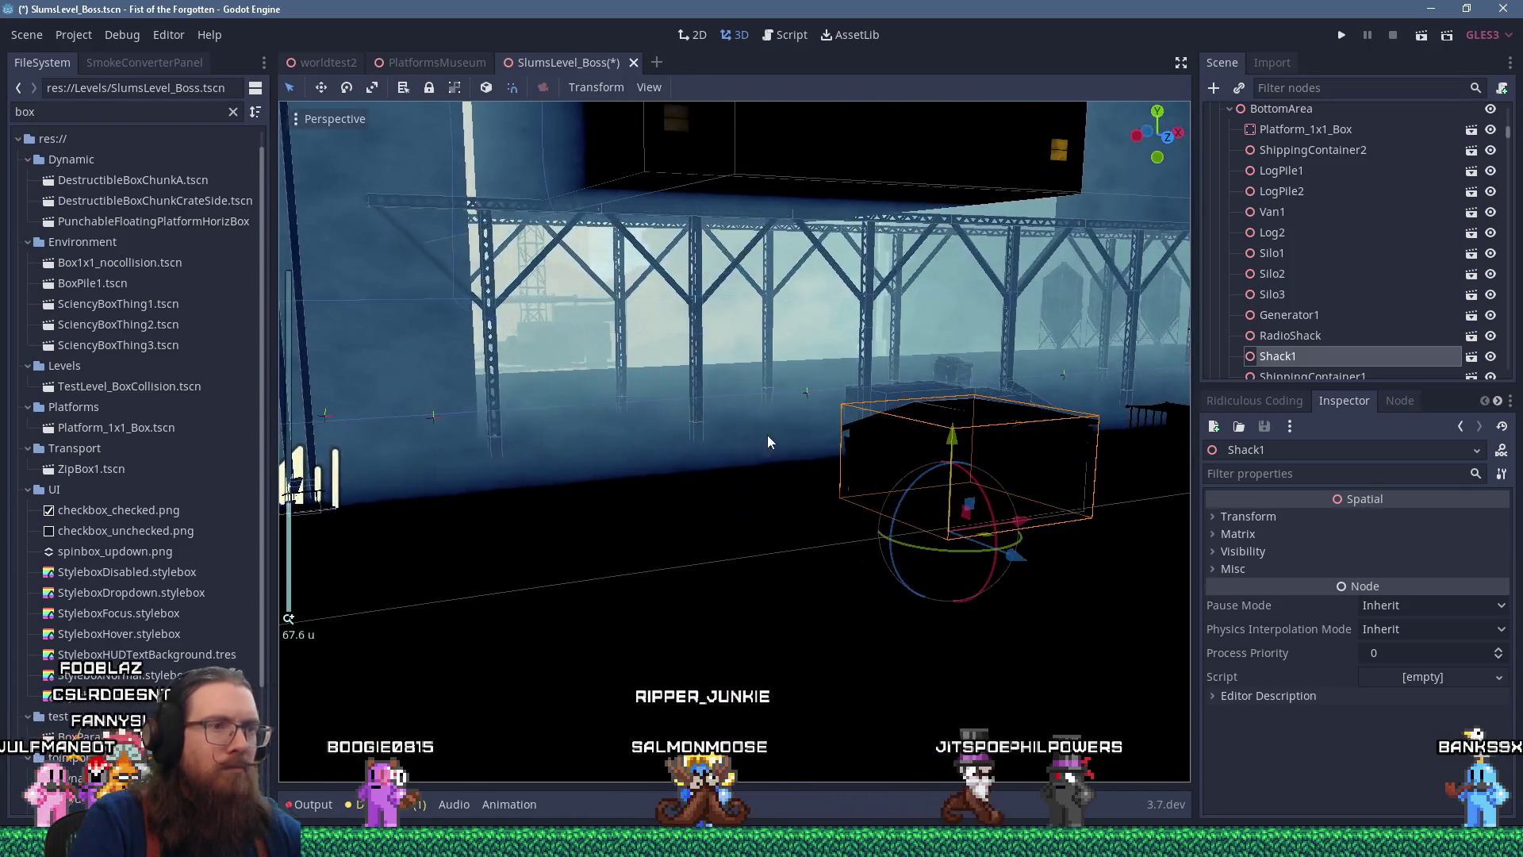
pyautogui.scroll(2, 760, 441)
pyautogui.moveTo(1059, 524)
pyautogui.mouseDown()
pyautogui.moveTo(1064, 546)
pyautogui.moveTo(761, 480)
pyautogui.mouseUp()
pyautogui.scroll(-5, 668, 469)
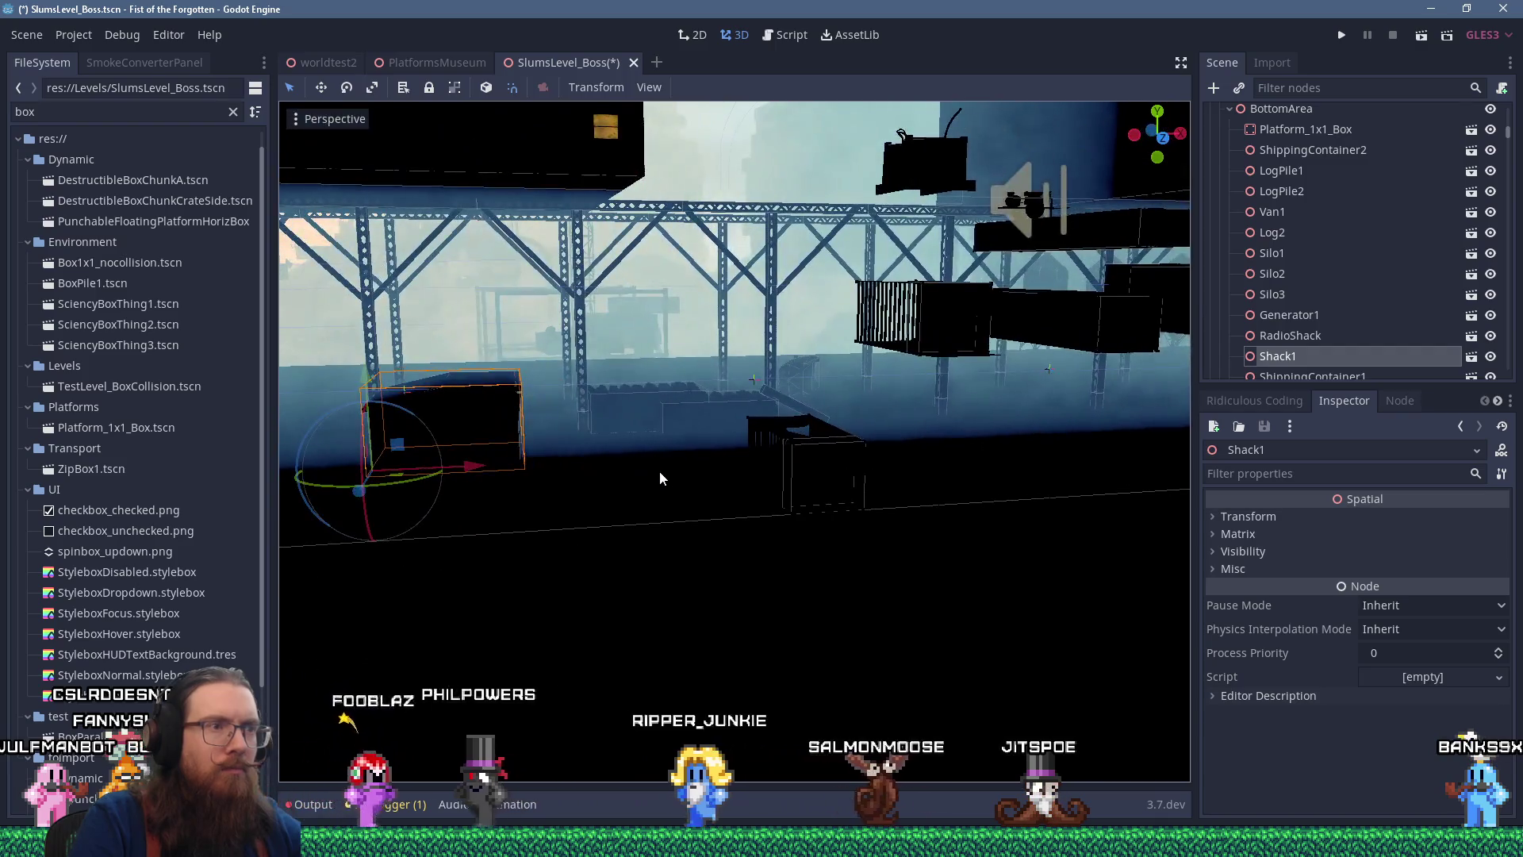
pyautogui.scroll(5, 755, 484)
pyautogui.scroll(8, 754, 484)
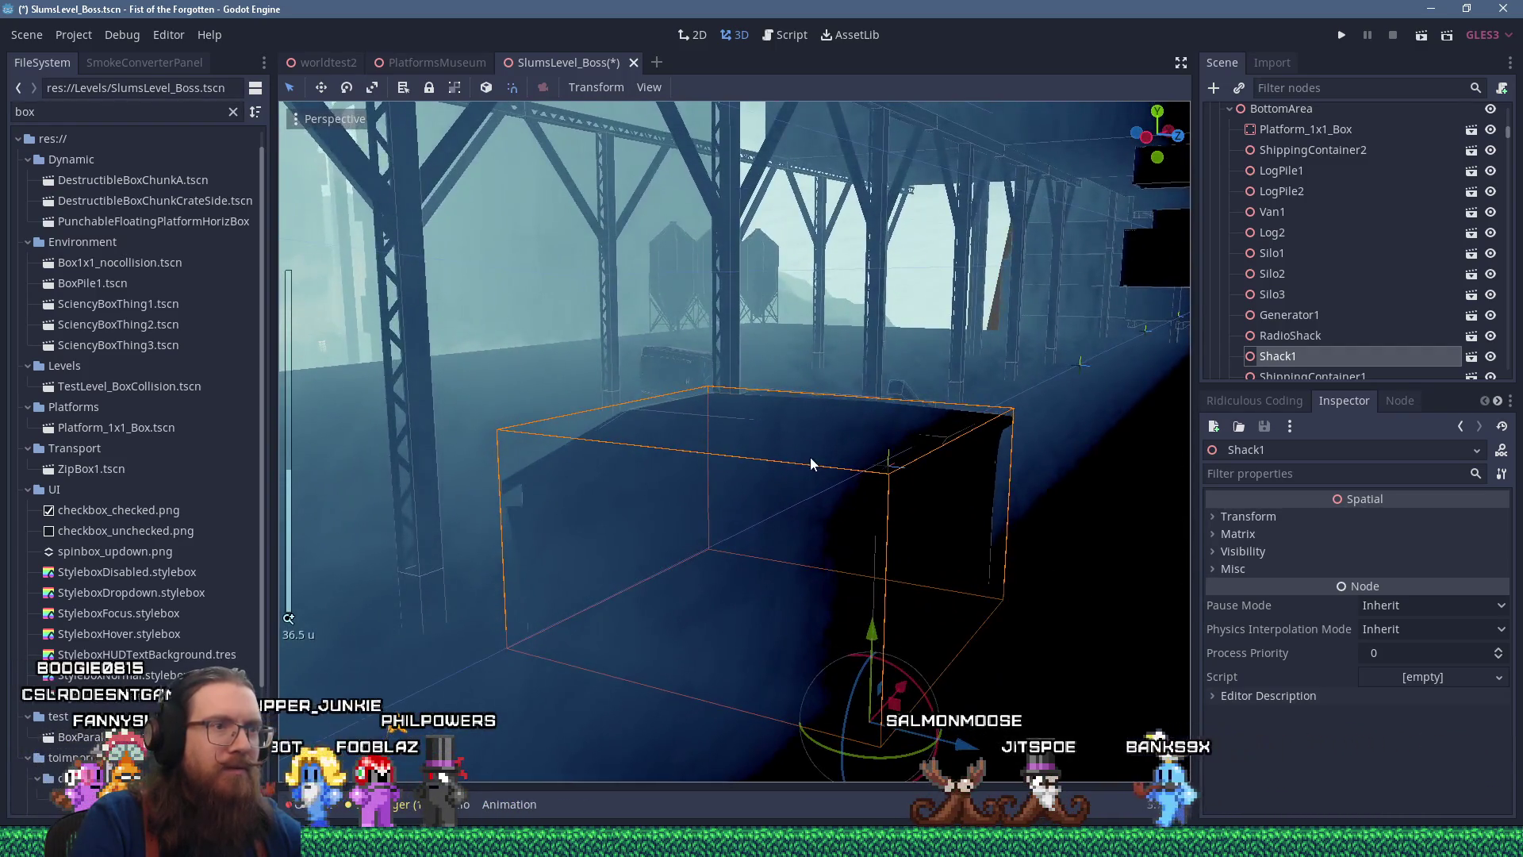
pyautogui.scroll(-3, 811, 456)
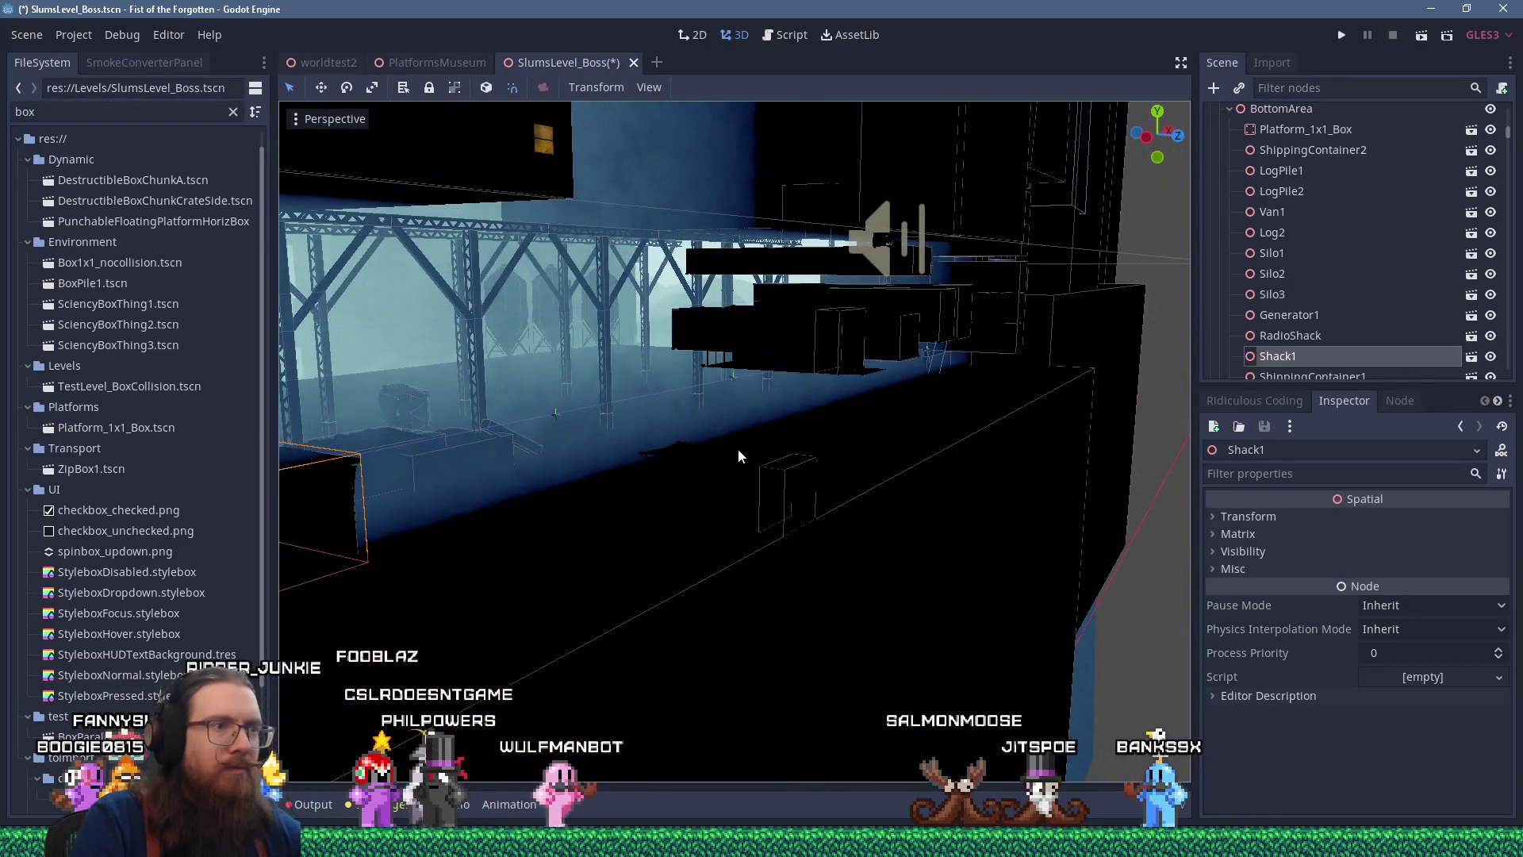
# Shift ShippingContainer2 about 1.75 units along Z under the catwalk
pyautogui.click(789, 477)
pyautogui.moveTo(873, 530); pyautogui.dragTo(652, 518)
pyautogui.scroll(3, 530, 471)
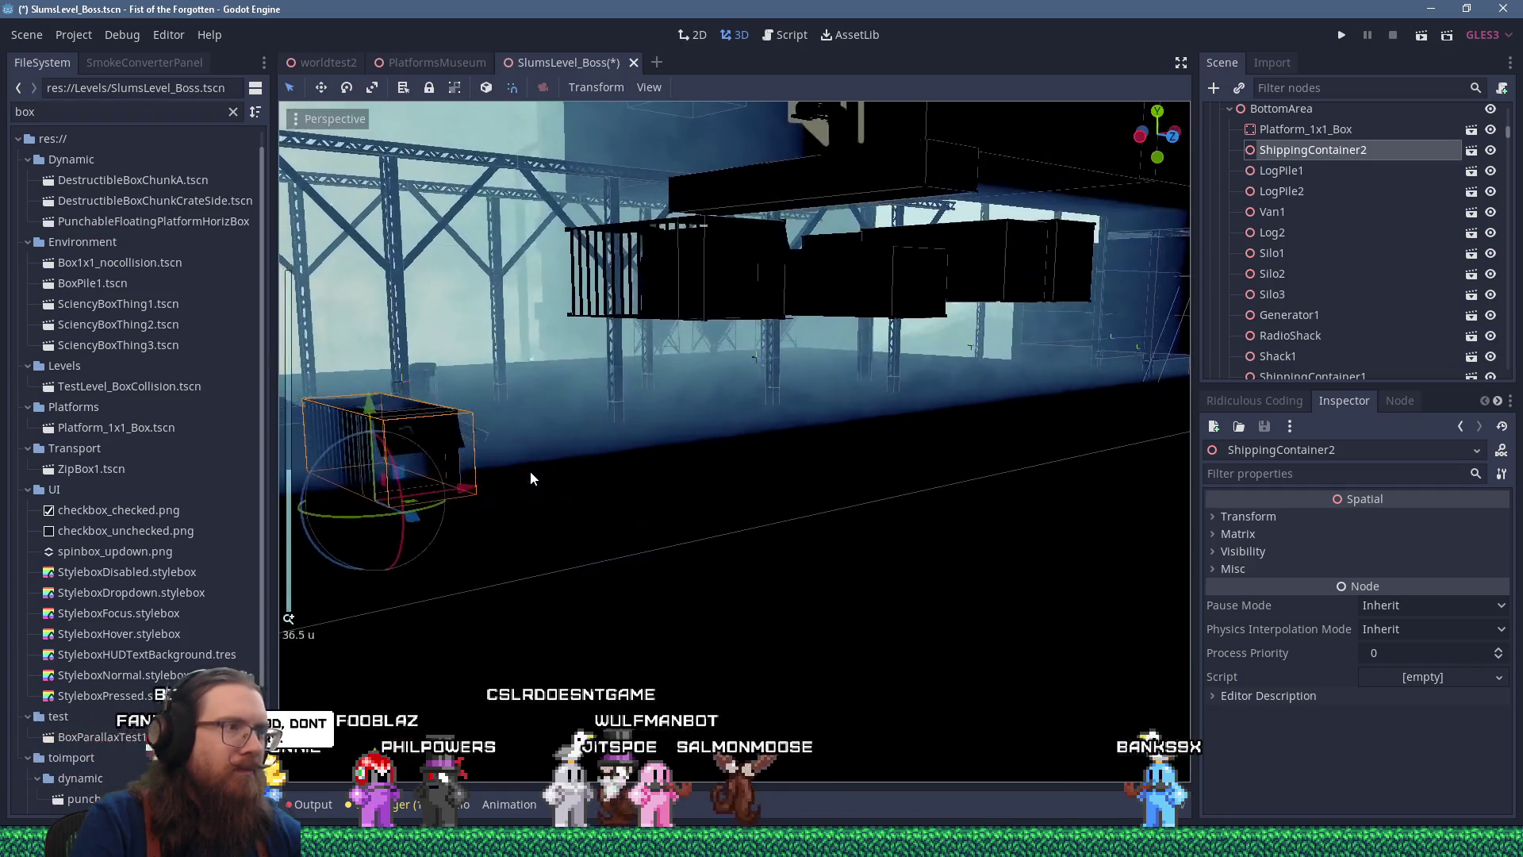
pyautogui.moveTo(556, 548); pyautogui.dragTo(952, 498)
pyautogui.moveTo(944, 550); pyautogui.dragTo(887, 514)
pyautogui.scroll(-3, 874, 507)
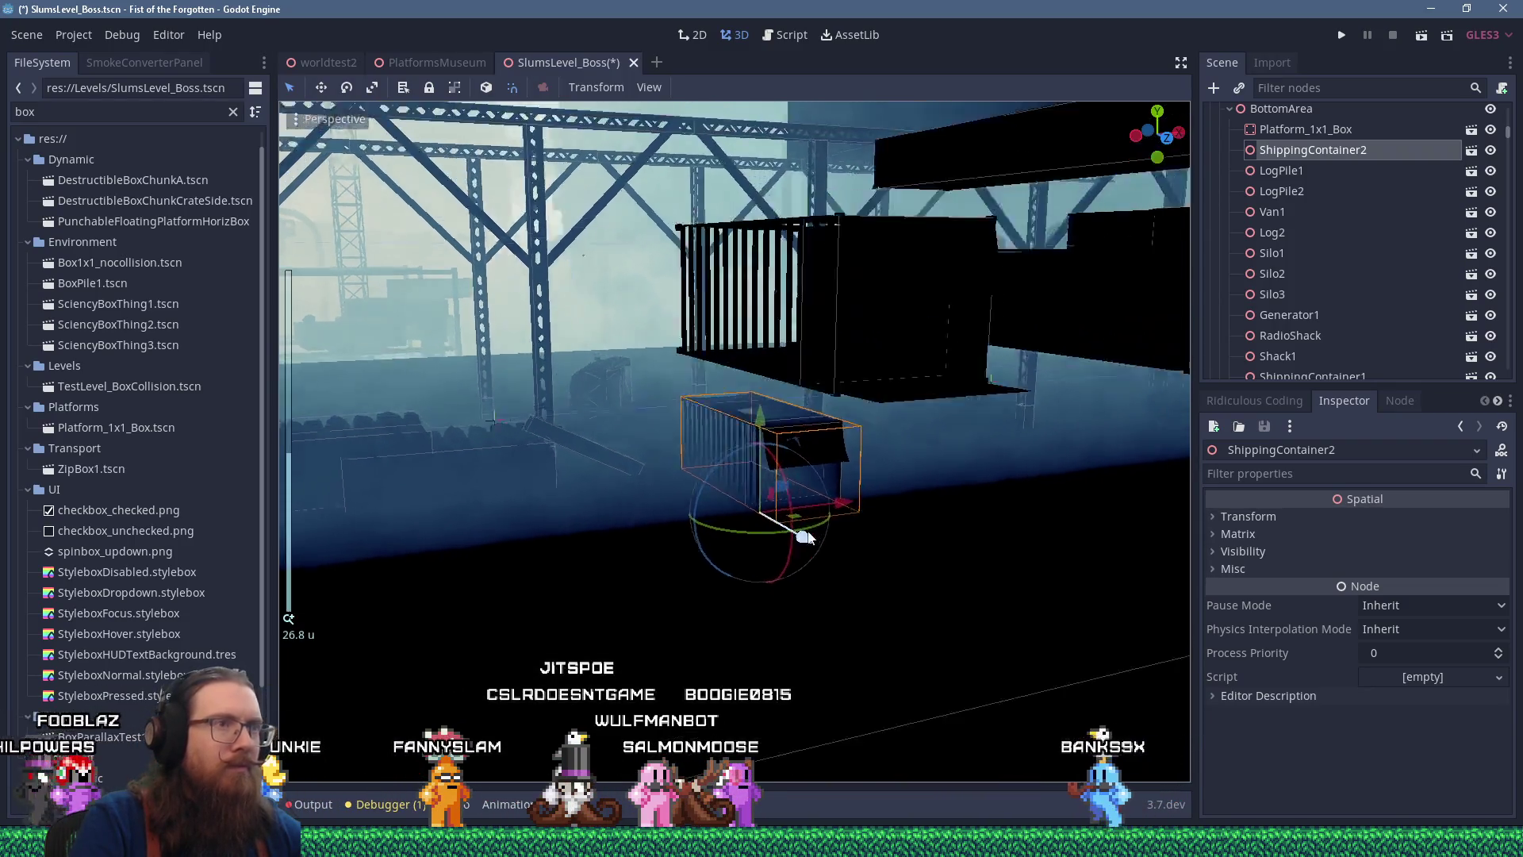
# Move the RadioShack prop near ShippingContainer3 to a new spot
pyautogui.click(711, 399)
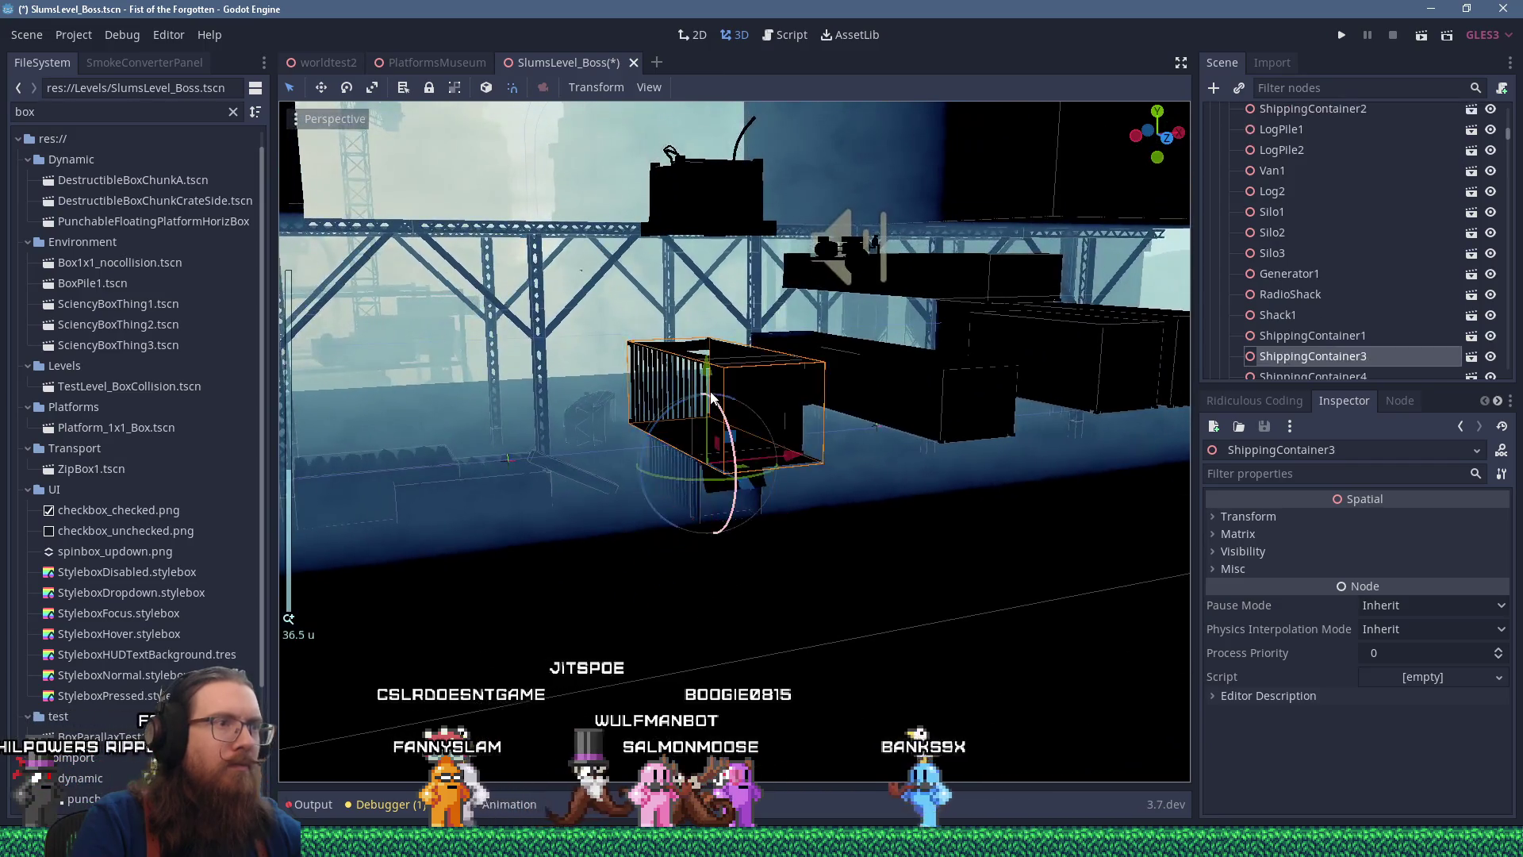
pyautogui.scroll(-5, 712, 399)
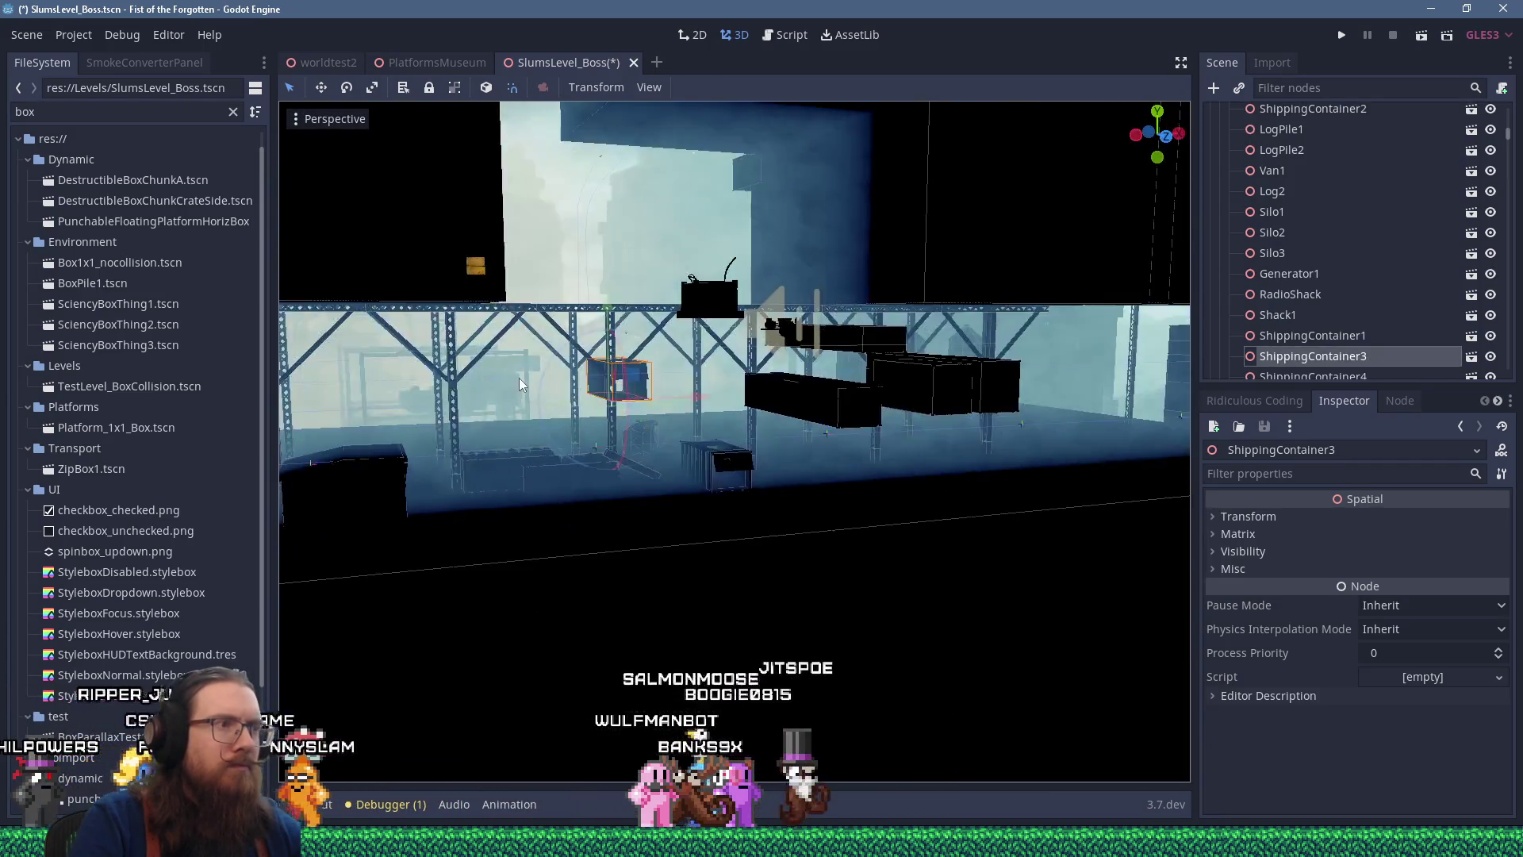
pyautogui.scroll(2, 518, 378)
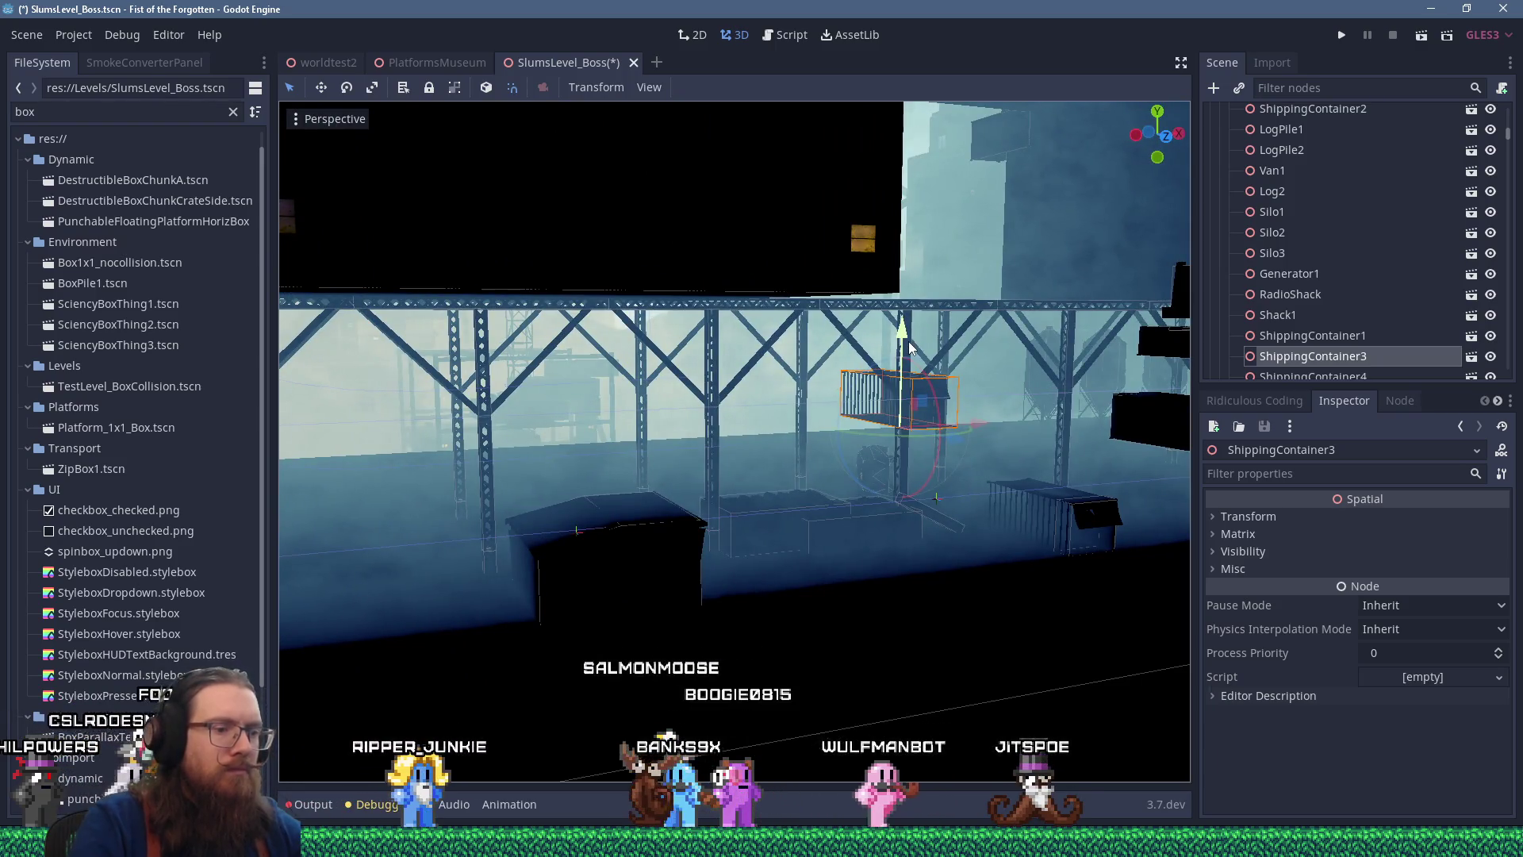
pyautogui.press('ctrl+KP_1')
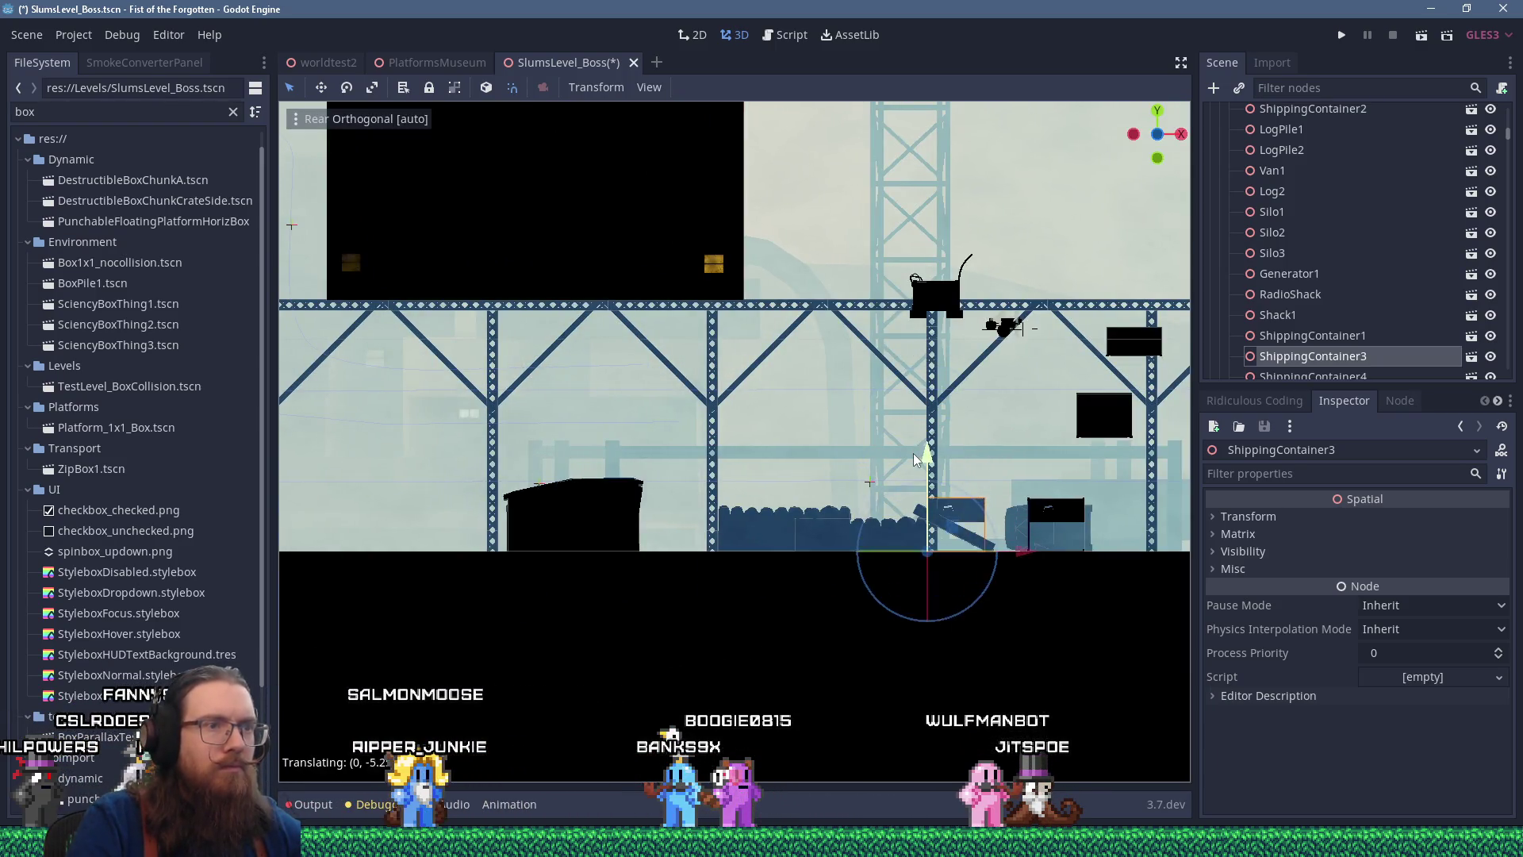
pyautogui.moveTo(916, 449)
pyautogui.mouseDown()
pyautogui.moveTo(945, 605)
pyautogui.moveTo(969, 564)
pyautogui.moveTo(917, 587)
pyautogui.mouseUp()
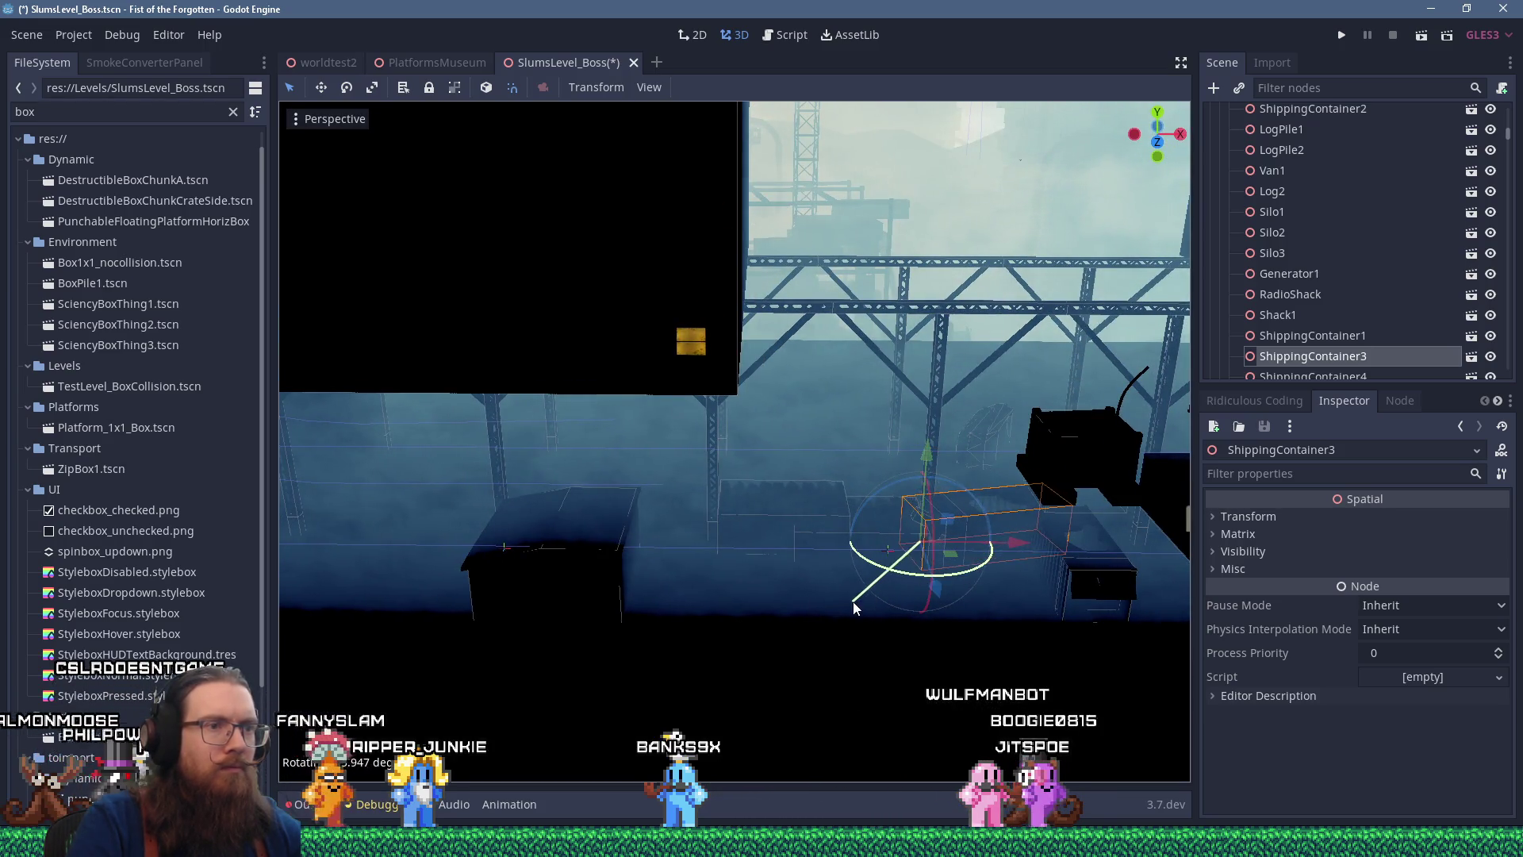
pyautogui.scroll(-5, 939, 560)
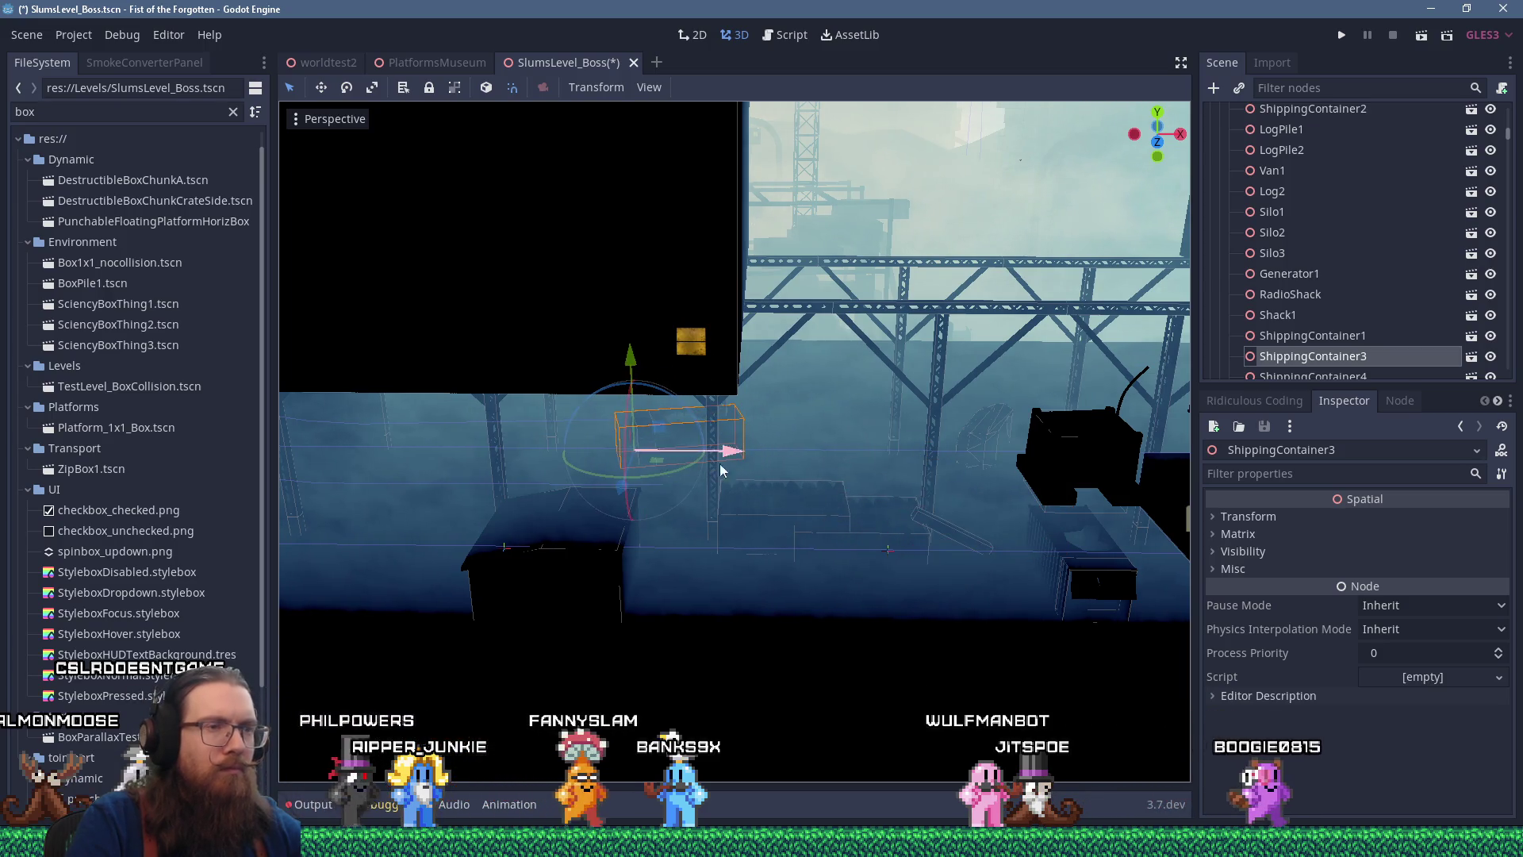
pyautogui.moveTo(825, 479); pyautogui.dragTo(876, 438)
pyautogui.click(971, 363)
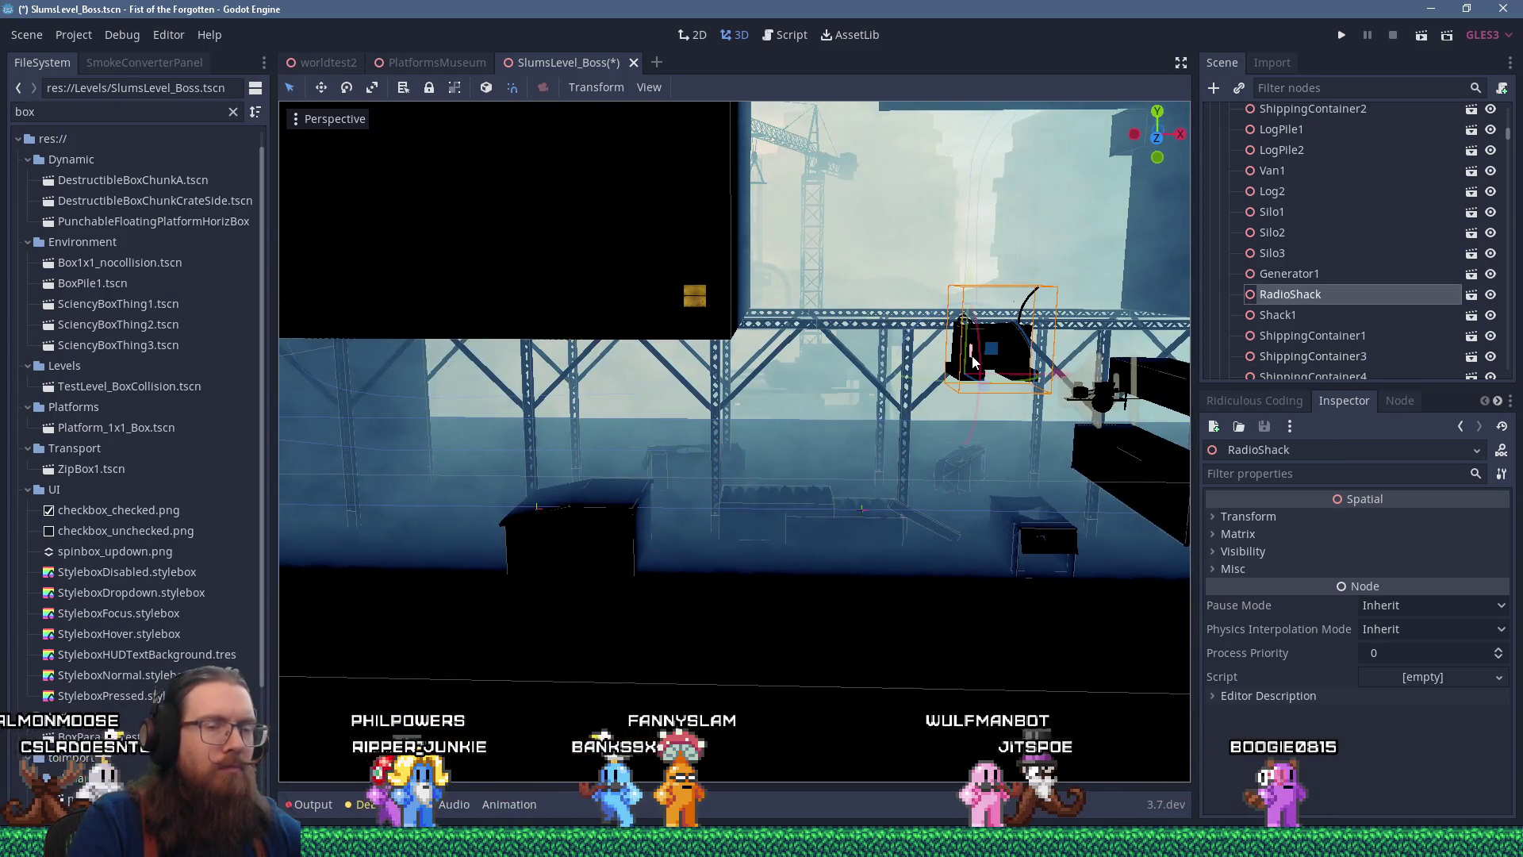
pyautogui.press('ctrl+KP_1')
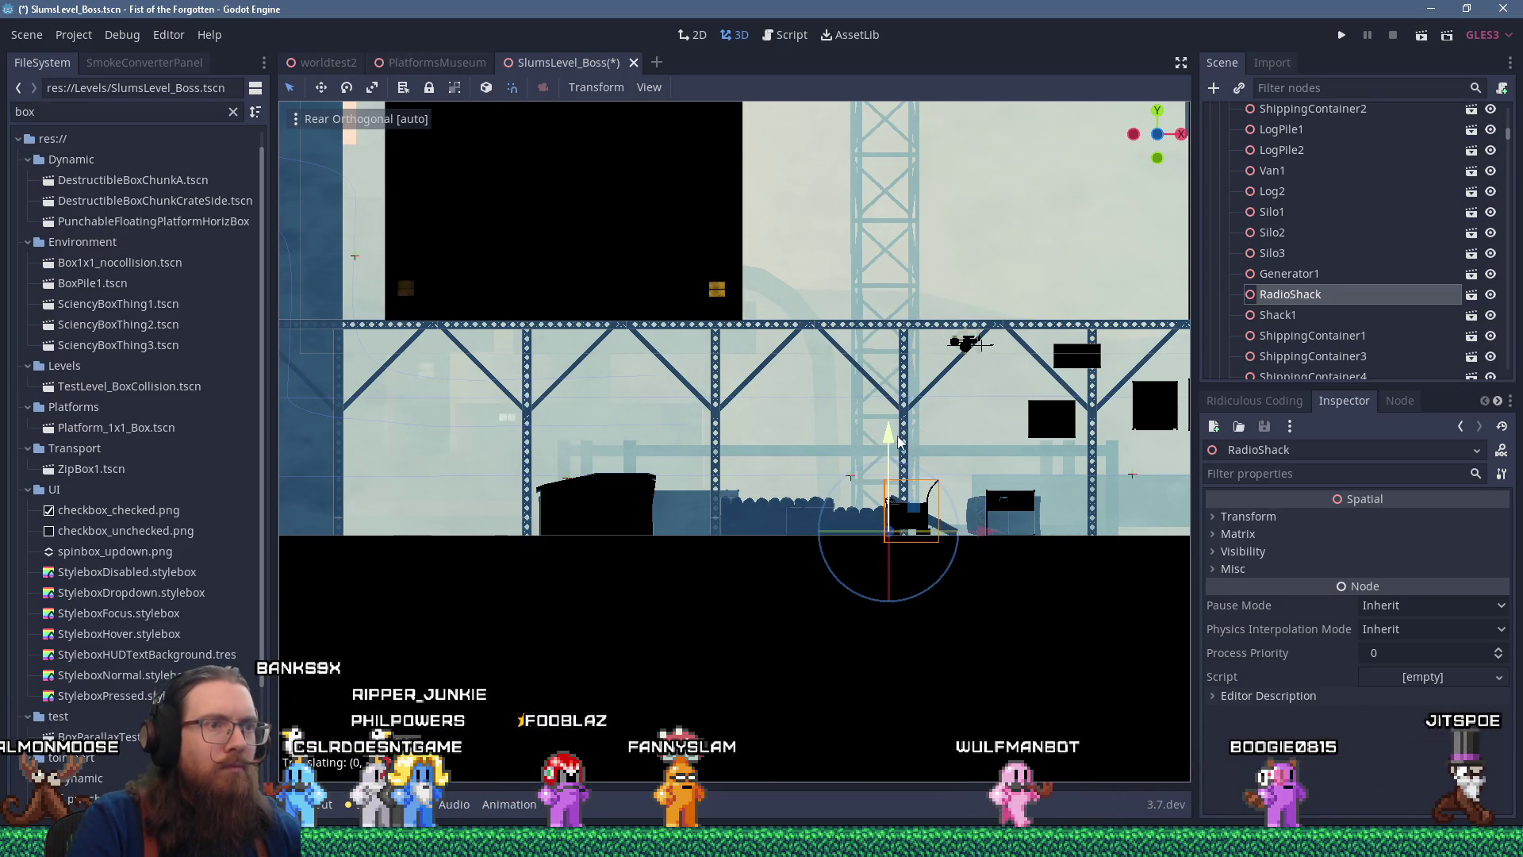
pyautogui.moveTo(900, 443)
pyautogui.mouseDown()
pyautogui.moveTo(922, 545)
pyautogui.moveTo(908, 573)
pyautogui.mouseUp()
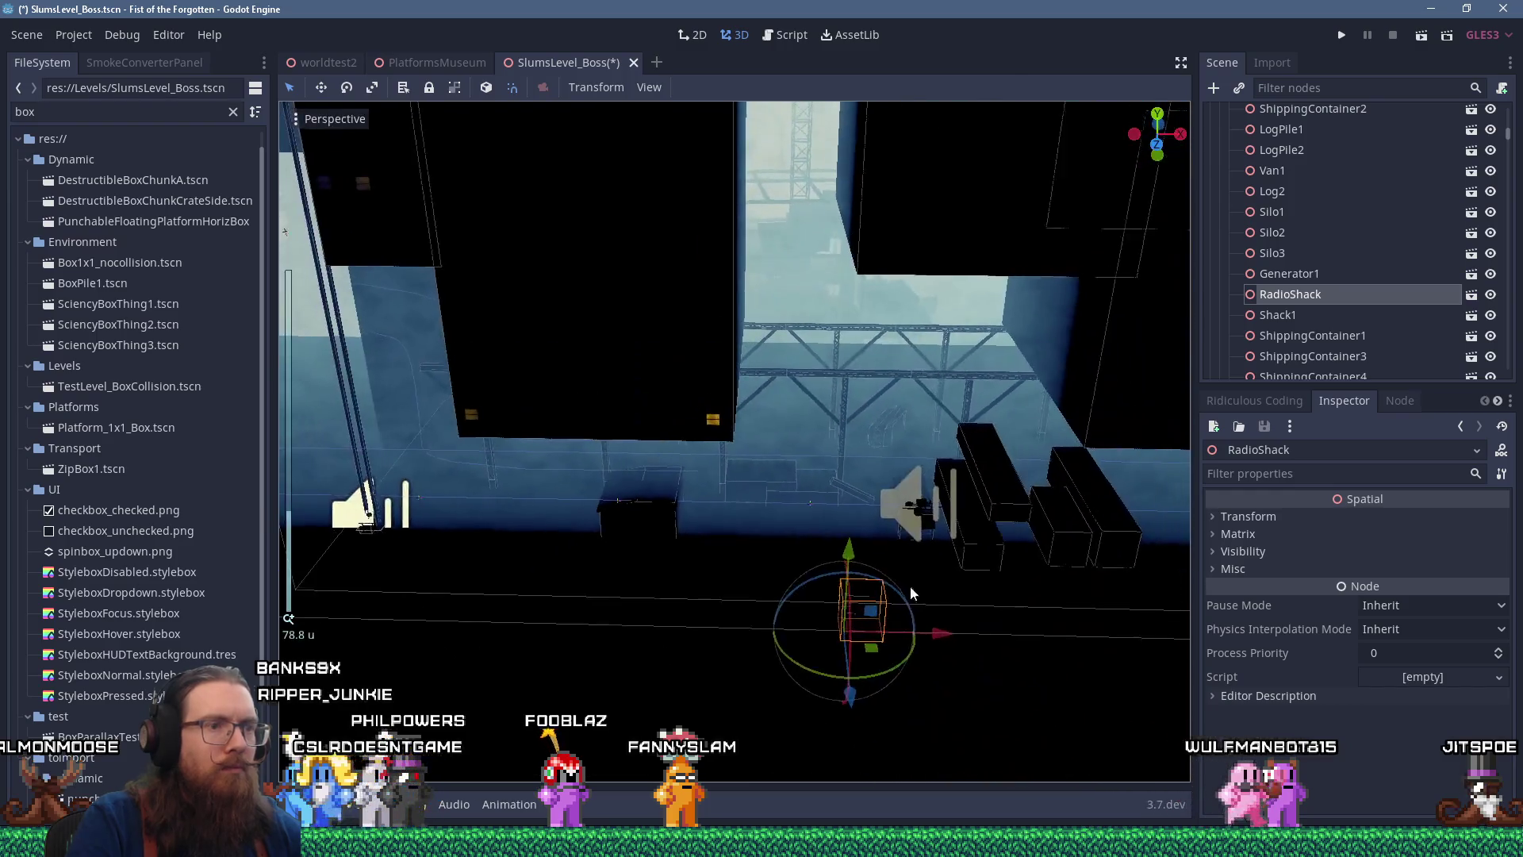
pyautogui.press('g')
pyautogui.click(609, 440)
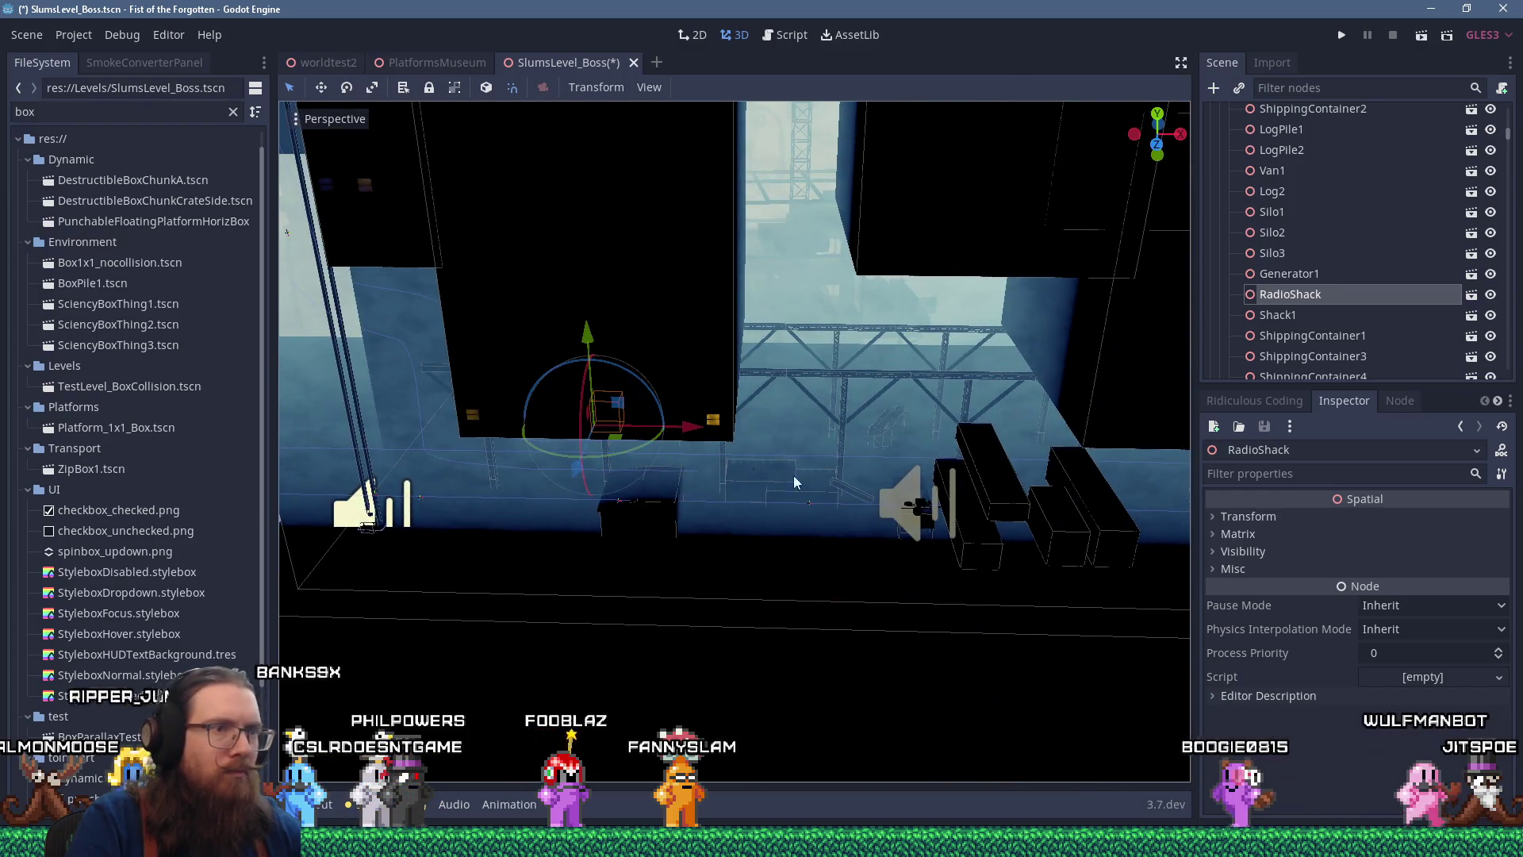
# Turn Generator1 about -25 degrees and move it to roughly 110.5, 0, -25
pyautogui.click(933, 533)
pyautogui.scroll(5, 945, 454)
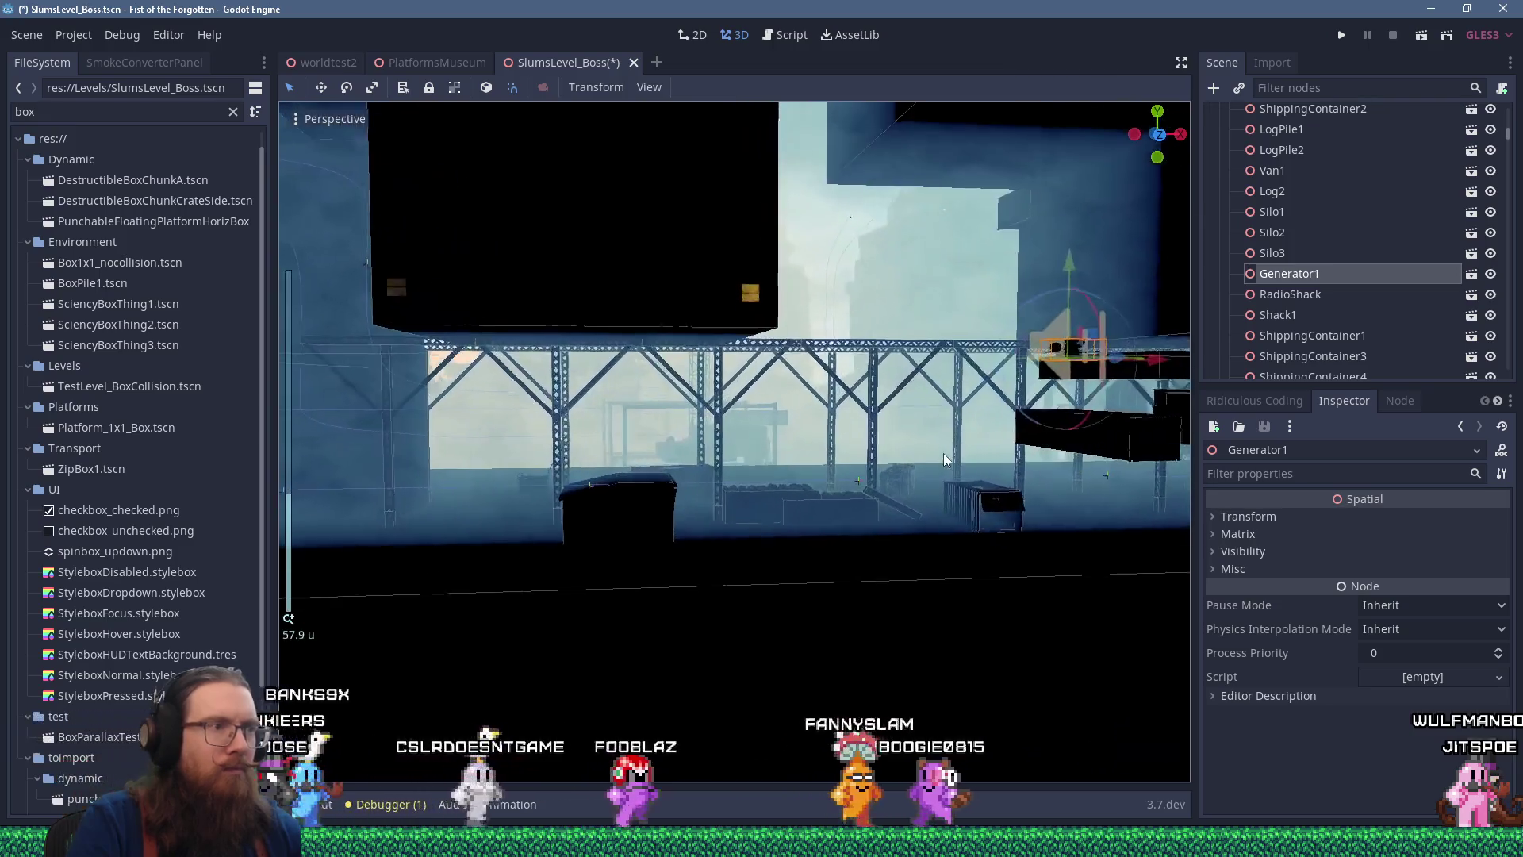
pyautogui.press('alt+KP_1')
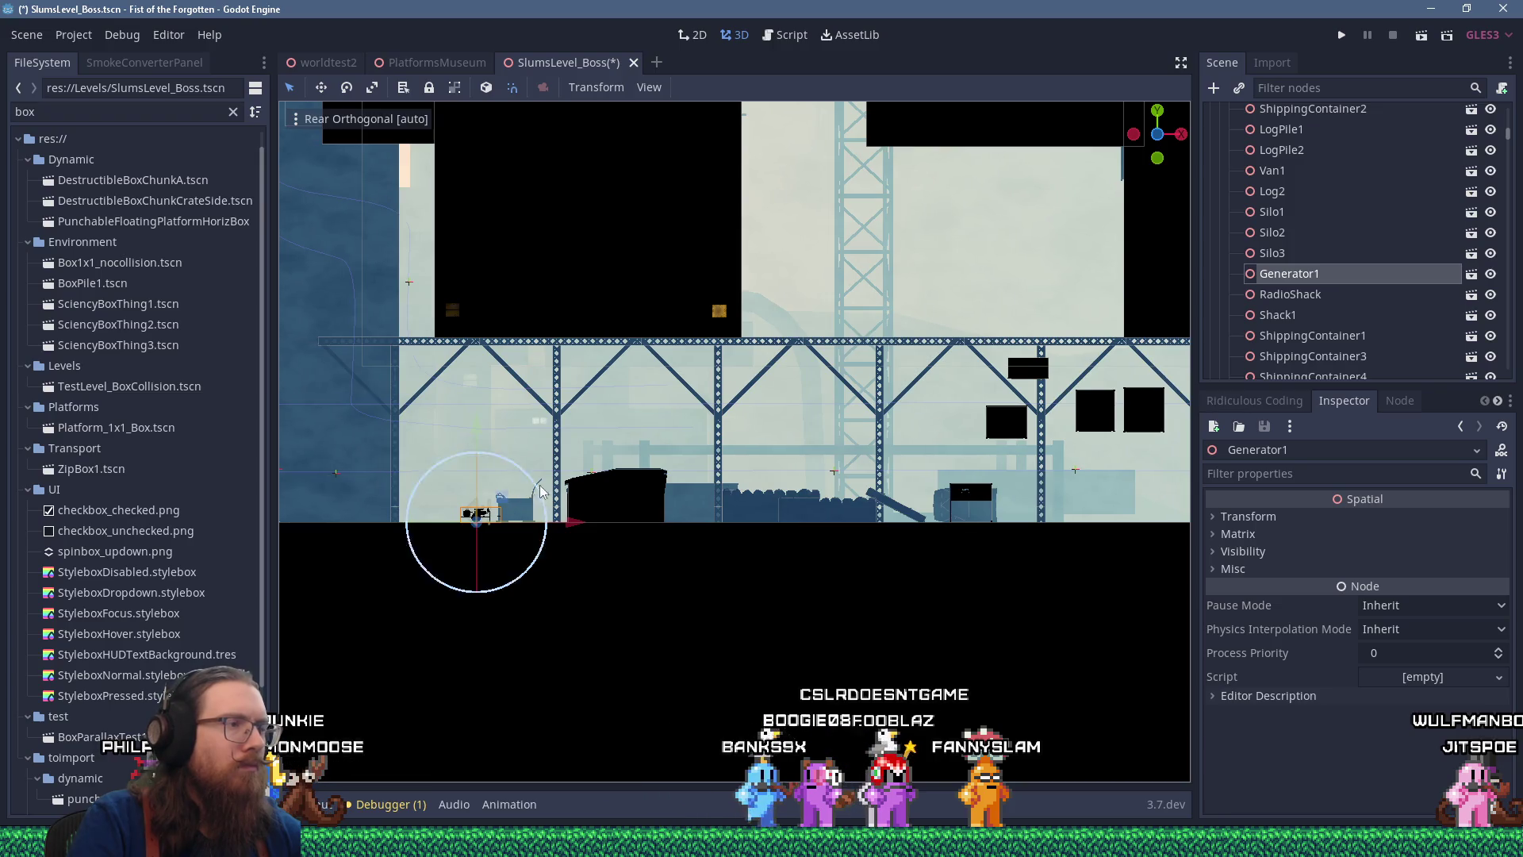
pyautogui.press('f')
pyautogui.scroll(5, 706, 393)
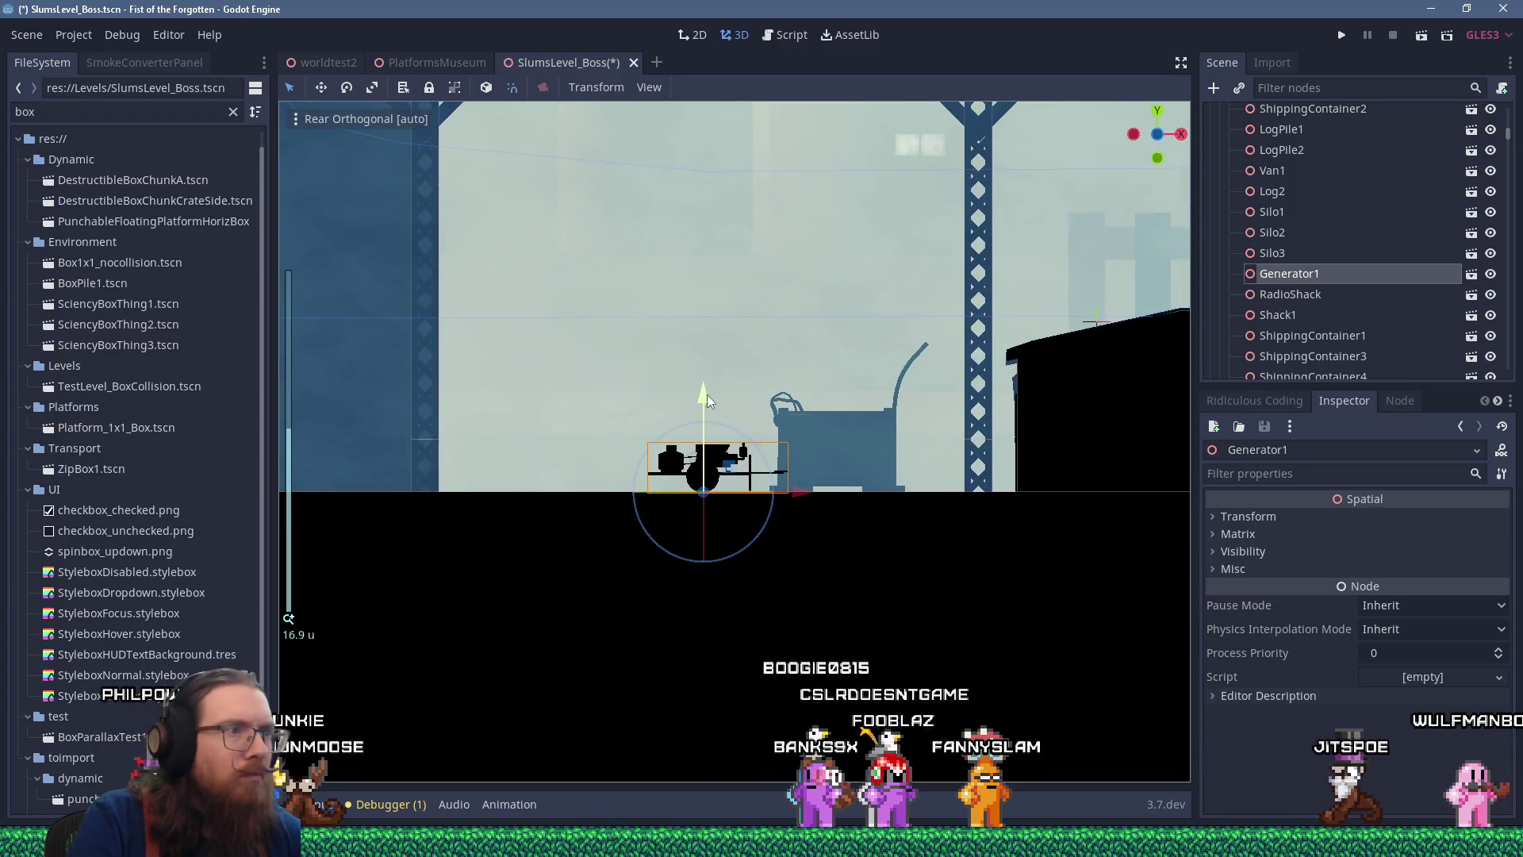
pyautogui.click(1249, 516)
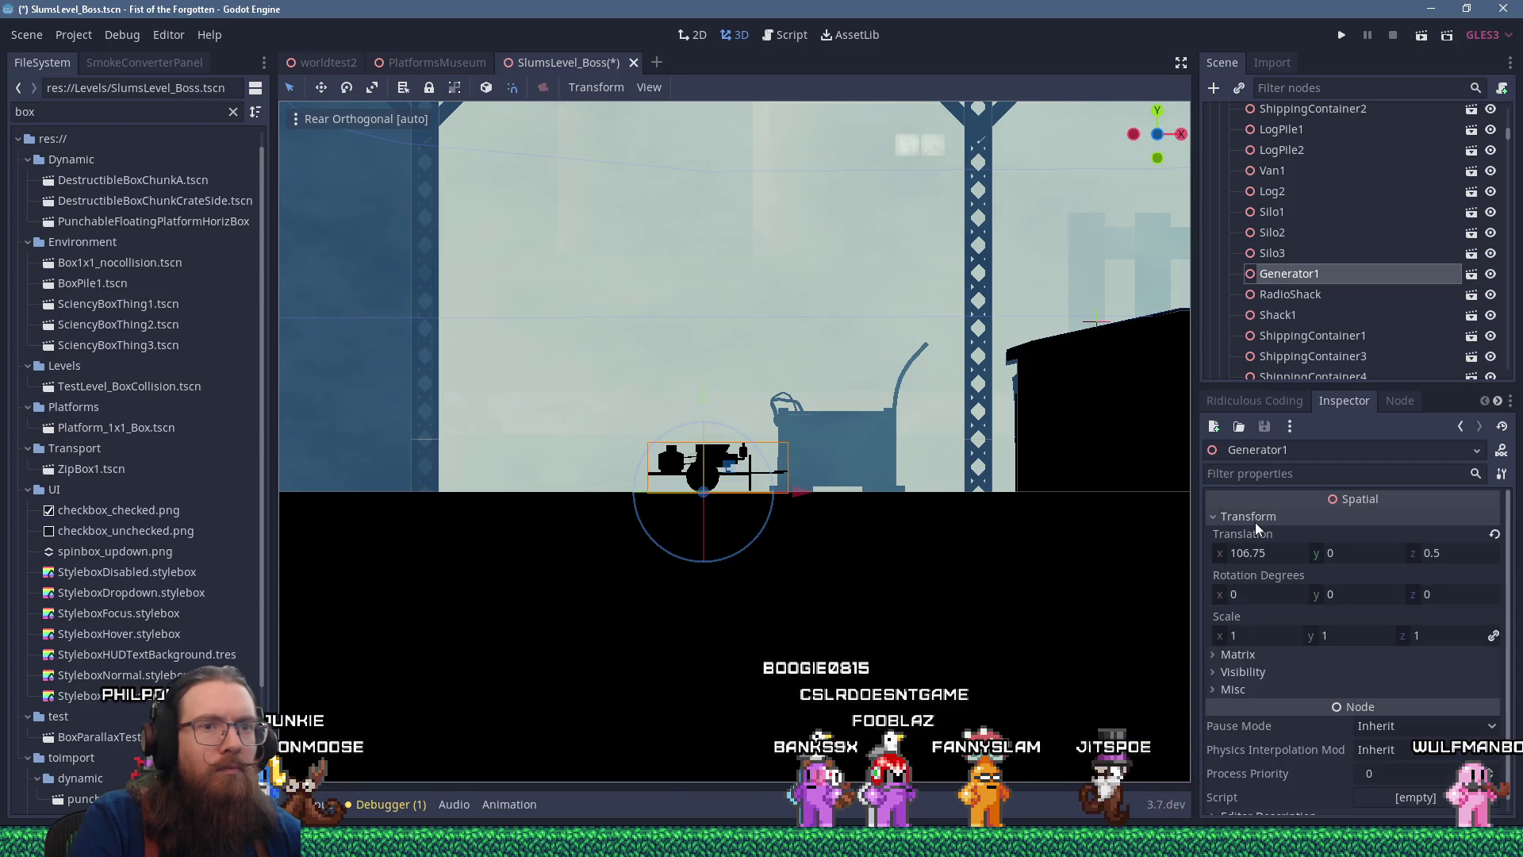
pyautogui.moveTo(1057, 509)
pyautogui.mouseDown()
pyautogui.moveTo(854, 468)
pyautogui.moveTo(928, 496)
pyautogui.moveTo(912, 531)
pyautogui.moveTo(1011, 641)
pyautogui.moveTo(754, 500)
pyautogui.mouseUp()
pyautogui.scroll(-5, 912, 531)
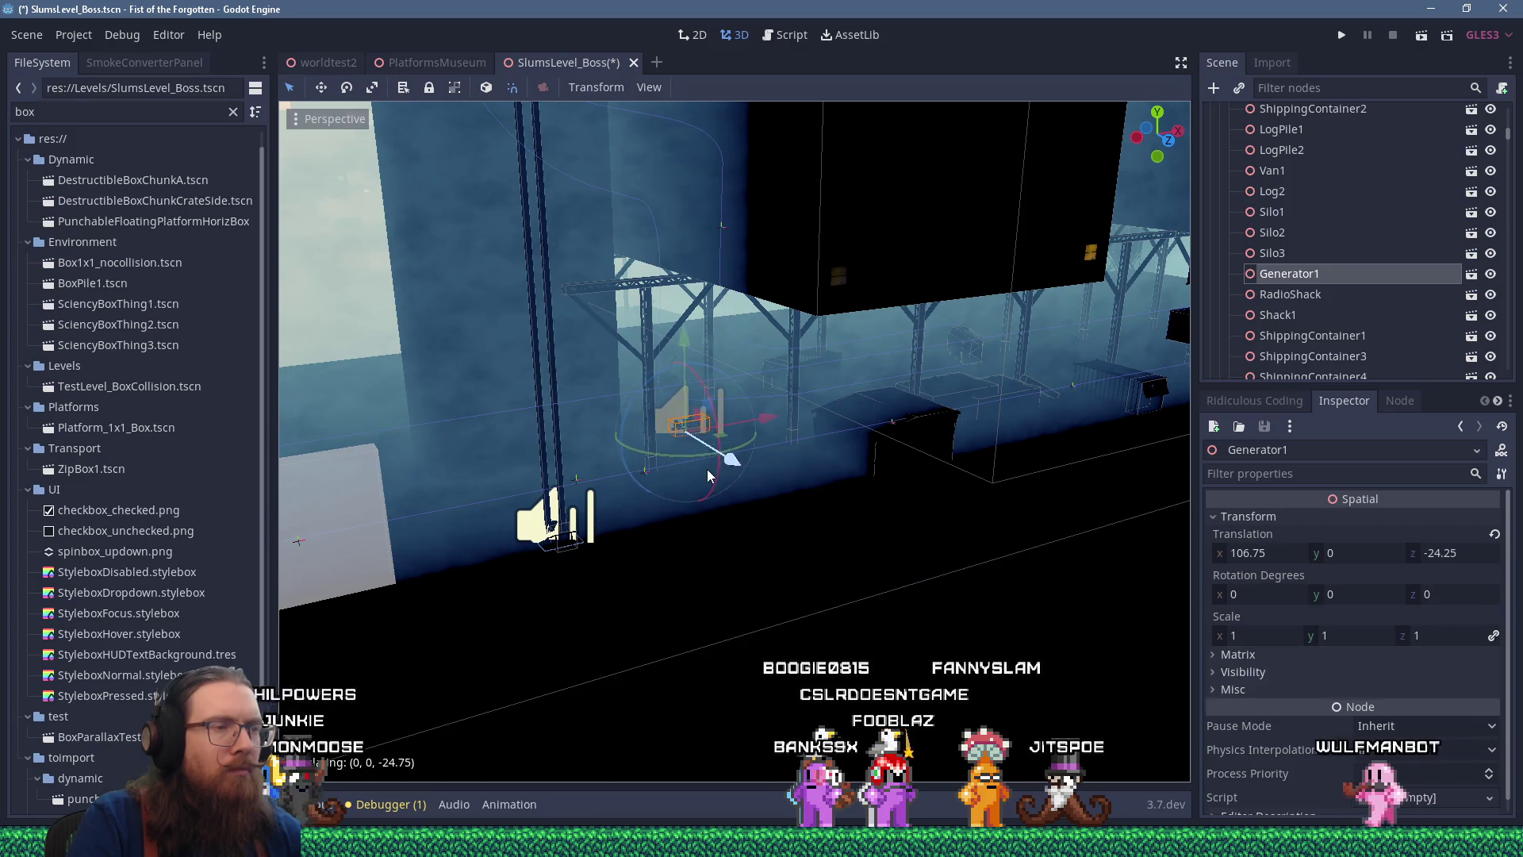
pyautogui.scroll(4, 707, 469)
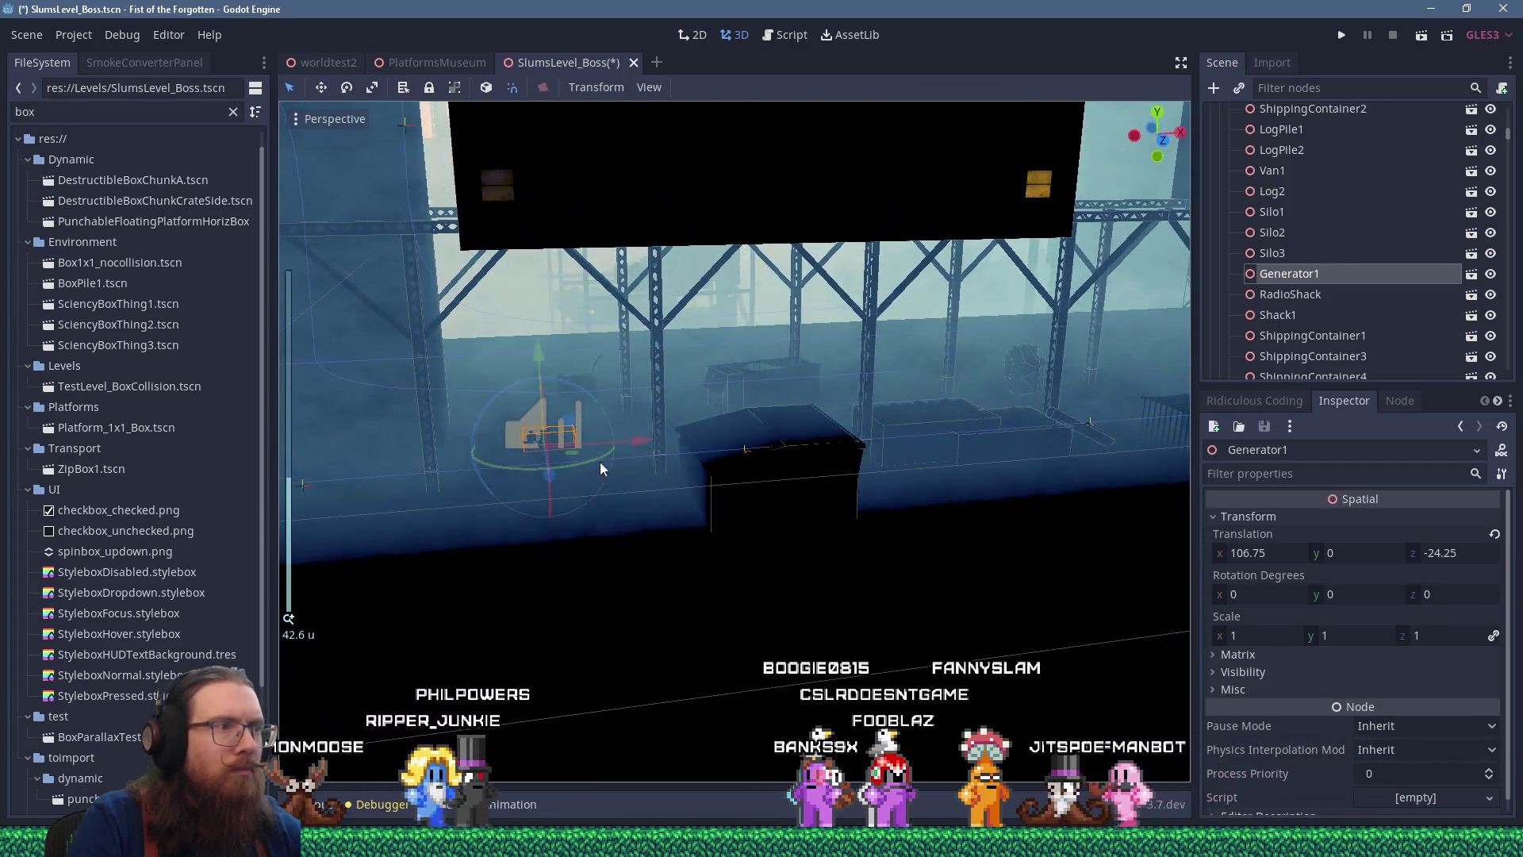
pyautogui.moveTo(587, 461)
pyautogui.mouseDown()
pyautogui.moveTo(566, 473)
pyautogui.moveTo(662, 446)
pyautogui.moveTo(768, 527)
pyautogui.moveTo(526, 508)
pyautogui.moveTo(678, 438)
pyautogui.mouseUp()
pyautogui.click(677, 438)
# Lower ShippingContainerPlanter1 about 5 units and raise ShippingContainerPlanter2 slightly
pyautogui.moveTo(805, 397)
pyautogui.mouseDown()
pyautogui.moveTo(797, 481)
pyautogui.moveTo(955, 450)
pyautogui.moveTo(831, 550)
pyautogui.moveTo(865, 696)
pyautogui.moveTo(799, 476)
pyautogui.moveTo(717, 406)
pyautogui.moveTo(771, 508)
pyautogui.moveTo(749, 527)
pyautogui.mouseUp()
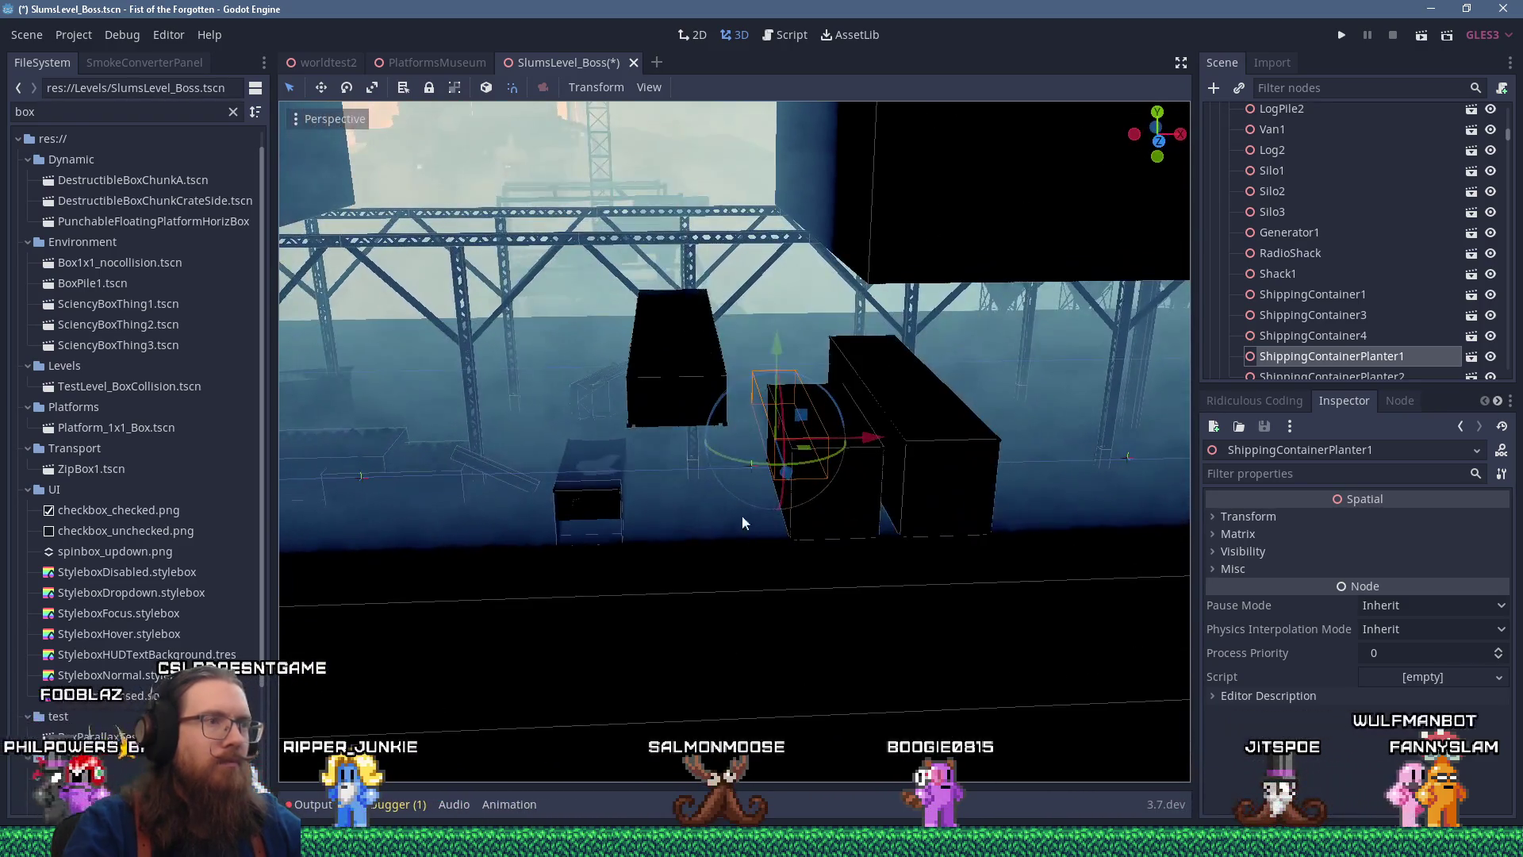
pyautogui.click(691, 393)
pyautogui.moveTo(738, 452)
pyautogui.mouseDown()
pyautogui.moveTo(867, 445)
pyautogui.moveTo(655, 511)
pyautogui.moveTo(626, 494)
pyautogui.moveTo(730, 238)
pyautogui.moveTo(746, 274)
pyautogui.moveTo(730, 287)
pyautogui.moveTo(978, 485)
pyautogui.moveTo(838, 343)
pyautogui.moveTo(813, 365)
pyautogui.moveTo(767, 530)
pyautogui.mouseUp()
pyautogui.scroll(3, 839, 342)
pyautogui.press('ctrl+KP_1')
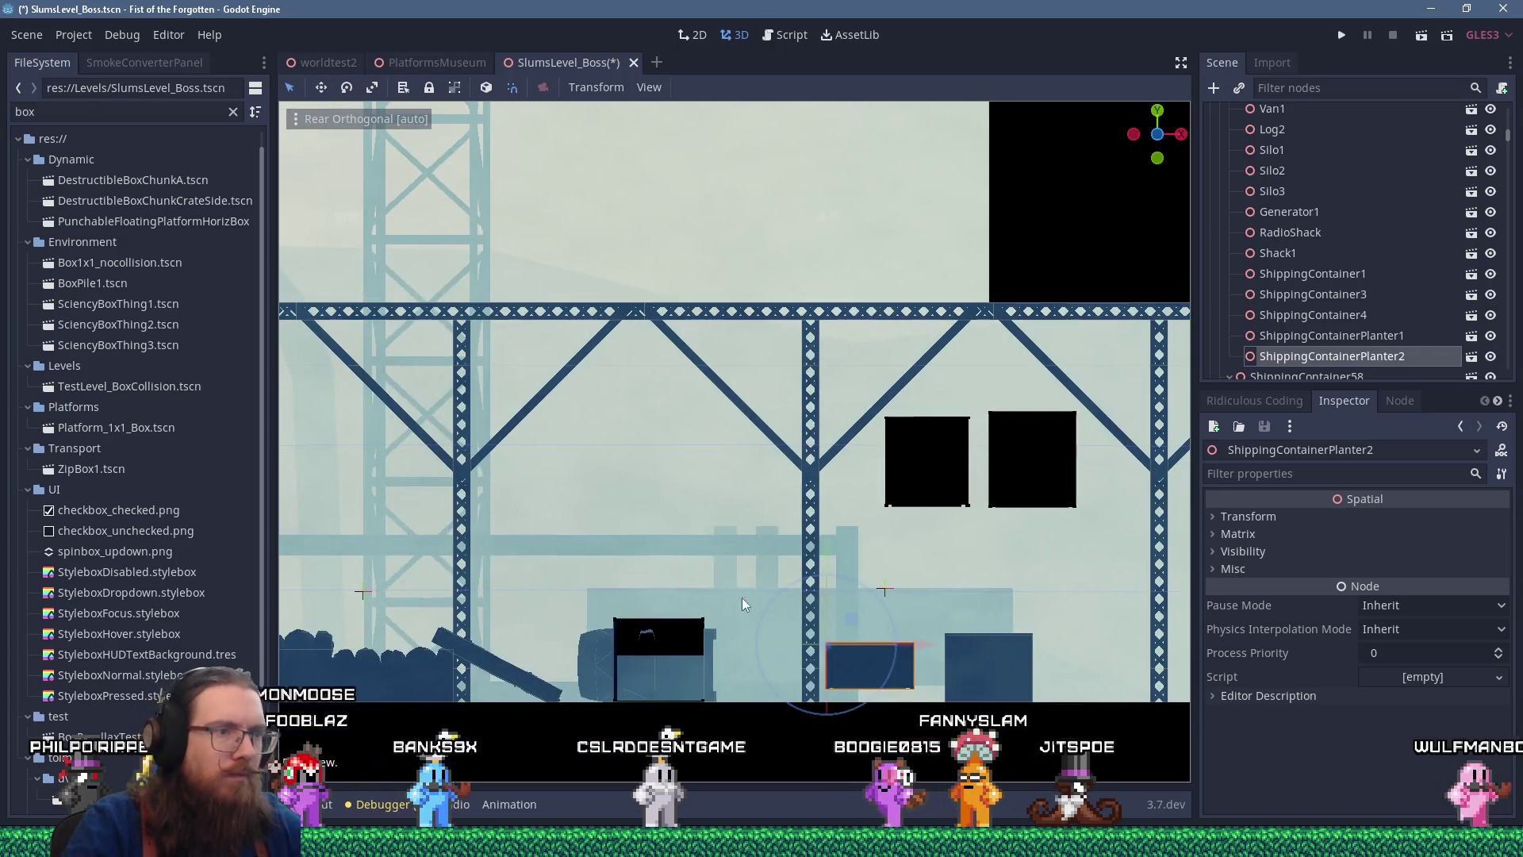
pyautogui.moveTo(830, 559); pyautogui.dragTo(835, 568)
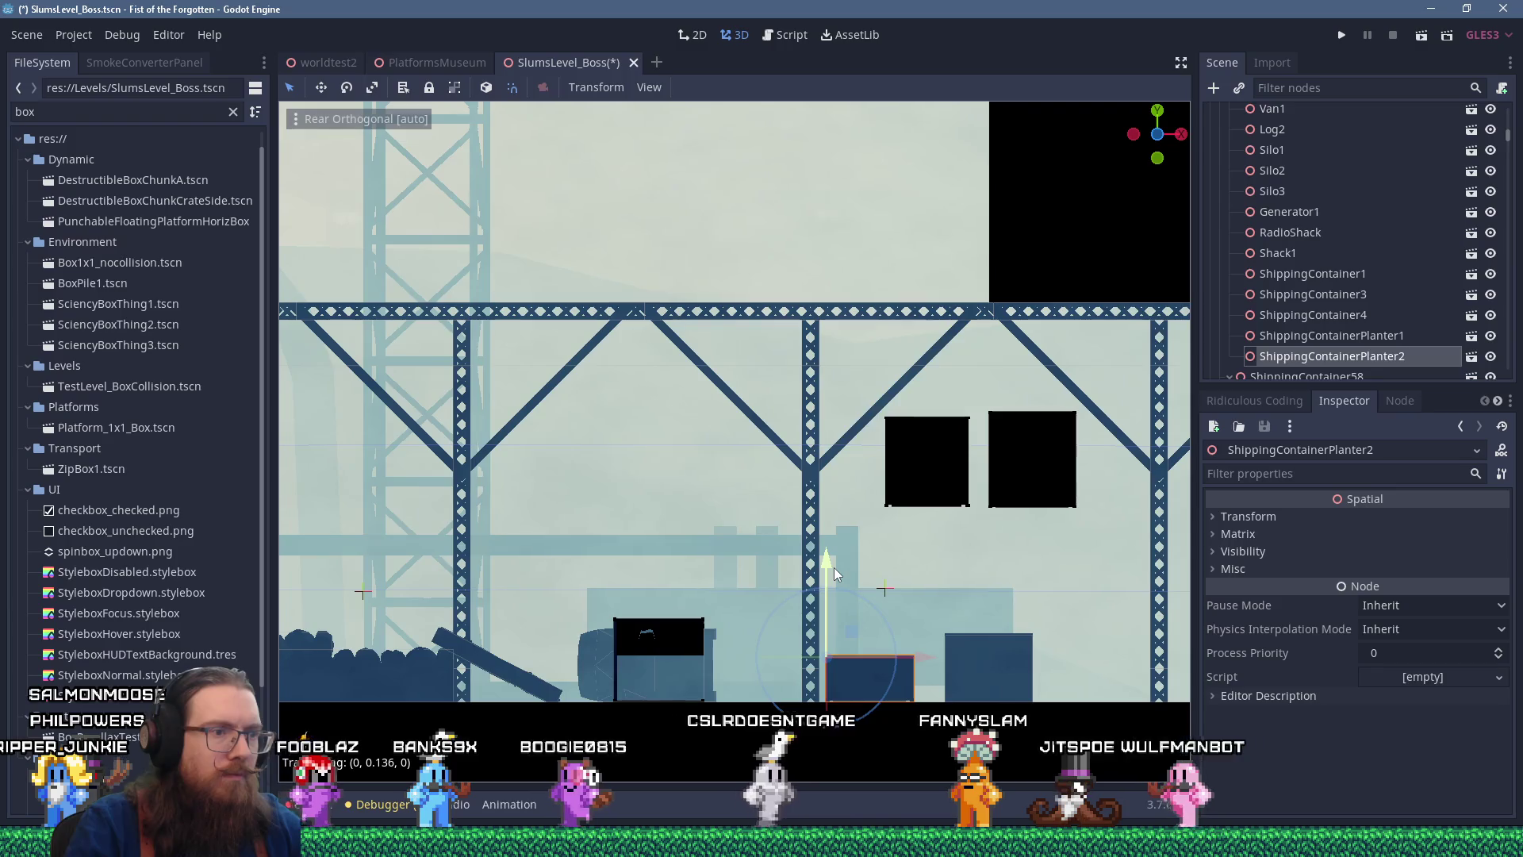
# Nudge ShippingContainerPlanter1 up slightly and check both planters from a low side view
pyautogui.click(997, 660)
pyautogui.moveTo(945, 549); pyautogui.dragTo(941, 606)
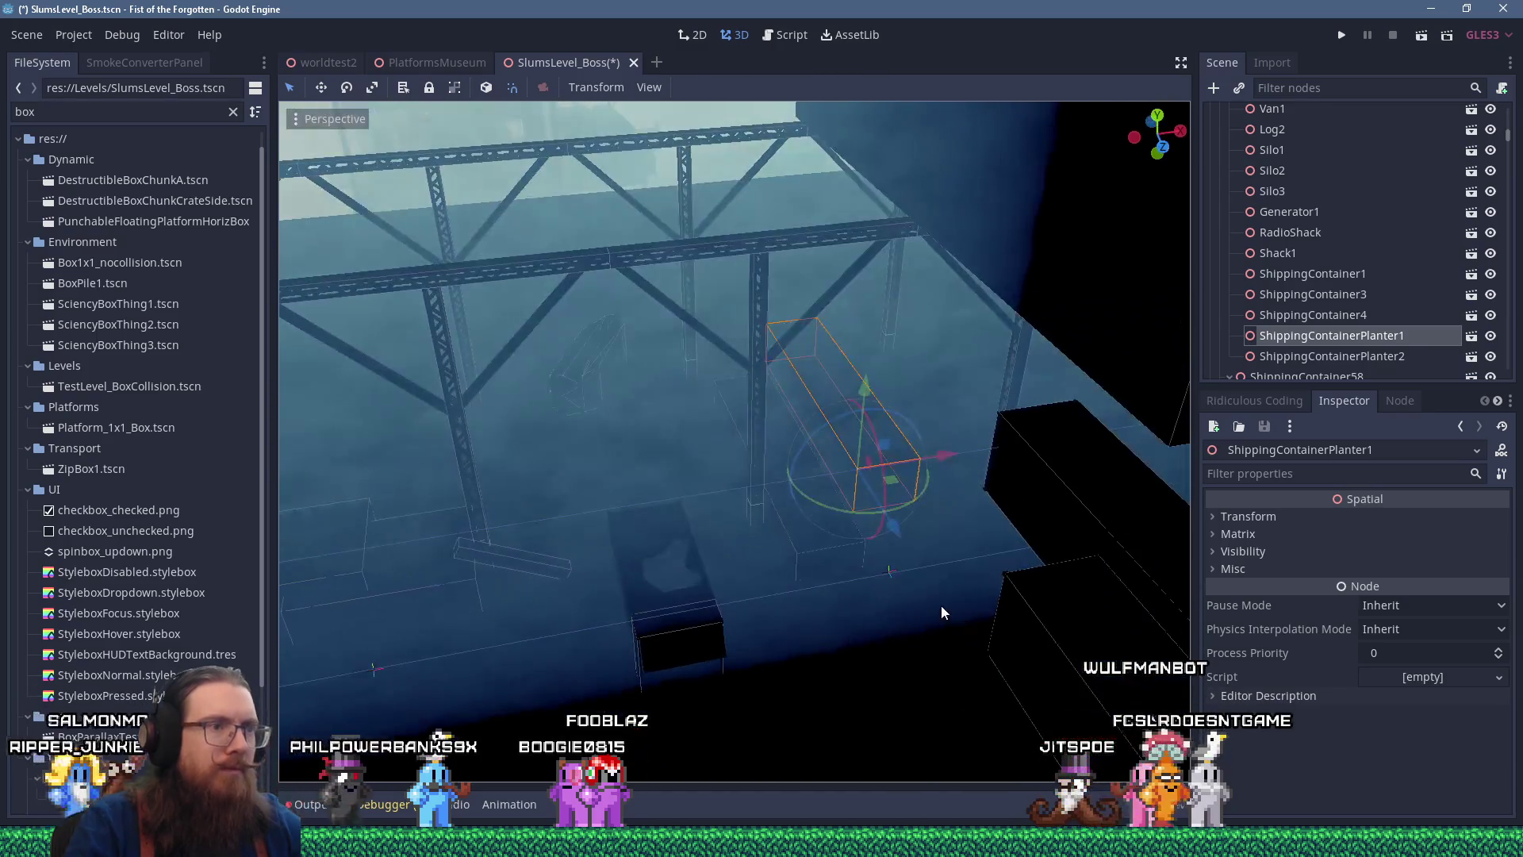
pyautogui.click(818, 525)
pyautogui.moveTo(817, 525)
pyautogui.mouseDown()
pyautogui.moveTo(773, 482)
pyautogui.moveTo(858, 559)
pyautogui.moveTo(661, 436)
pyautogui.moveTo(854, 500)
pyautogui.moveTo(847, 586)
pyautogui.moveTo(825, 593)
pyautogui.moveTo(858, 649)
pyautogui.mouseUp()
pyautogui.scroll(-3, 868, 607)
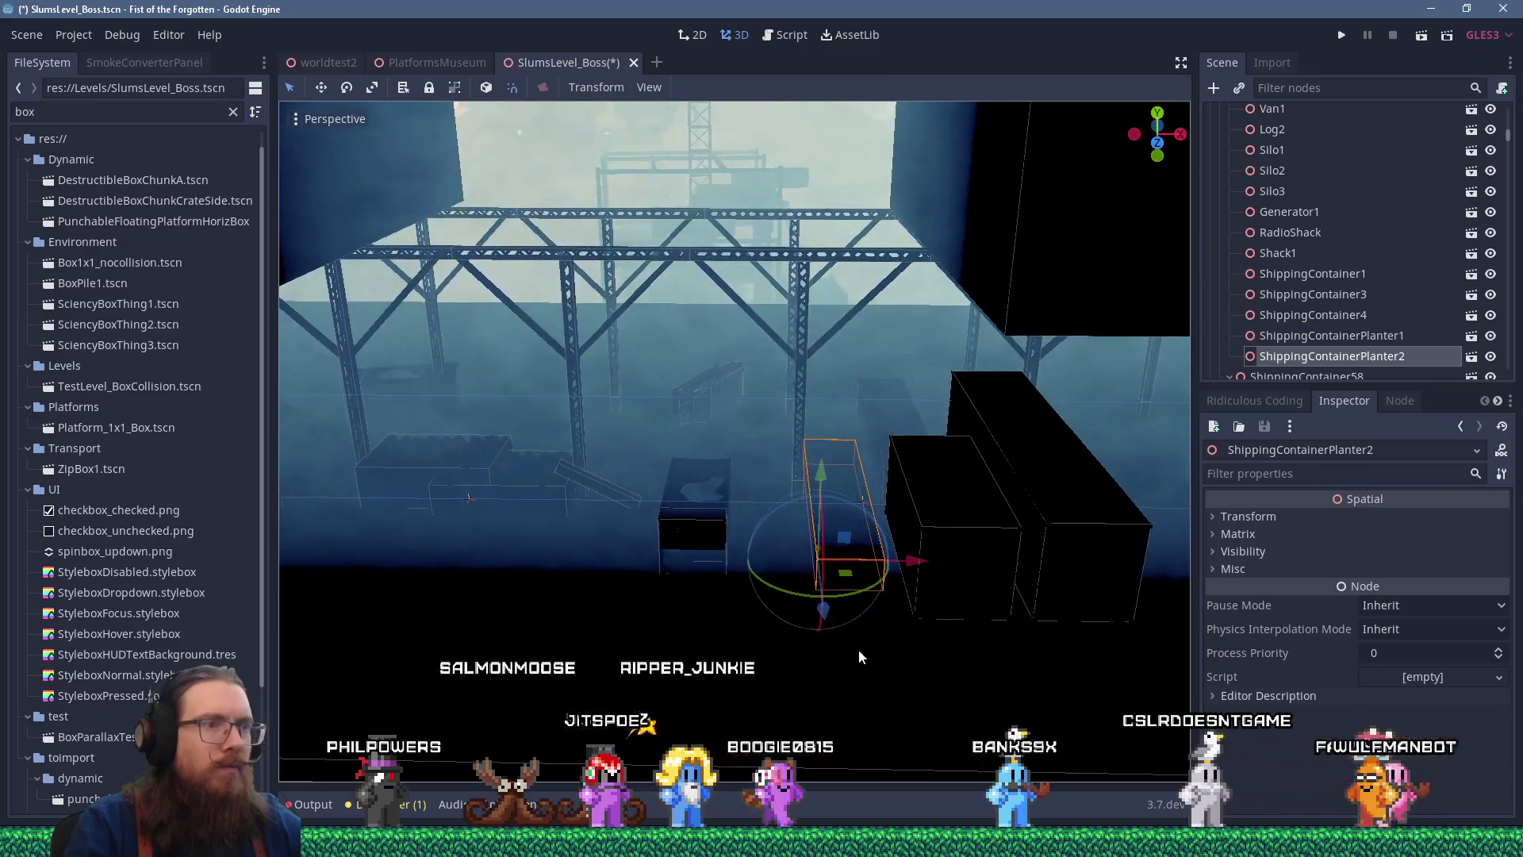
pyautogui.click(979, 555)
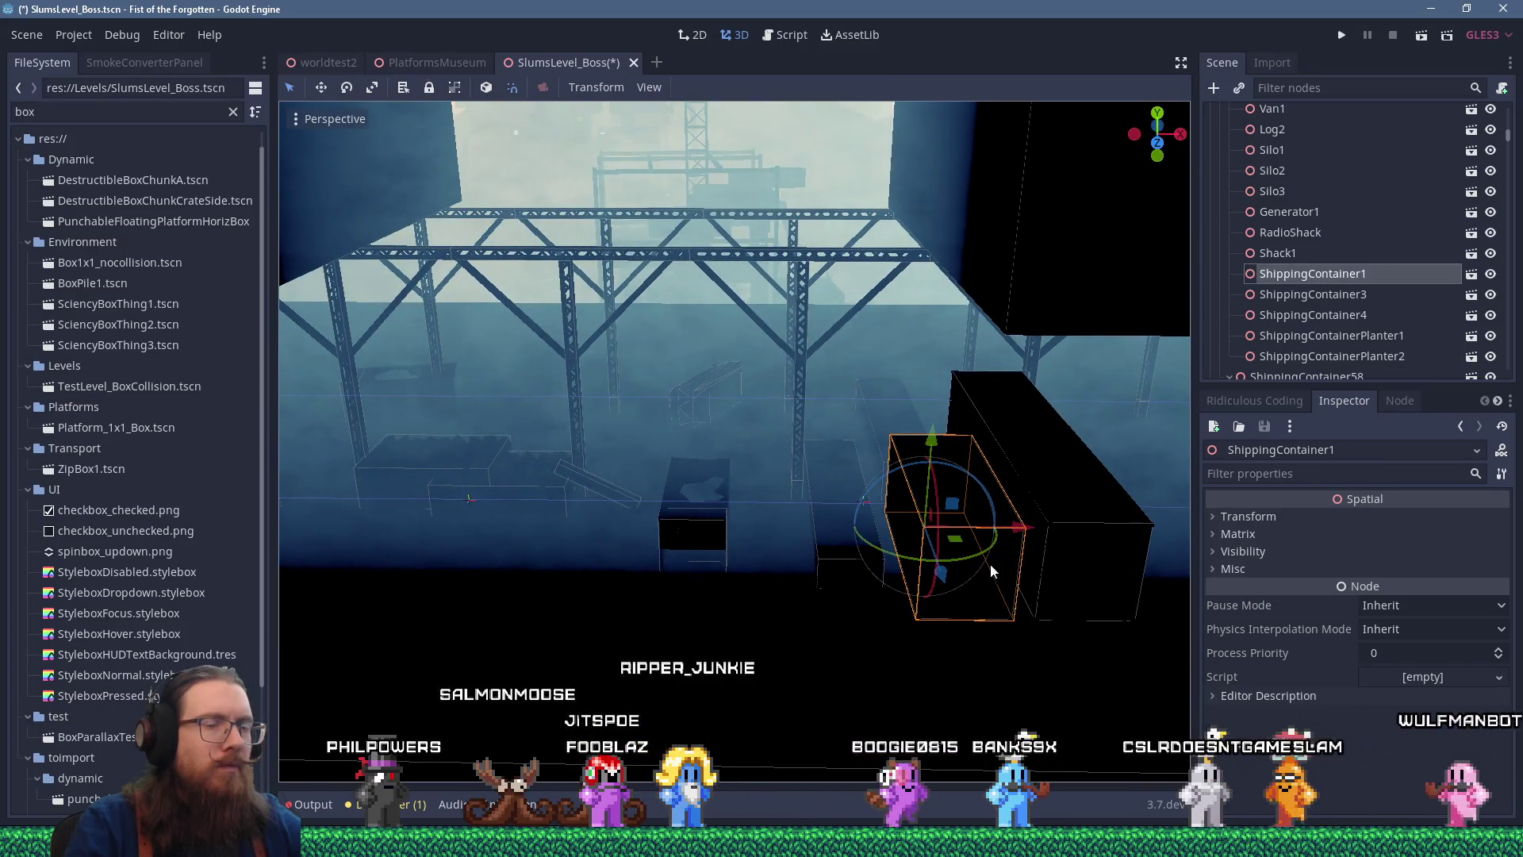
# Lower ShippingContainer1 and ShippingContainer4 together by 5.5 units in rear orthogonal view
pyautogui.keyDown('shift'); pyautogui.click(1079, 562); pyautogui.keyUp('shift')
pyautogui.press('KP_1')
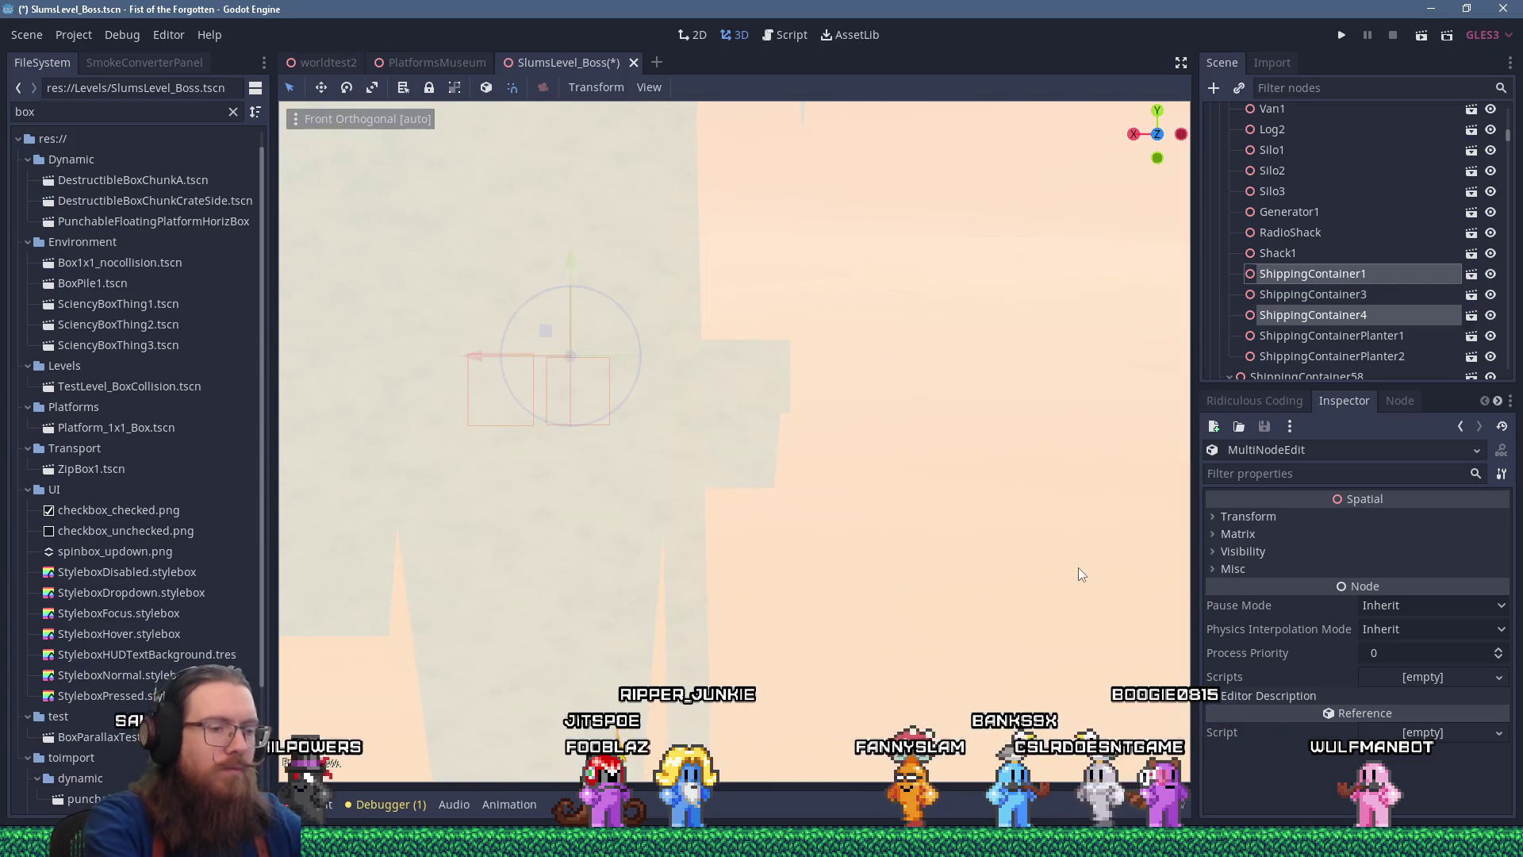
pyautogui.press('ctrl+KP_1')
pyautogui.moveTo(903, 248)
pyautogui.mouseDown()
pyautogui.moveTo(899, 397)
pyautogui.moveTo(950, 497)
pyautogui.moveTo(814, 385)
pyautogui.mouseUp()
pyautogui.scroll(-3, 949, 497)
# Stretch ShippingContainer4 into a long box and shift ShippingContainer1 into place
pyautogui.click(744, 274)
pyautogui.scroll(5, 722, 259)
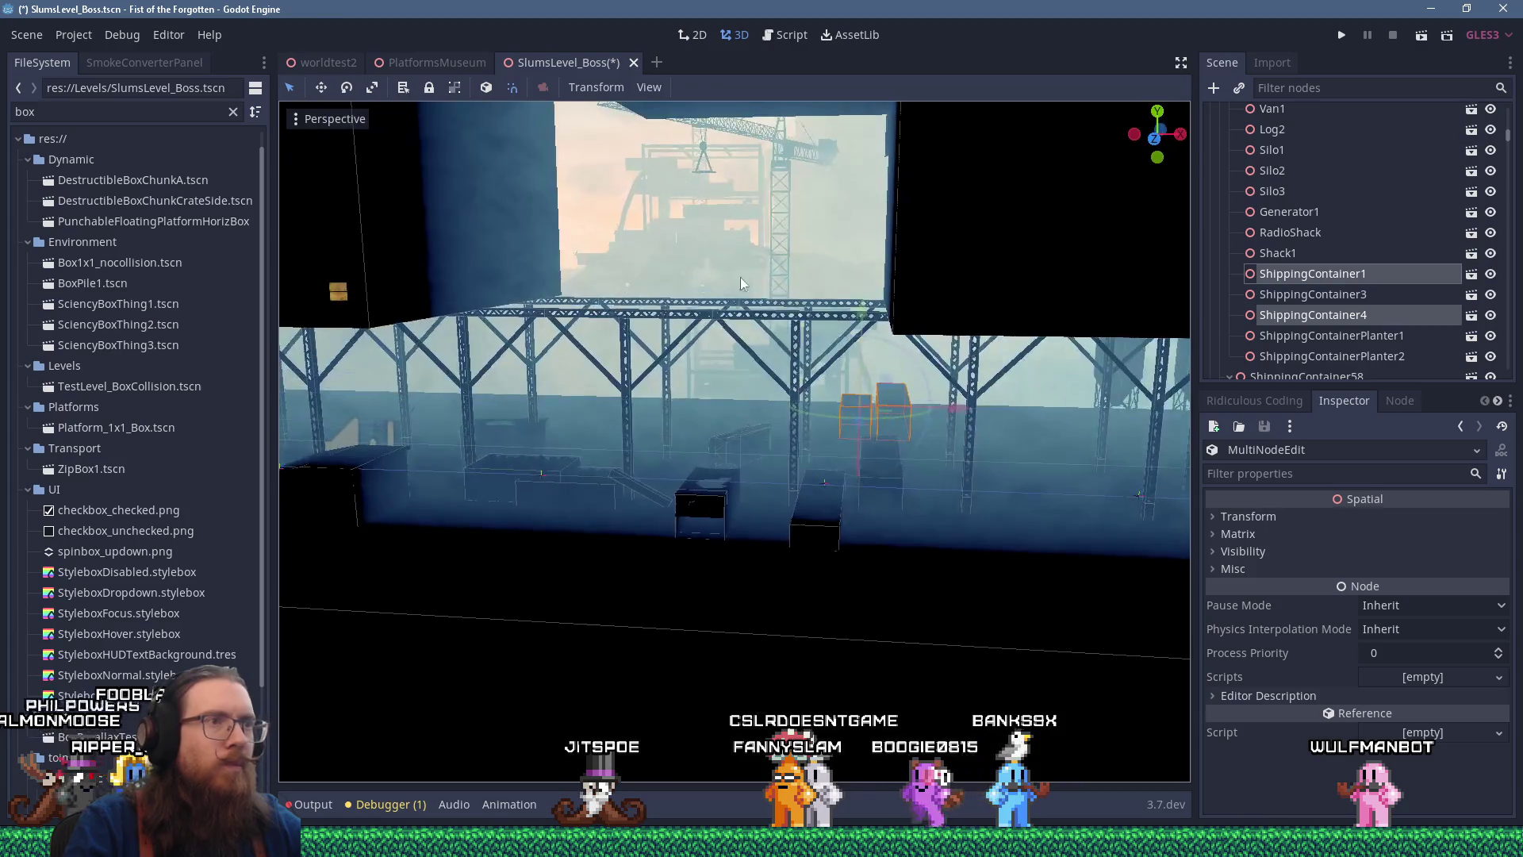
pyautogui.moveTo(845, 335)
pyautogui.mouseDown()
pyautogui.moveTo(603, 328)
pyautogui.moveTo(863, 406)
pyautogui.mouseUp()
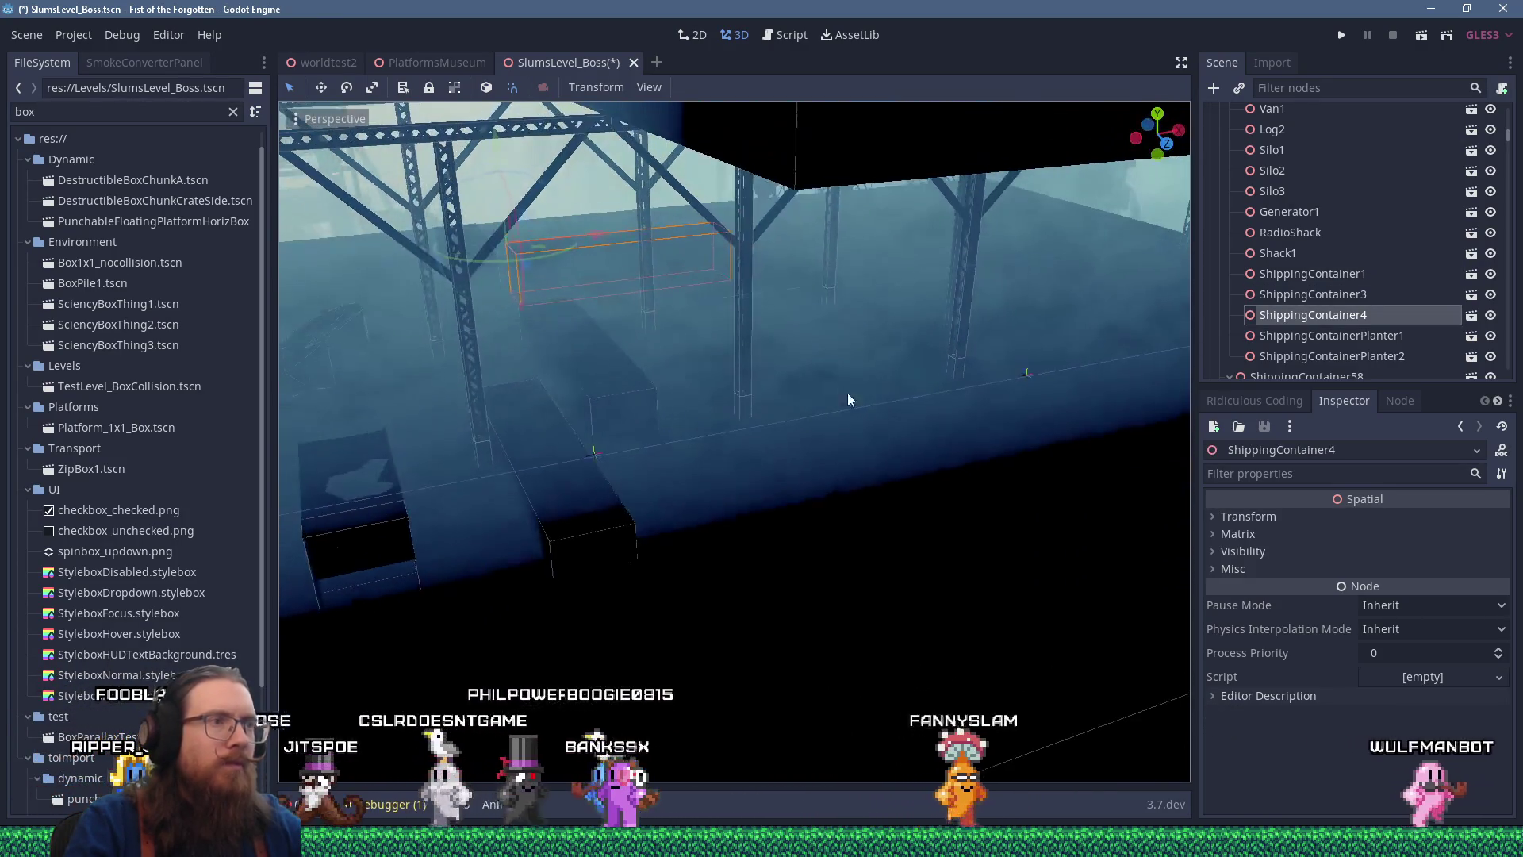
pyautogui.moveTo(562, 286)
pyautogui.mouseDown()
pyautogui.moveTo(733, 405)
pyautogui.moveTo(735, 425)
pyautogui.mouseUp()
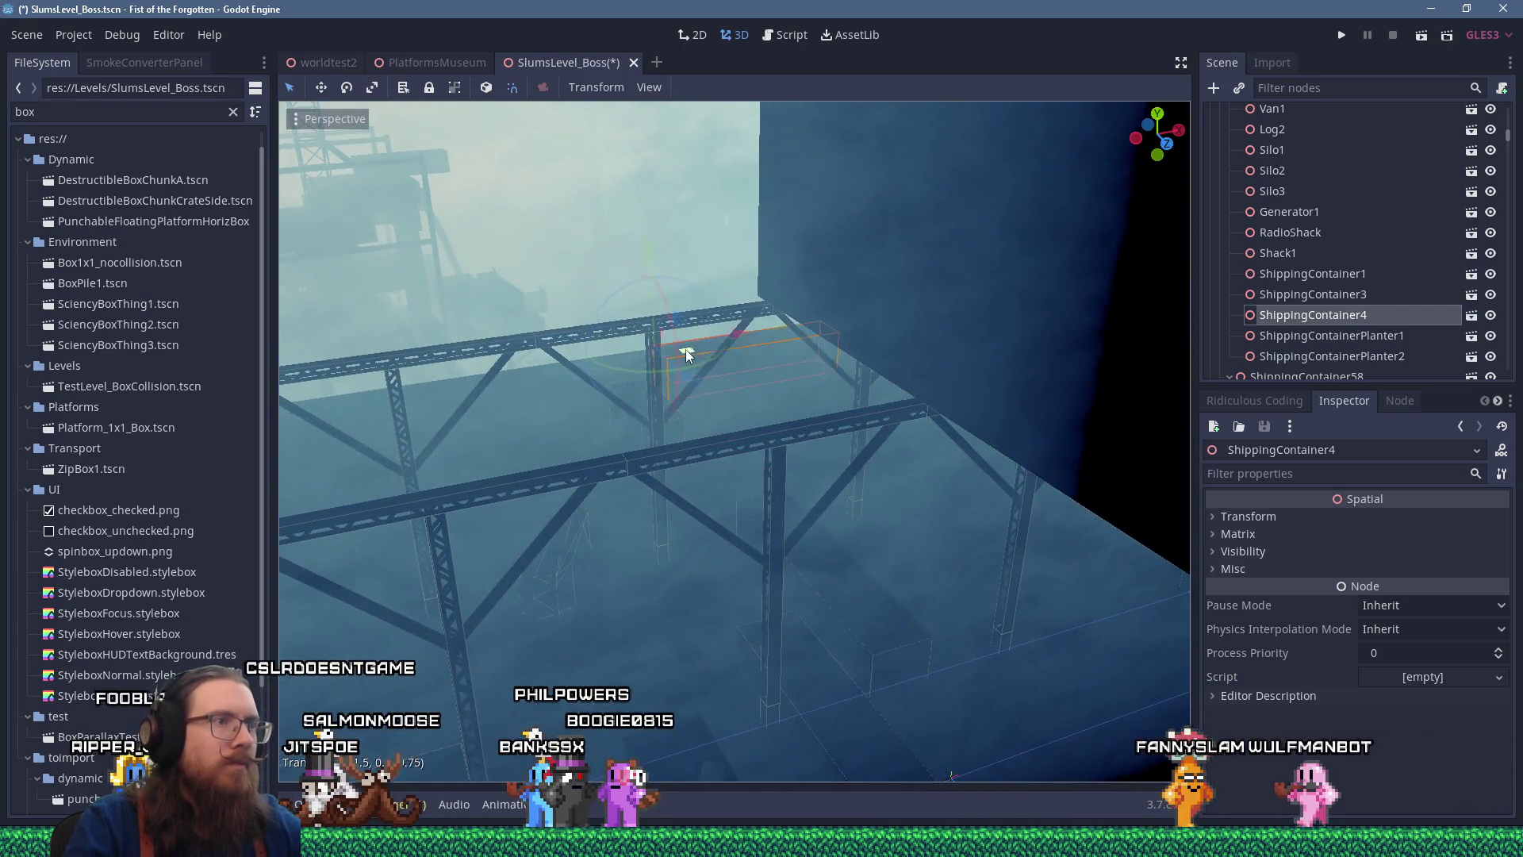
pyautogui.click(631, 389)
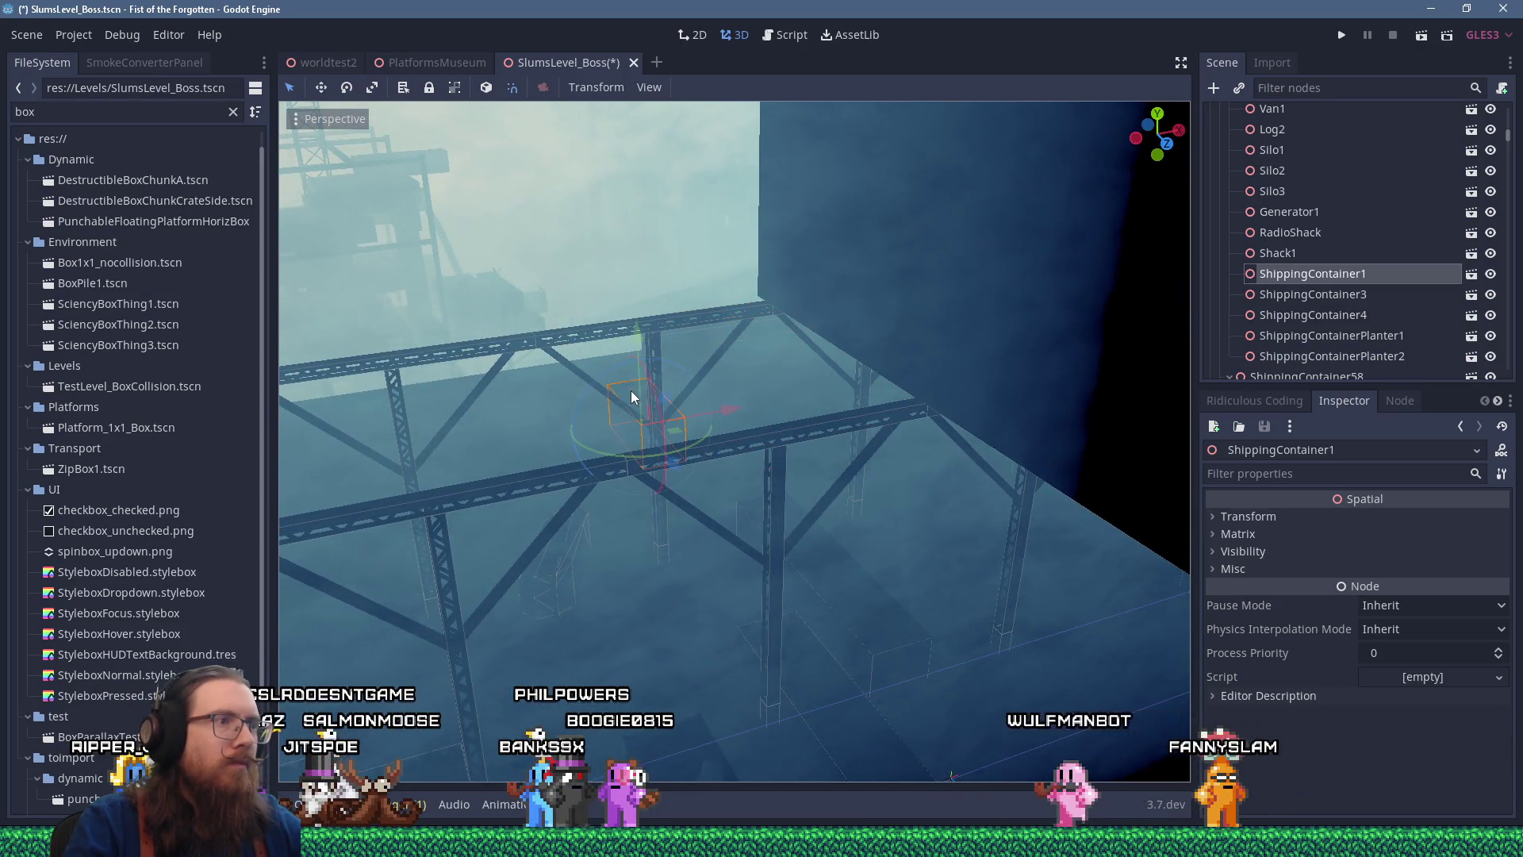
pyautogui.moveTo(676, 419)
pyautogui.mouseDown()
pyautogui.moveTo(617, 399)
pyautogui.moveTo(631, 383)
pyautogui.moveTo(618, 298)
pyautogui.mouseUp()
# Try rotating ShippingContainer5, then cancel the rotation and leave it in place
pyautogui.click(873, 385)
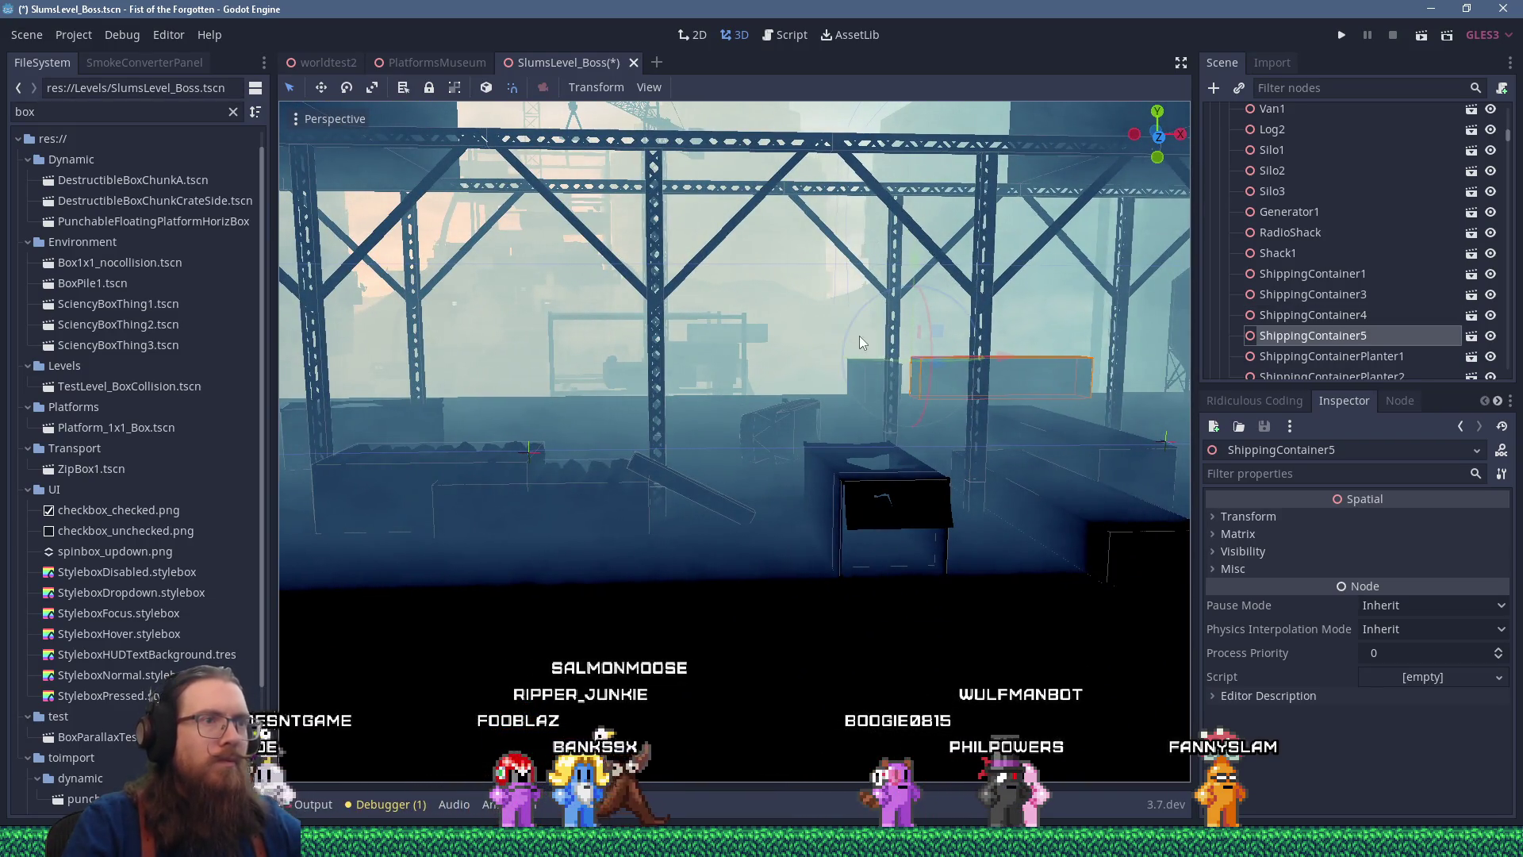
pyautogui.scroll(-5, 914, 412)
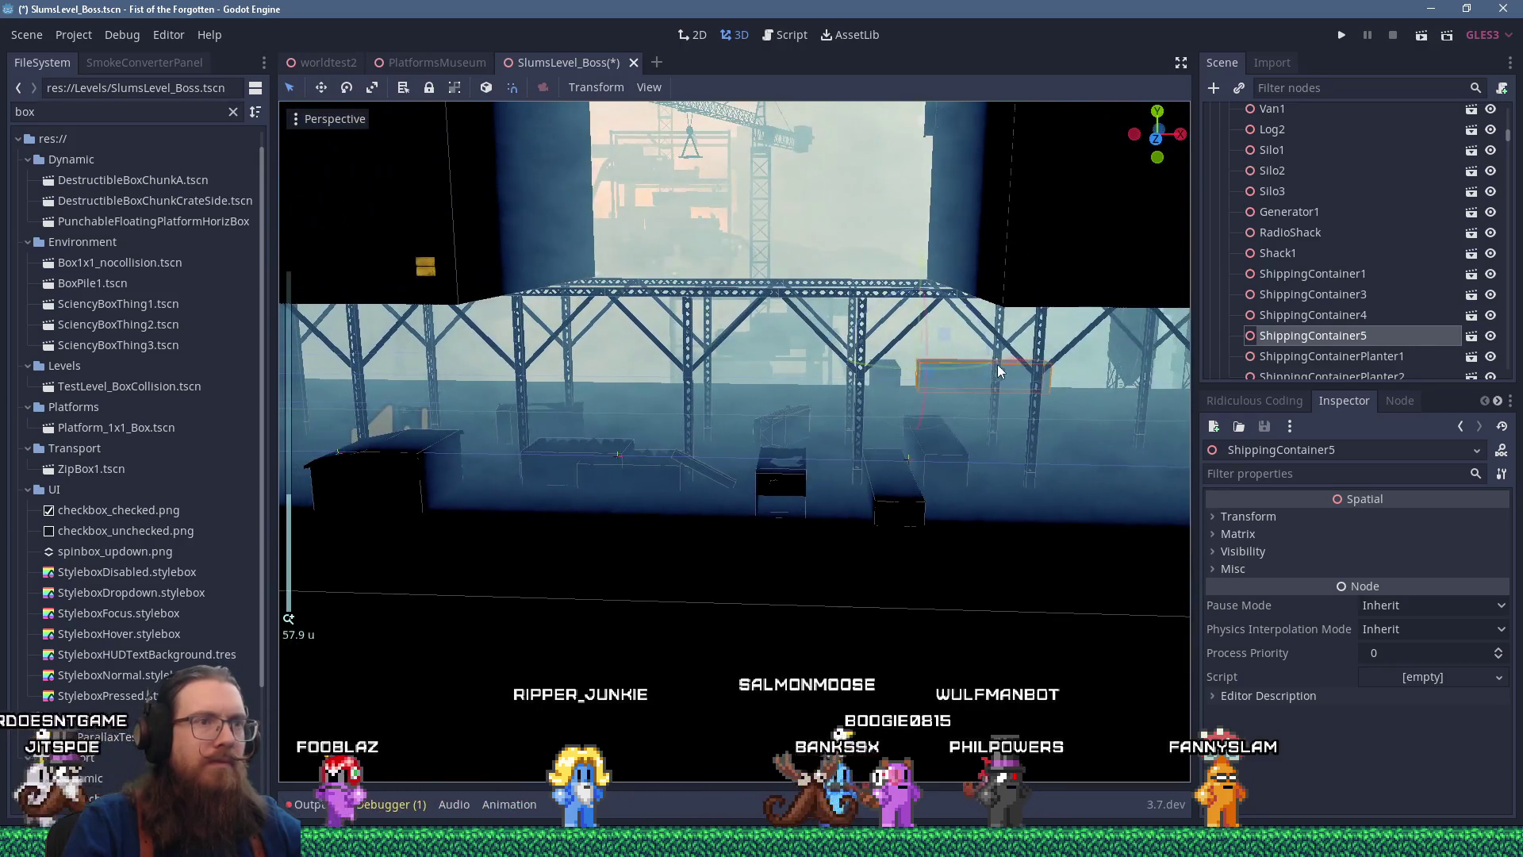
pyautogui.moveTo(997, 364); pyautogui.dragTo(752, 384)
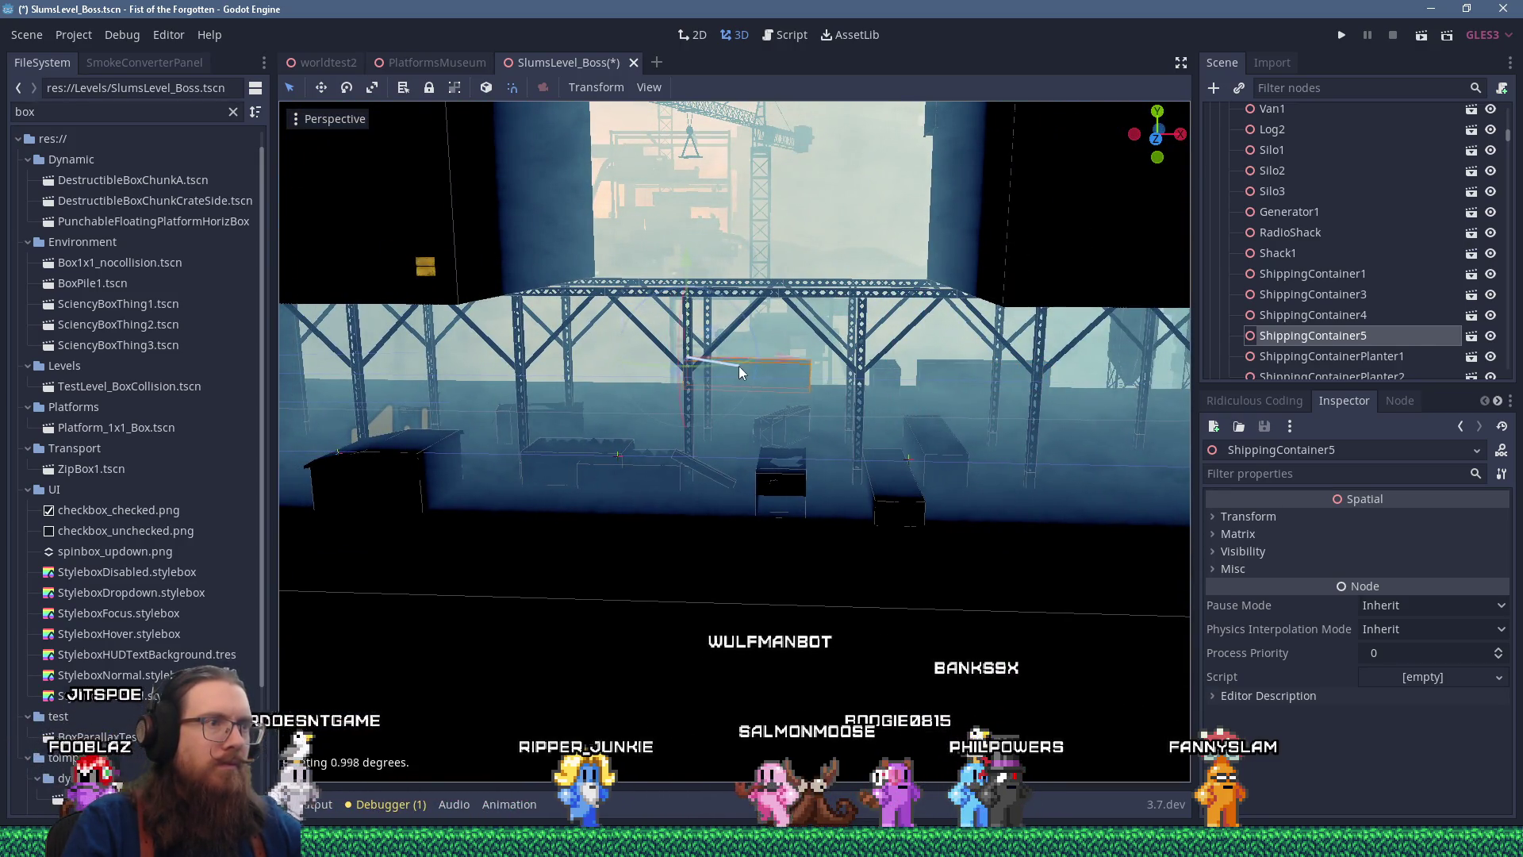
pyautogui.rightClick(740, 365)
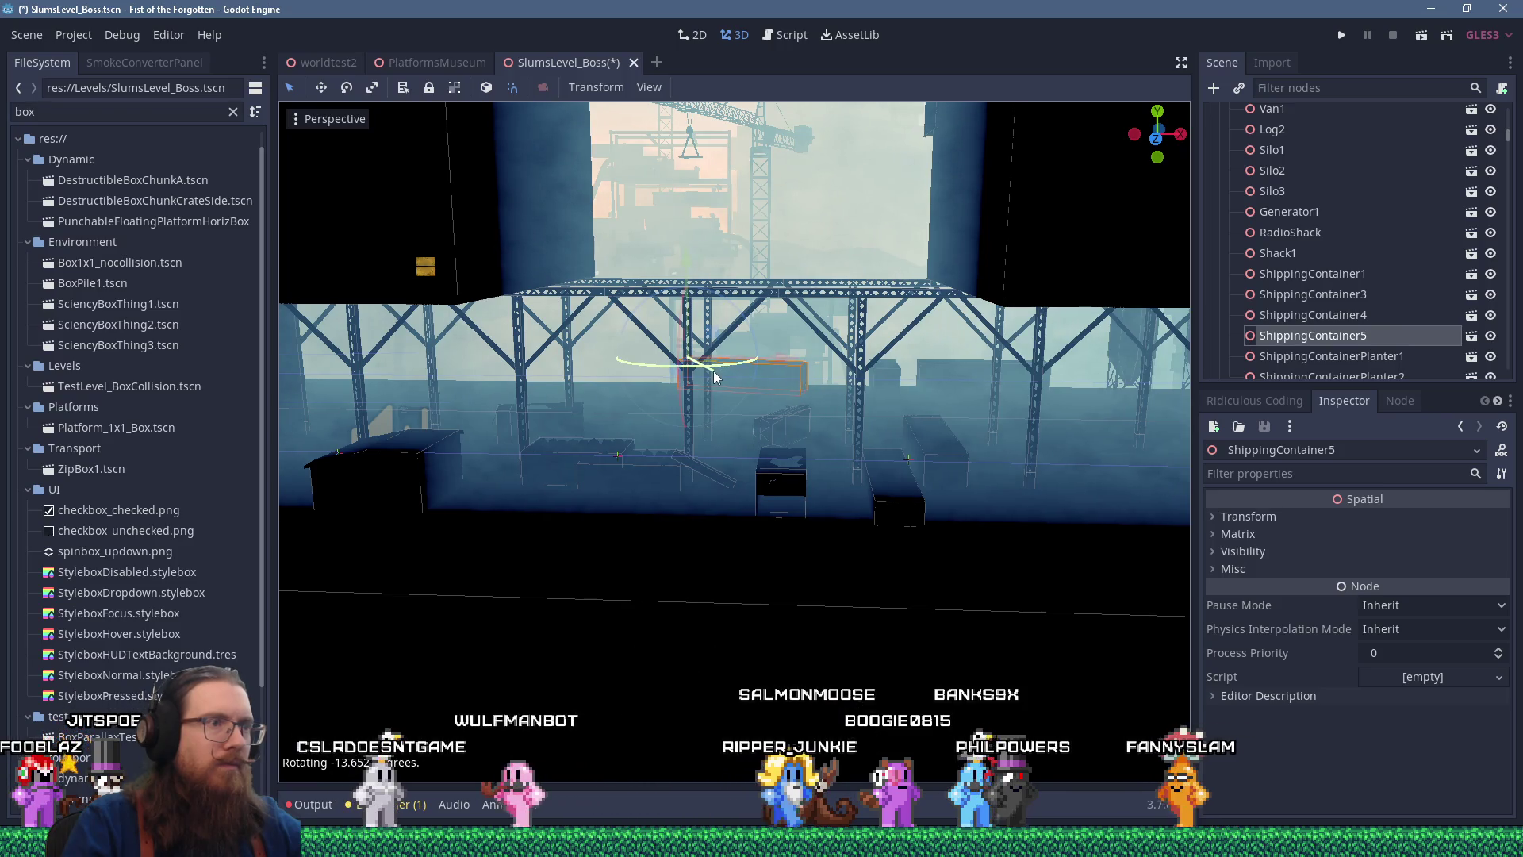
pyautogui.moveTo(797, 394)
pyautogui.mouseDown()
pyautogui.moveTo(928, 359)
pyautogui.moveTo(515, 380)
pyautogui.moveTo(619, 369)
pyautogui.moveTo(801, 391)
pyautogui.mouseUp()
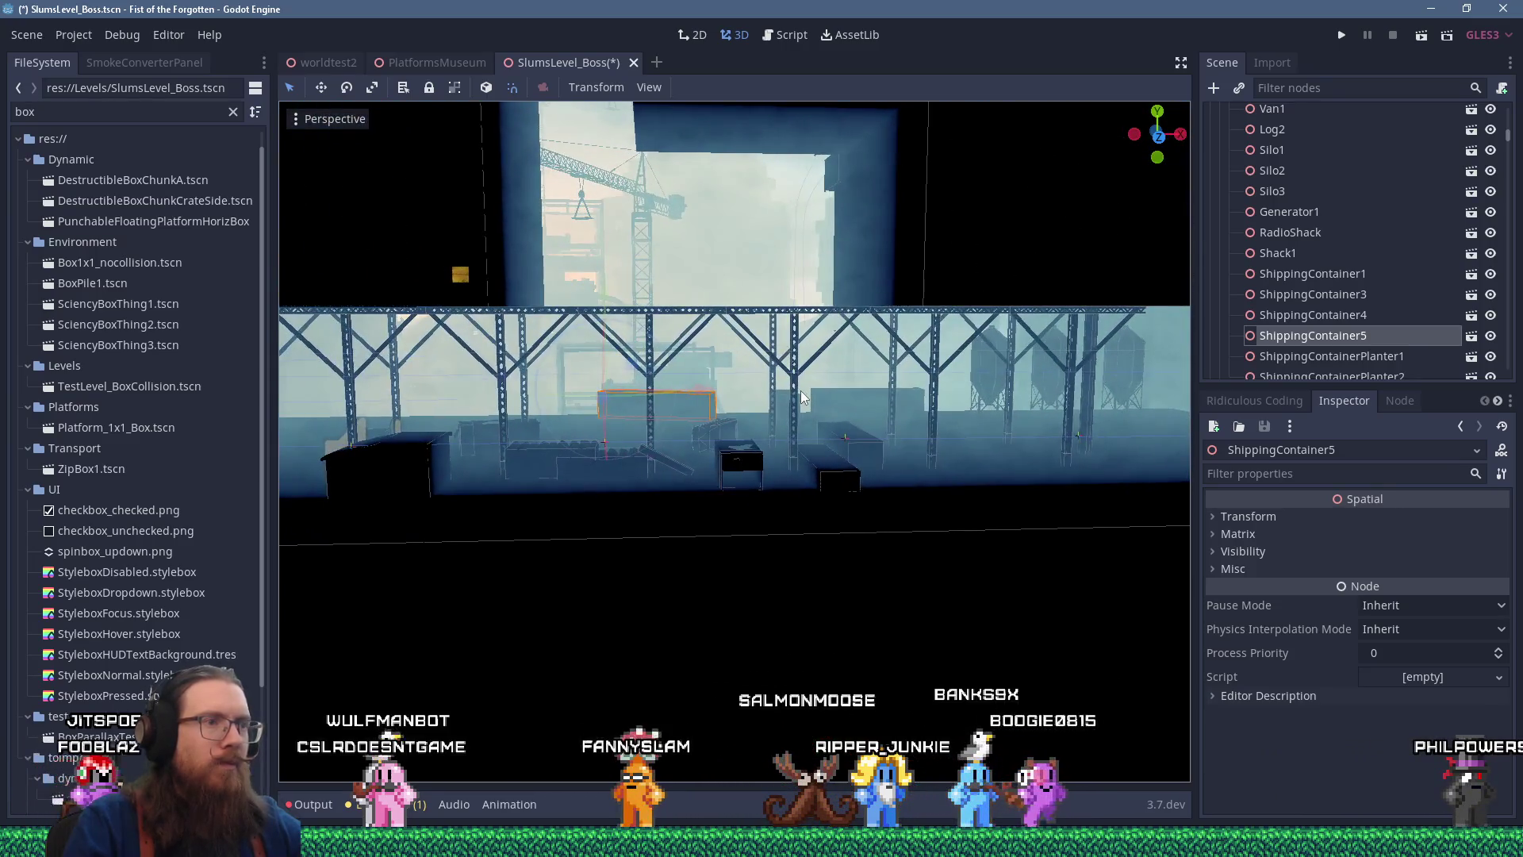
pyautogui.click(828, 480)
# Search the FileSystem for 'tomat' and add both tomato plants under ShippingContainerPlanter2
pyautogui.doubleClick(155, 119)
pyautogui.write('tomat')
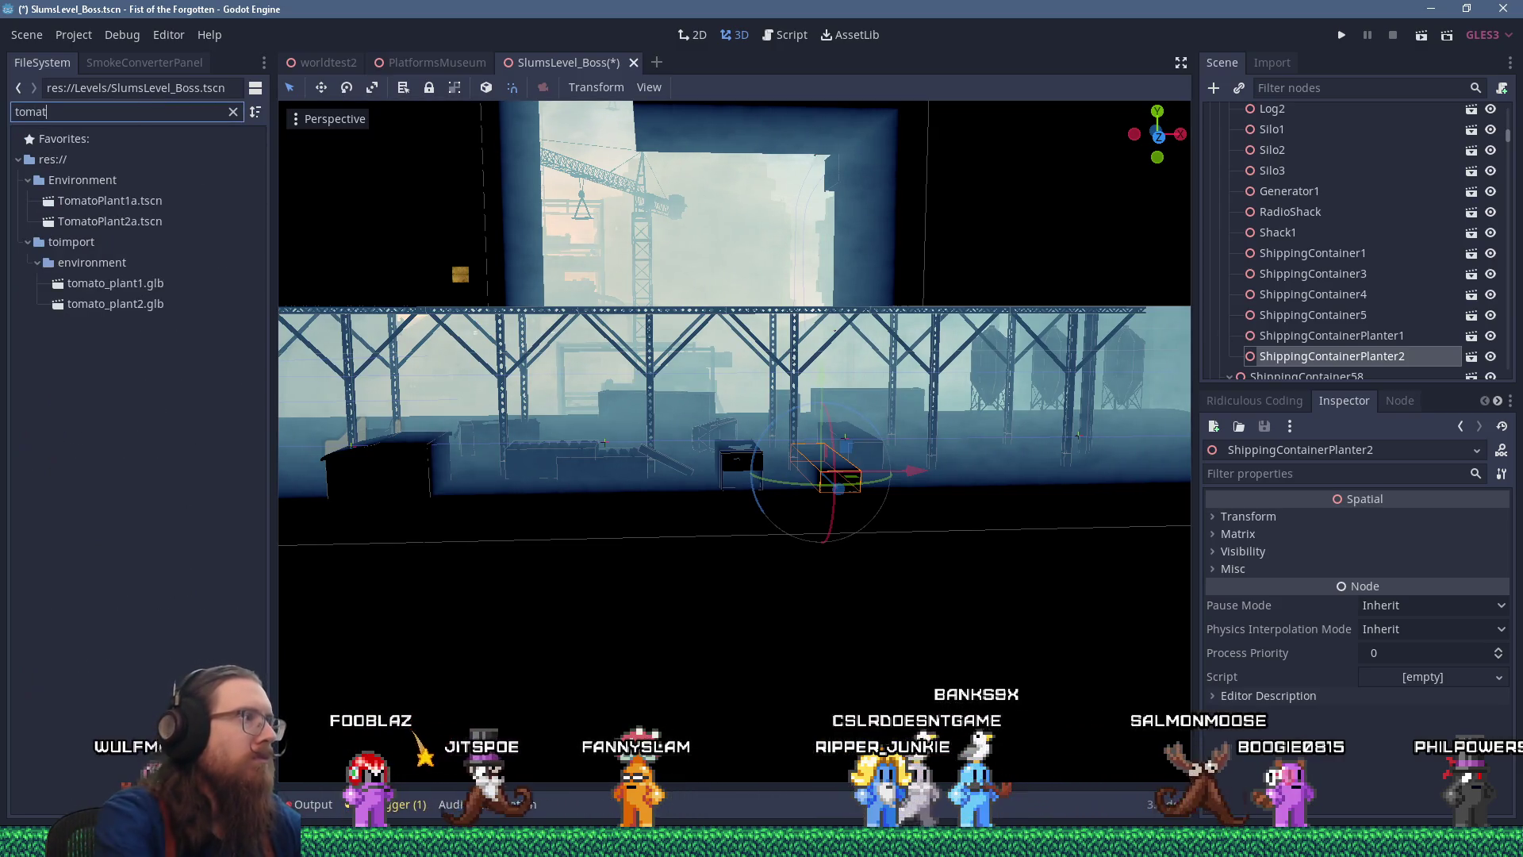
pyautogui.moveTo(128, 205)
pyautogui.mouseDown()
pyautogui.moveTo(1149, 355)
pyautogui.moveTo(1332, 356)
pyautogui.mouseUp()
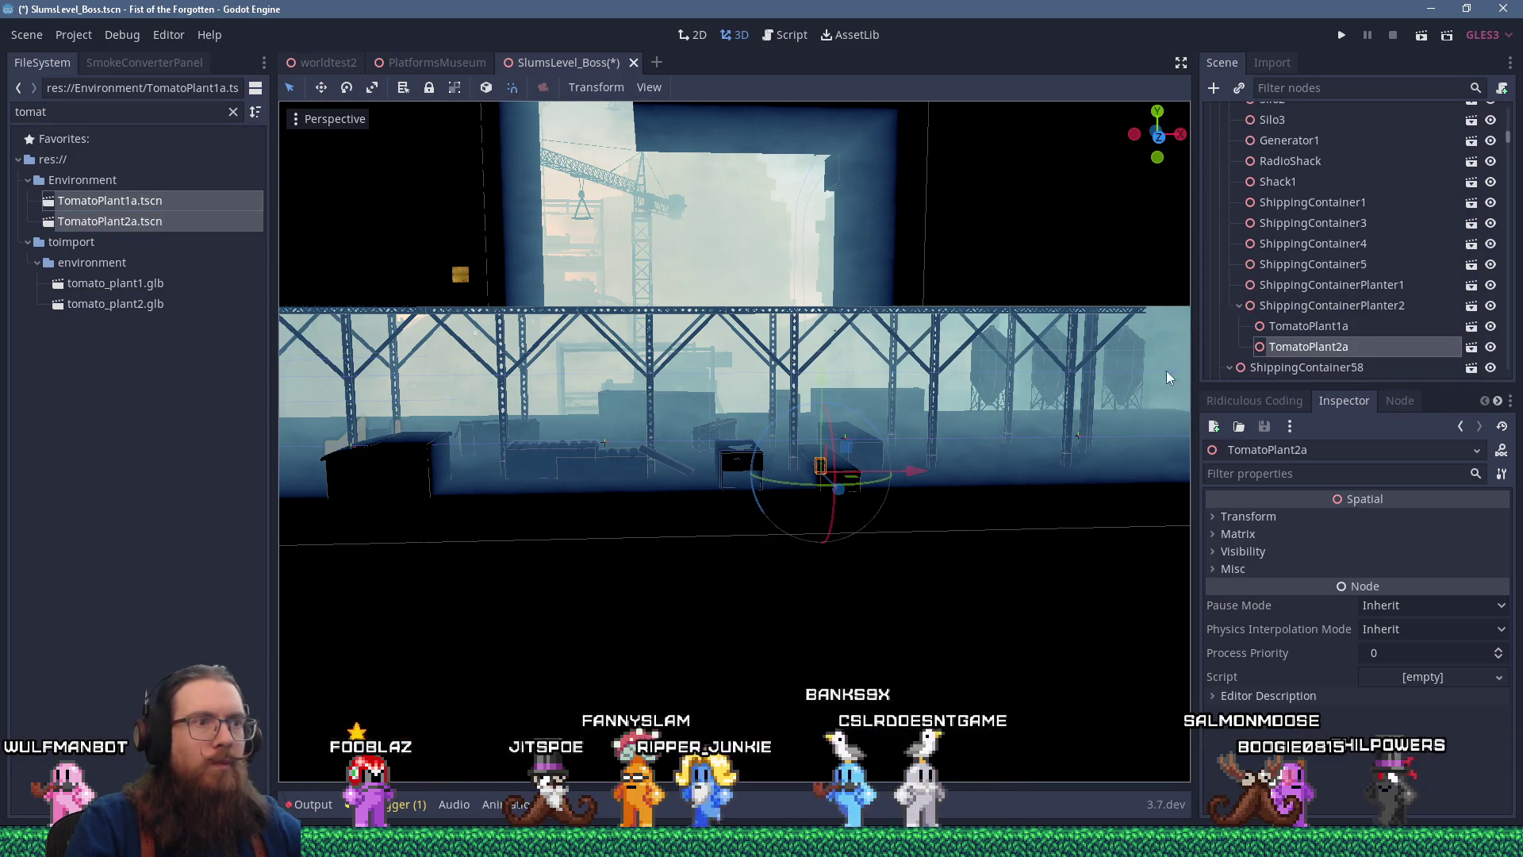
# Spread TomatoPlant2a and TomatoPlant1a along the container top, then add a sideways copy of TomatoPlant1a
pyautogui.press('f')
pyautogui.scroll(5, 675, 373)
pyautogui.moveTo(792, 408); pyautogui.dragTo(946, 416)
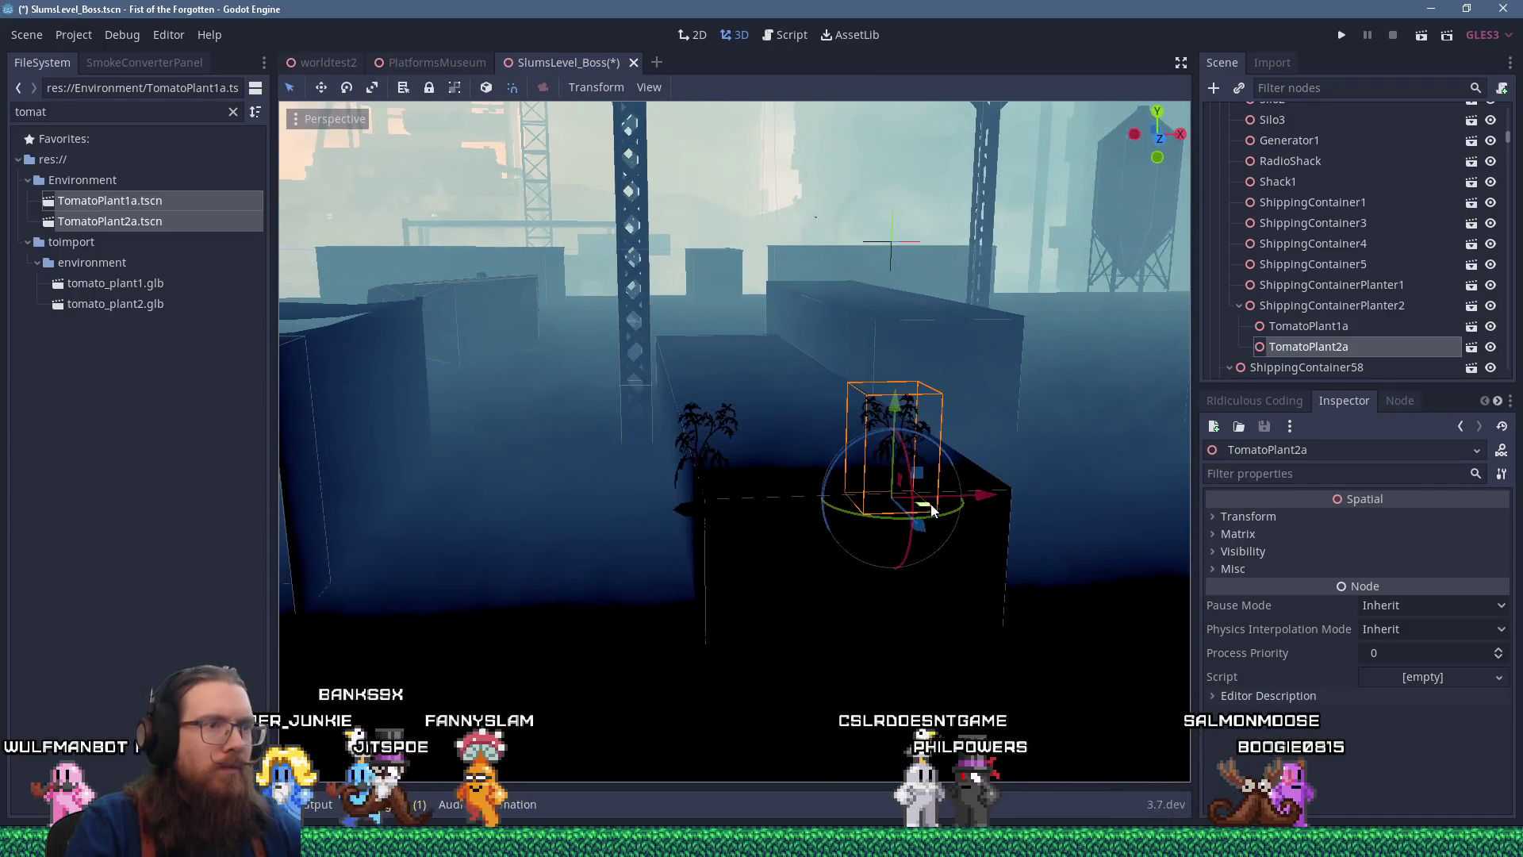
pyautogui.moveTo(918, 525)
pyautogui.mouseDown()
pyautogui.moveTo(835, 442)
pyautogui.moveTo(934, 412)
pyautogui.mouseUp()
pyautogui.click(1268, 331)
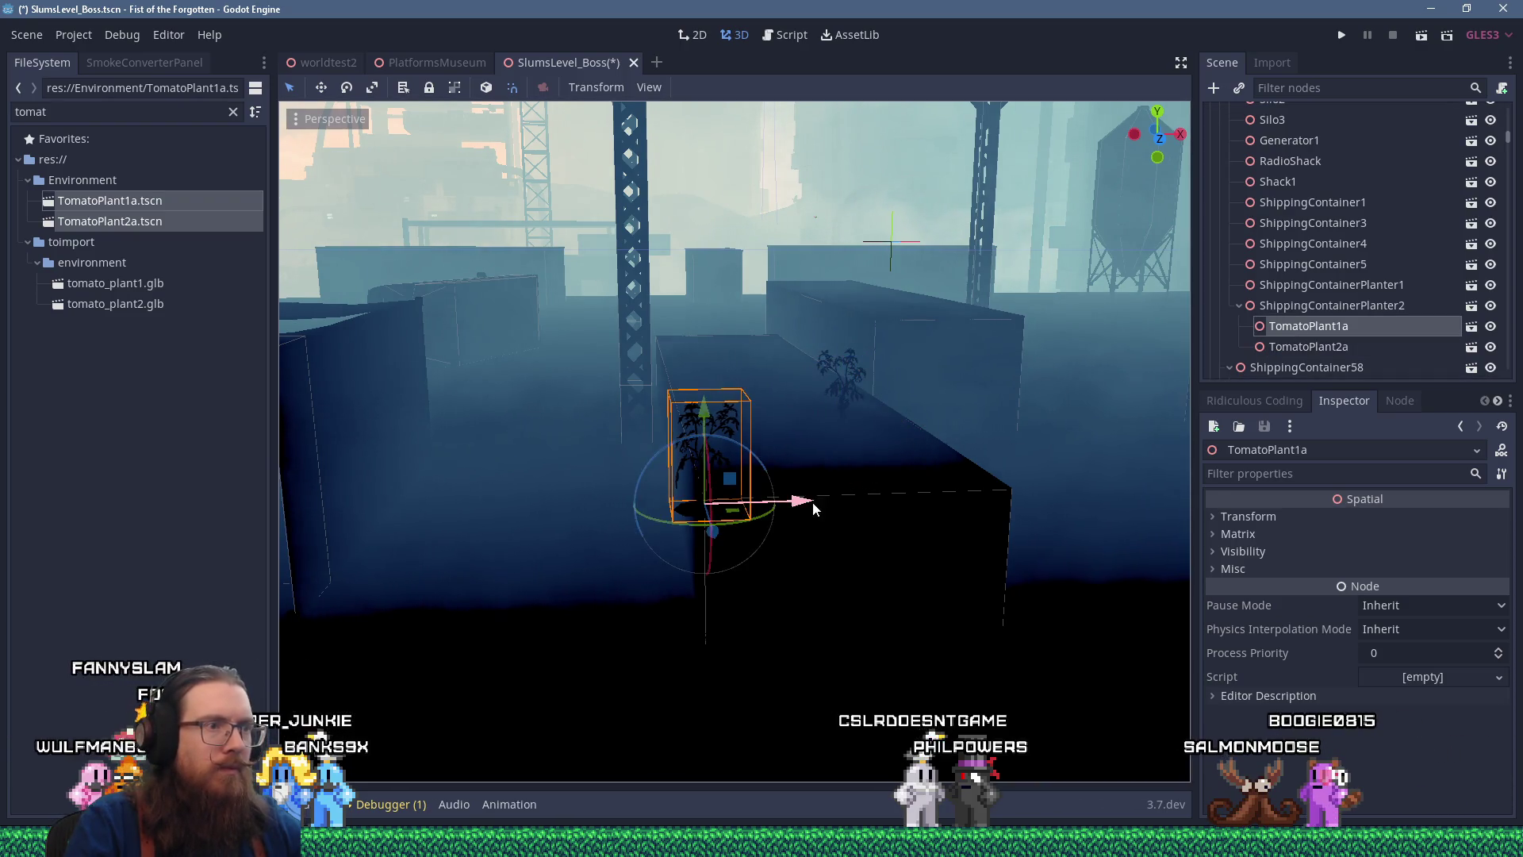
pyautogui.moveTo(813, 507); pyautogui.dragTo(872, 508)
pyautogui.moveTo(754, 528)
pyautogui.mouseDown()
pyautogui.moveTo(772, 508)
pyautogui.moveTo(746, 464)
pyautogui.mouseUp()
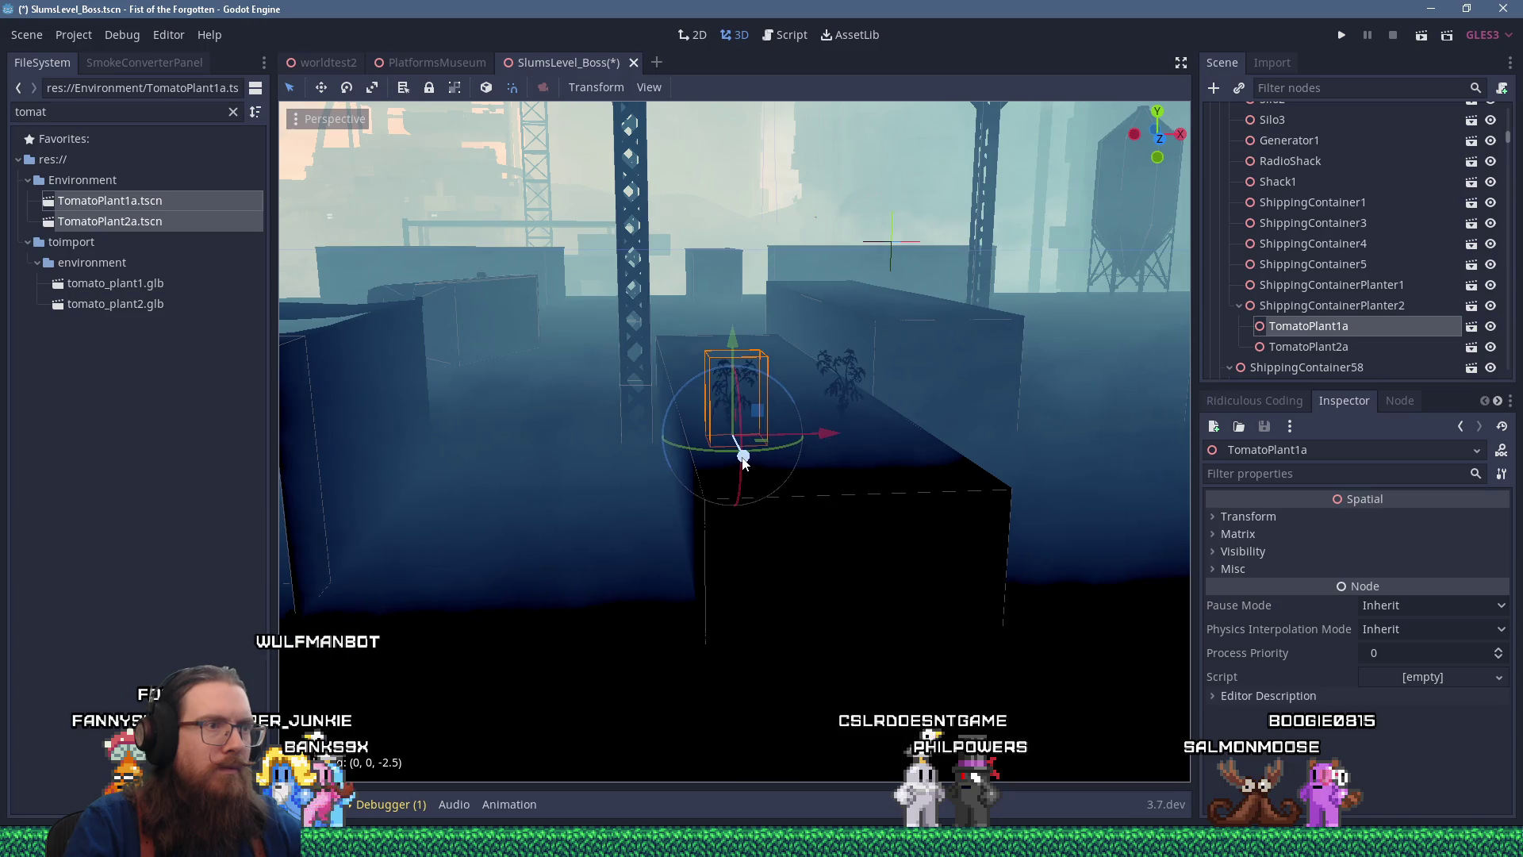
pyautogui.scroll(5, 740, 430)
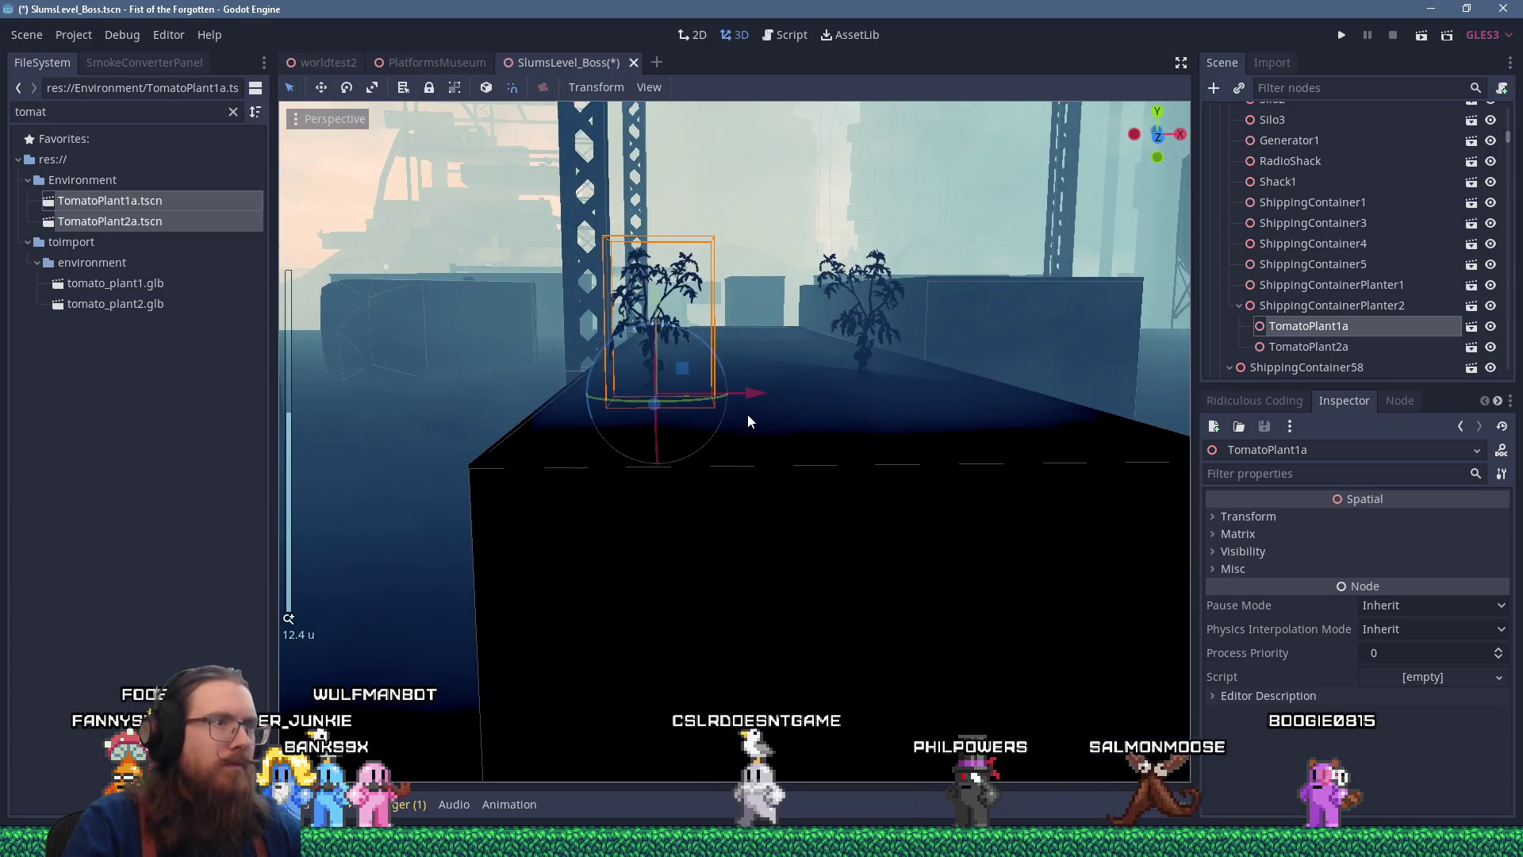
pyautogui.hotkey('ctrl', 'd')
pyautogui.moveTo(758, 397)
pyautogui.mouseDown()
pyautogui.moveTo(865, 404)
pyautogui.moveTo(963, 584)
pyautogui.moveTo(822, 402)
pyautogui.moveTo(802, 339)
pyautogui.moveTo(872, 350)
pyautogui.moveTo(836, 340)
pyautogui.moveTo(781, 272)
pyautogui.moveTo(821, 298)
pyautogui.moveTo(773, 306)
pyautogui.moveTo(801, 322)
pyautogui.mouseUp()
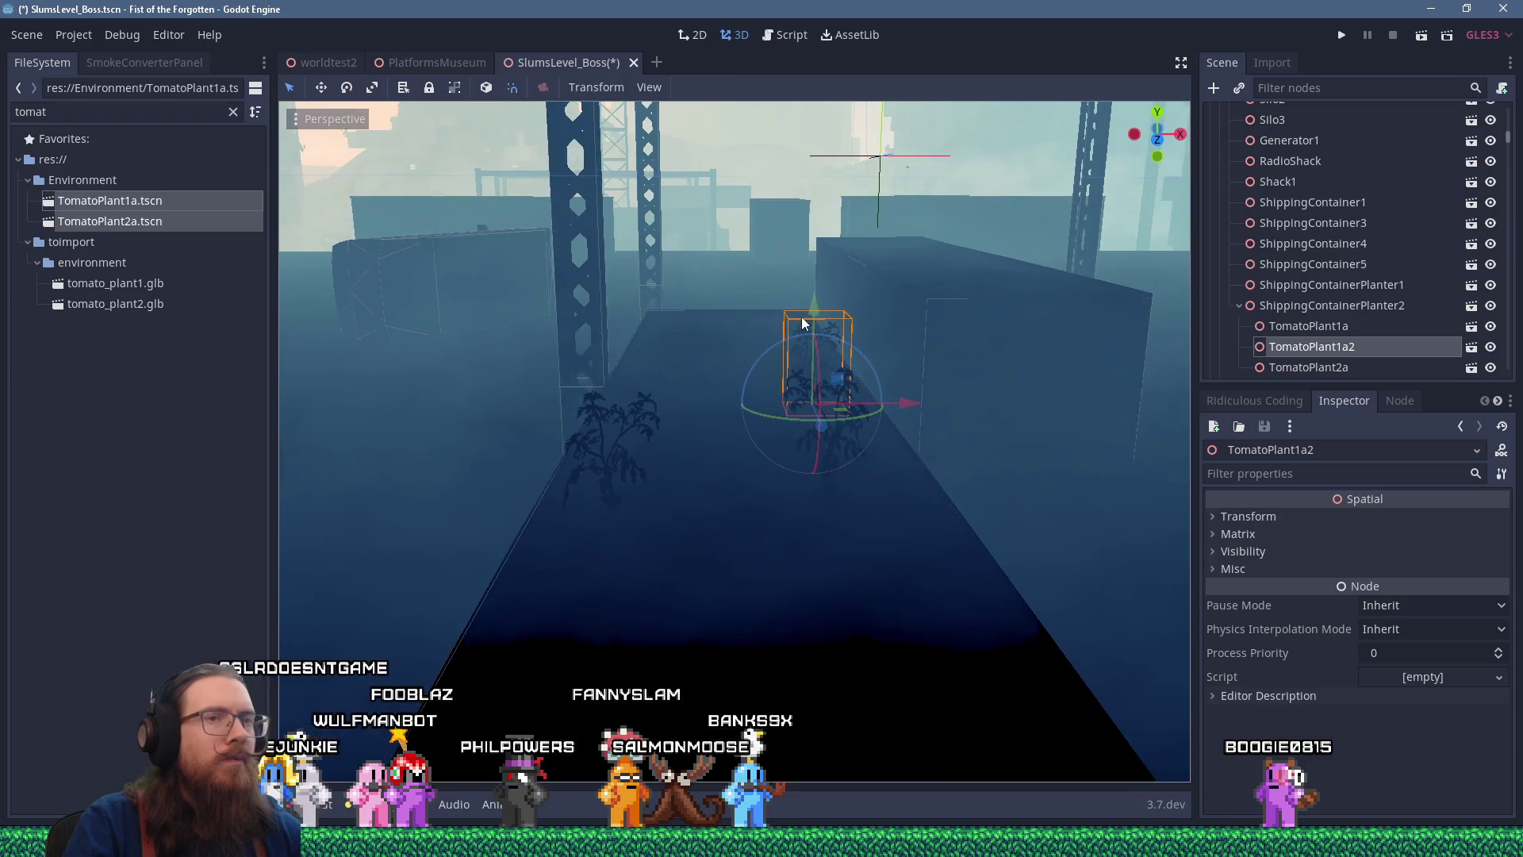
# Duplicate TomatoPlant2a, push the copy farther back, and lower it slightly onto the surface
pyautogui.click(1301, 368)
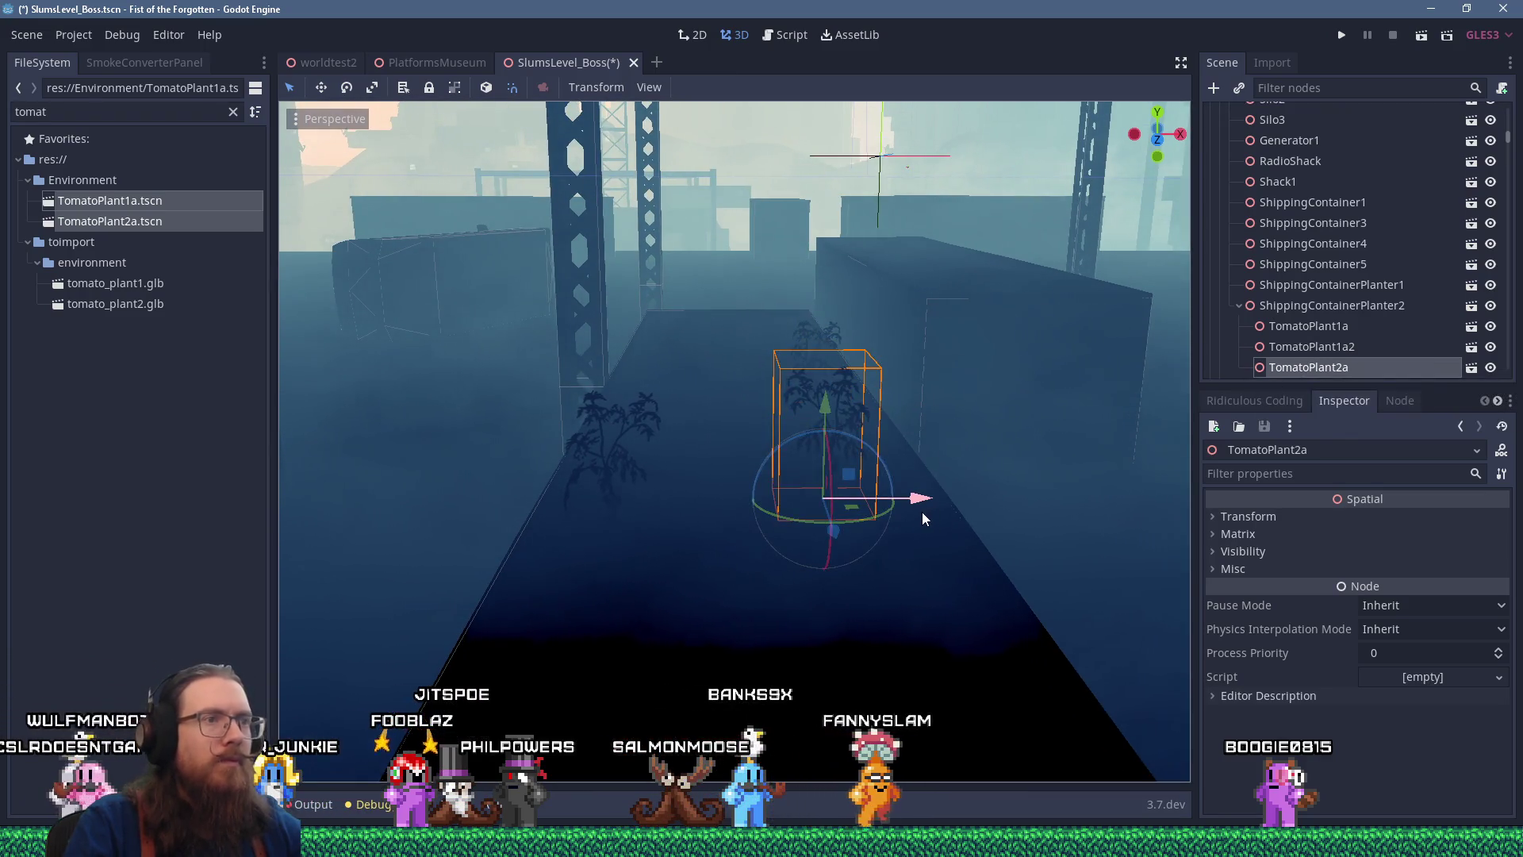
pyautogui.hotkey('ctrl', 'd')
pyautogui.moveTo(862, 506); pyautogui.dragTo(695, 363)
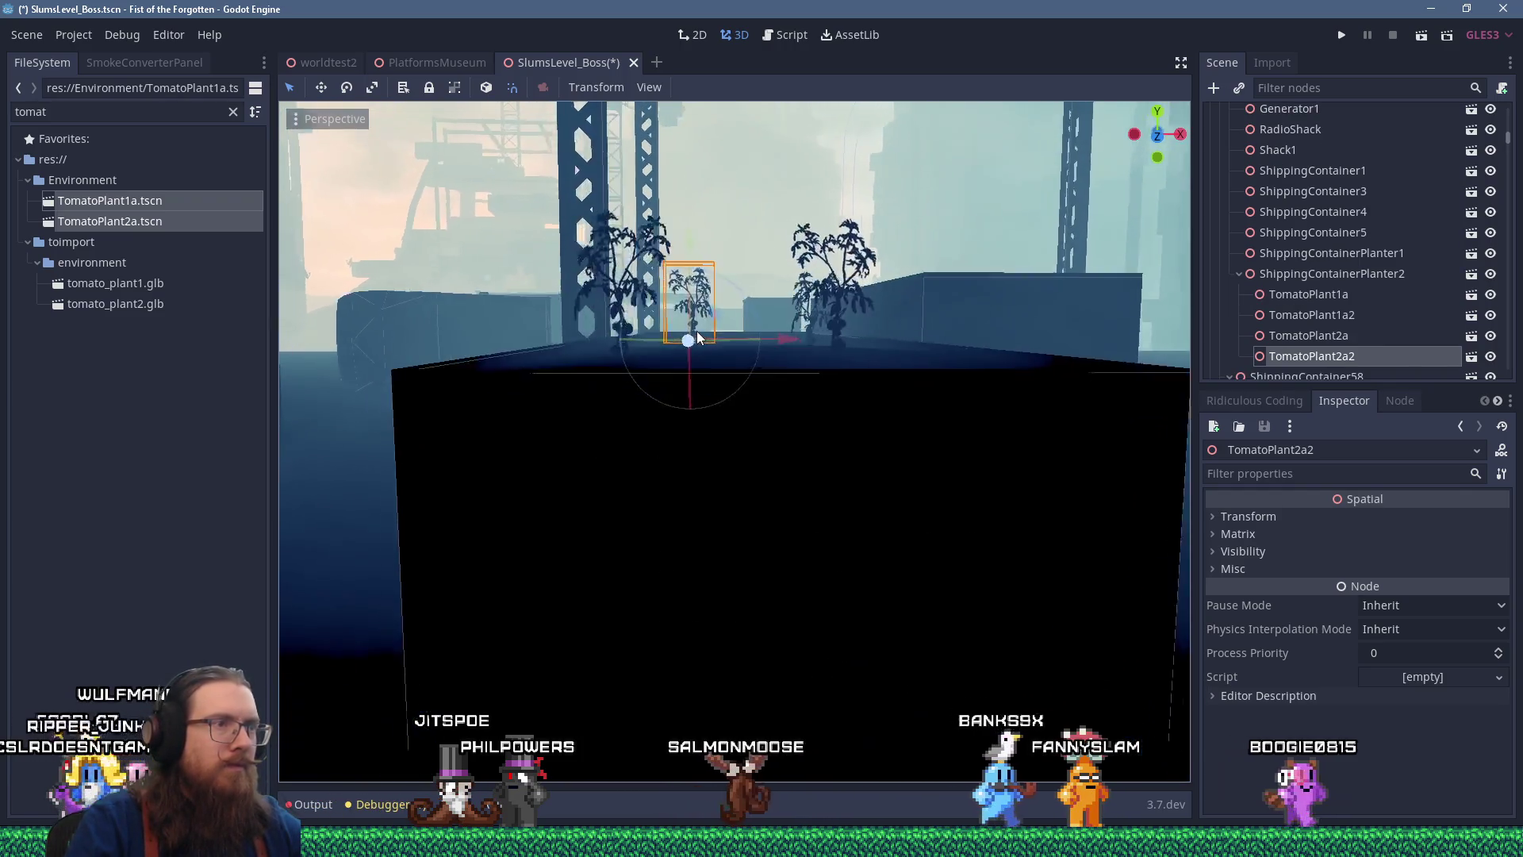
pyautogui.scroll(5, 705, 366)
pyautogui.scroll(5, 707, 382)
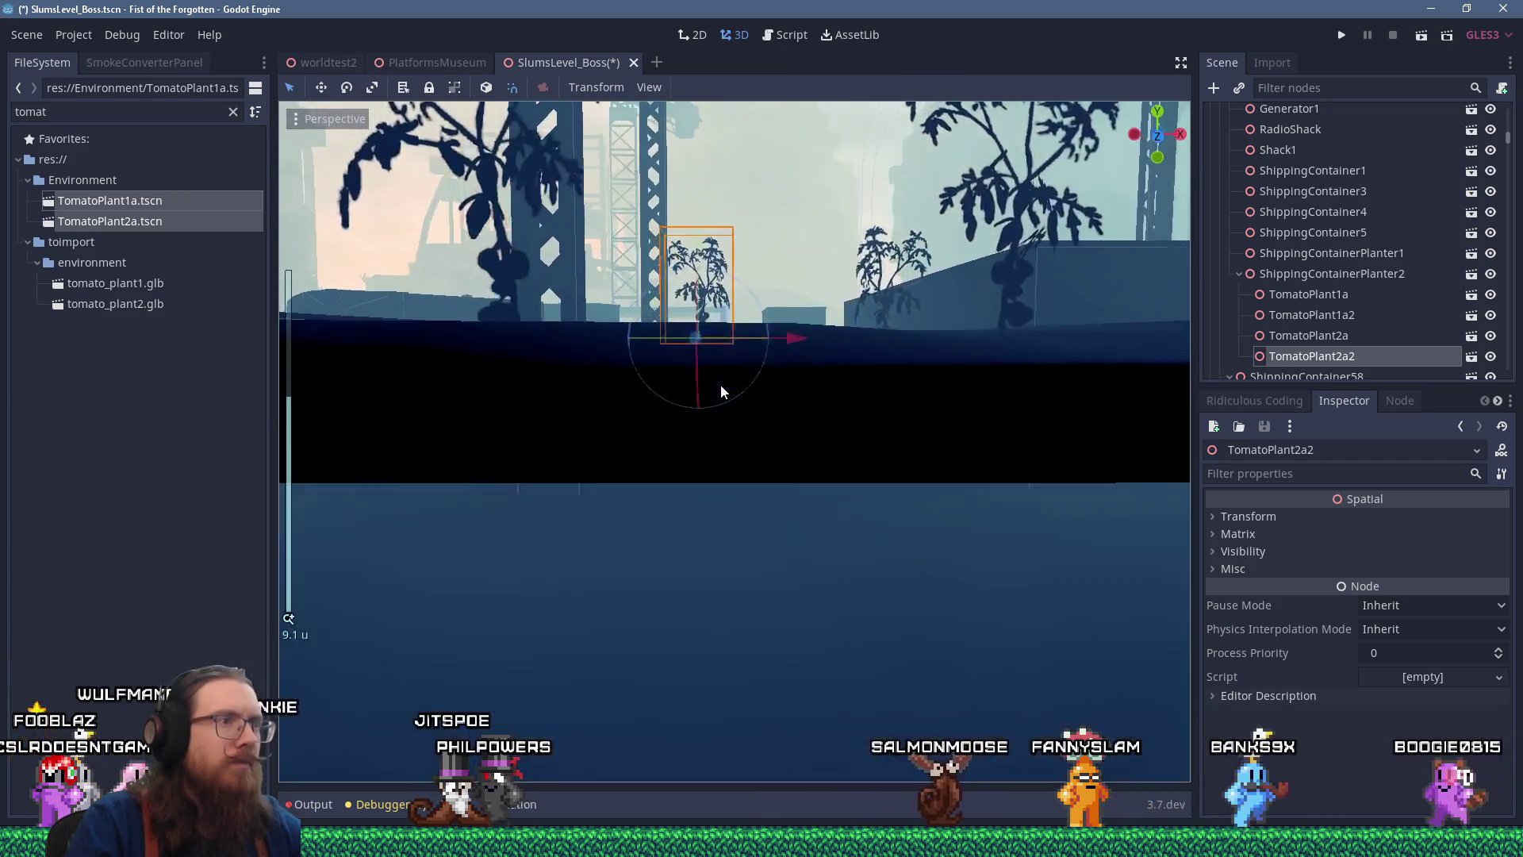
pyautogui.scroll(5, 660, 400)
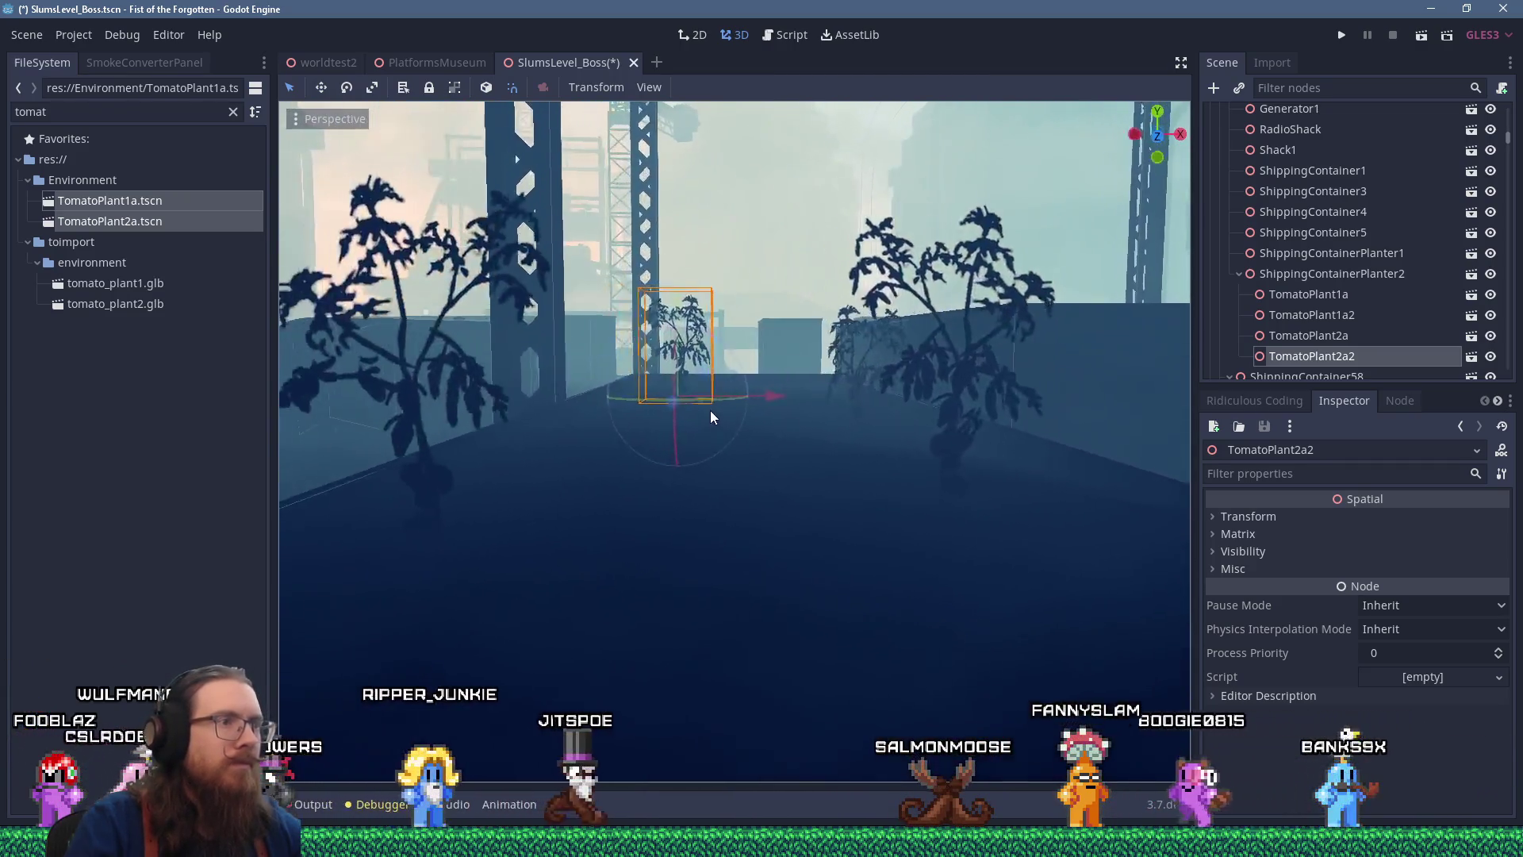
pyautogui.moveTo(741, 270); pyautogui.dragTo(742, 281)
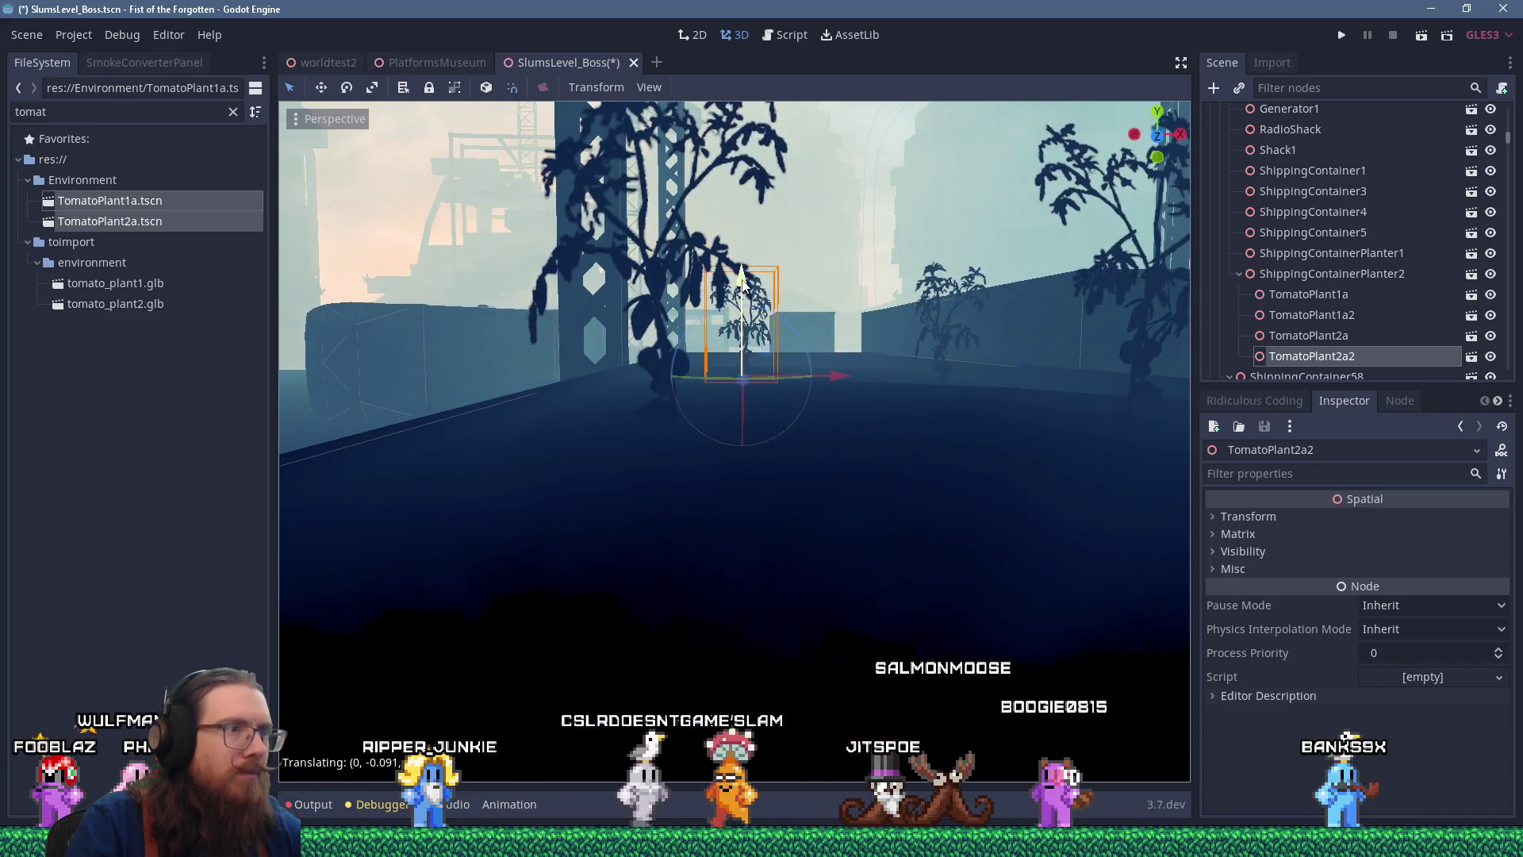
pyautogui.scroll(-5, 725, 374)
pyautogui.click(725, 375)
pyautogui.scroll(-5, 725, 374)
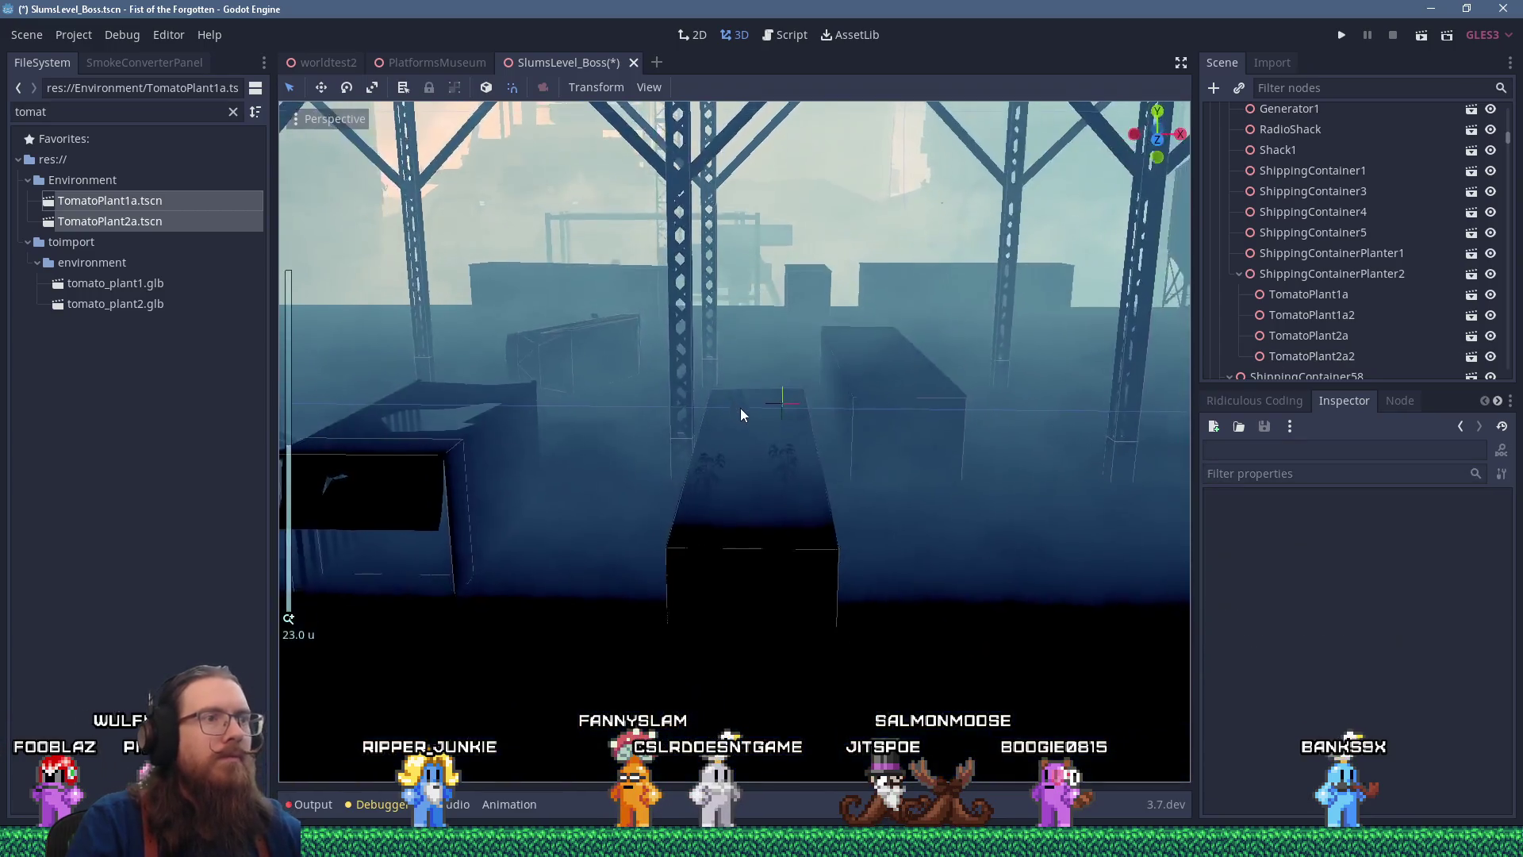
pyautogui.scroll(-5, 845, 384)
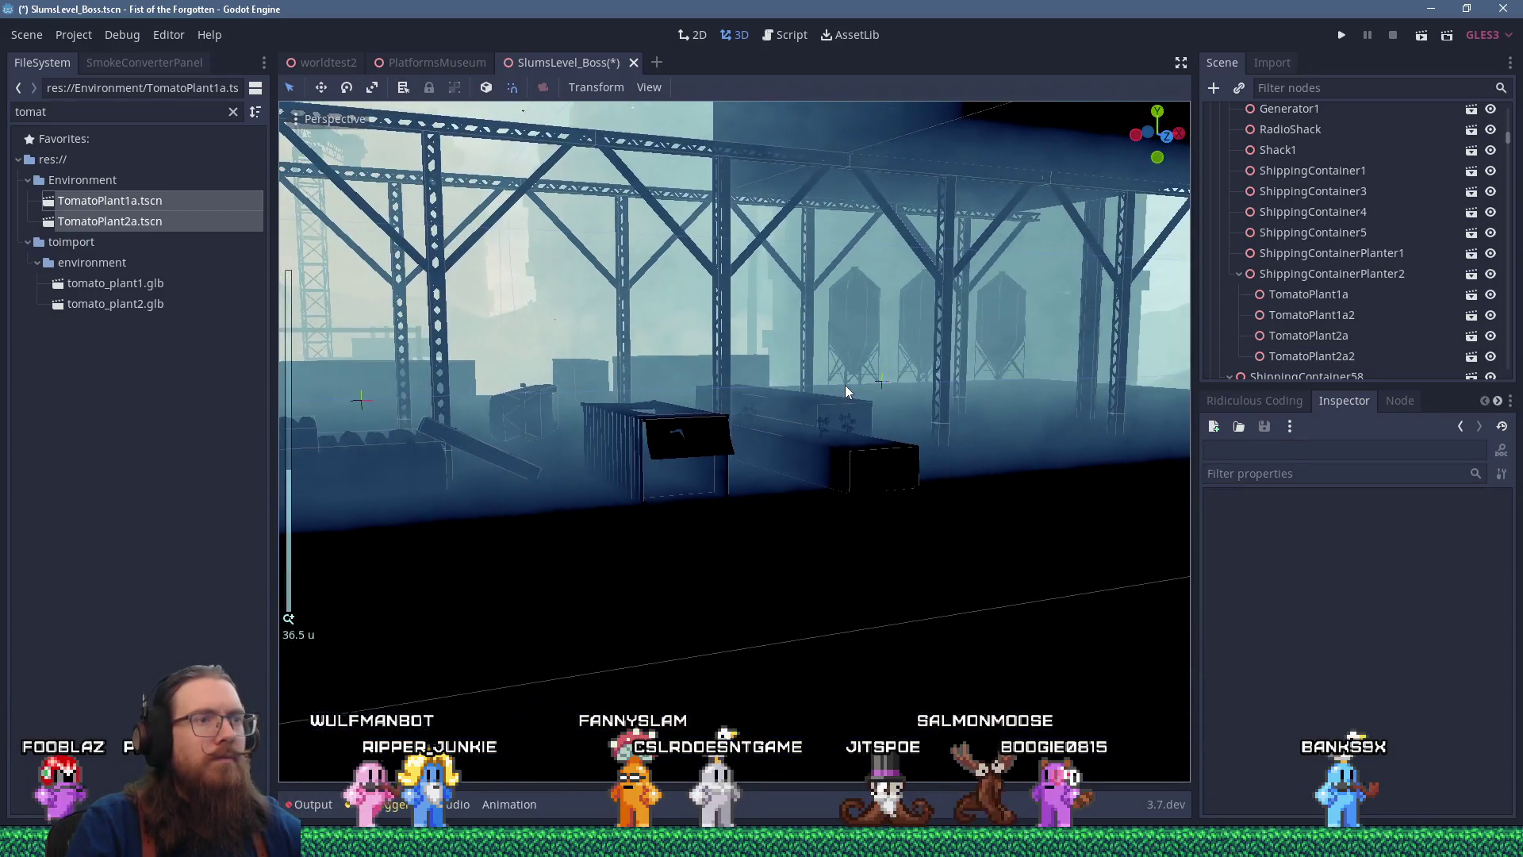
pyautogui.moveTo(578, 436)
pyautogui.mouseDown()
pyautogui.moveTo(532, 452)
pyautogui.moveTo(827, 417)
pyautogui.moveTo(632, 436)
pyautogui.moveTo(888, 428)
pyautogui.moveTo(510, 445)
pyautogui.moveTo(976, 432)
pyautogui.moveTo(816, 442)
pyautogui.moveTo(886, 481)
pyautogui.moveTo(937, 454)
pyautogui.moveTo(793, 429)
pyautogui.mouseUp()
pyautogui.scroll(-5, 631, 437)
pyautogui.scroll(3, 643, 431)
pyautogui.scroll(-3, 692, 401)
pyautogui.moveTo(691, 394)
pyautogui.mouseDown()
pyautogui.moveTo(784, 403)
pyautogui.moveTo(721, 401)
pyautogui.moveTo(818, 425)
pyautogui.mouseUp()
pyautogui.scroll(3, 818, 425)
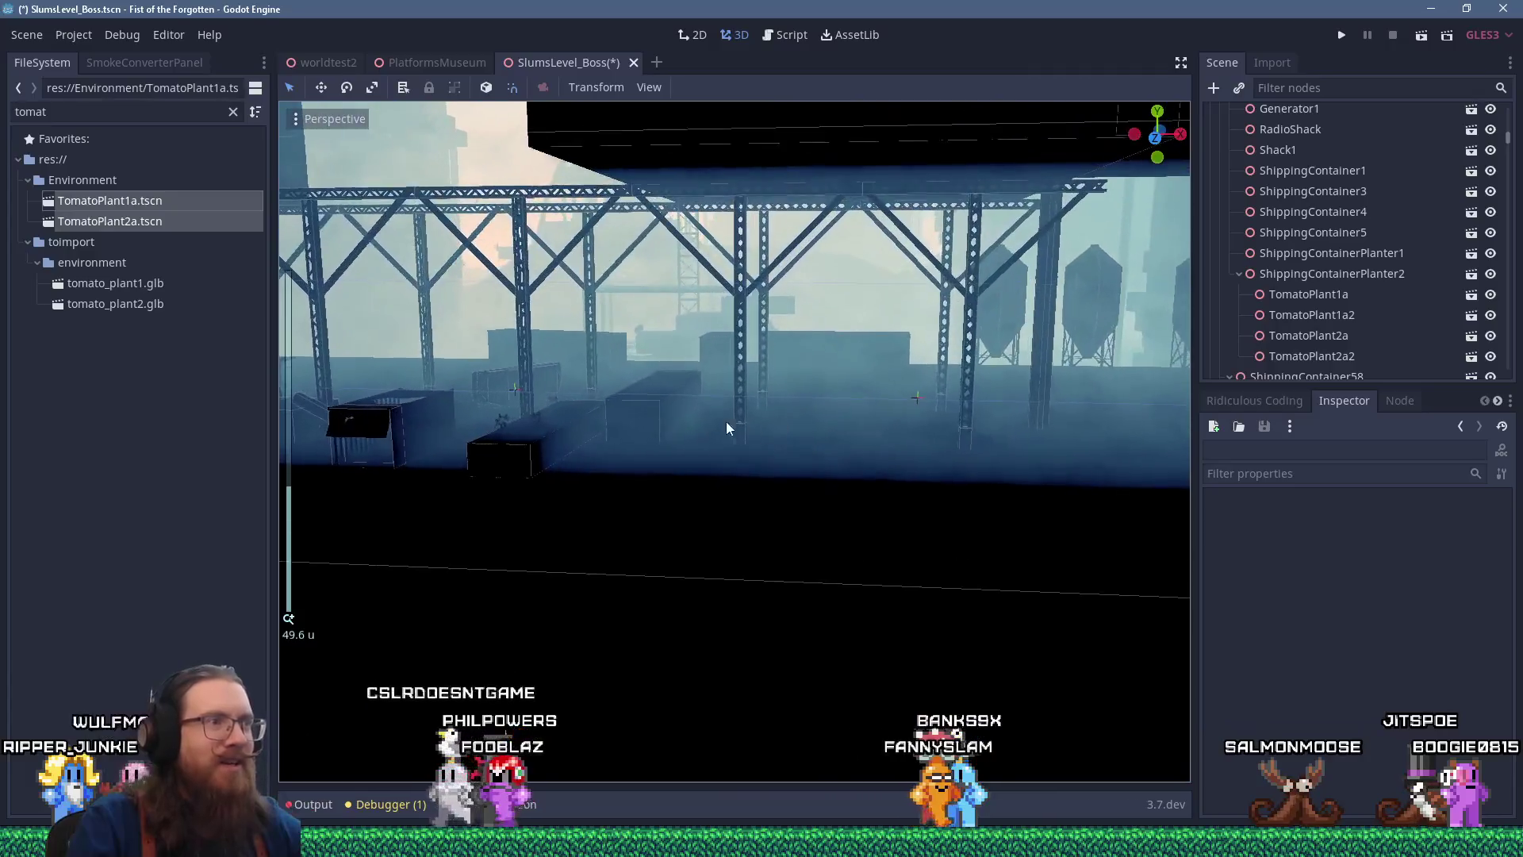
pyautogui.click(541, 465)
pyautogui.moveTo(541, 465)
pyautogui.mouseDown()
pyautogui.moveTo(771, 463)
pyautogui.moveTo(756, 468)
pyautogui.moveTo(802, 443)
pyautogui.moveTo(837, 450)
pyautogui.mouseUp()
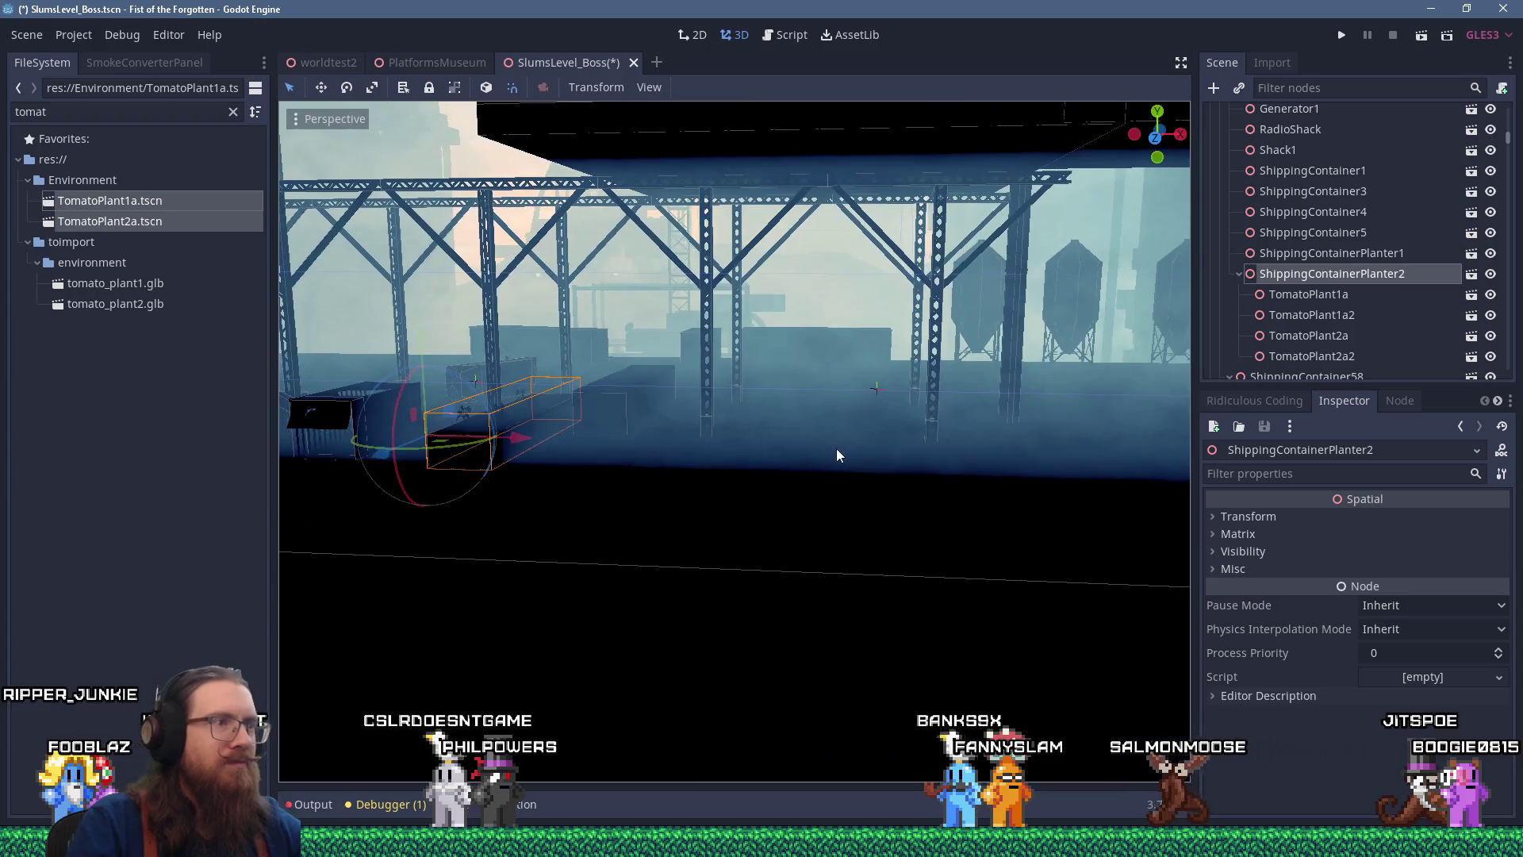
# Duplicate ShippingContainerPlanter2 and move the copy beside the silos
pyautogui.hotkey('ctrl', 'd')
pyautogui.moveTo(555, 446)
pyautogui.mouseDown()
pyautogui.moveTo(1093, 454)
pyautogui.moveTo(964, 444)
pyautogui.moveTo(540, 485)
pyautogui.moveTo(457, 511)
pyautogui.moveTo(307, 454)
pyautogui.mouseUp()
pyautogui.scroll(3, 550, 527)
pyautogui.moveTo(715, 564); pyautogui.dragTo(741, 452)
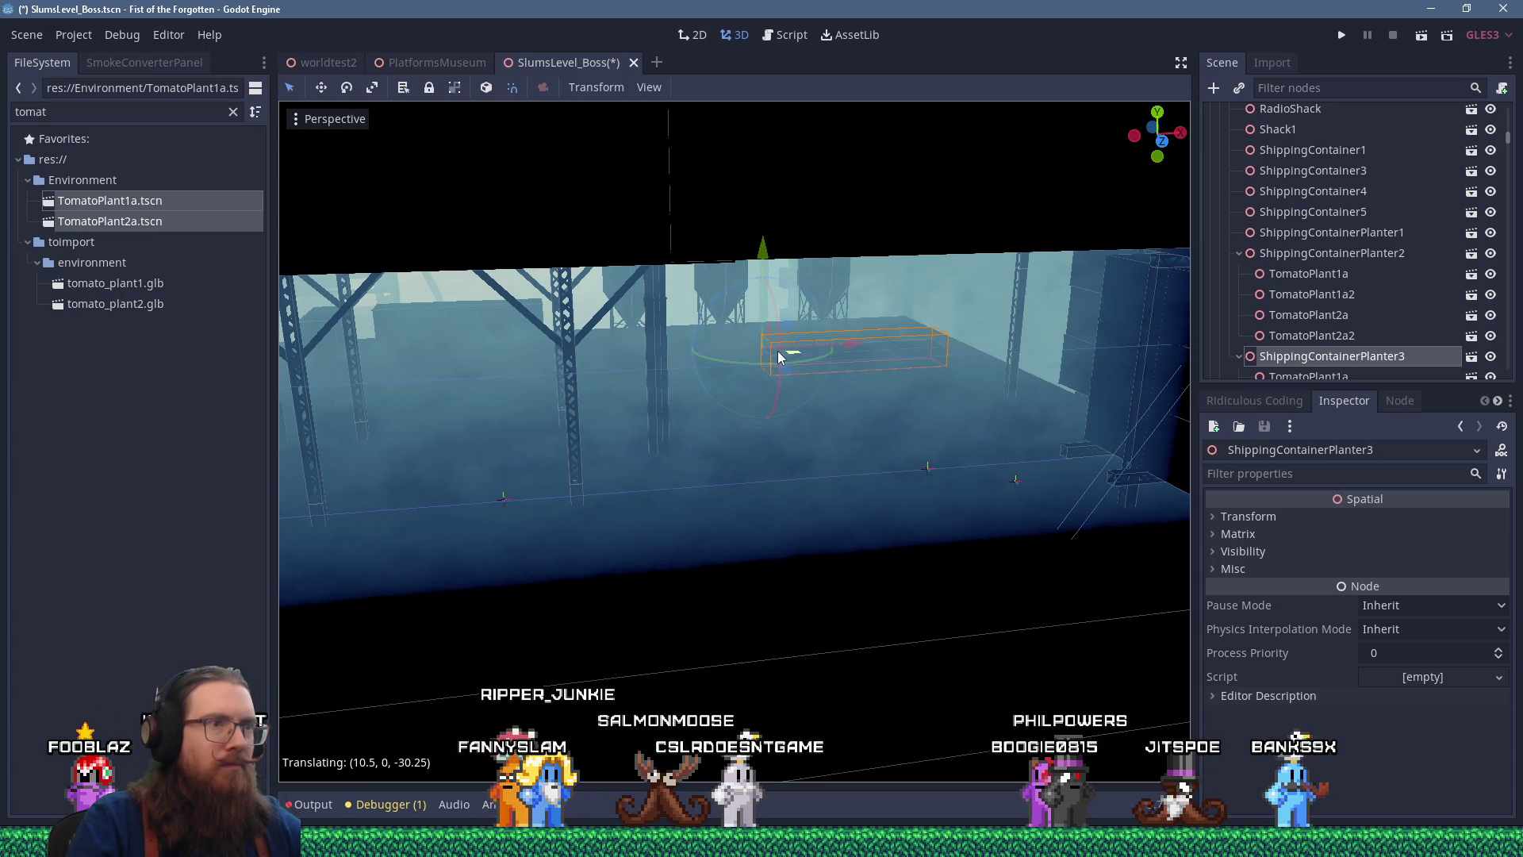
pyautogui.moveTo(777, 351); pyautogui.dragTo(822, 388)
pyautogui.scroll(5, 820, 383)
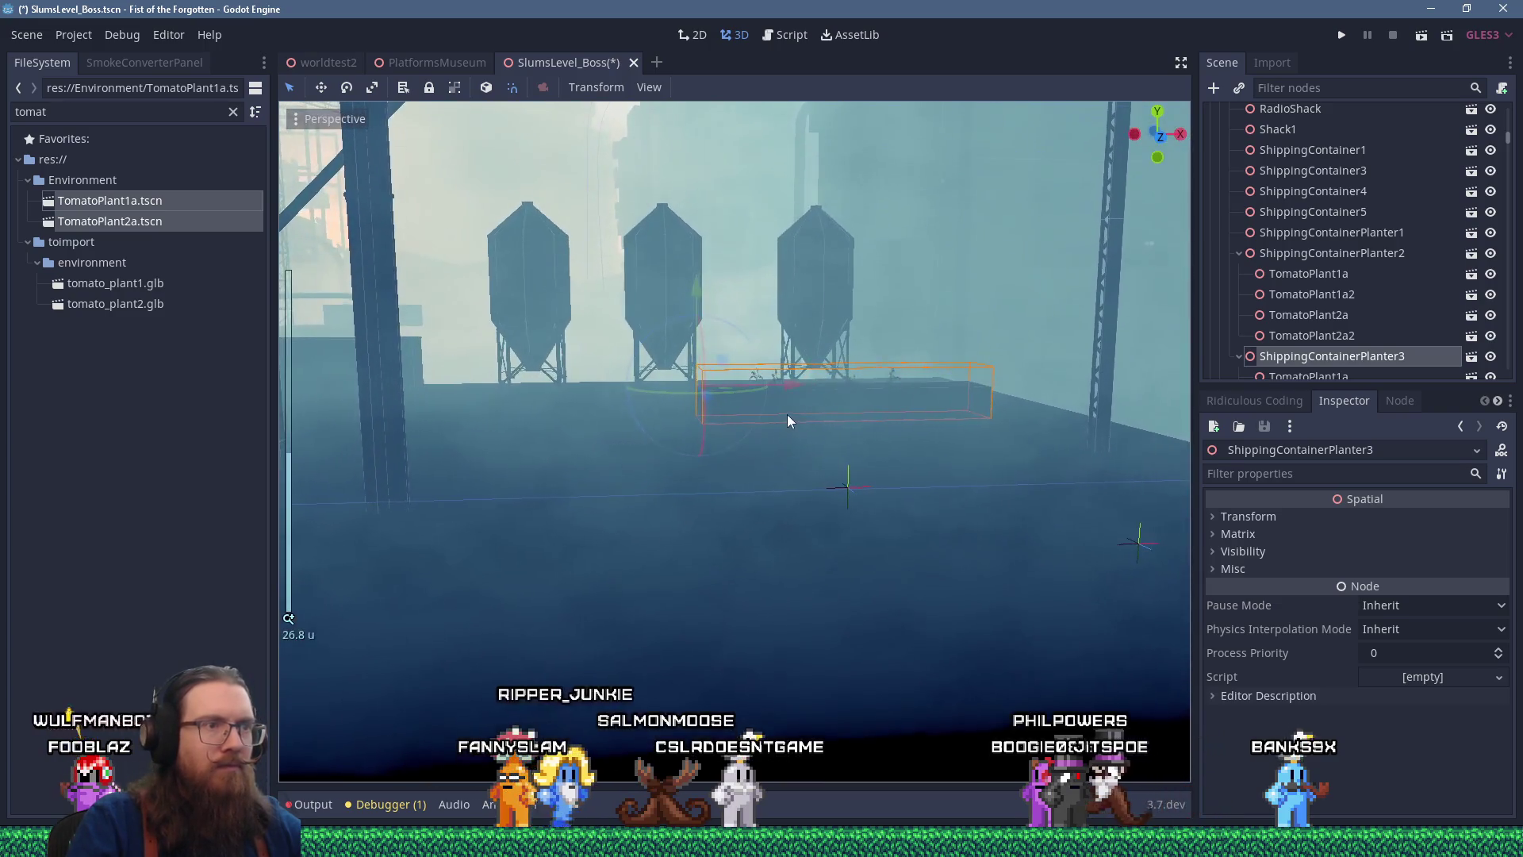
pyautogui.scroll(-8, 768, 406)
pyautogui.scroll(5, 797, 408)
pyautogui.moveTo(667, 411)
pyautogui.mouseDown()
pyautogui.moveTo(699, 537)
pyautogui.moveTo(702, 441)
pyautogui.mouseUp()
pyautogui.scroll(5, 747, 441)
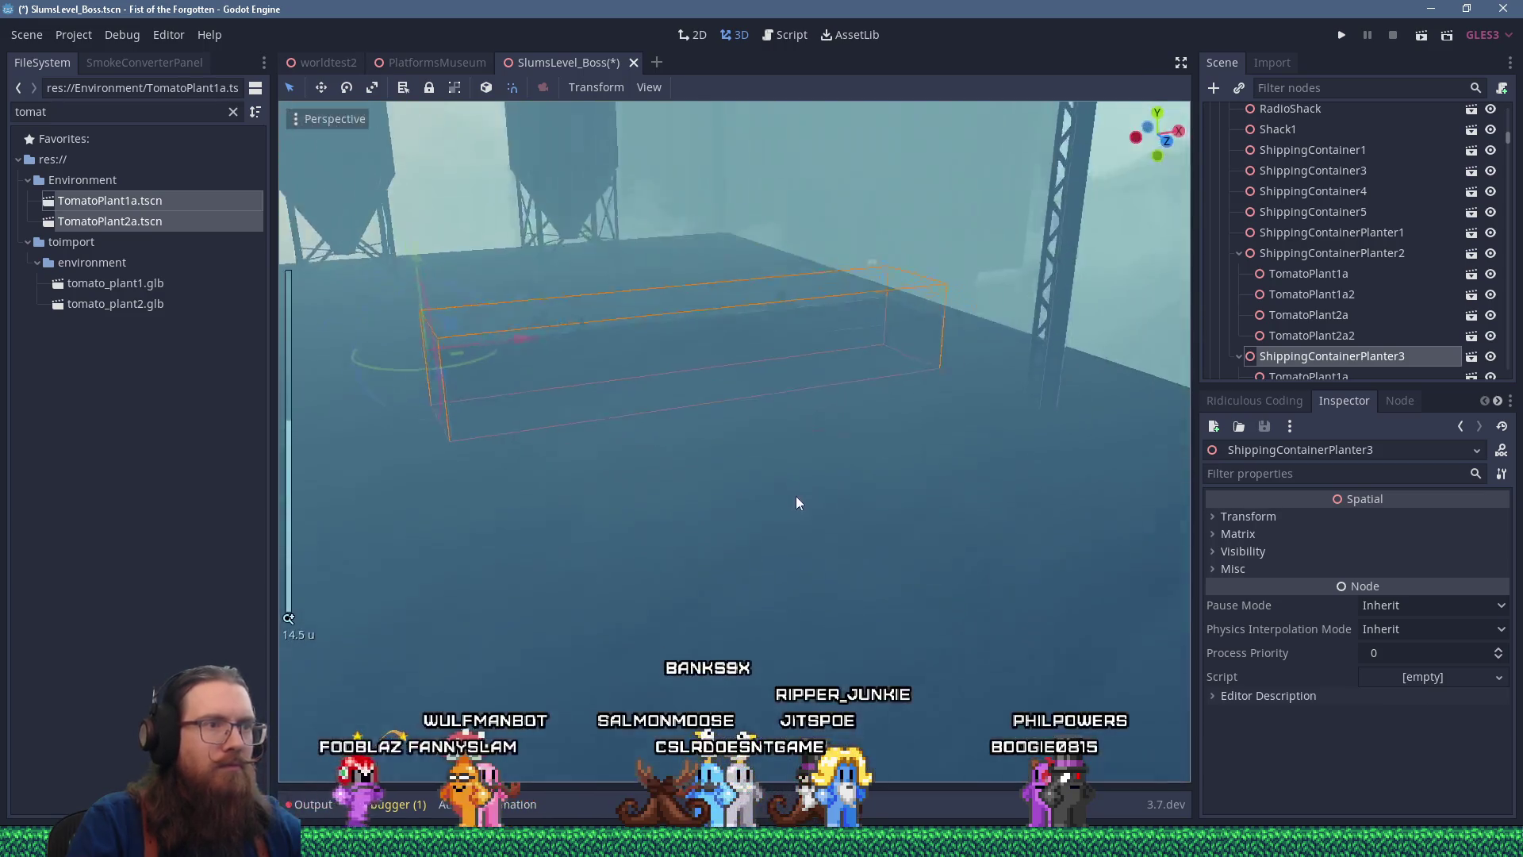
pyautogui.scroll(4, 792, 500)
pyautogui.scroll(-3, 1264, 361)
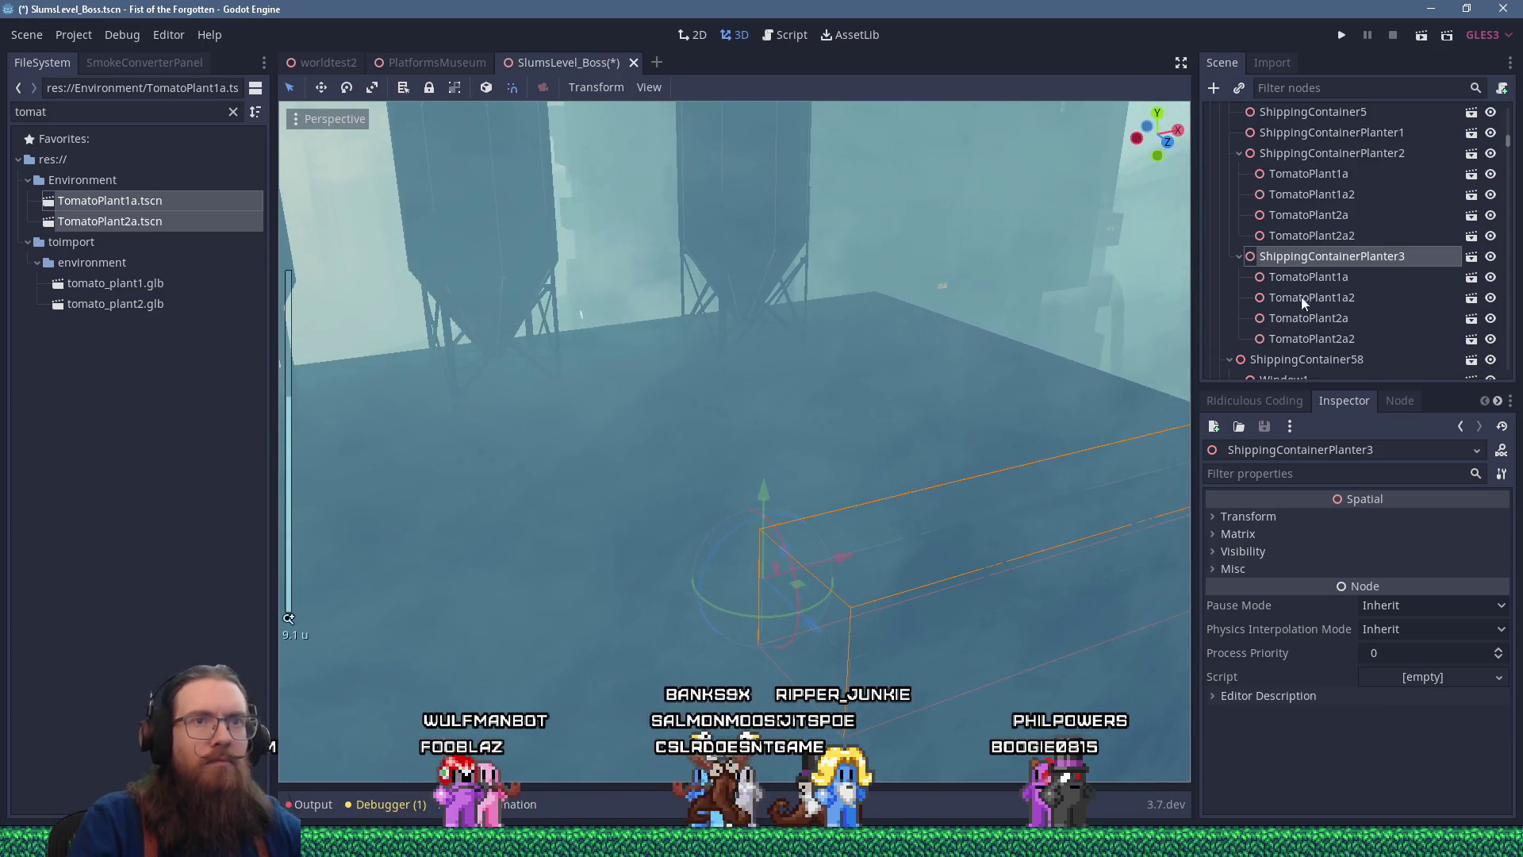
# Shift TomatoPlant1a slightly, rotate TomatoPlant1a2 90 degrees, and turn TomatoPlant2a and TomatoPlant2a2
pyautogui.click(1305, 281)
pyautogui.moveTo(917, 587)
pyautogui.mouseDown()
pyautogui.moveTo(936, 590)
pyautogui.moveTo(901, 593)
pyautogui.mouseUp()
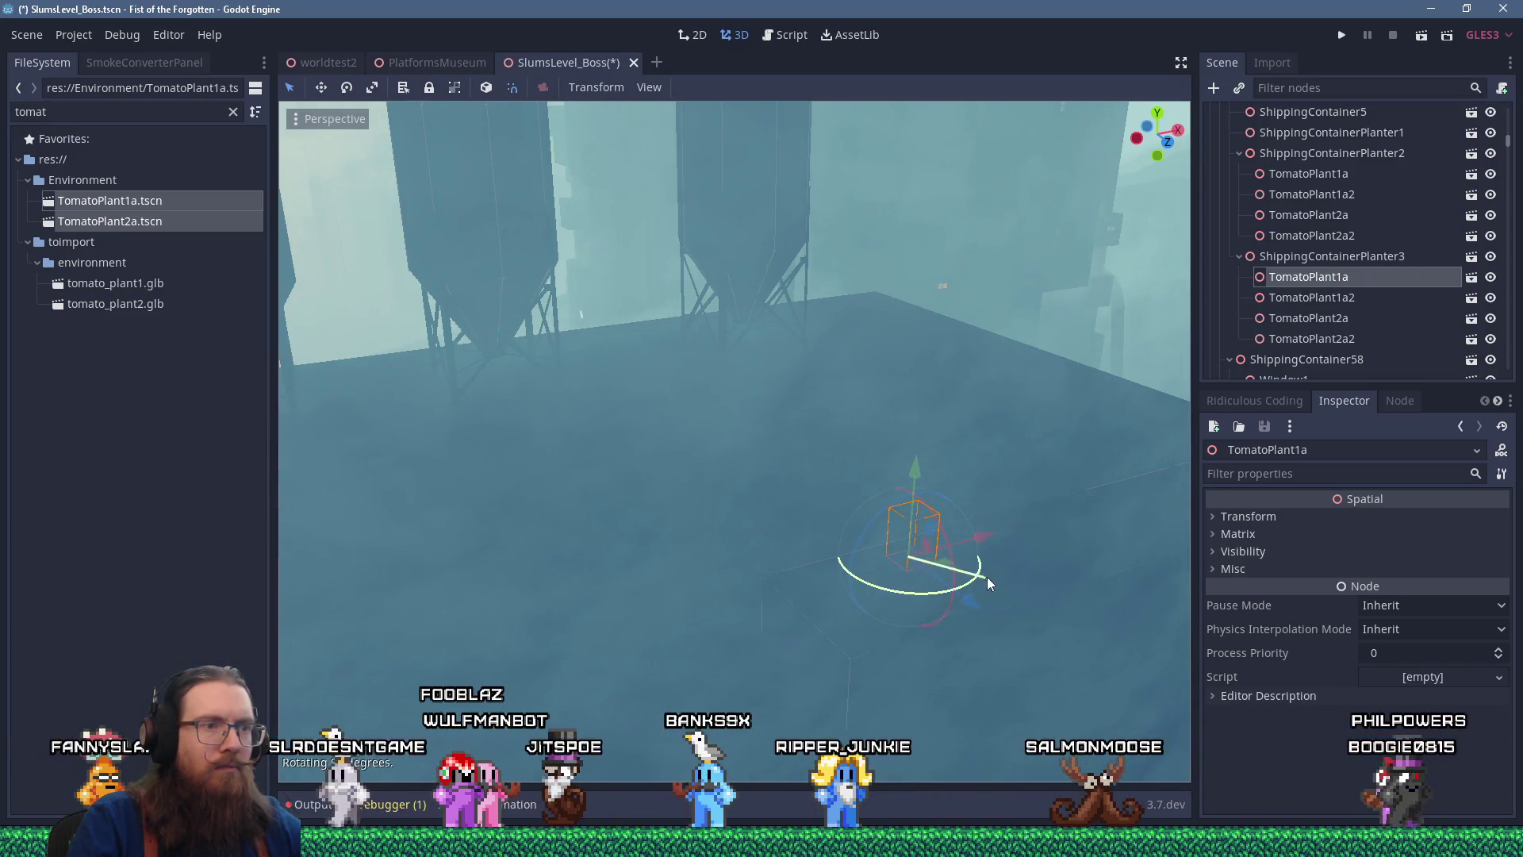
pyautogui.click(1312, 297)
pyautogui.press('f')
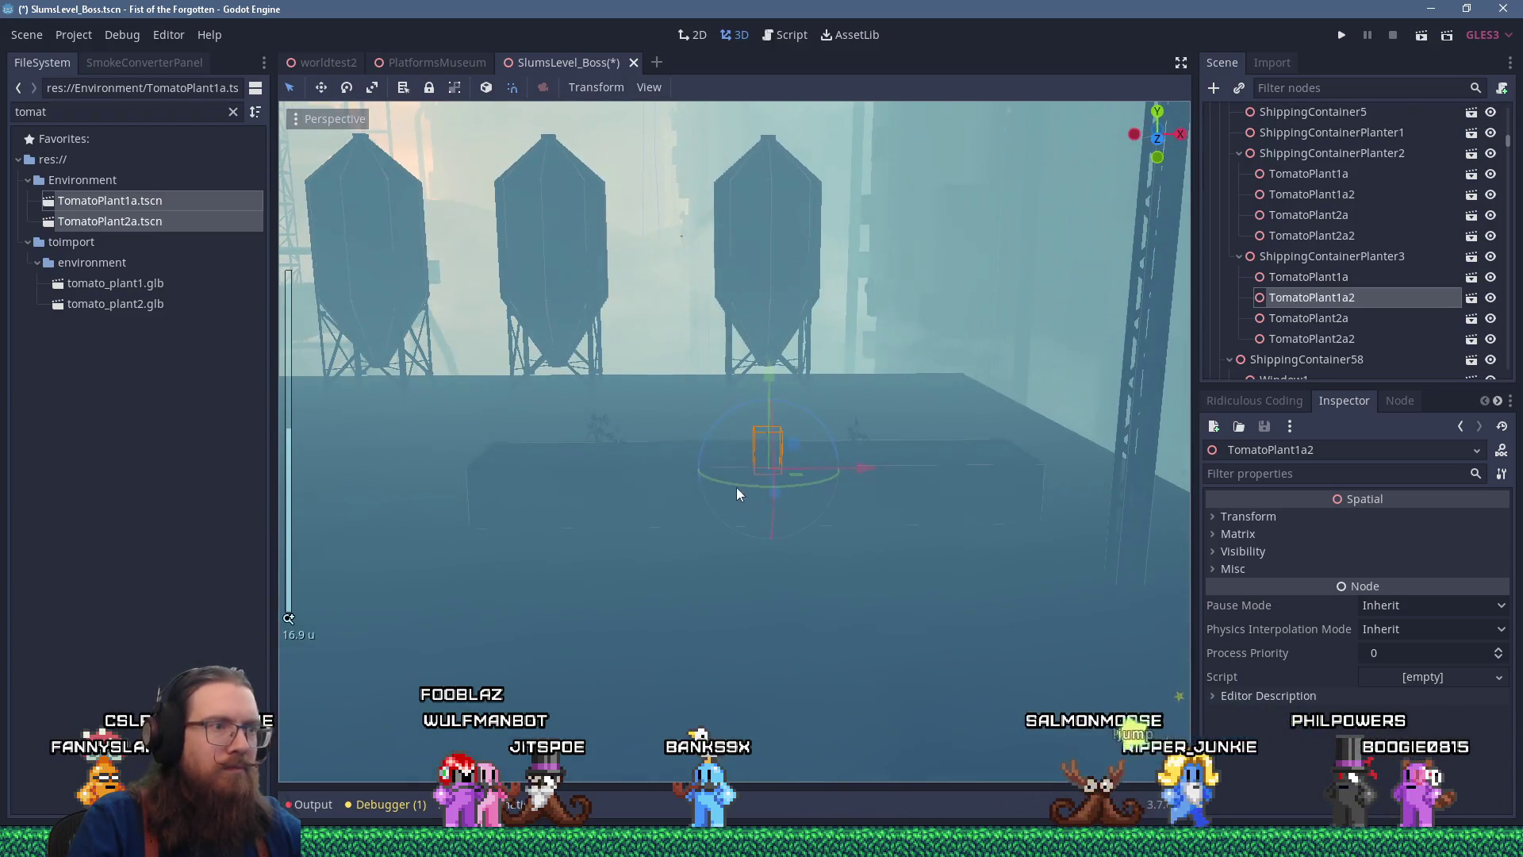
pyautogui.moveTo(736, 487); pyautogui.dragTo(829, 487)
pyautogui.click(1286, 319)
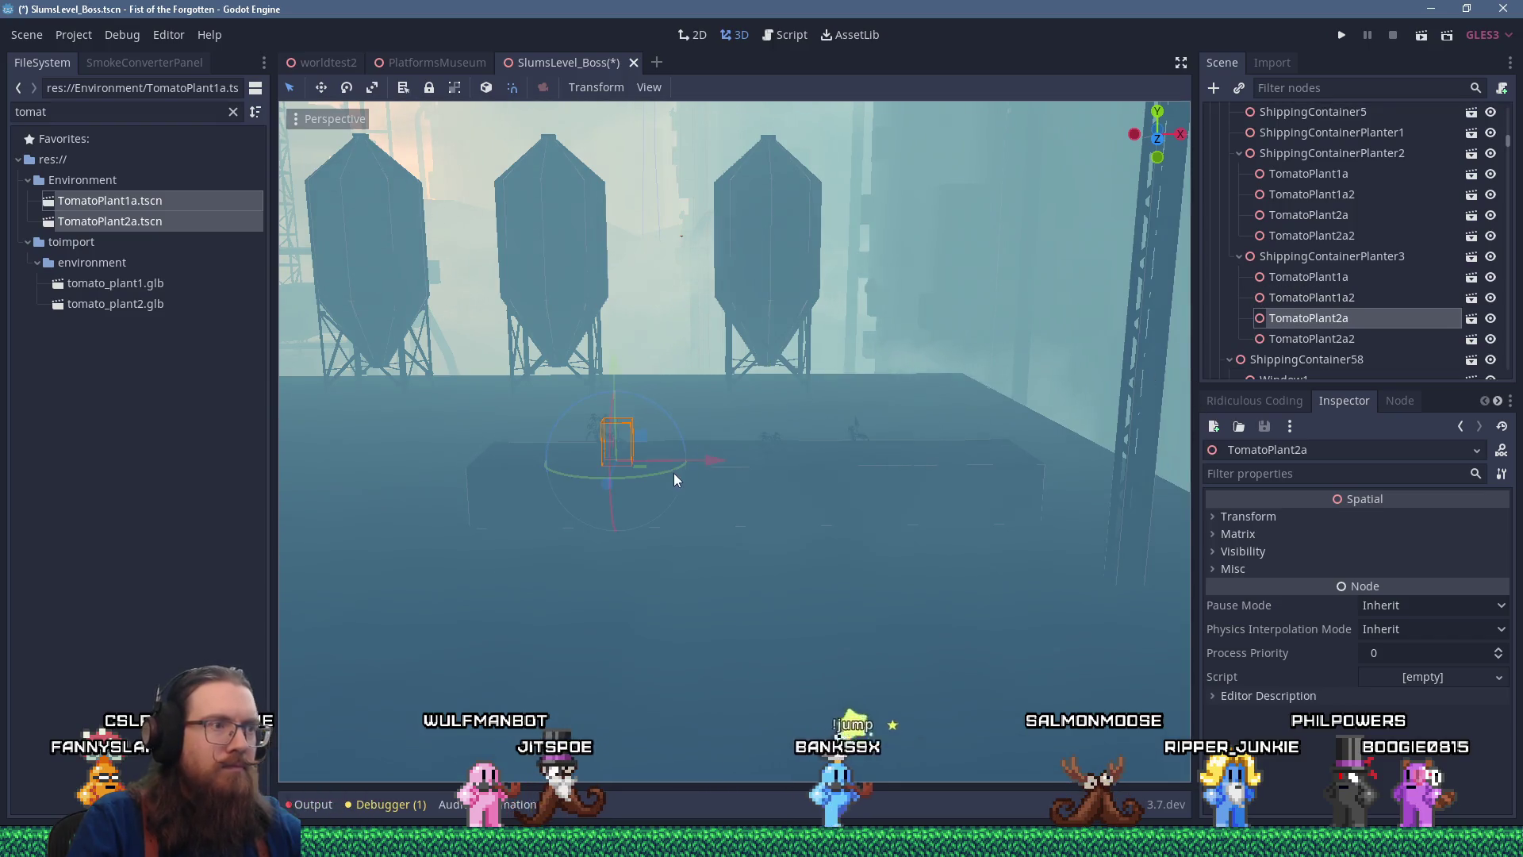
pyautogui.moveTo(654, 474); pyautogui.dragTo(717, 417)
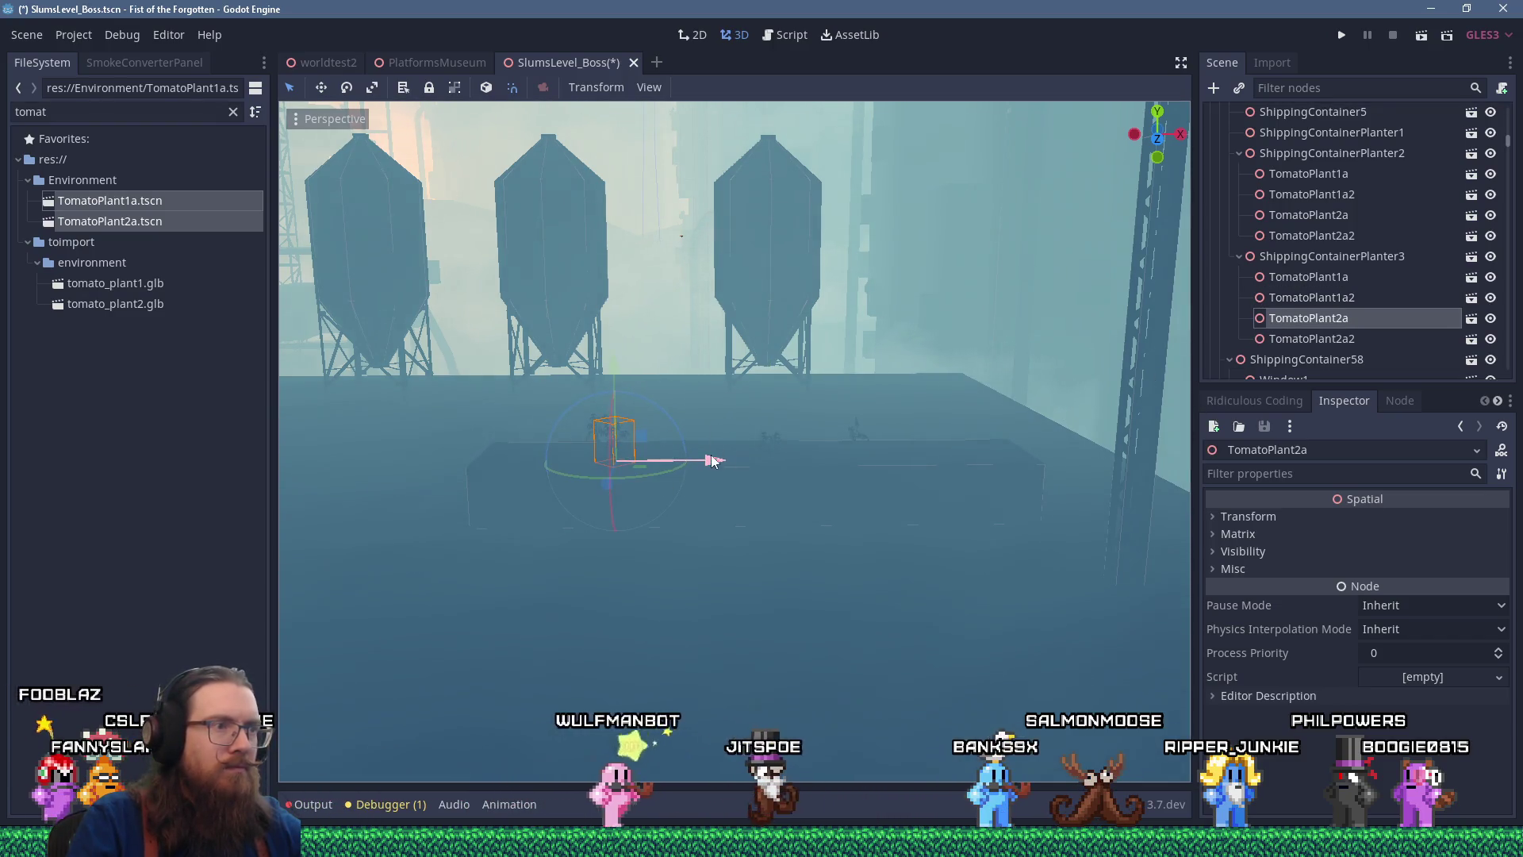
pyautogui.click(1312, 340)
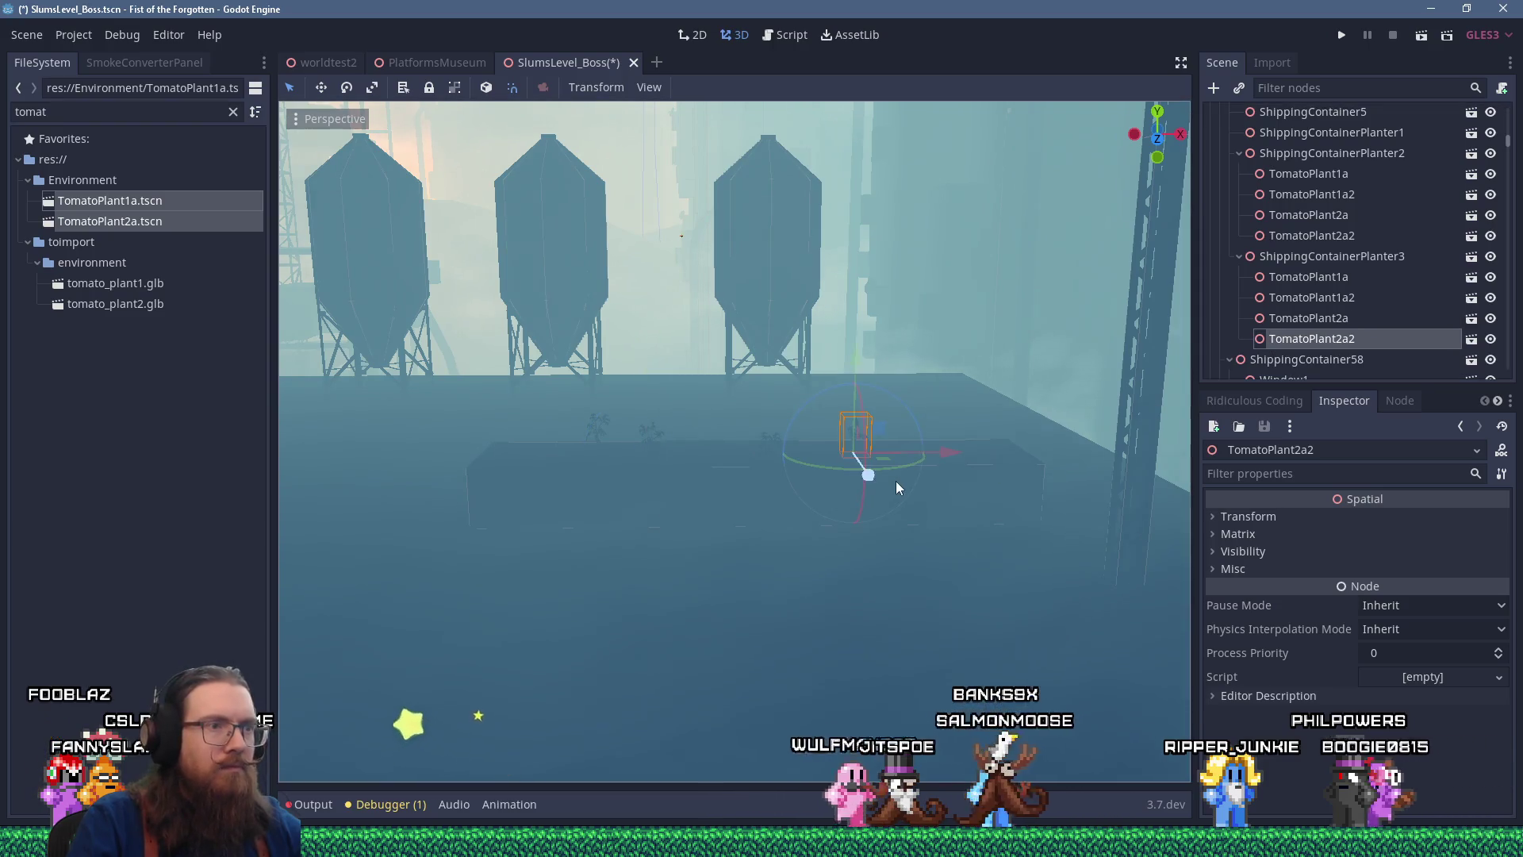
pyautogui.moveTo(976, 417); pyautogui.dragTo(975, 416)
# Orbit out to view the new planter alongside the crane and truss bridge
pyautogui.scroll(-5, 974, 416)
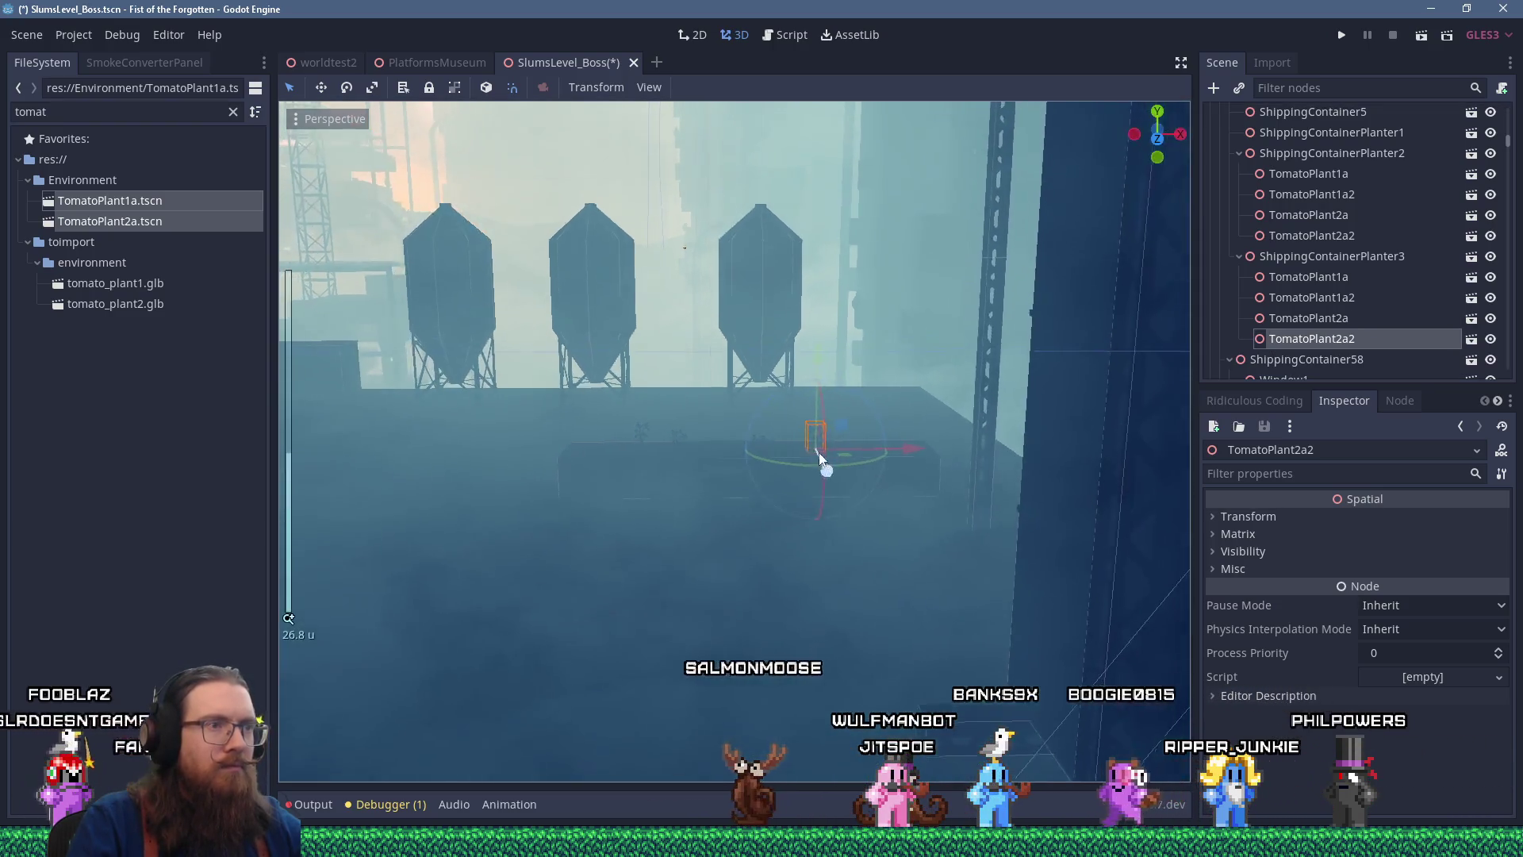
pyautogui.moveTo(860, 332)
pyautogui.mouseDown()
pyautogui.moveTo(879, 313)
pyautogui.moveTo(900, 359)
pyautogui.moveTo(919, 342)
pyautogui.moveTo(905, 421)
pyautogui.mouseUp()
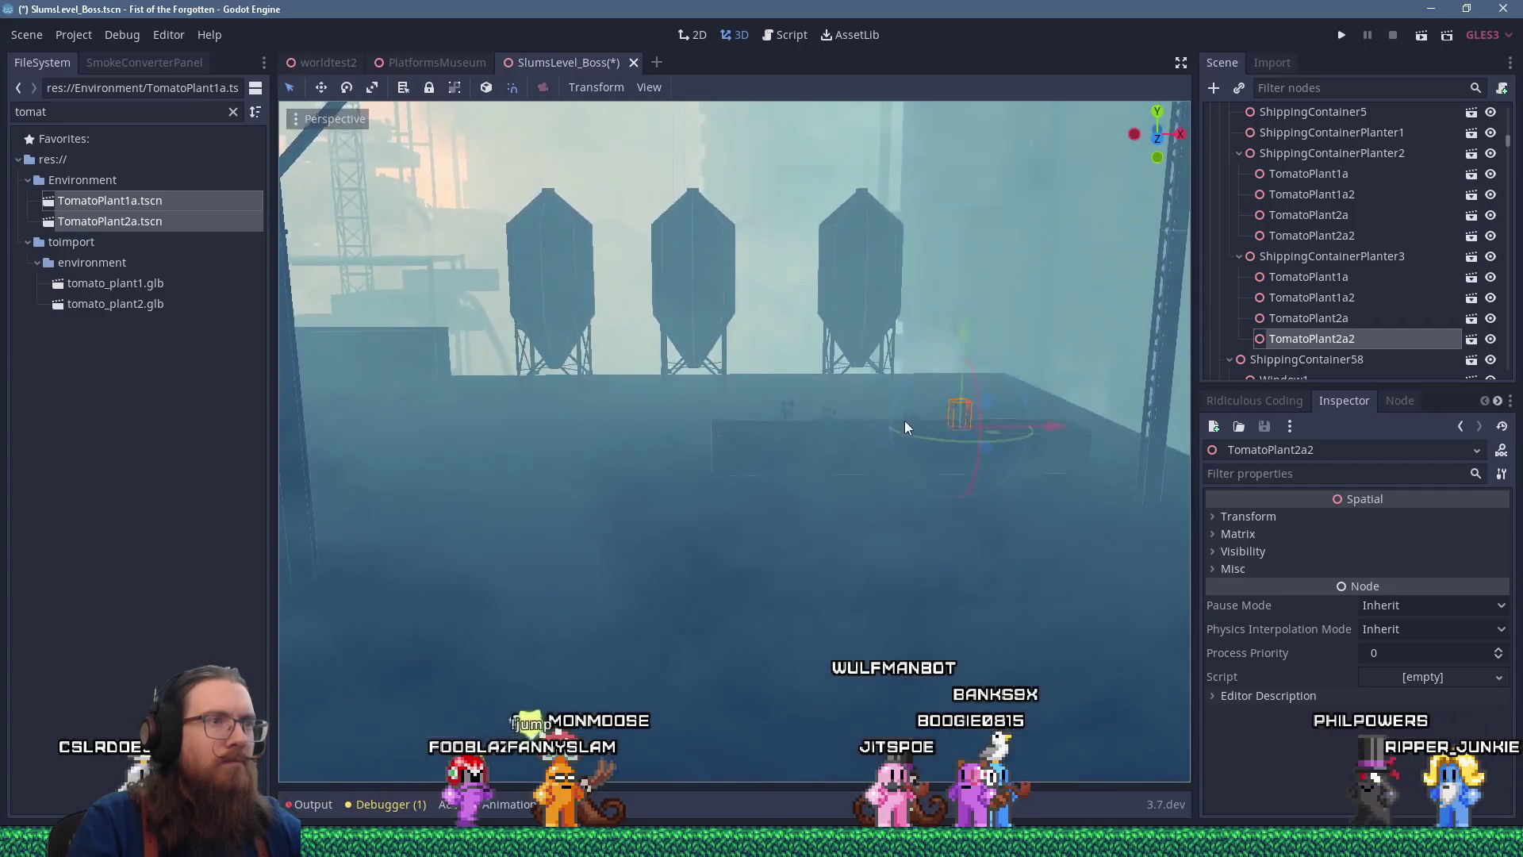
pyautogui.scroll(5, 905, 420)
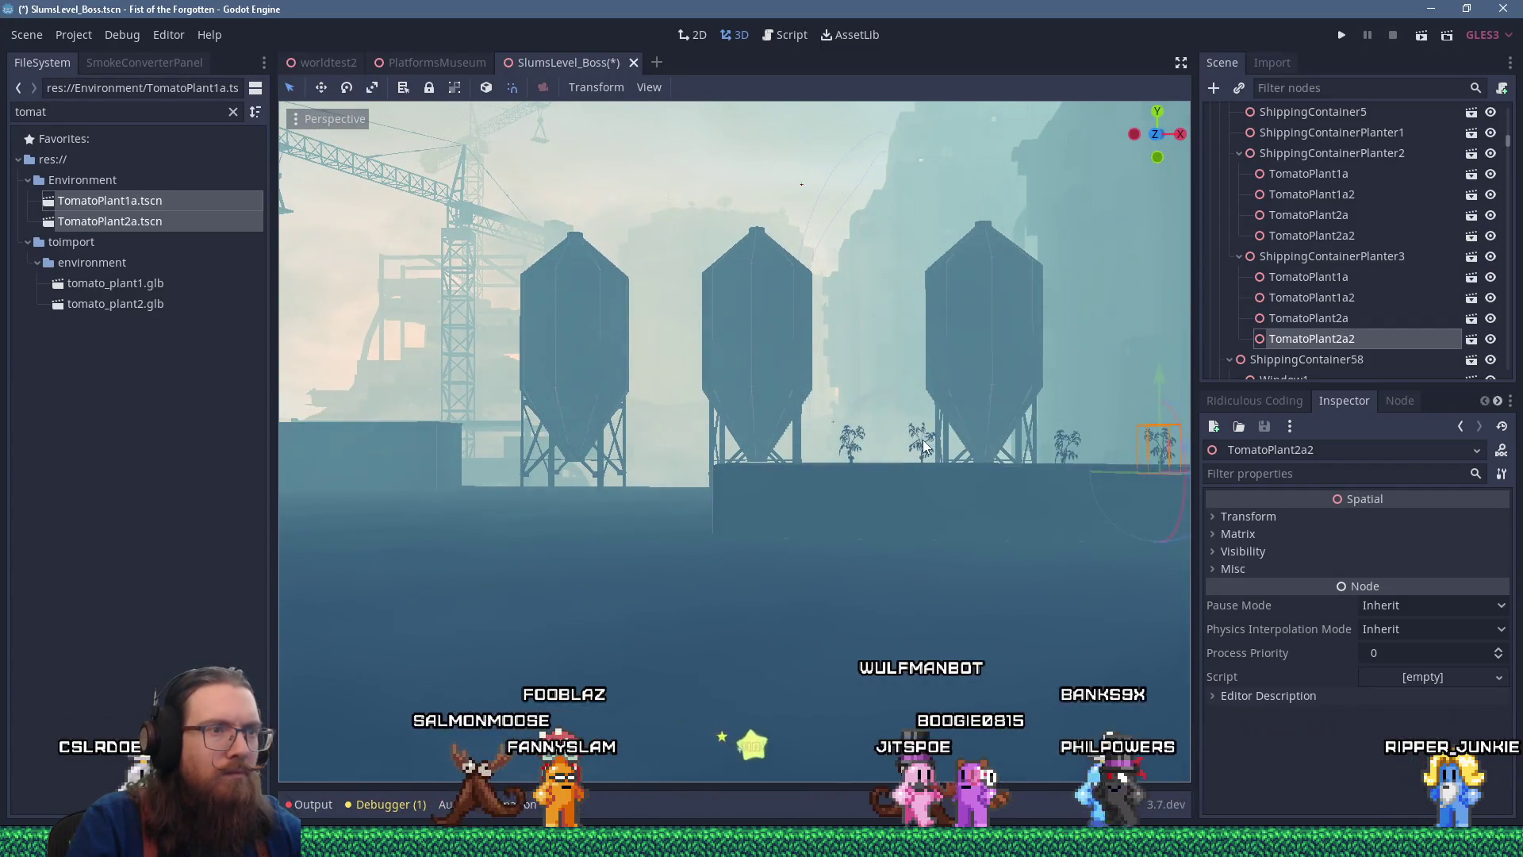
pyautogui.click(930, 455)
pyautogui.scroll(-10, 788, 363)
pyautogui.moveTo(785, 364)
pyautogui.mouseDown()
pyautogui.moveTo(965, 422)
pyautogui.moveTo(925, 446)
pyautogui.mouseUp()
pyautogui.scroll(-4, 925, 446)
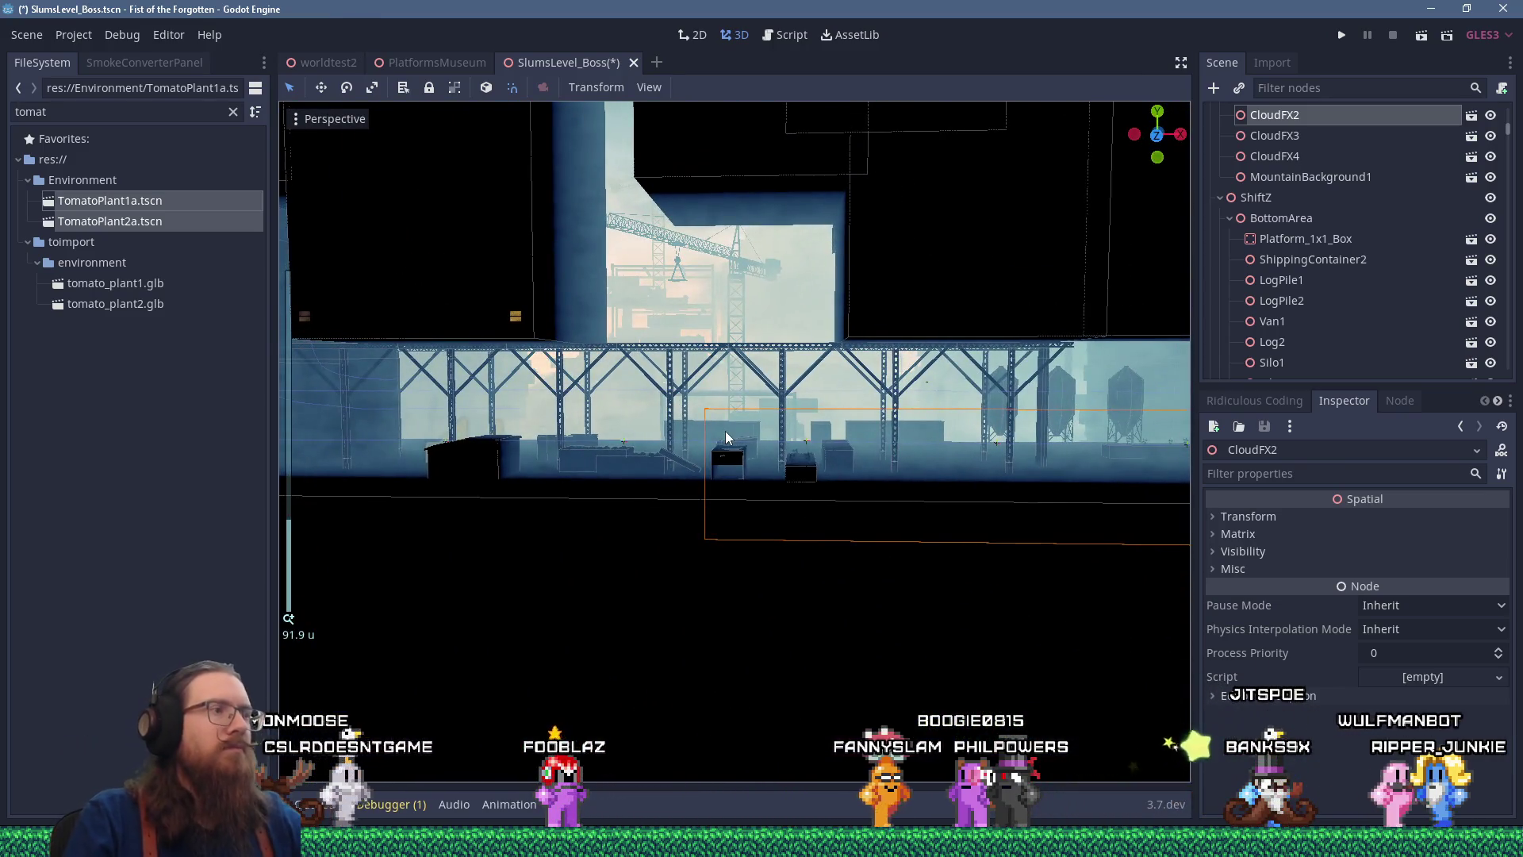
# Filter the FileSystem for 'boxpi' and drop BoxPile1.tscn onto the BottomArea node
pyautogui.moveTo(674, 421); pyautogui.dragTo(544, 387)
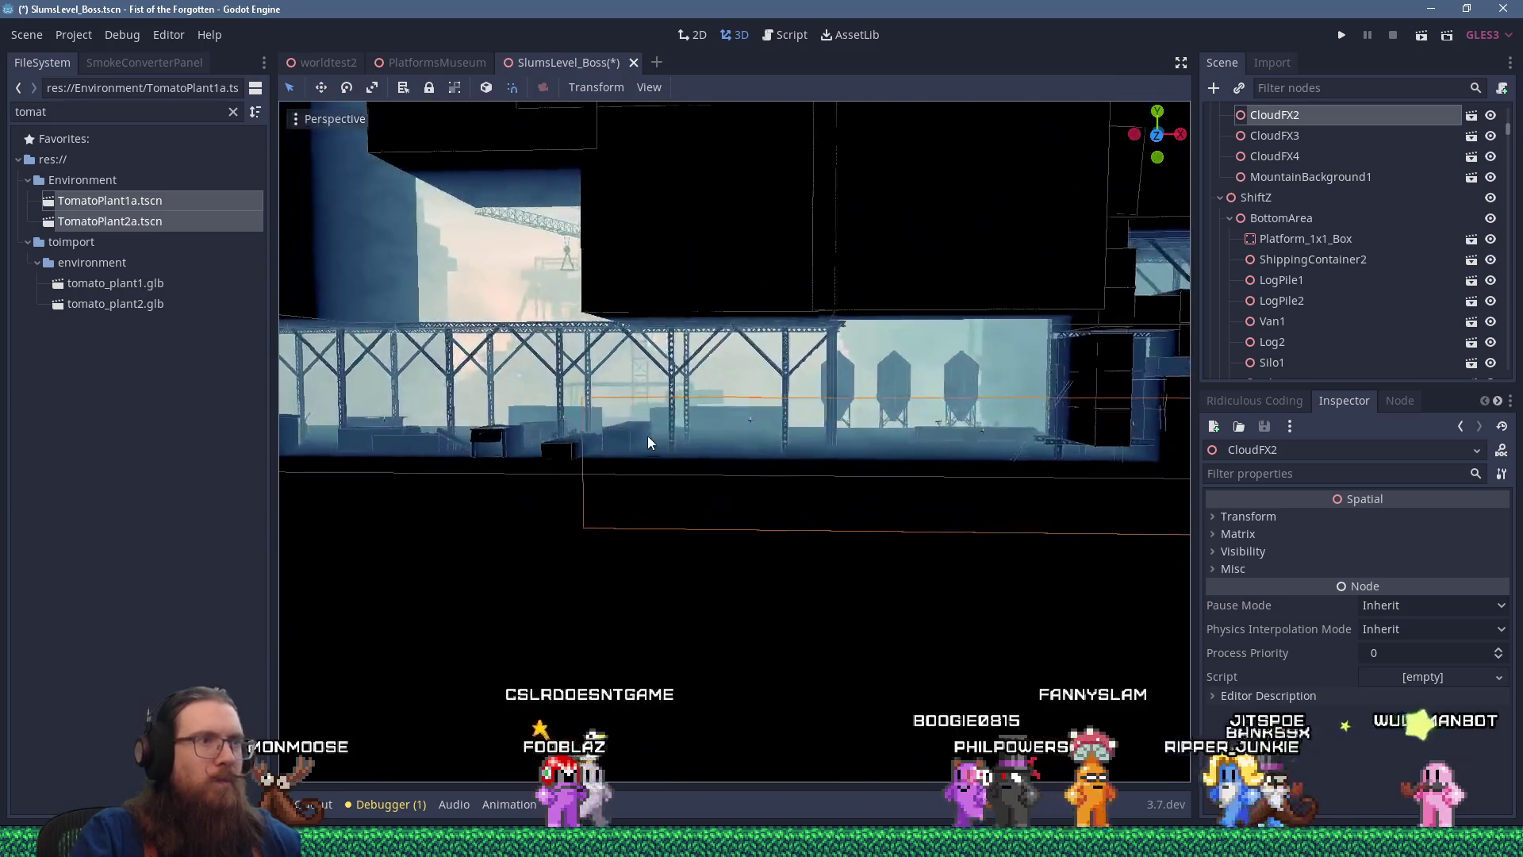
pyautogui.scroll(4, 647, 436)
pyautogui.click(1260, 223)
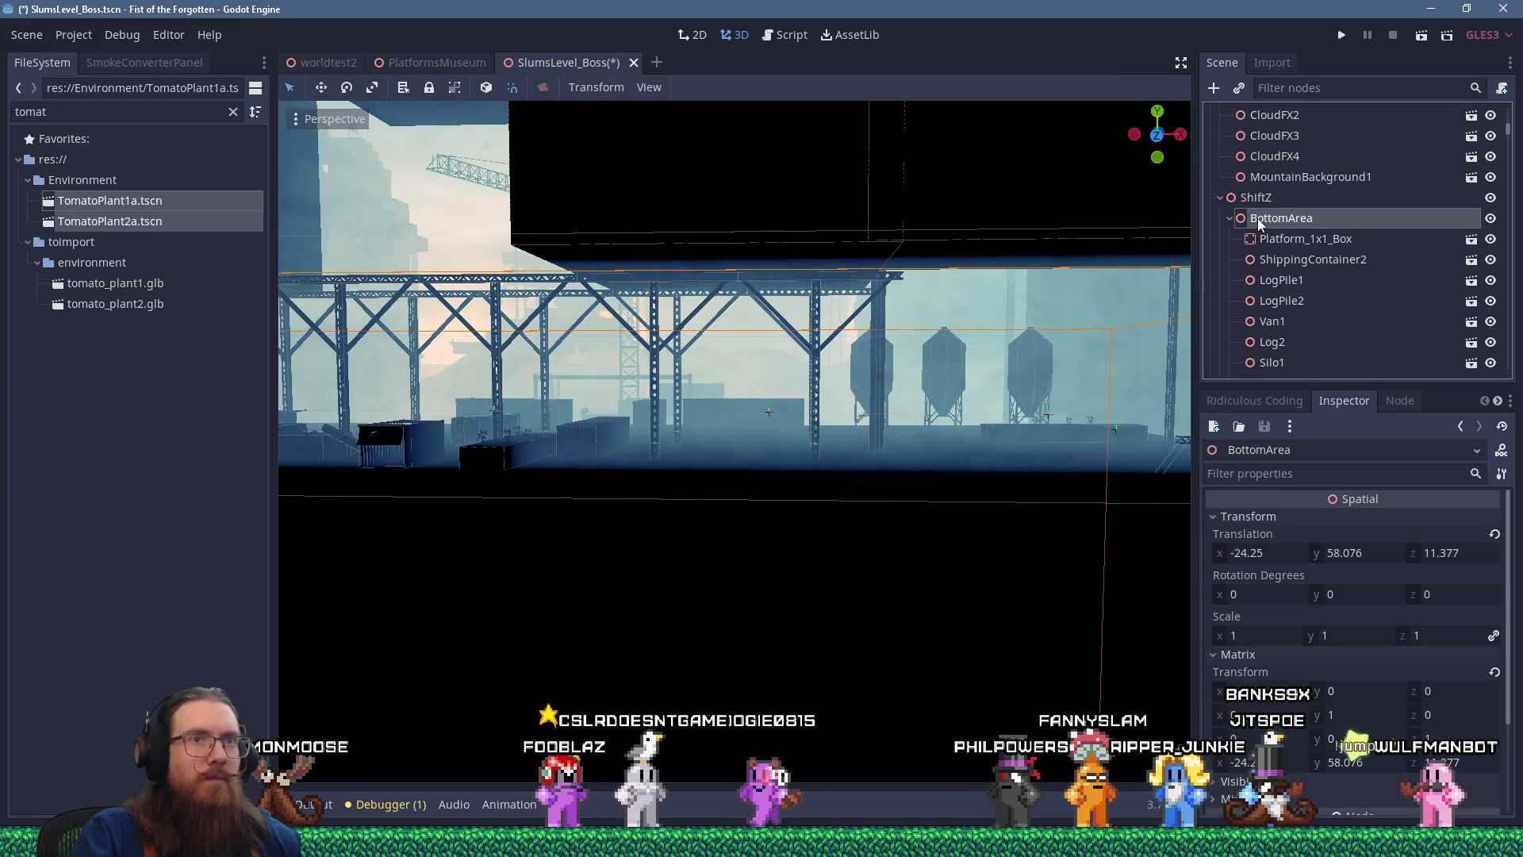
pyautogui.write('boxes')
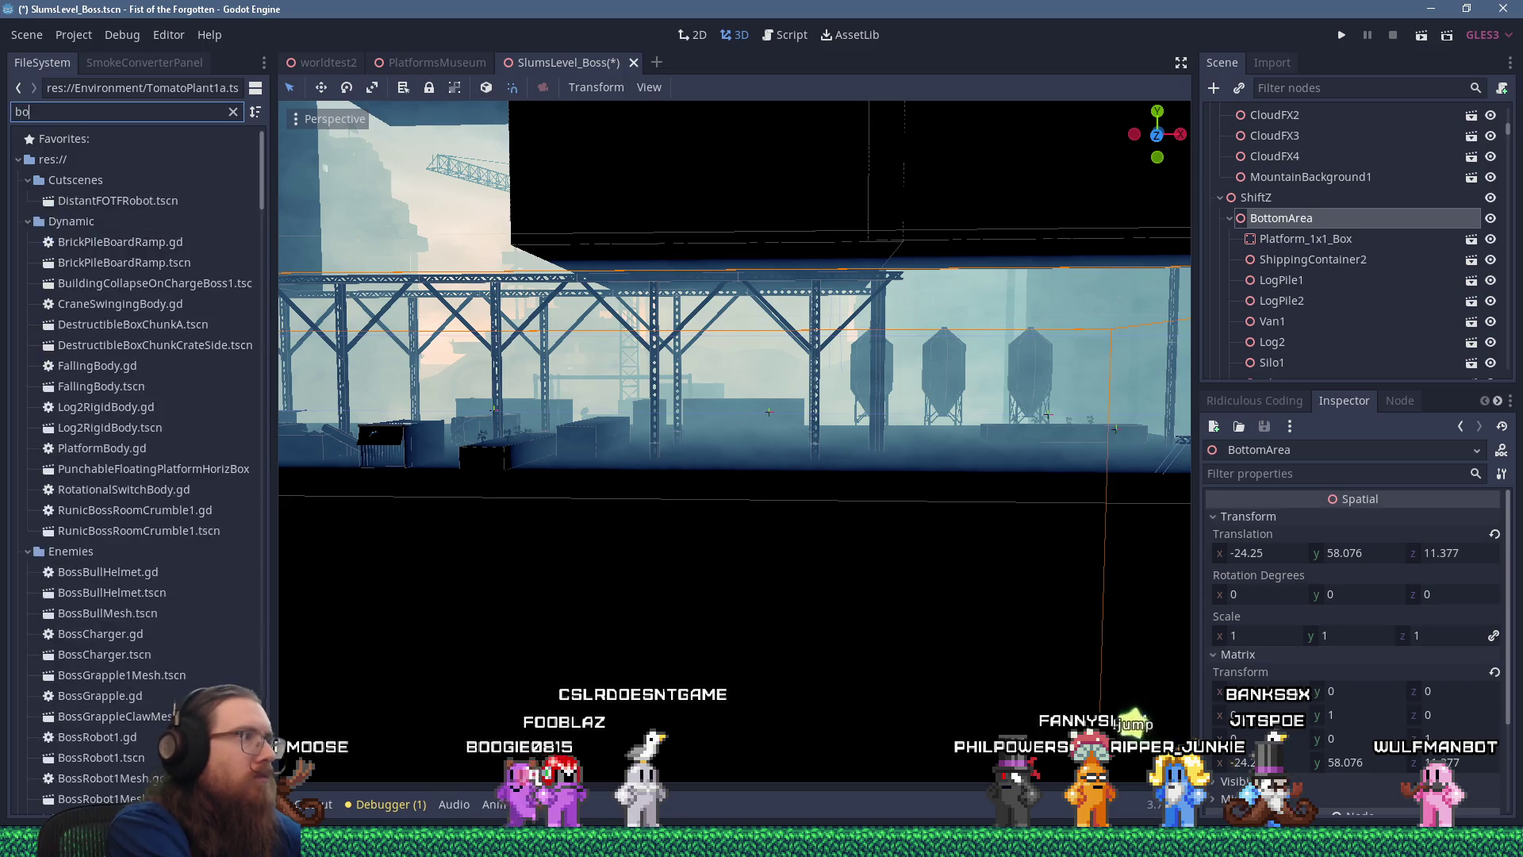
pyautogui.press('BackSpace')
pyautogui.press('BackSpace')
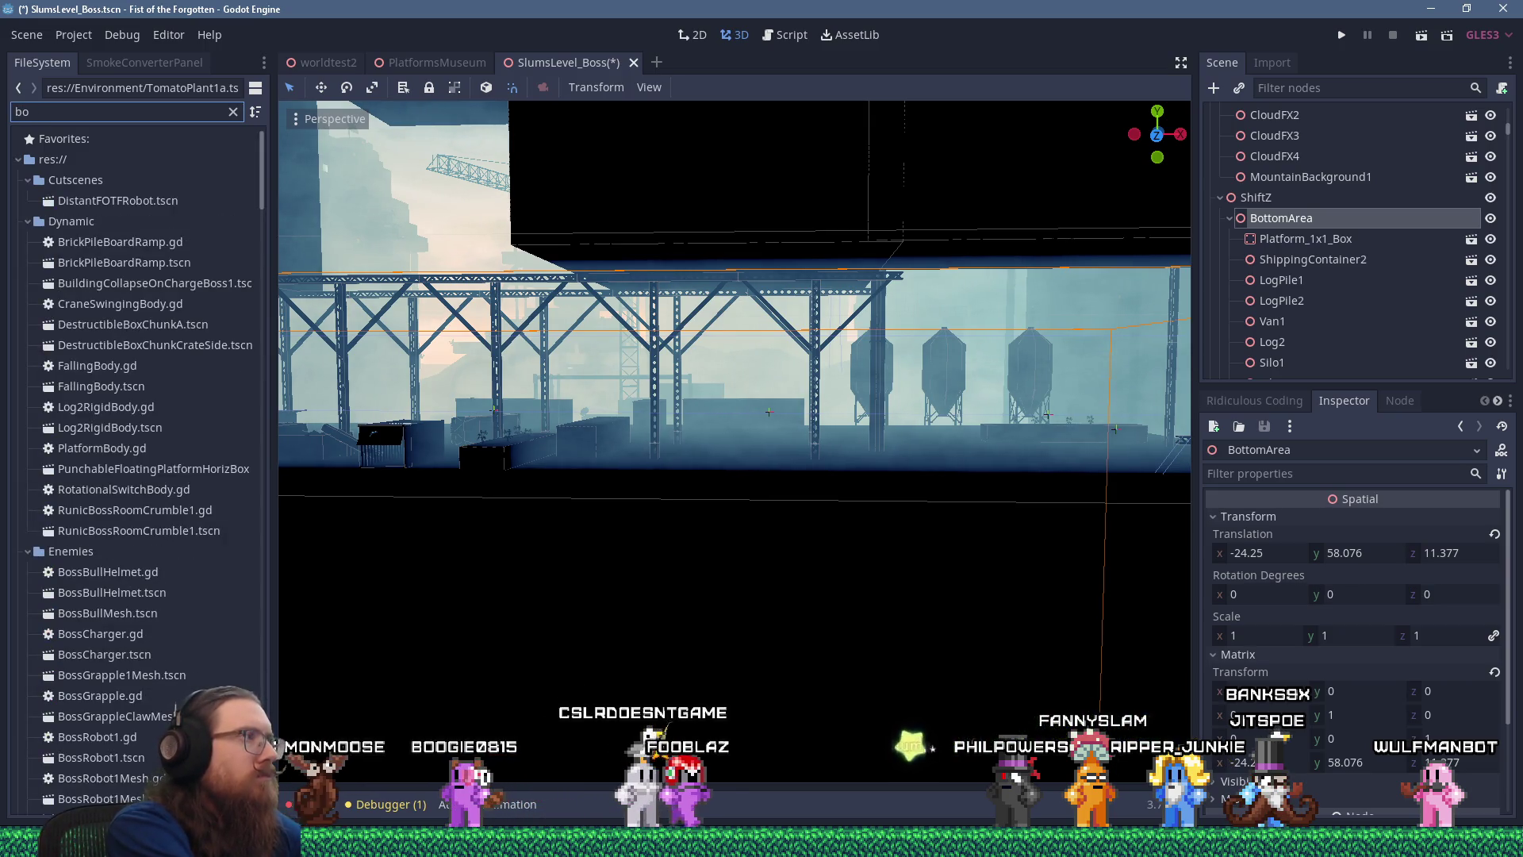
pyautogui.write('x')
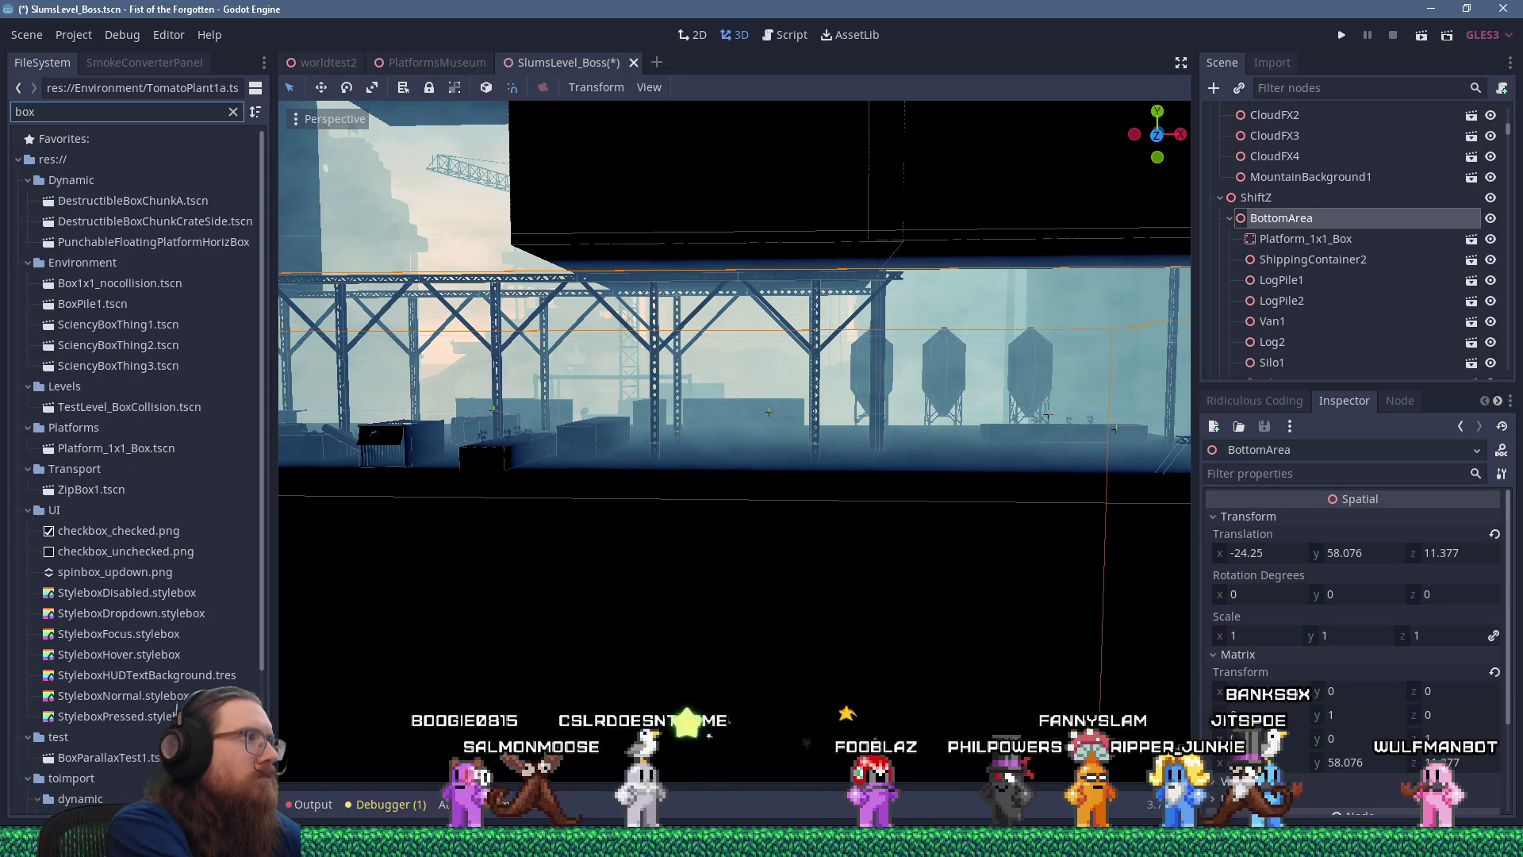
pyautogui.write('pi')
pyautogui.moveTo(93, 202)
pyautogui.mouseDown()
pyautogui.moveTo(1235, 298)
pyautogui.moveTo(1313, 224)
pyautogui.mouseUp()
pyautogui.scroll(3, 650, 423)
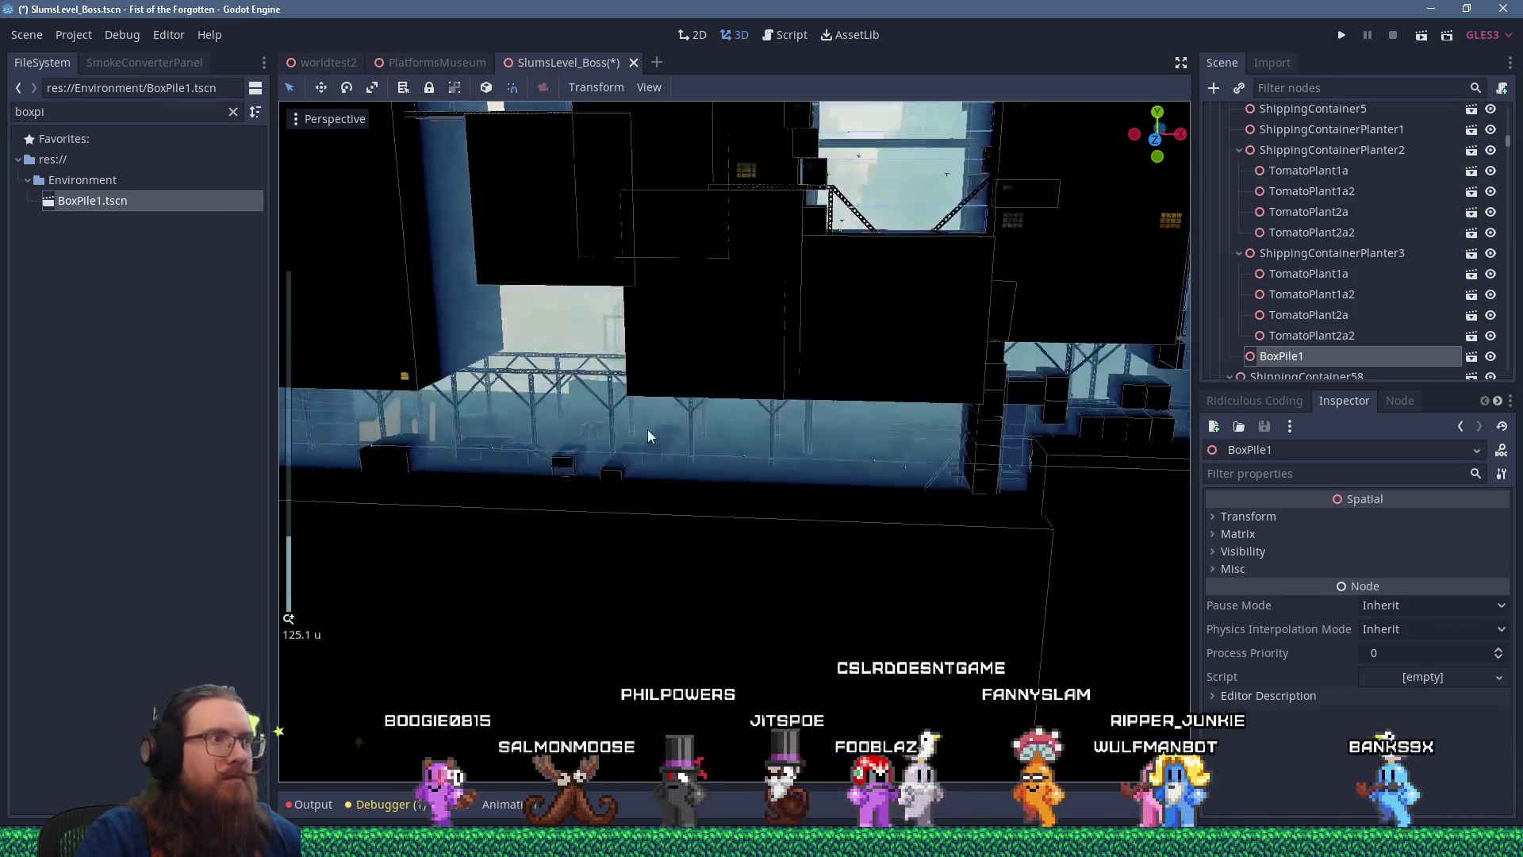
# Cancel the bad move, slide BoxPile1 right, and move BoxPile2 right along X
pyautogui.scroll(-10, 714, 401)
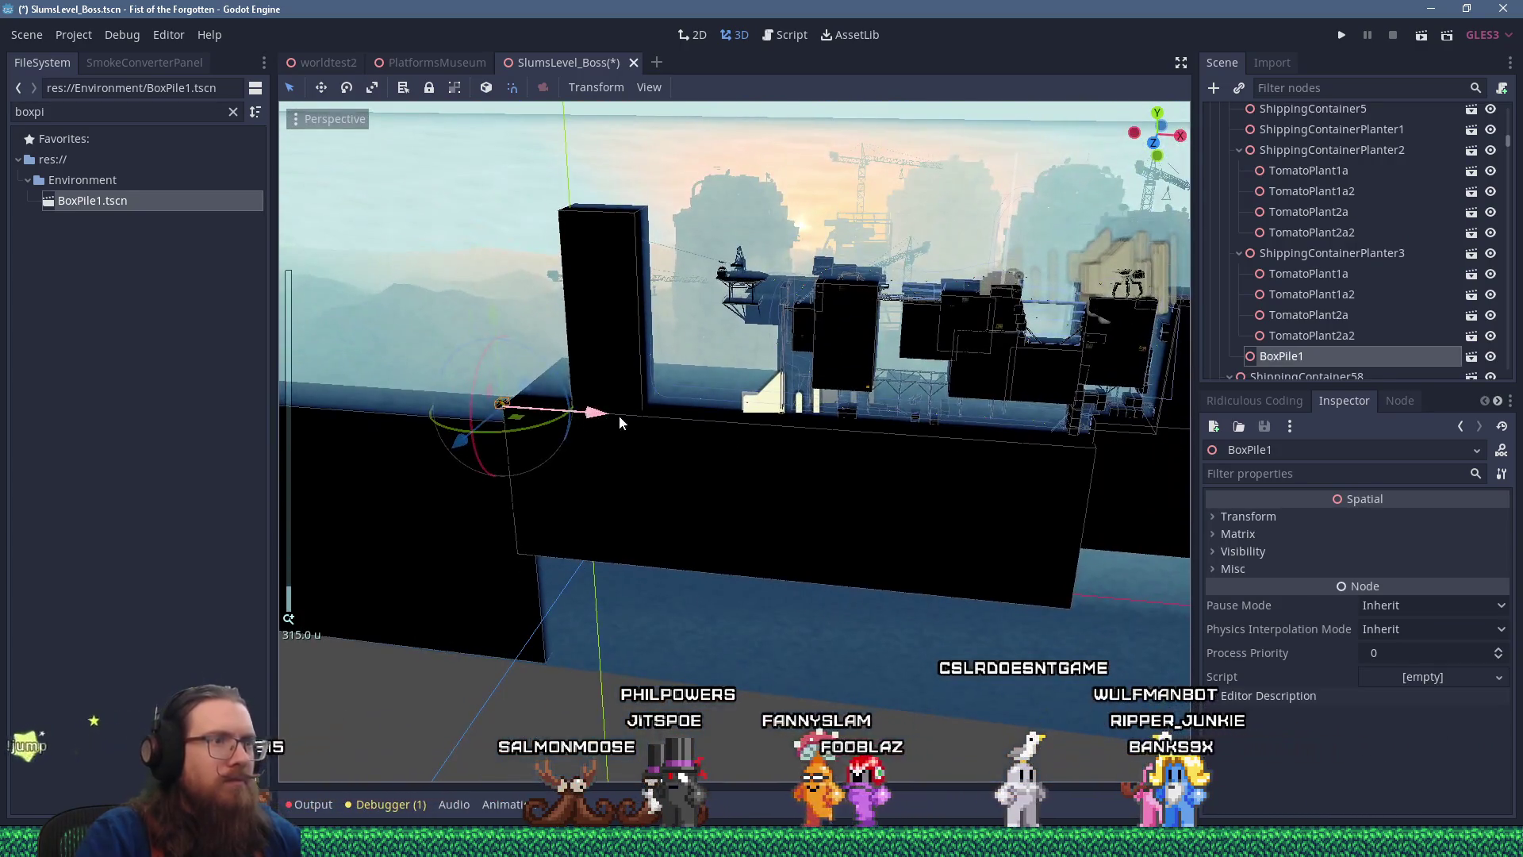
pyautogui.press('Escape')
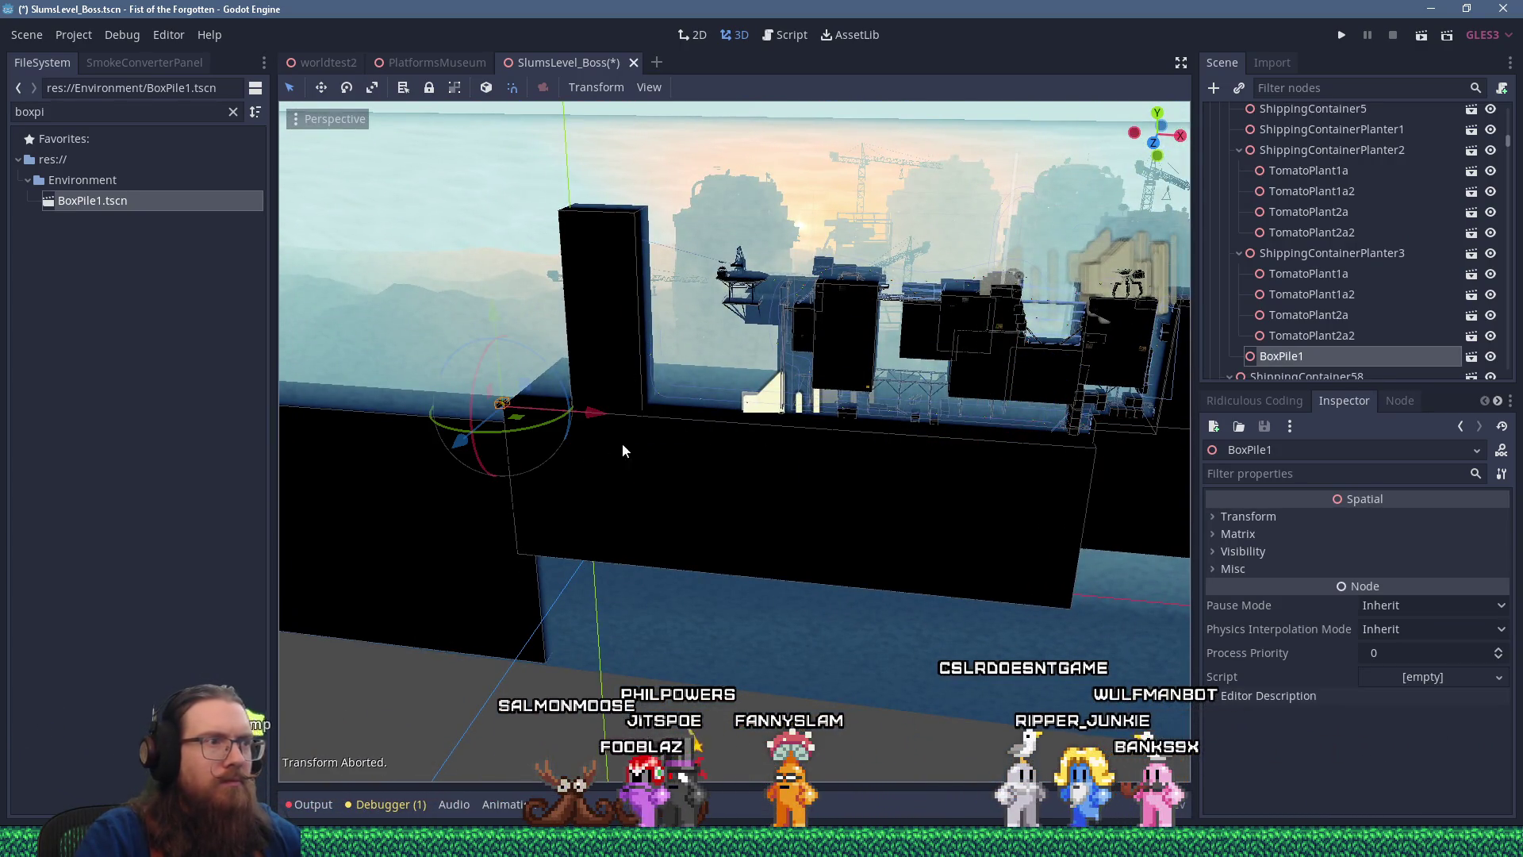
pyautogui.moveTo(524, 422)
pyautogui.mouseDown()
pyautogui.moveTo(999, 422)
pyautogui.moveTo(1024, 437)
pyautogui.mouseUp()
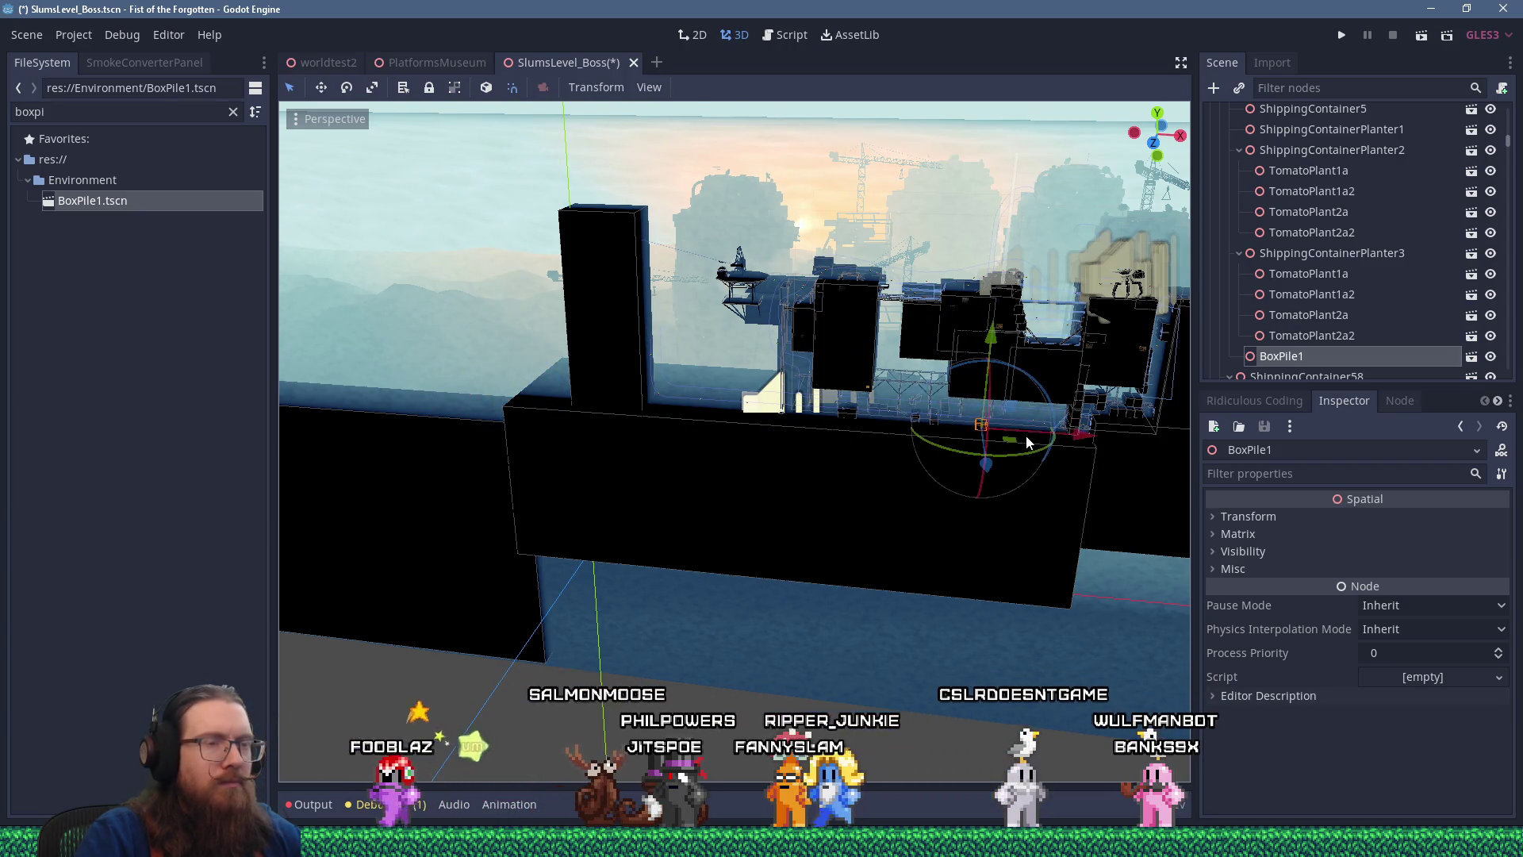
pyautogui.scroll(8, 774, 370)
pyautogui.scroll(5, 766, 406)
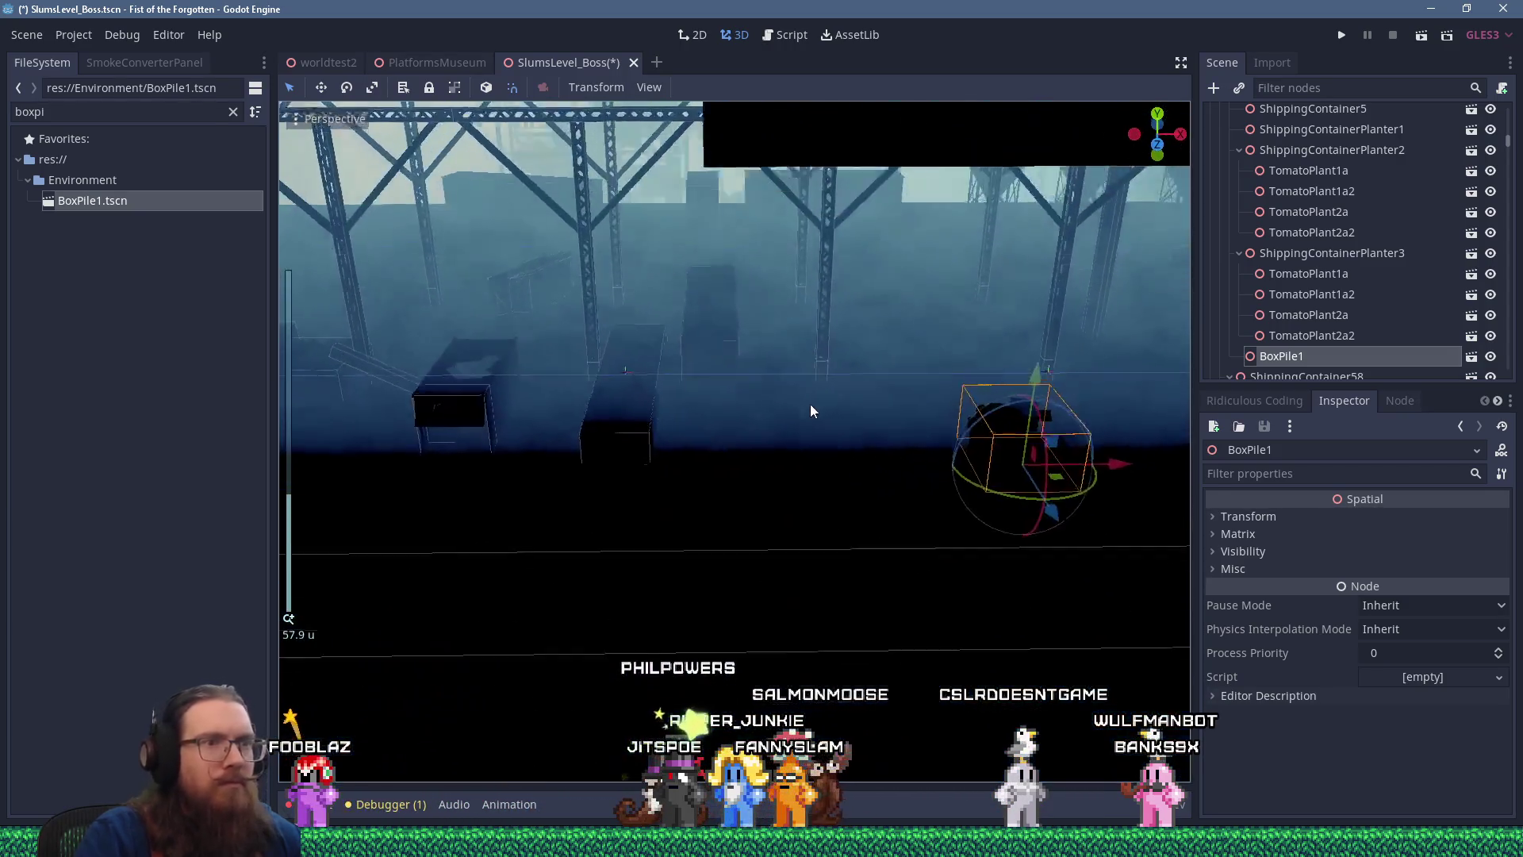
pyautogui.moveTo(883, 498)
pyautogui.mouseDown()
pyautogui.moveTo(806, 341)
pyautogui.moveTo(774, 394)
pyautogui.mouseUp()
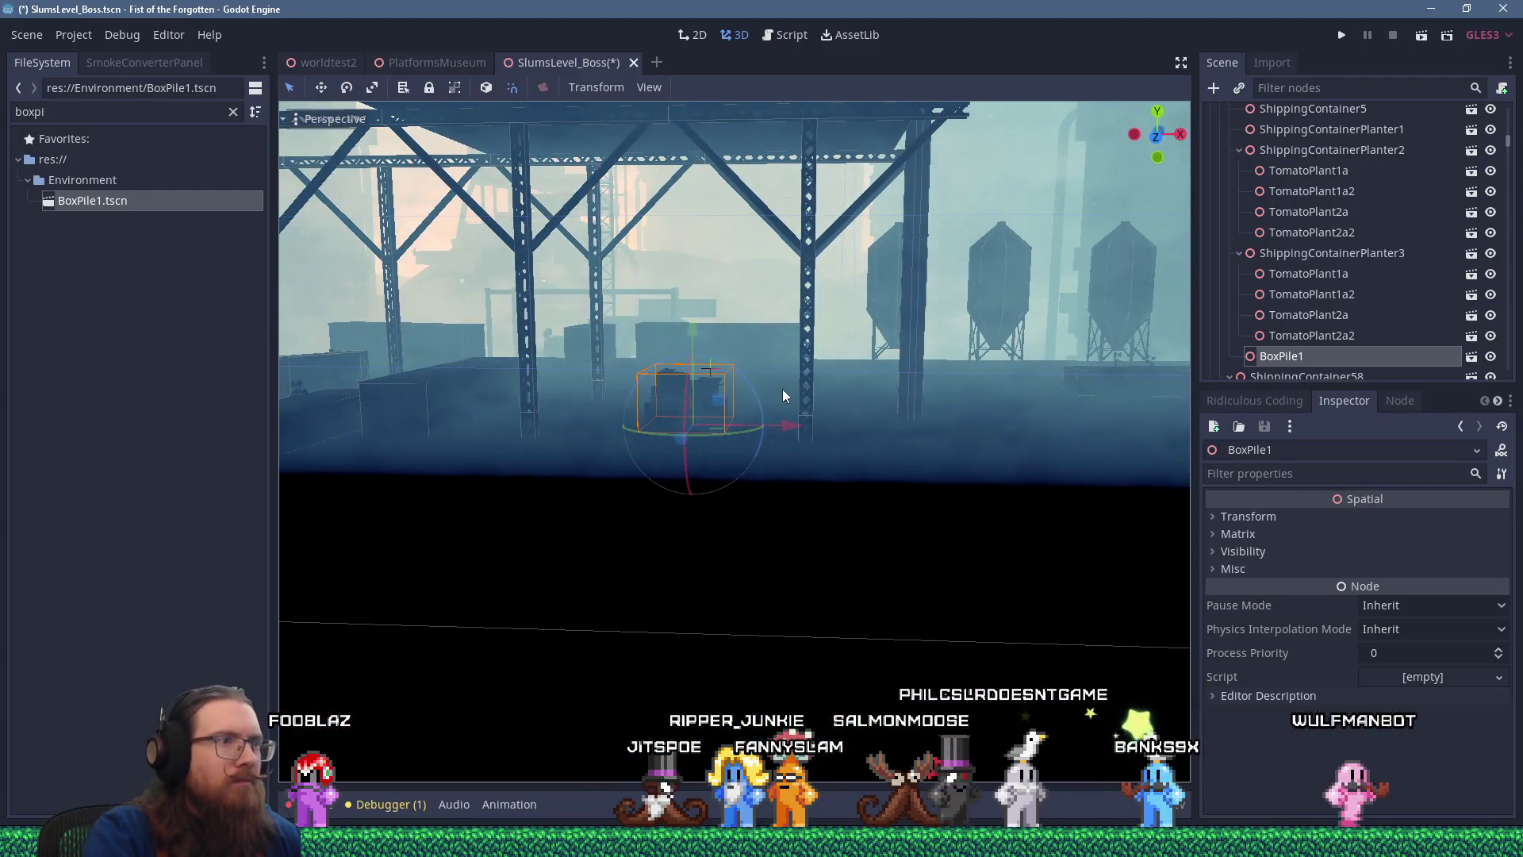
pyautogui.moveTo(796, 427)
pyautogui.mouseDown()
pyautogui.moveTo(1129, 428)
pyautogui.moveTo(1017, 471)
pyautogui.moveTo(974, 458)
pyautogui.moveTo(966, 397)
pyautogui.mouseUp()
pyautogui.scroll(3, 967, 397)
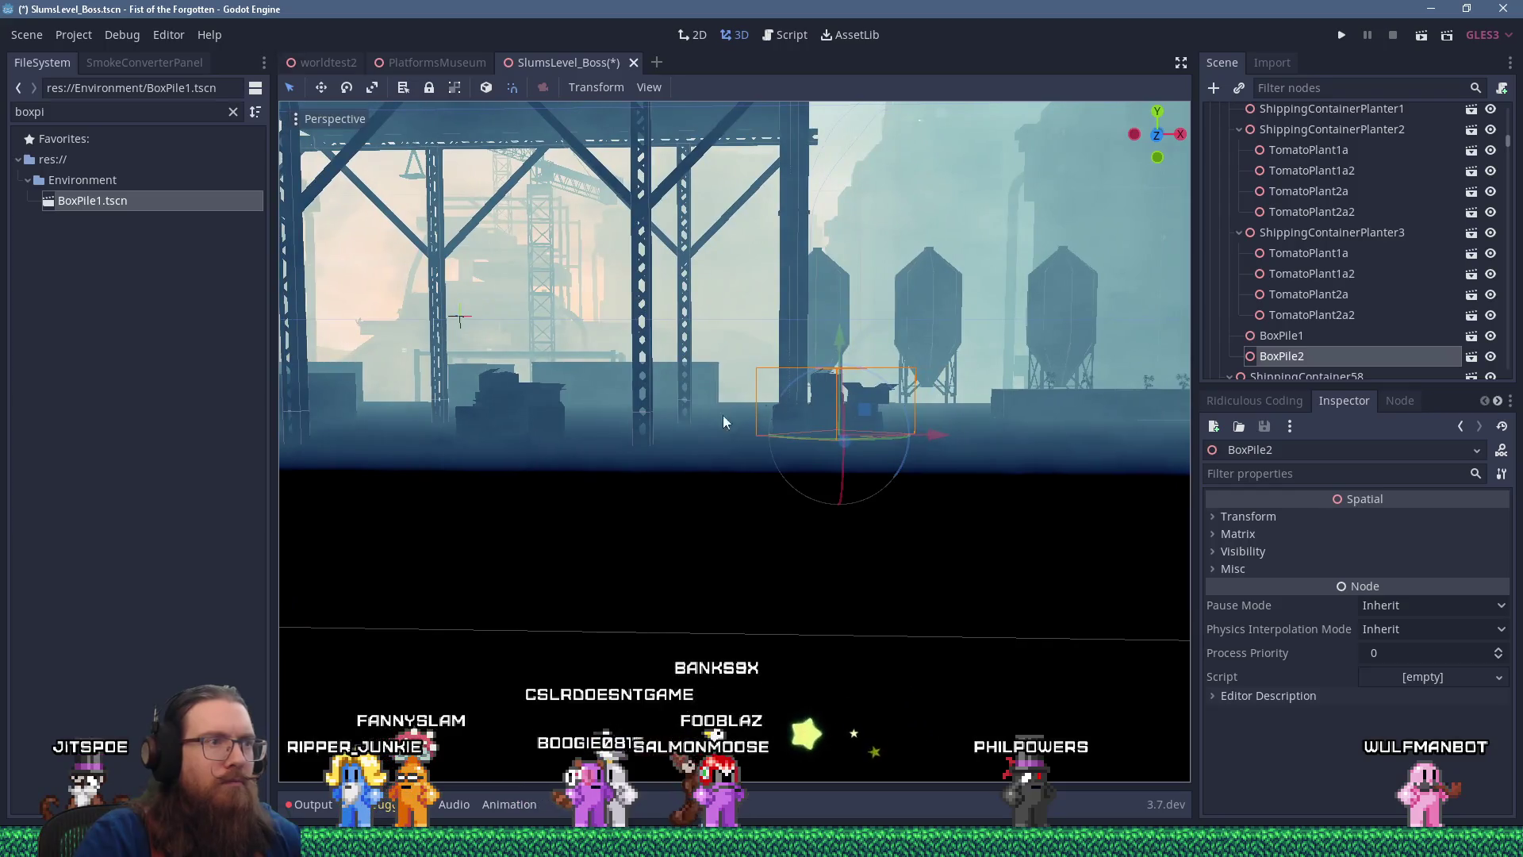
# Slide BoxPile1 farther right across the ground and move BoxPile3 right along X
pyautogui.click(489, 401)
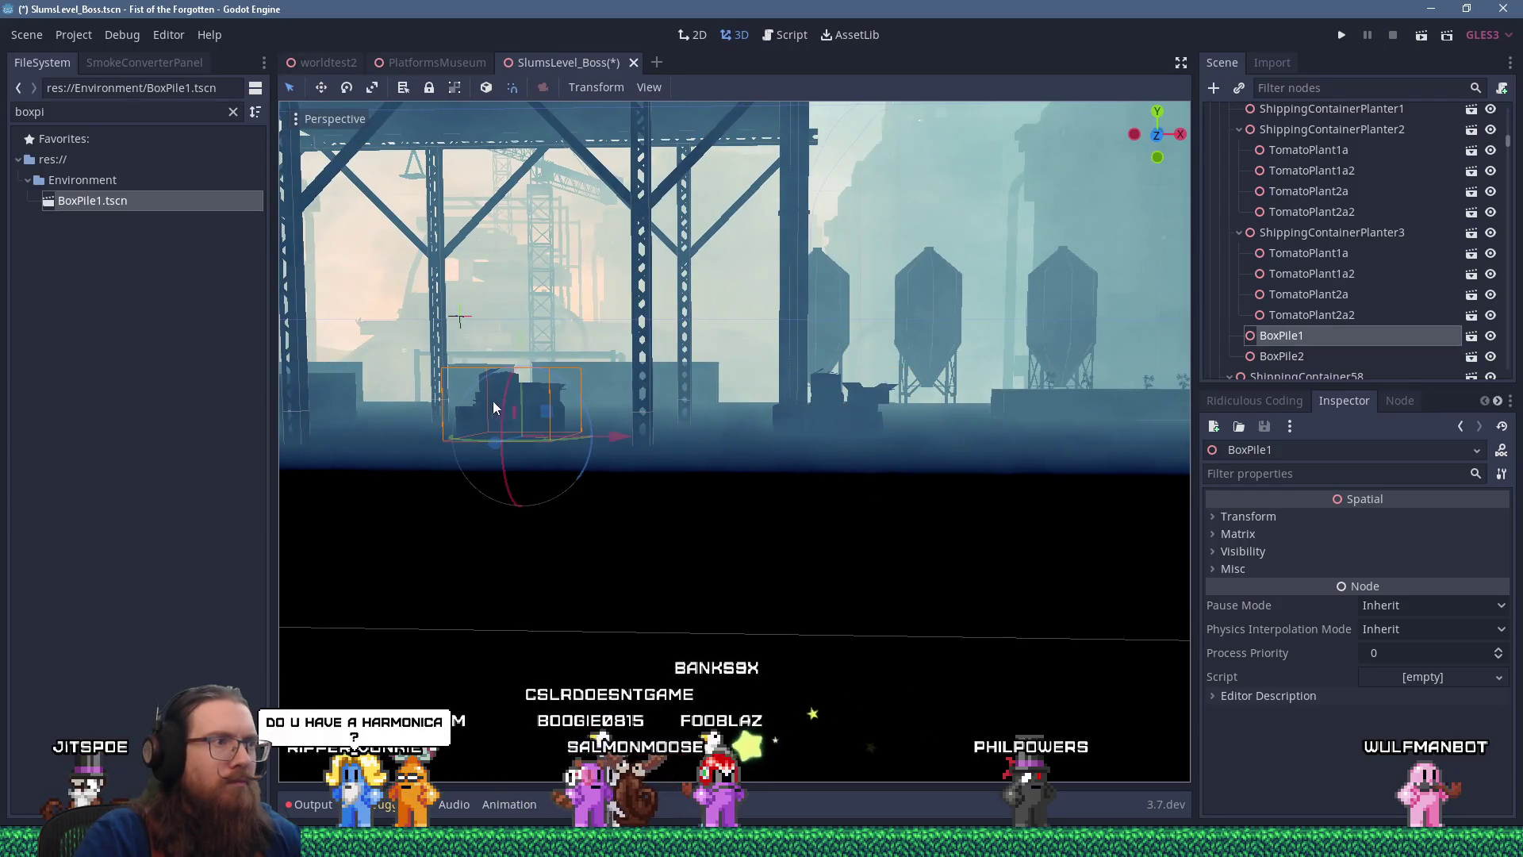
pyautogui.press('f')
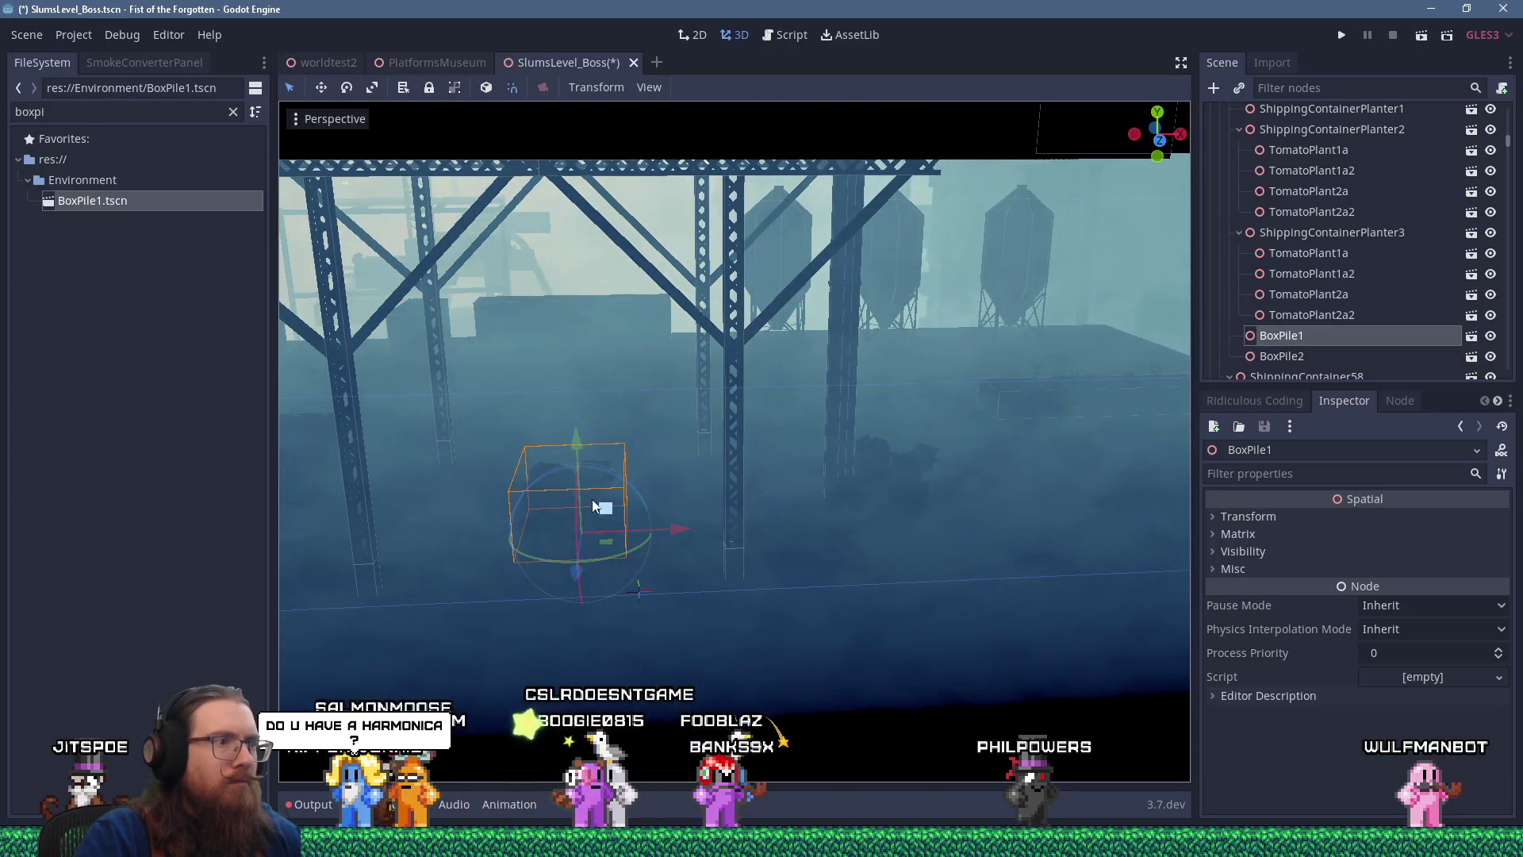
pyautogui.moveTo(815, 487)
pyautogui.mouseDown()
pyautogui.moveTo(833, 480)
pyautogui.moveTo(809, 447)
pyautogui.mouseUp()
pyautogui.scroll(3, 803, 422)
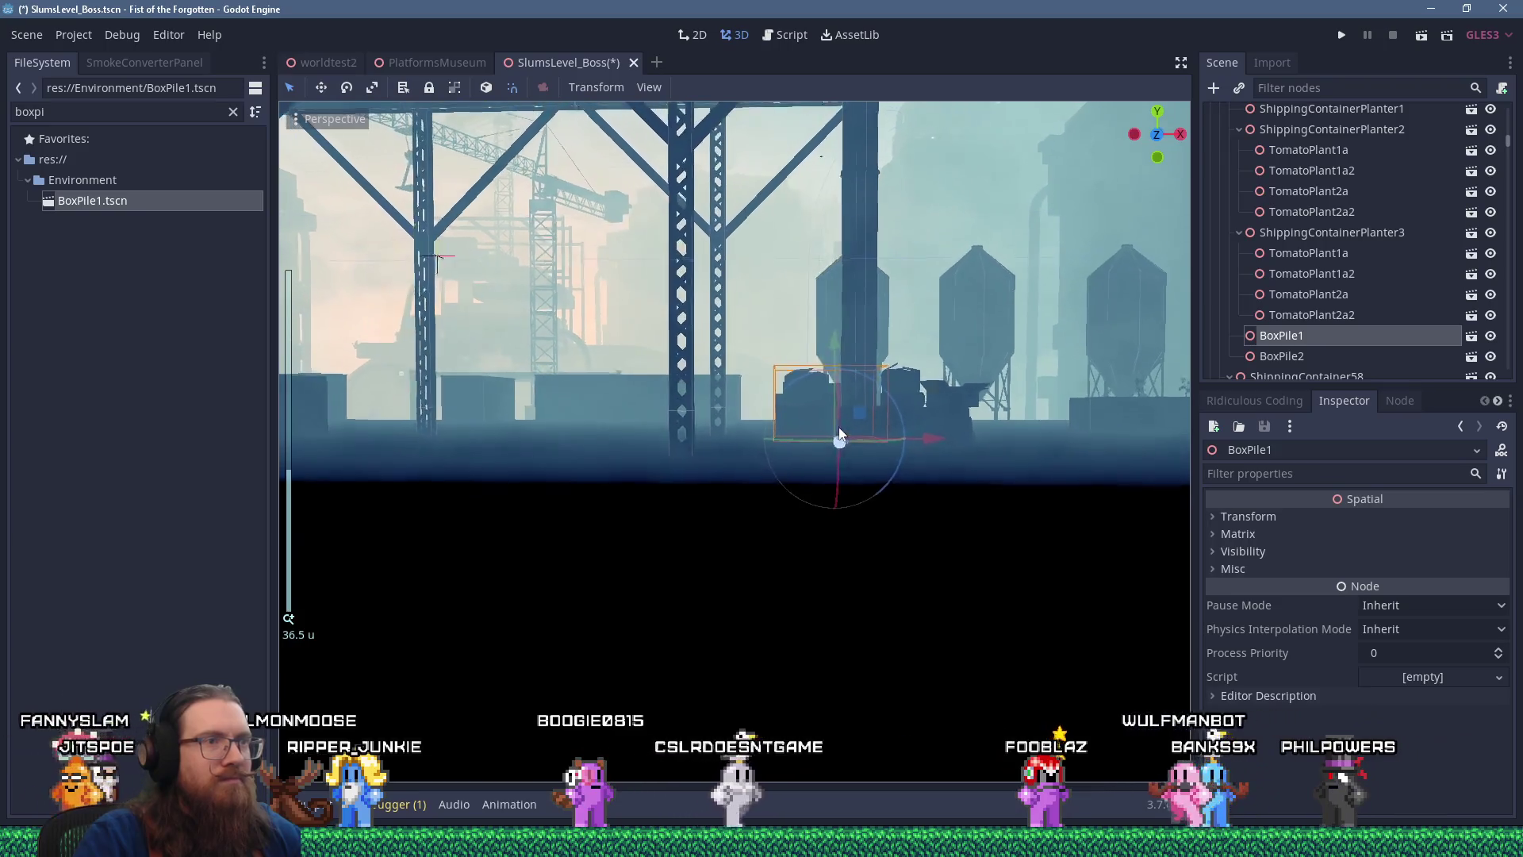
pyautogui.moveTo(833, 422)
pyautogui.mouseDown()
pyautogui.moveTo(878, 418)
pyautogui.moveTo(885, 446)
pyautogui.mouseUp()
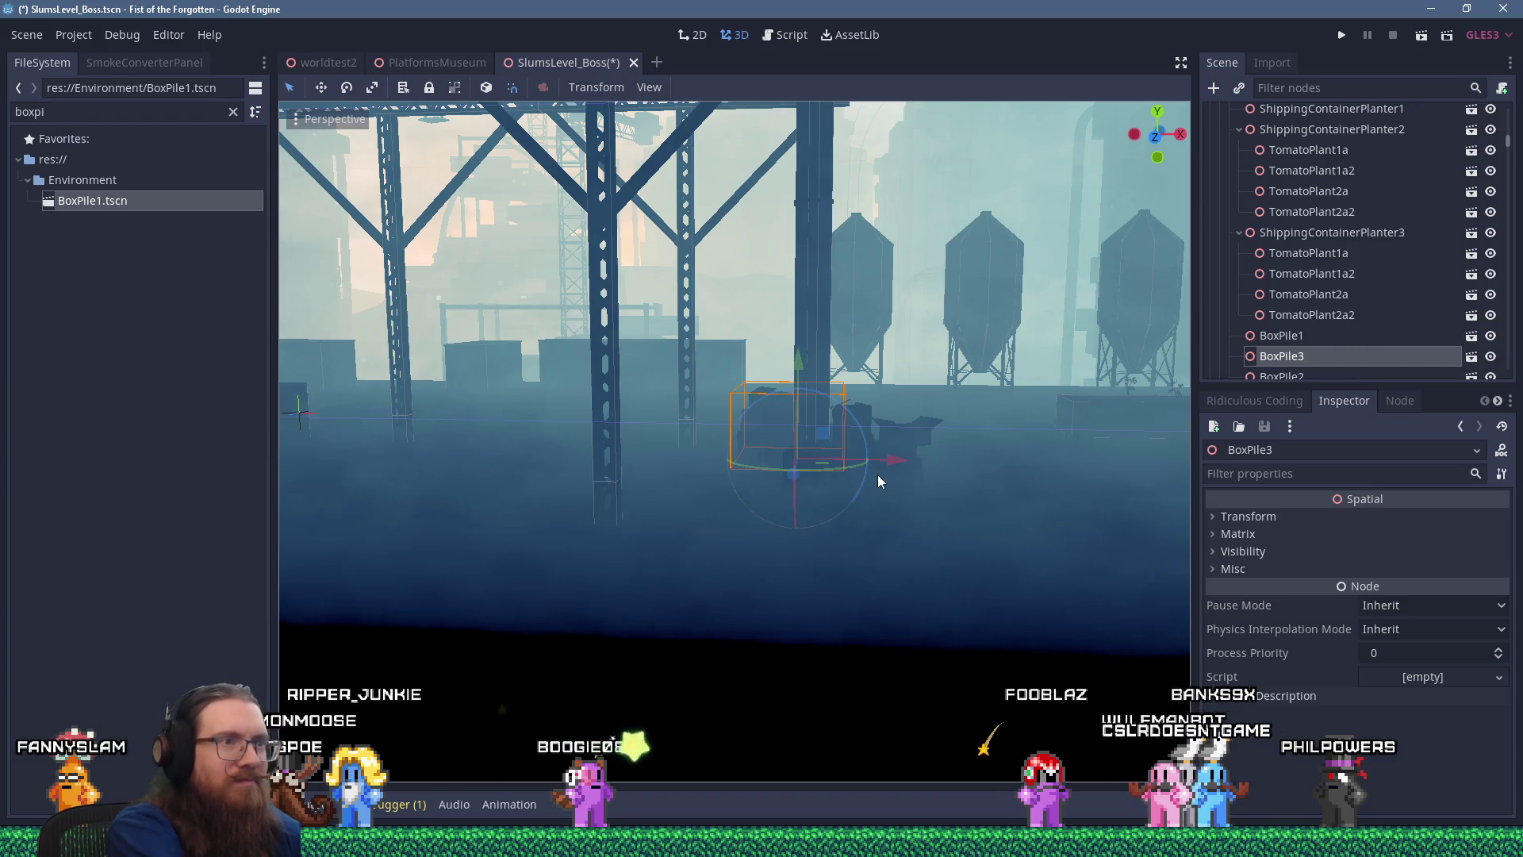
pyautogui.moveTo(901, 459)
pyautogui.mouseDown()
pyautogui.moveTo(1011, 454)
pyautogui.moveTo(822, 484)
pyautogui.moveTo(628, 428)
pyautogui.moveTo(534, 340)
pyautogui.moveTo(551, 353)
pyautogui.mouseUp()
pyautogui.scroll(-5, 912, 389)
pyautogui.click(930, 384)
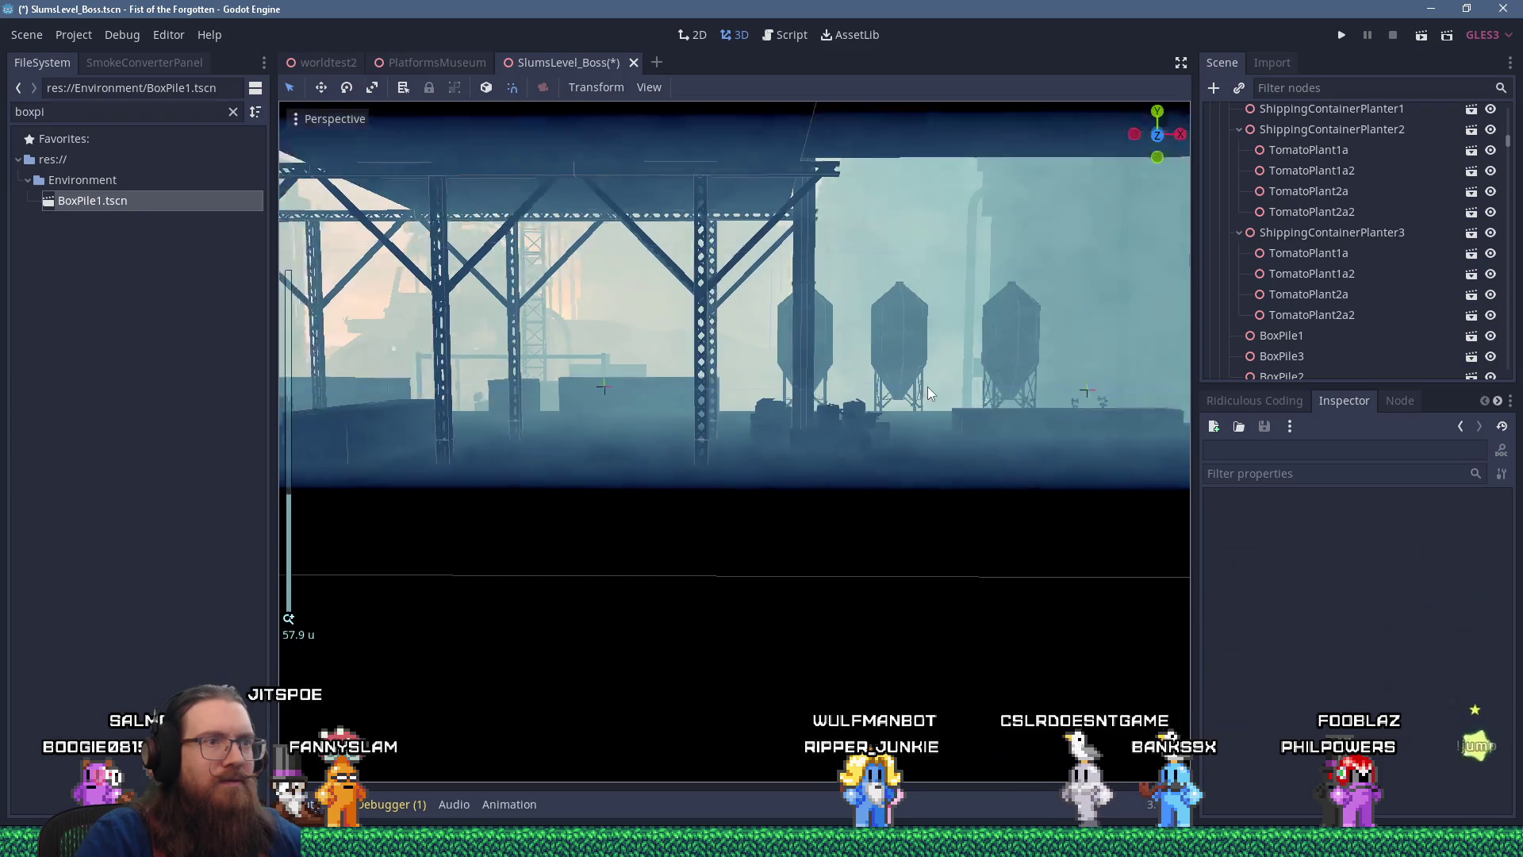
# Save SlumsLevel_Boss from the Scene menu, then glance over the open windows
pyautogui.scroll(-10, 929, 384)
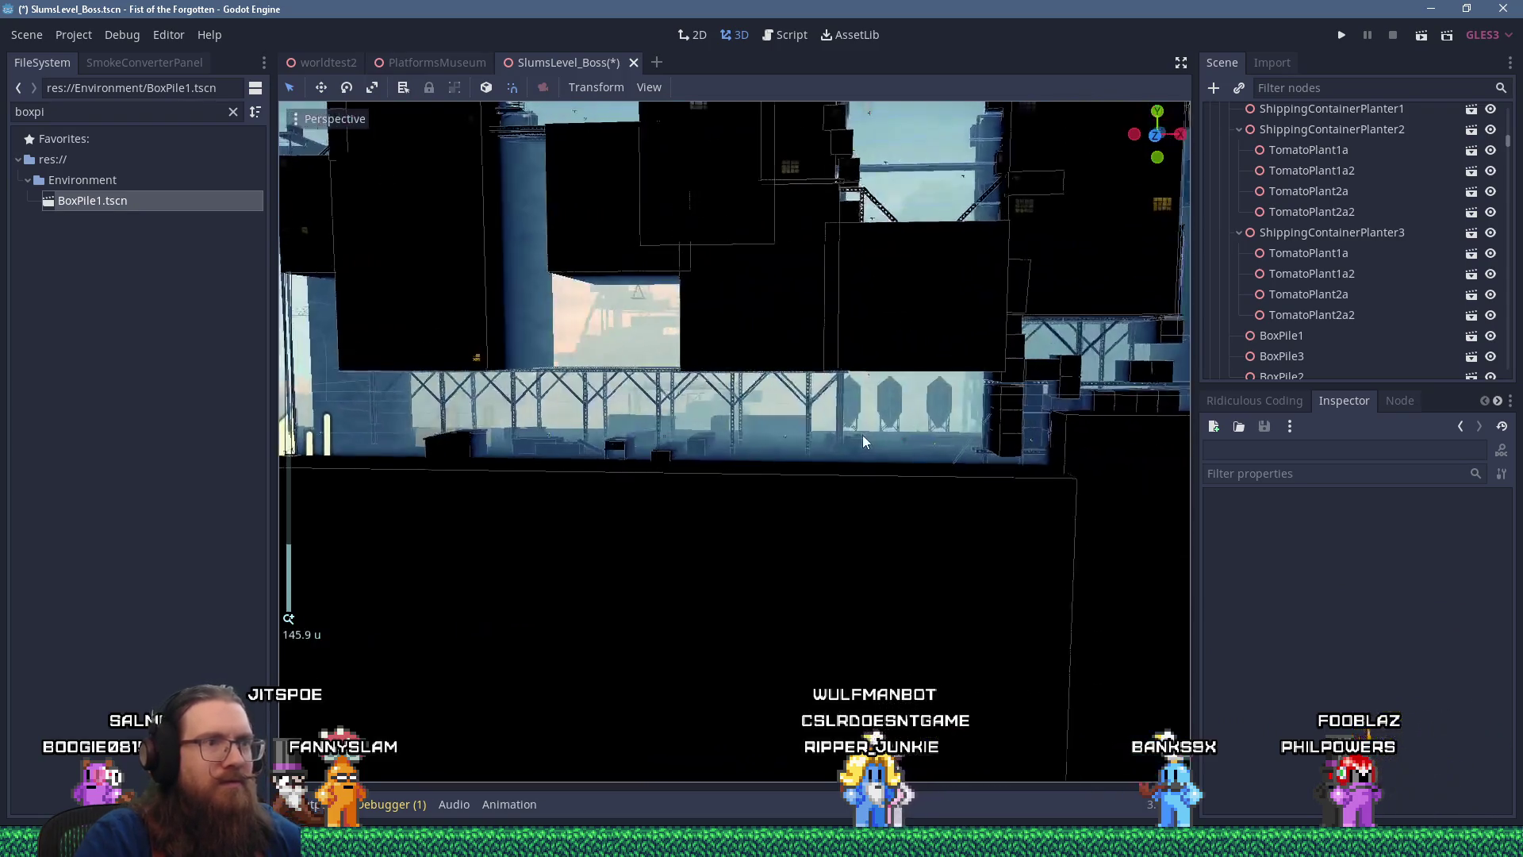
pyautogui.click(26, 34)
pyautogui.click(44, 165)
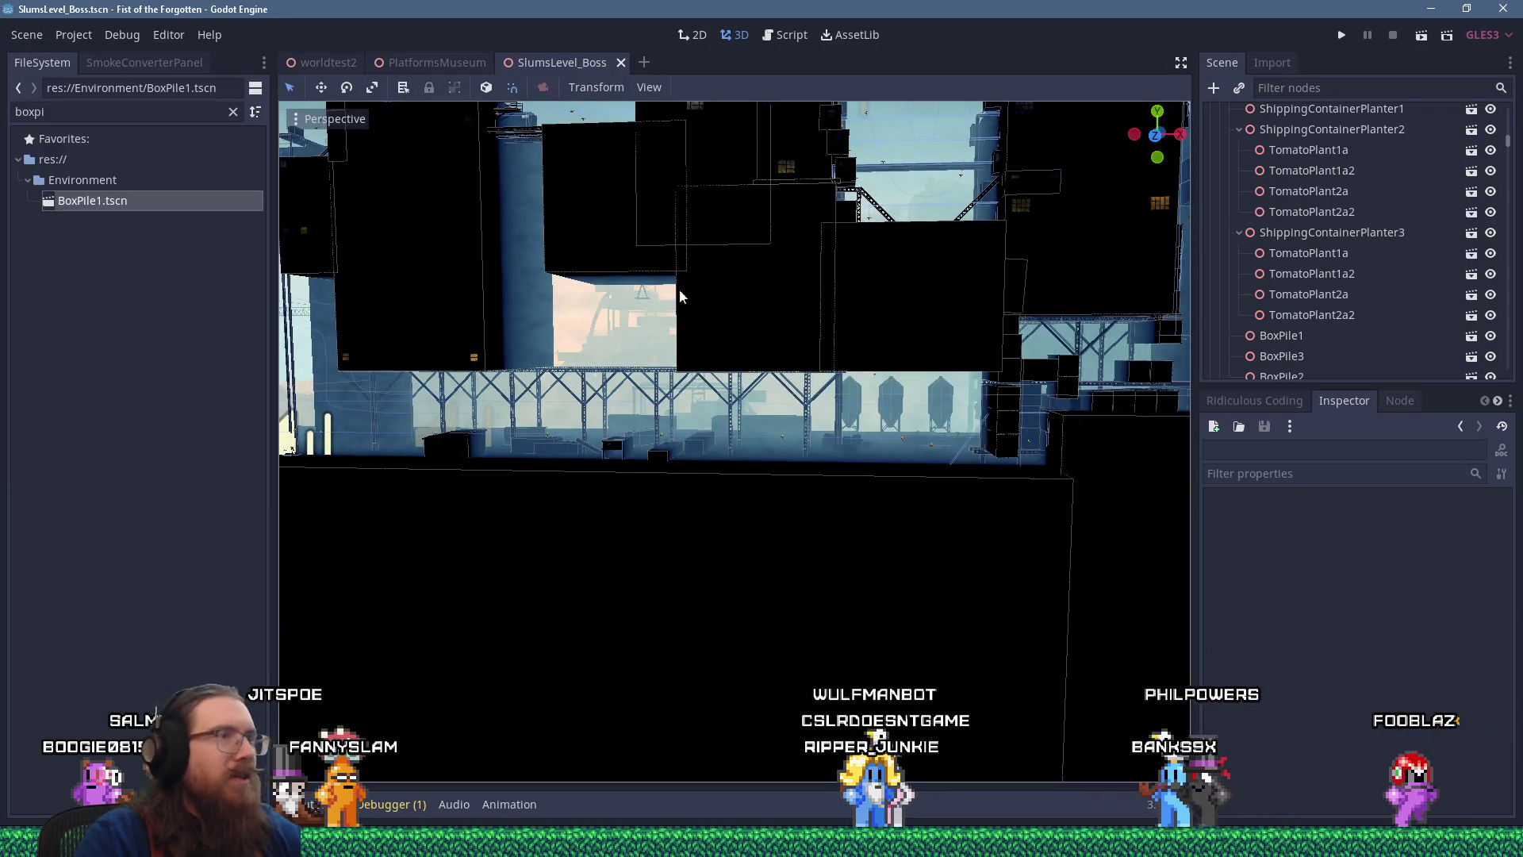
pyautogui.press('super+Tab')
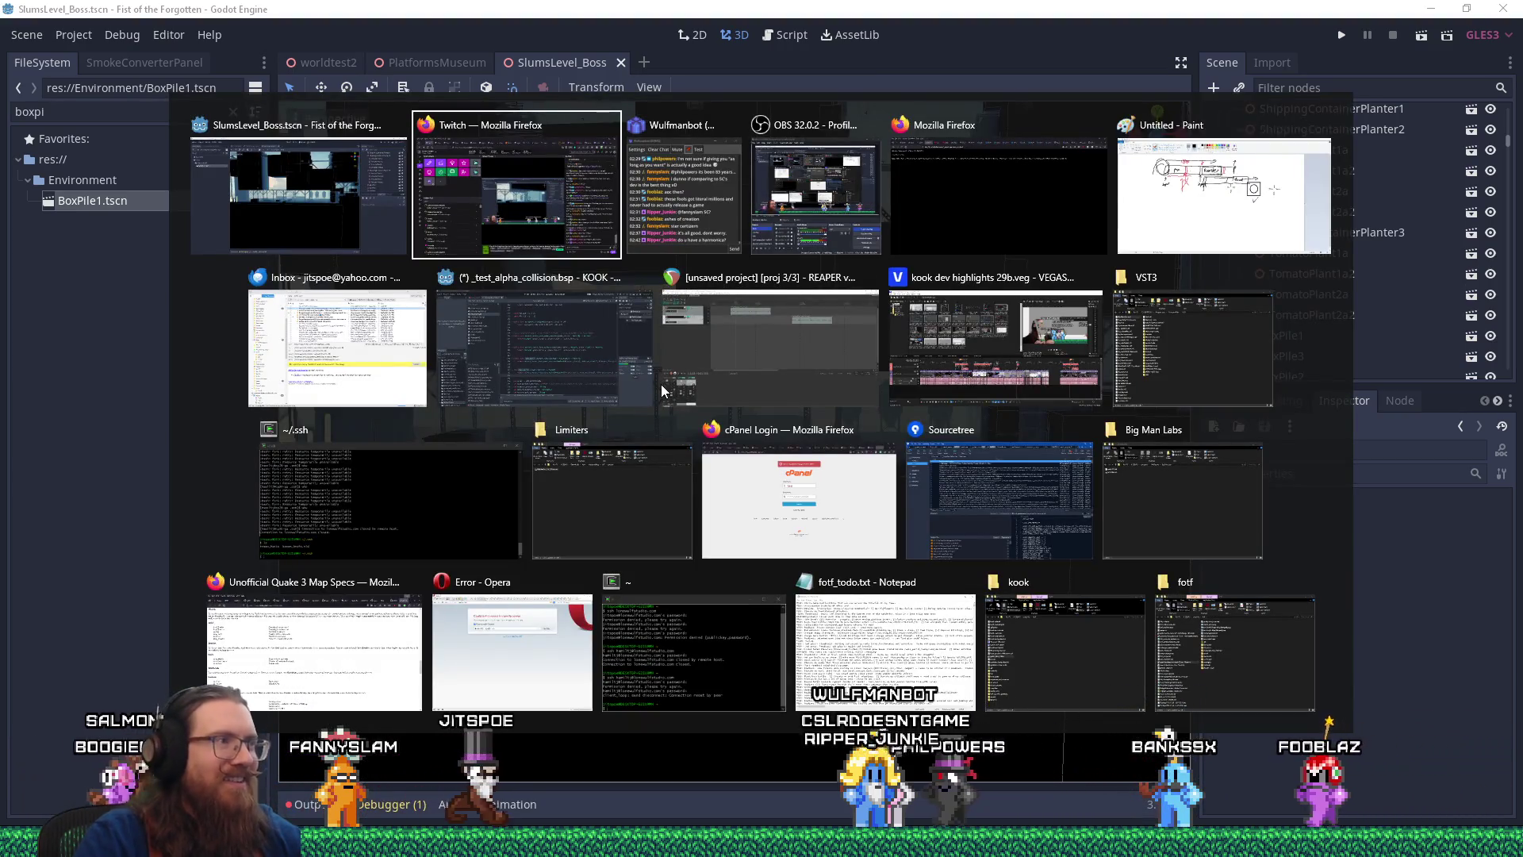
pyautogui.press('Escape')
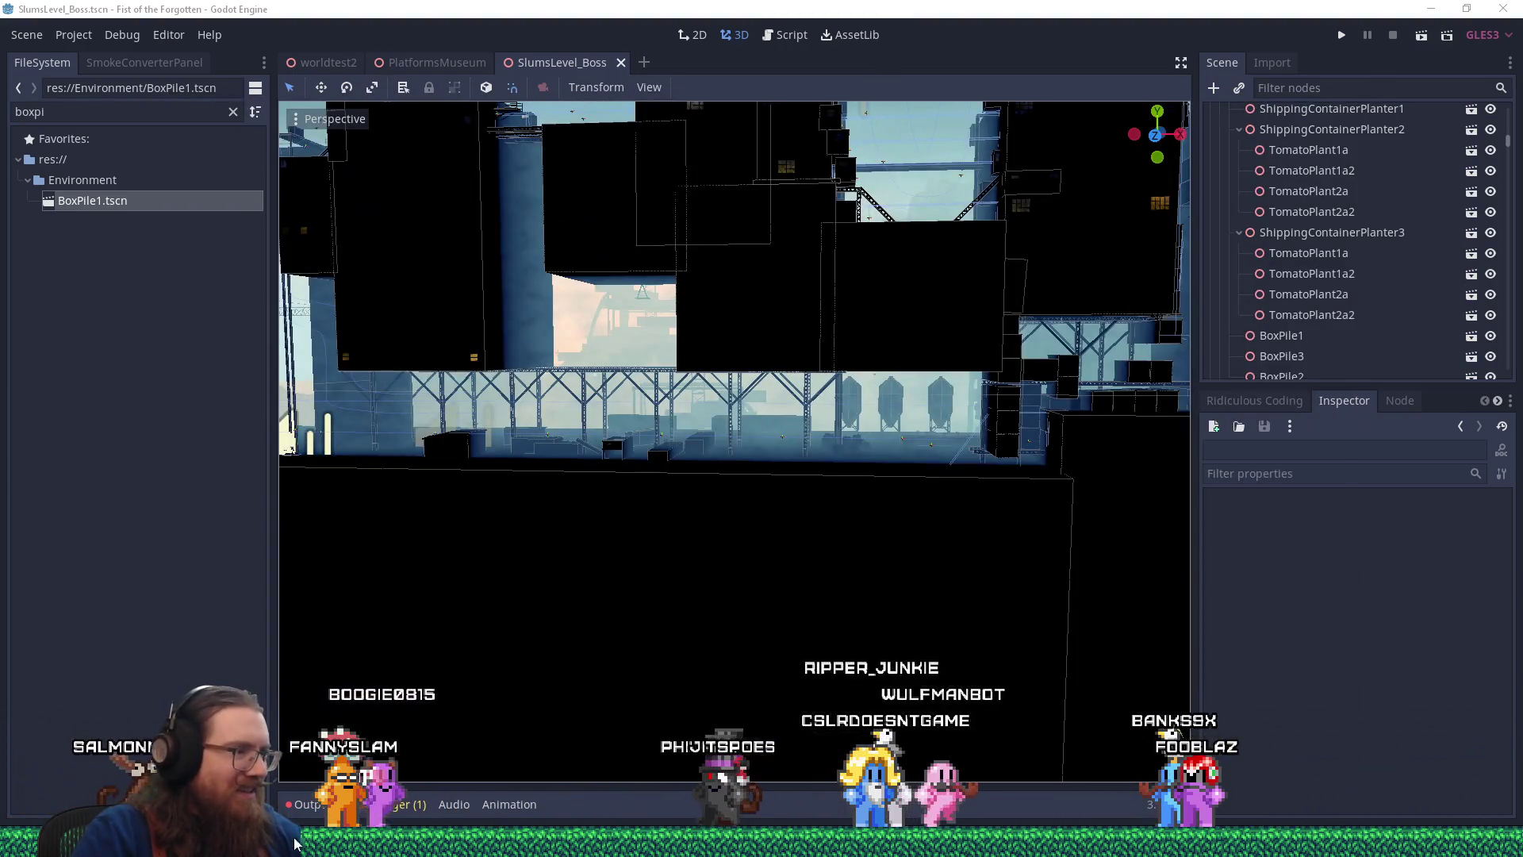
pyautogui.moveTo(698, 843)
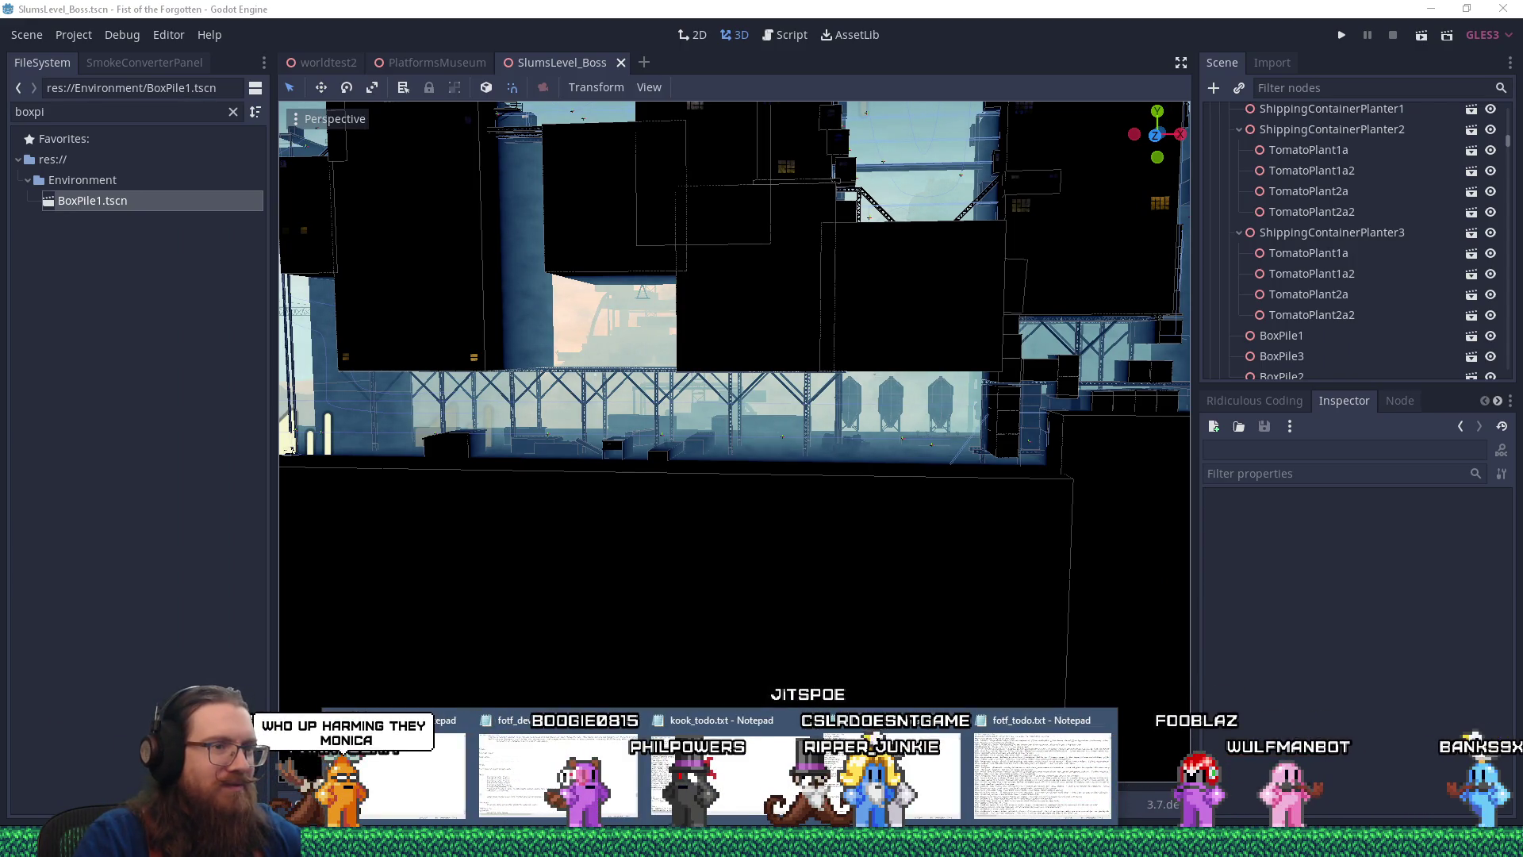
# Move the spiderbot bottom-area feedback line to the end of fotf_todo.txt
pyautogui.click(1042, 773)
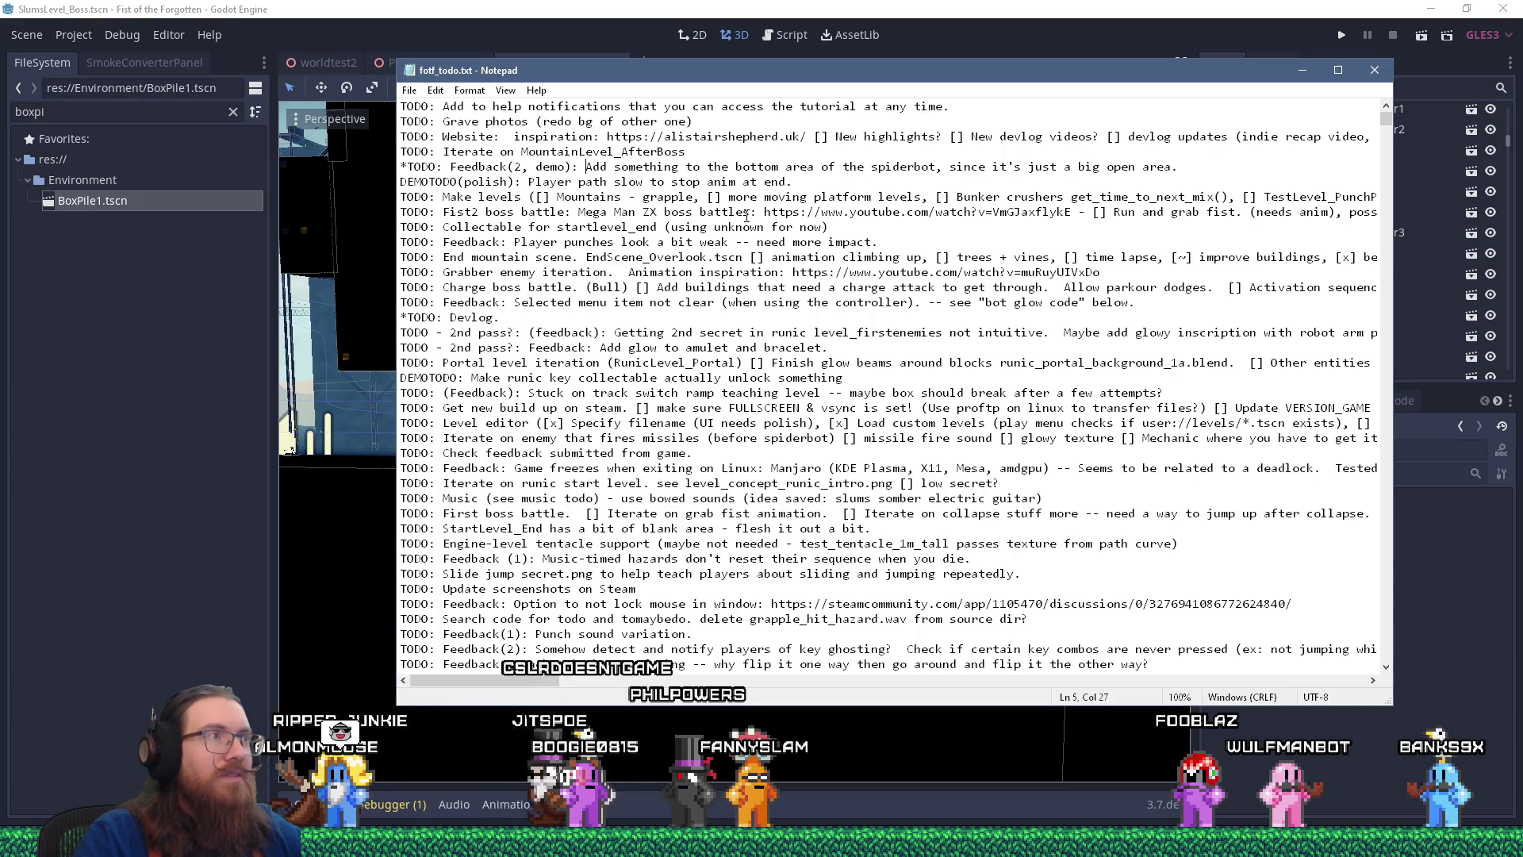
pyautogui.press('Home')
pyautogui.hotkey('shift', 'Down')
pyautogui.hotkey('ctrl', 'x')
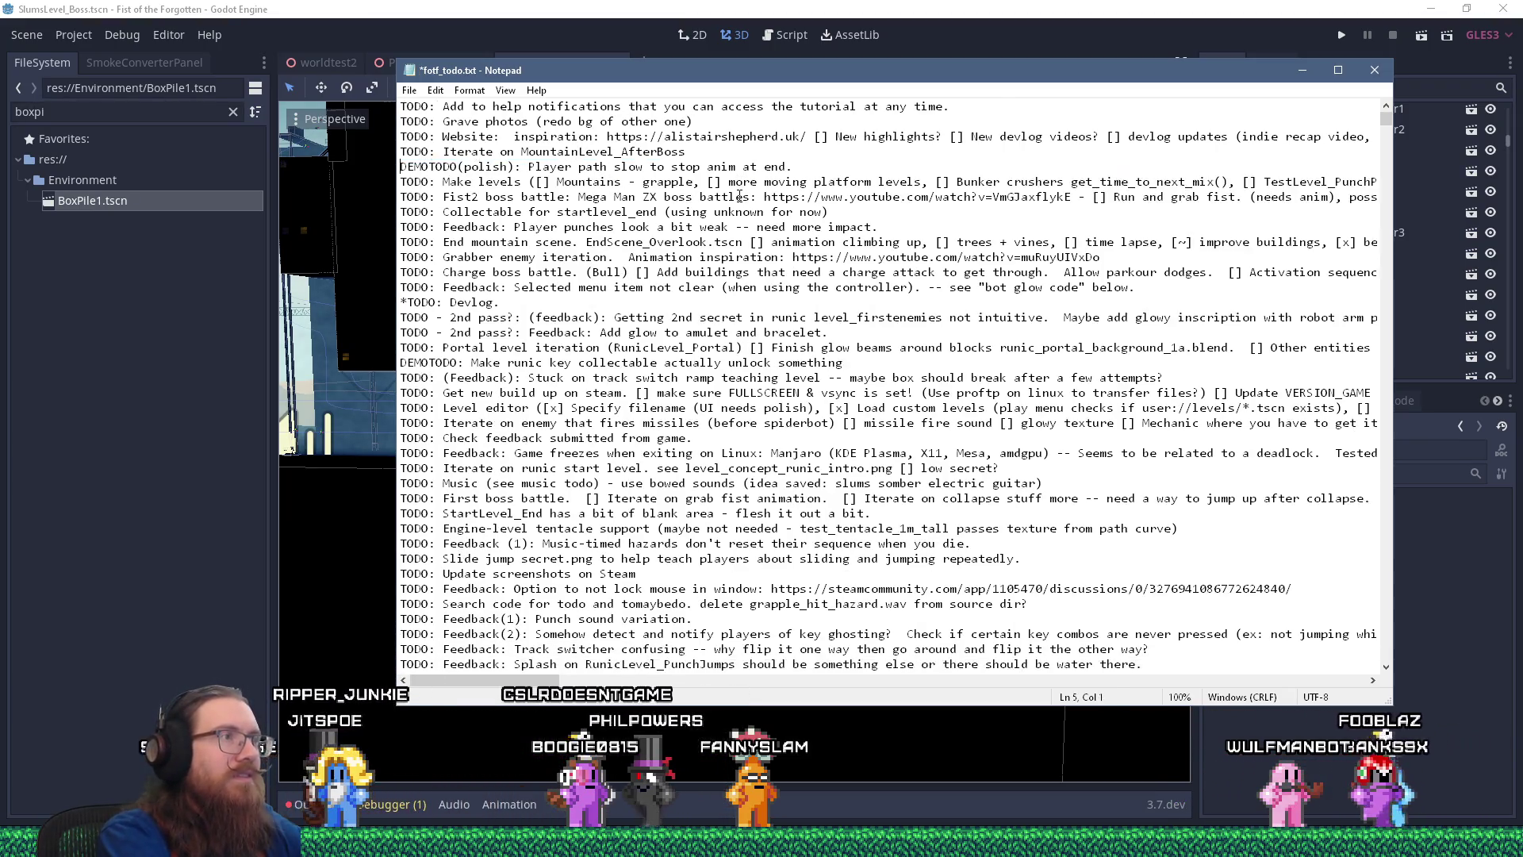
pyautogui.hotkey('ctrl', 'End')
pyautogui.hotkey('ctrl', 'v')
# Replace the pasted line's *TODO marker with (done-ish) and save the file
pyautogui.press('Up')
pyautogui.hotkey('shift', 'Right')
pyautogui.hotkey('shift', 'Right')
pyautogui.hotkey('shift', 'Right')
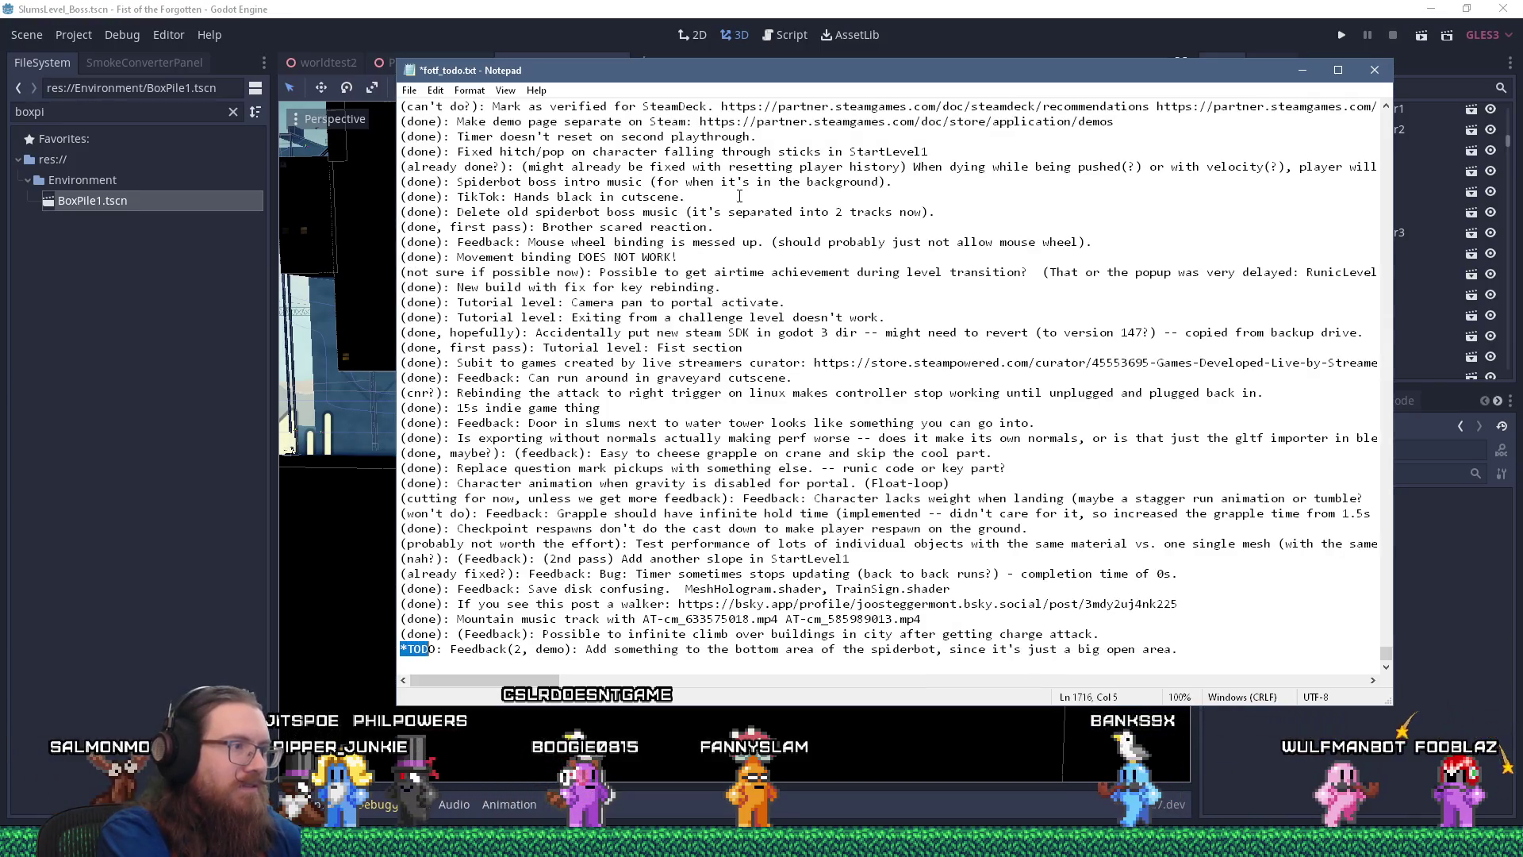
pyautogui.write('(done-ish)')
pyautogui.hotkey('ctrl', 's')
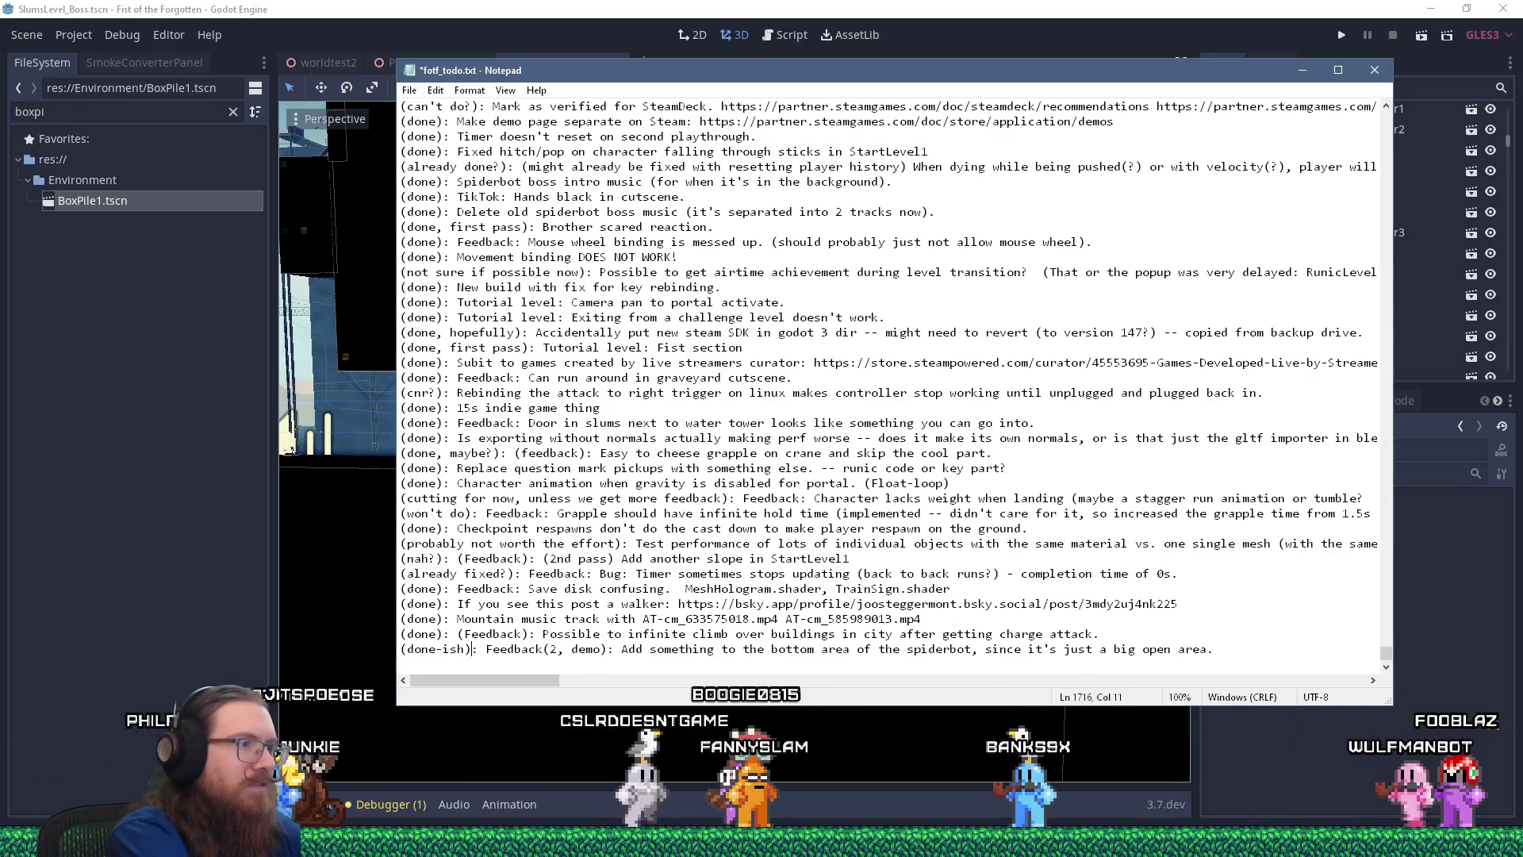
pyautogui.hotkey('ctrl', 'Home')
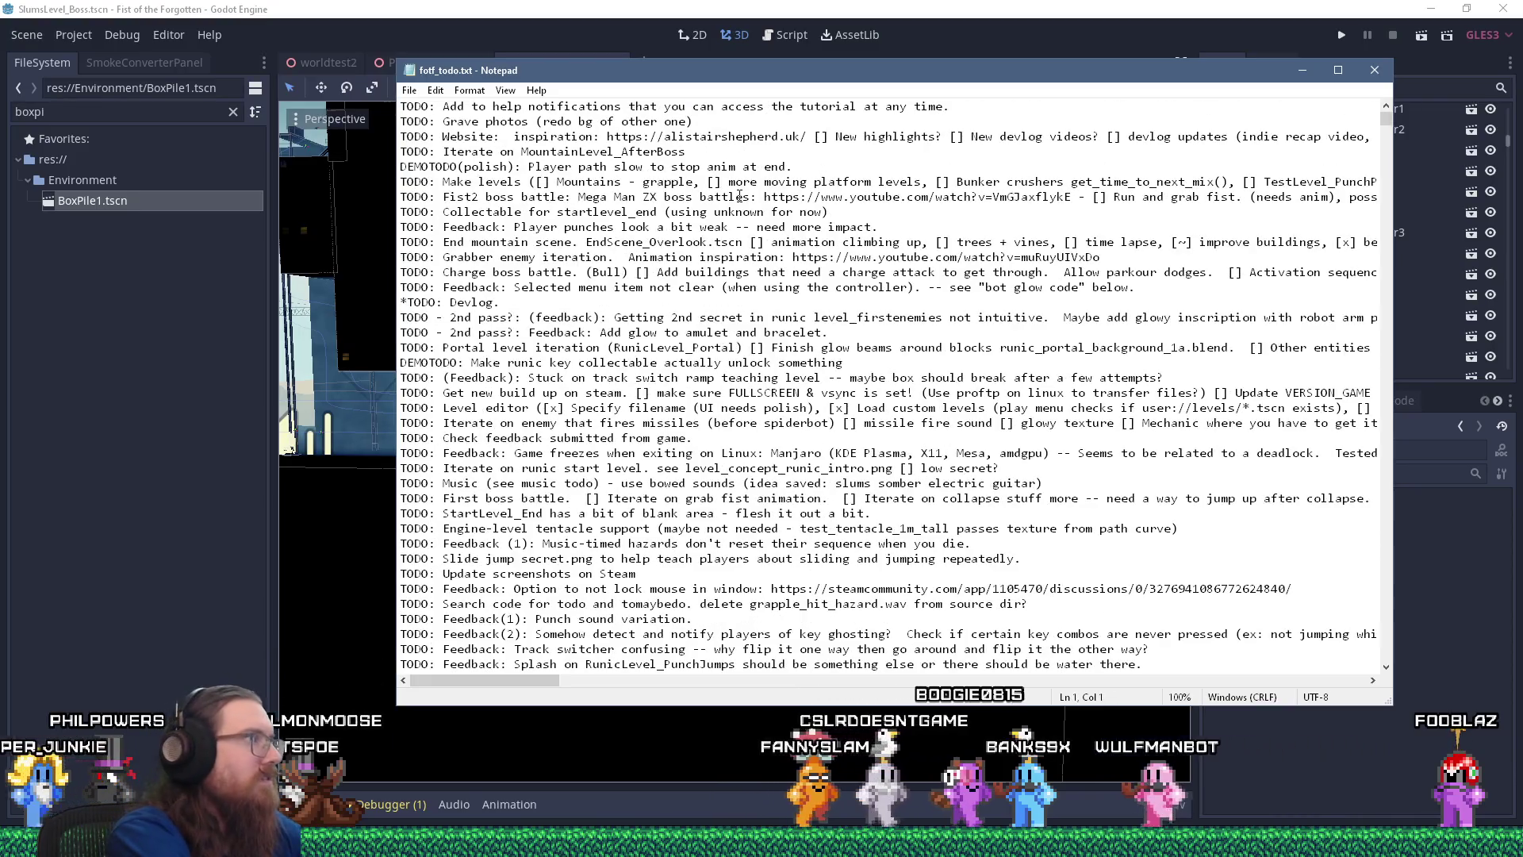
pyautogui.click(591, 6)
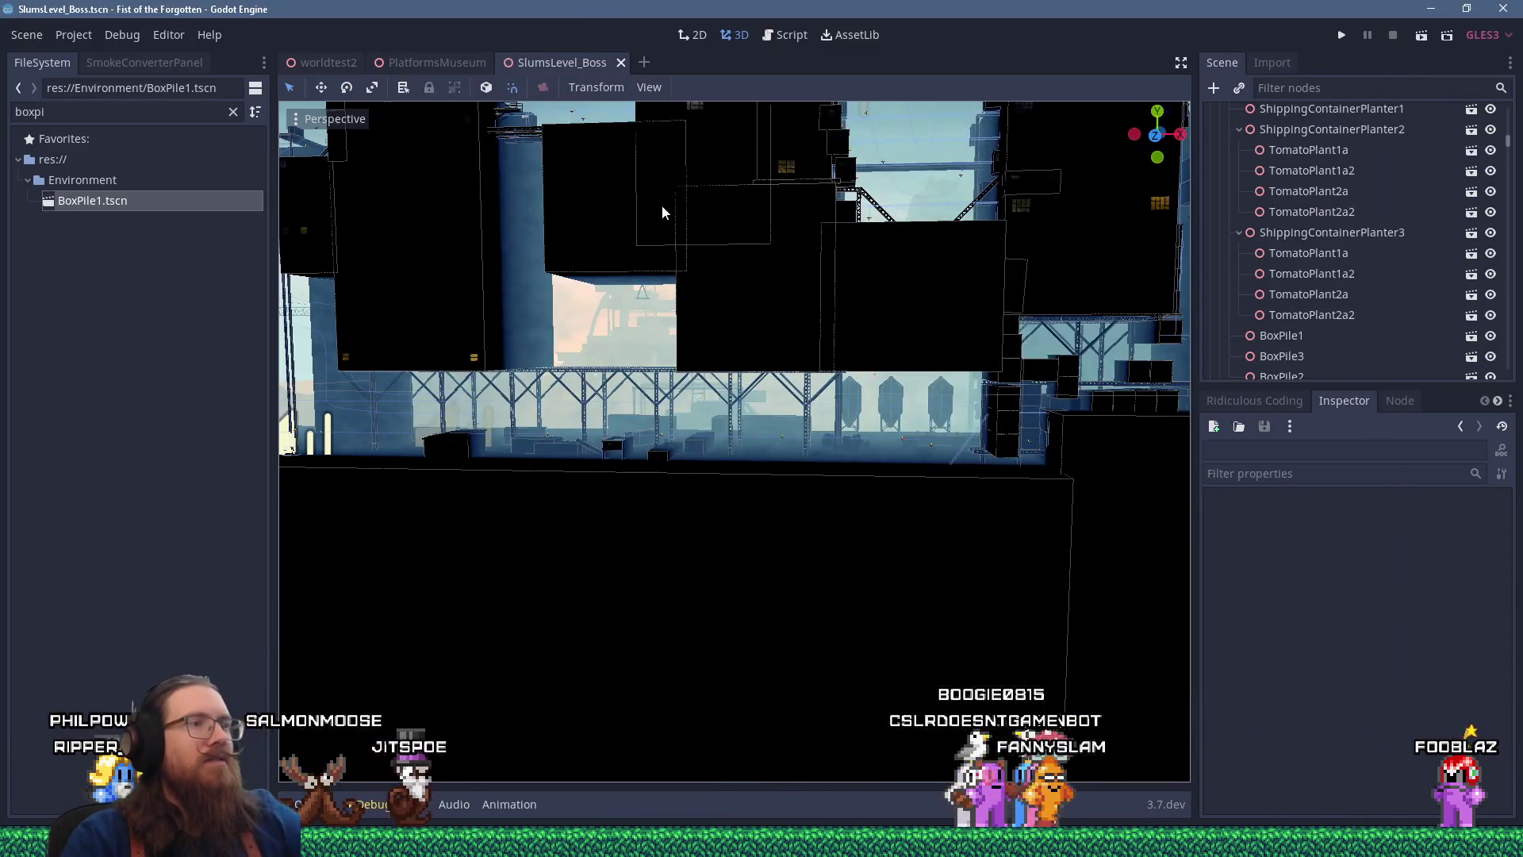
# Zoom around the boss level and select the AreaTrigger2 box that targets ElevatorReverse
pyautogui.scroll(6, 636, 415)
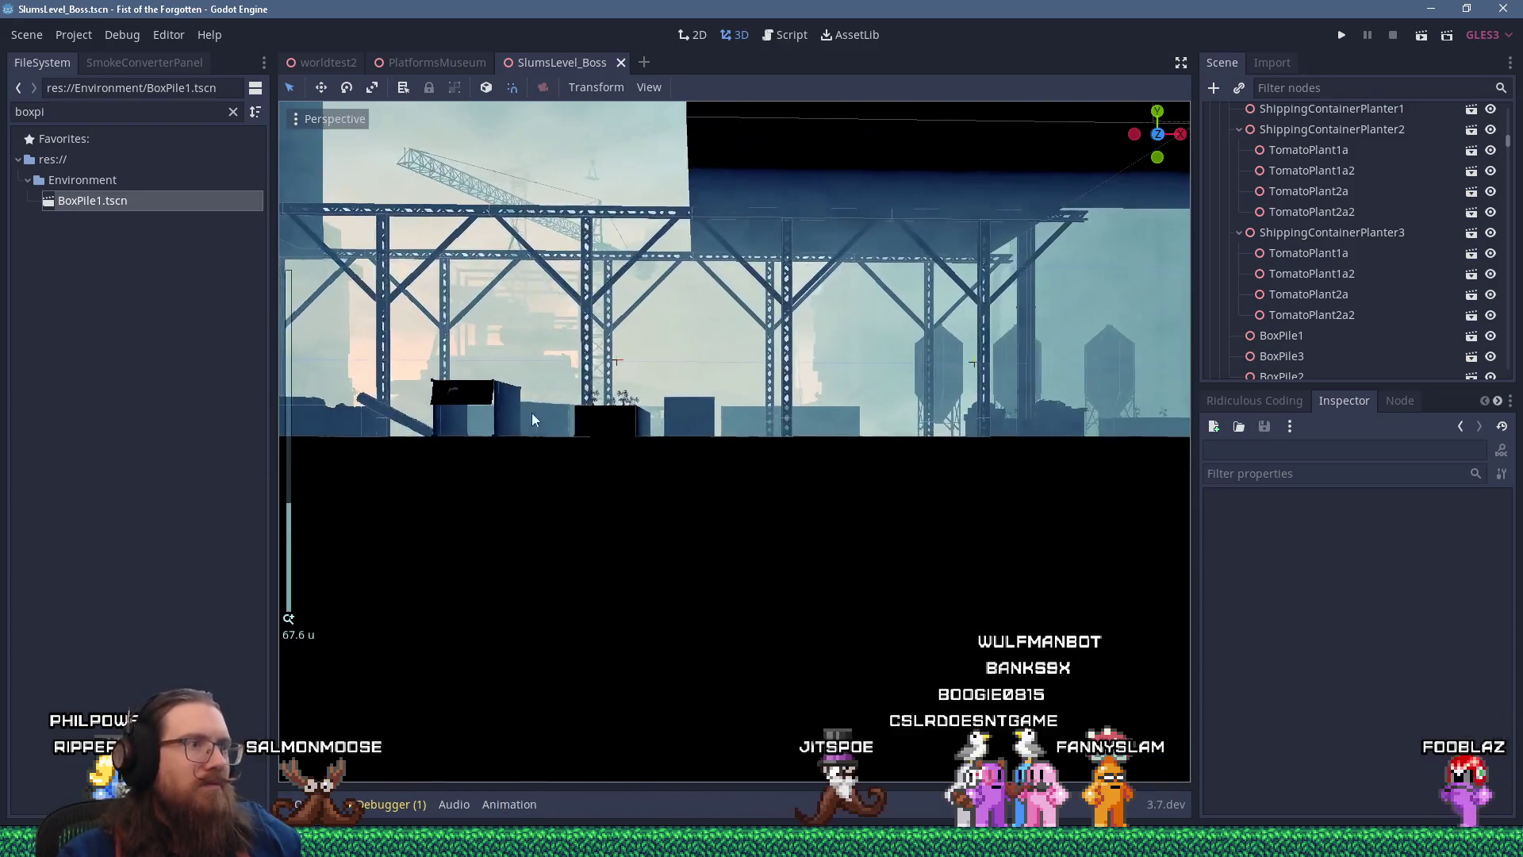
pyautogui.scroll(5, 668, 462)
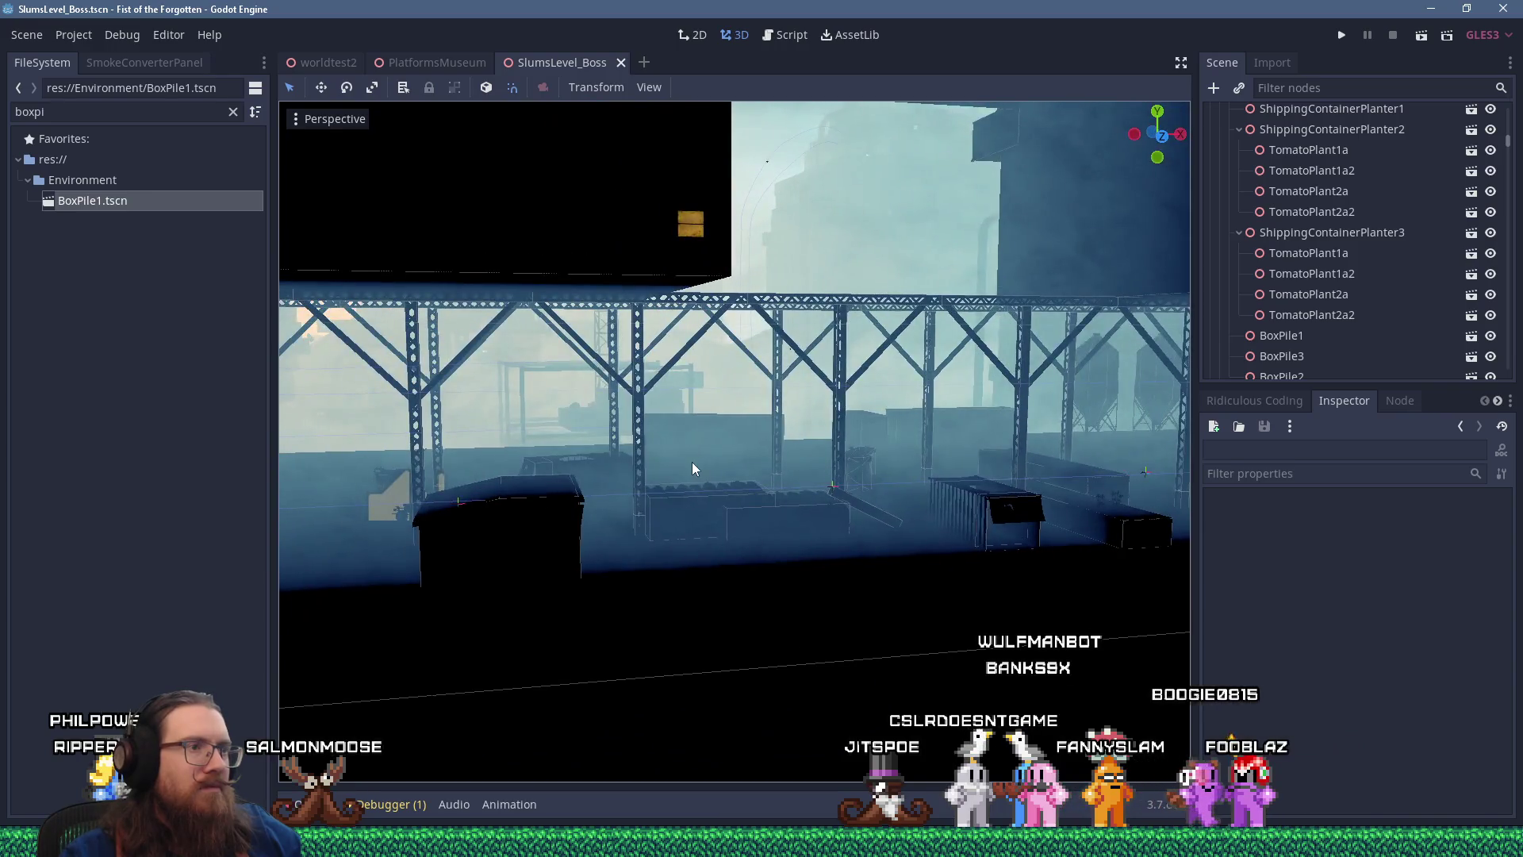
pyautogui.scroll(-5, 692, 462)
pyautogui.scroll(-5, 853, 460)
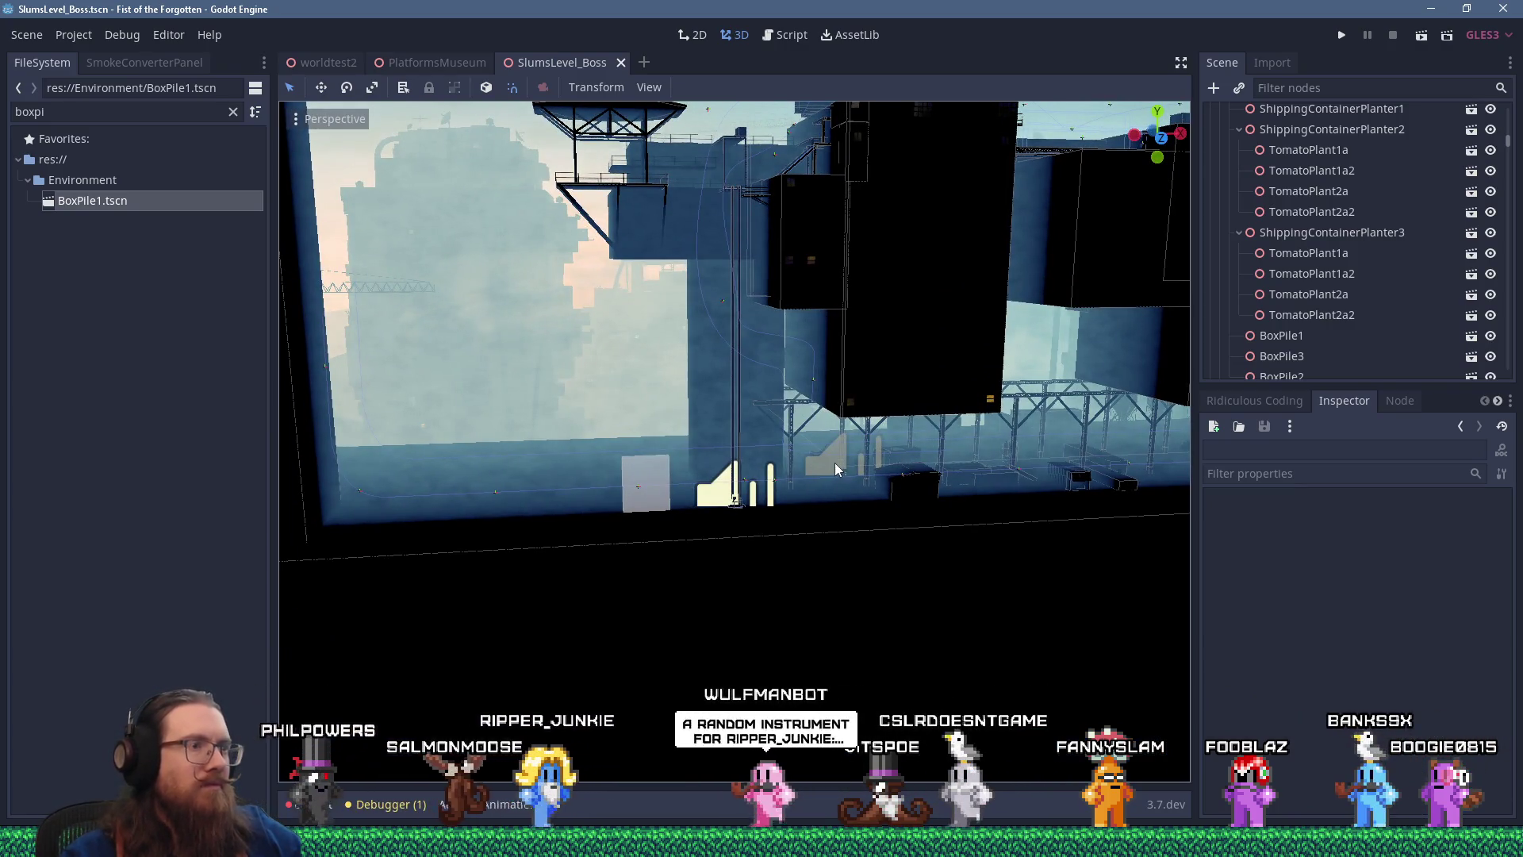
pyautogui.scroll(5, 687, 473)
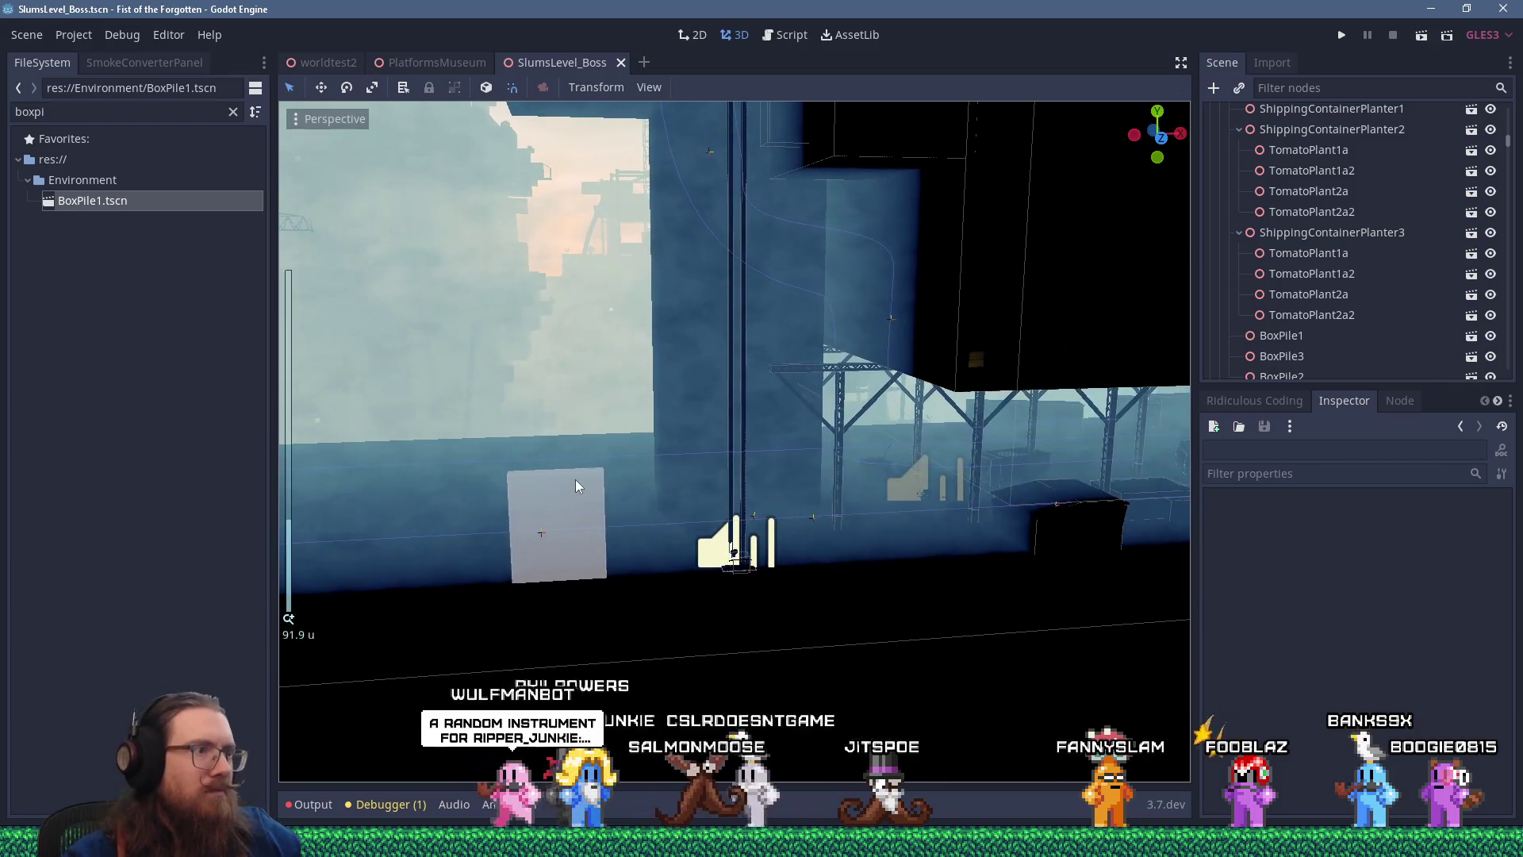
pyautogui.click(574, 479)
pyautogui.scroll(3, 573, 467)
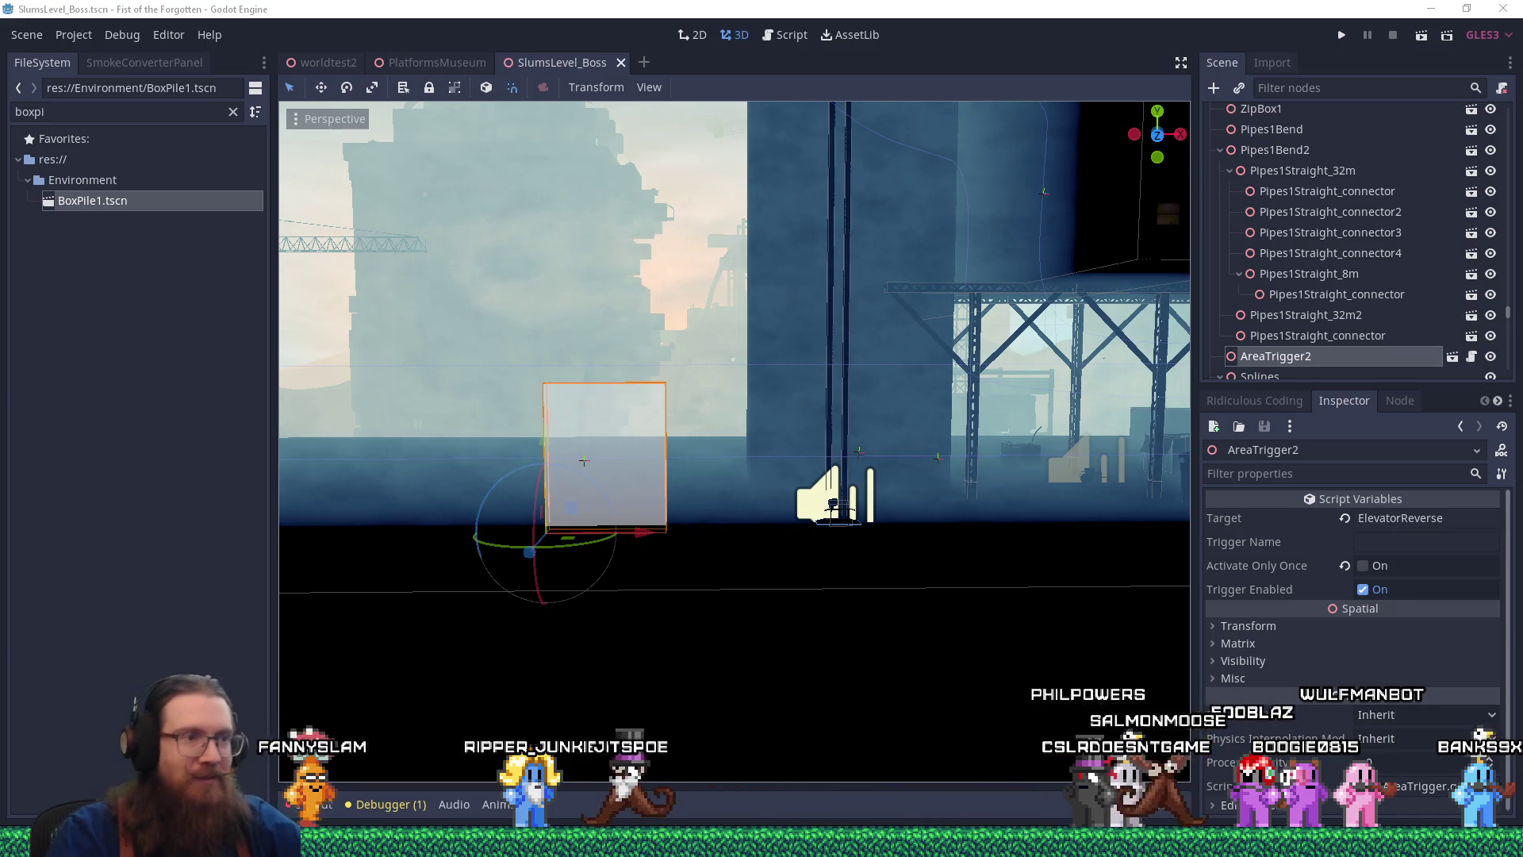
# Filter the FileSystem for 'trackswitch' and open TestLevel_TrackSwitch.tscn
pyautogui.scroll(5, 736, 477)
pyautogui.scroll(-3, 813, 471)
pyautogui.scroll(2, 790, 464)
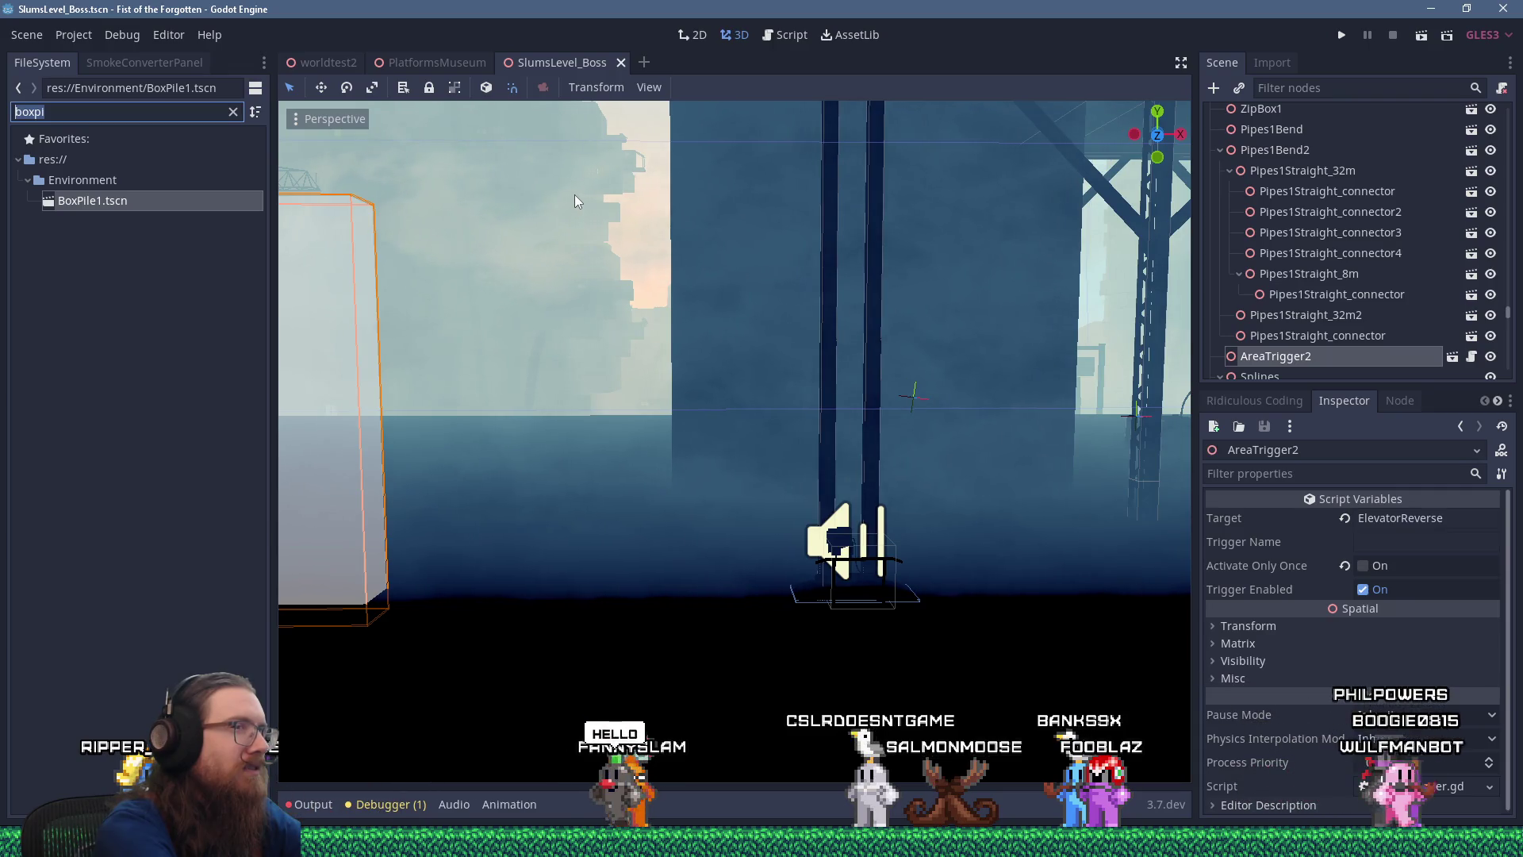
pyautogui.write('trackswitch')
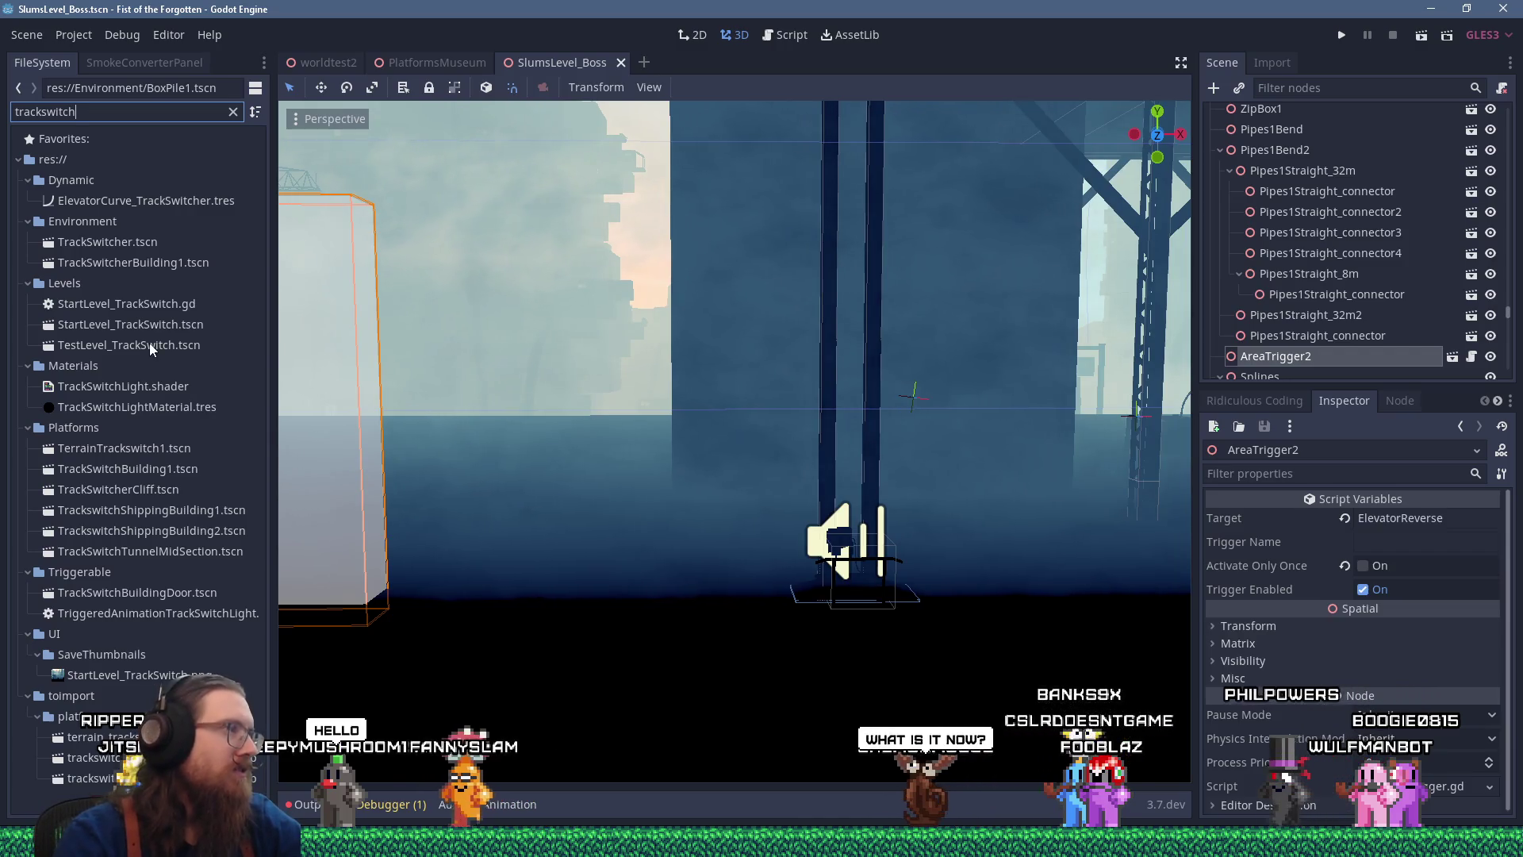
pyautogui.doubleClick(238, 344)
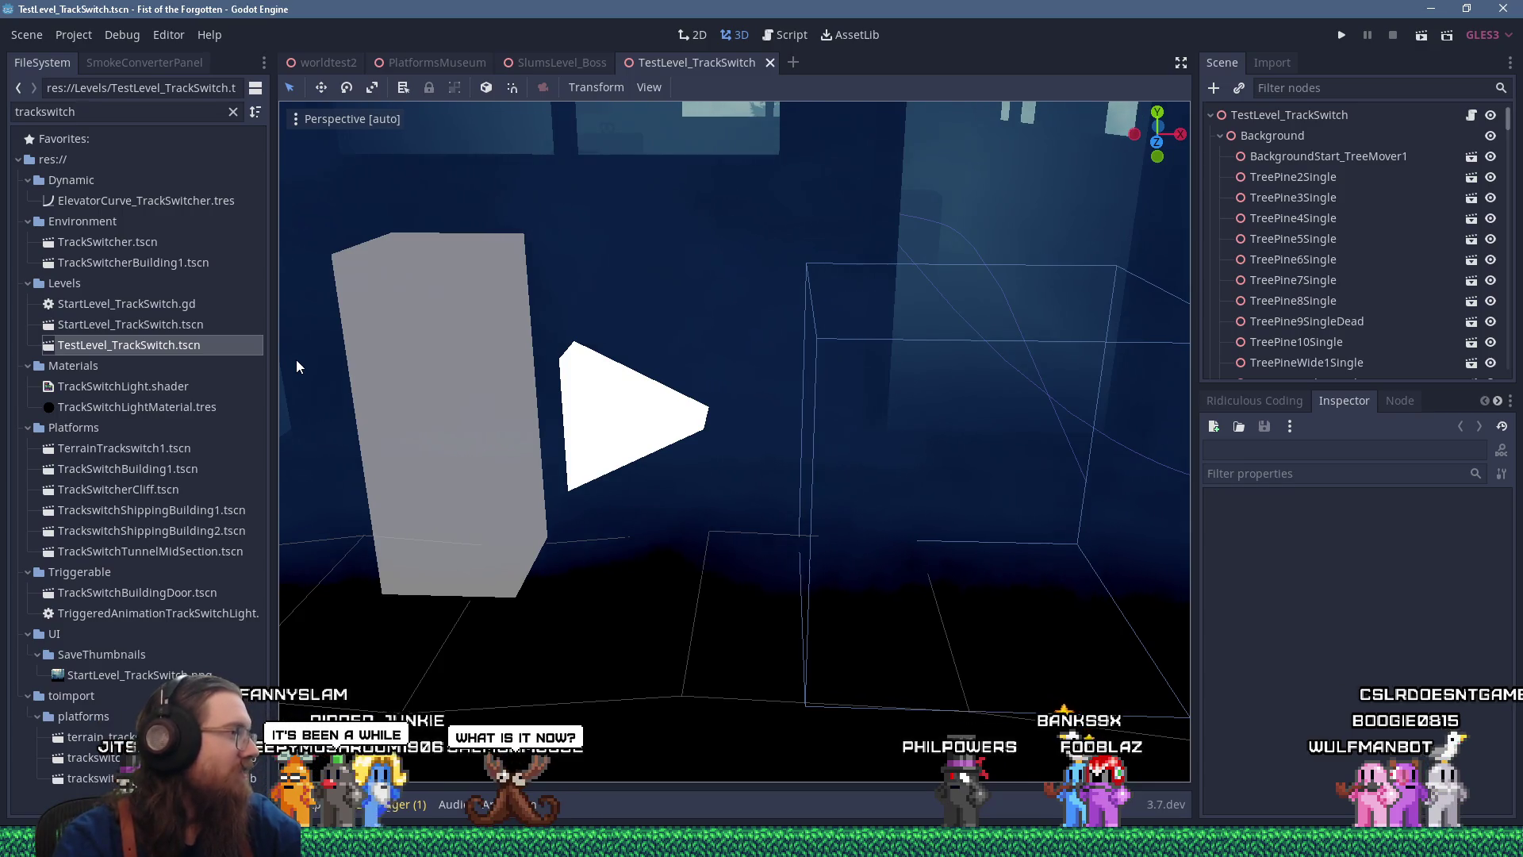
# Select the elevator's InteractPosition node in TestLevel_TrackSwitch and open InteractiveTrigger.gd
pyautogui.scroll(-5, 568, 334)
pyautogui.scroll(8, 603, 317)
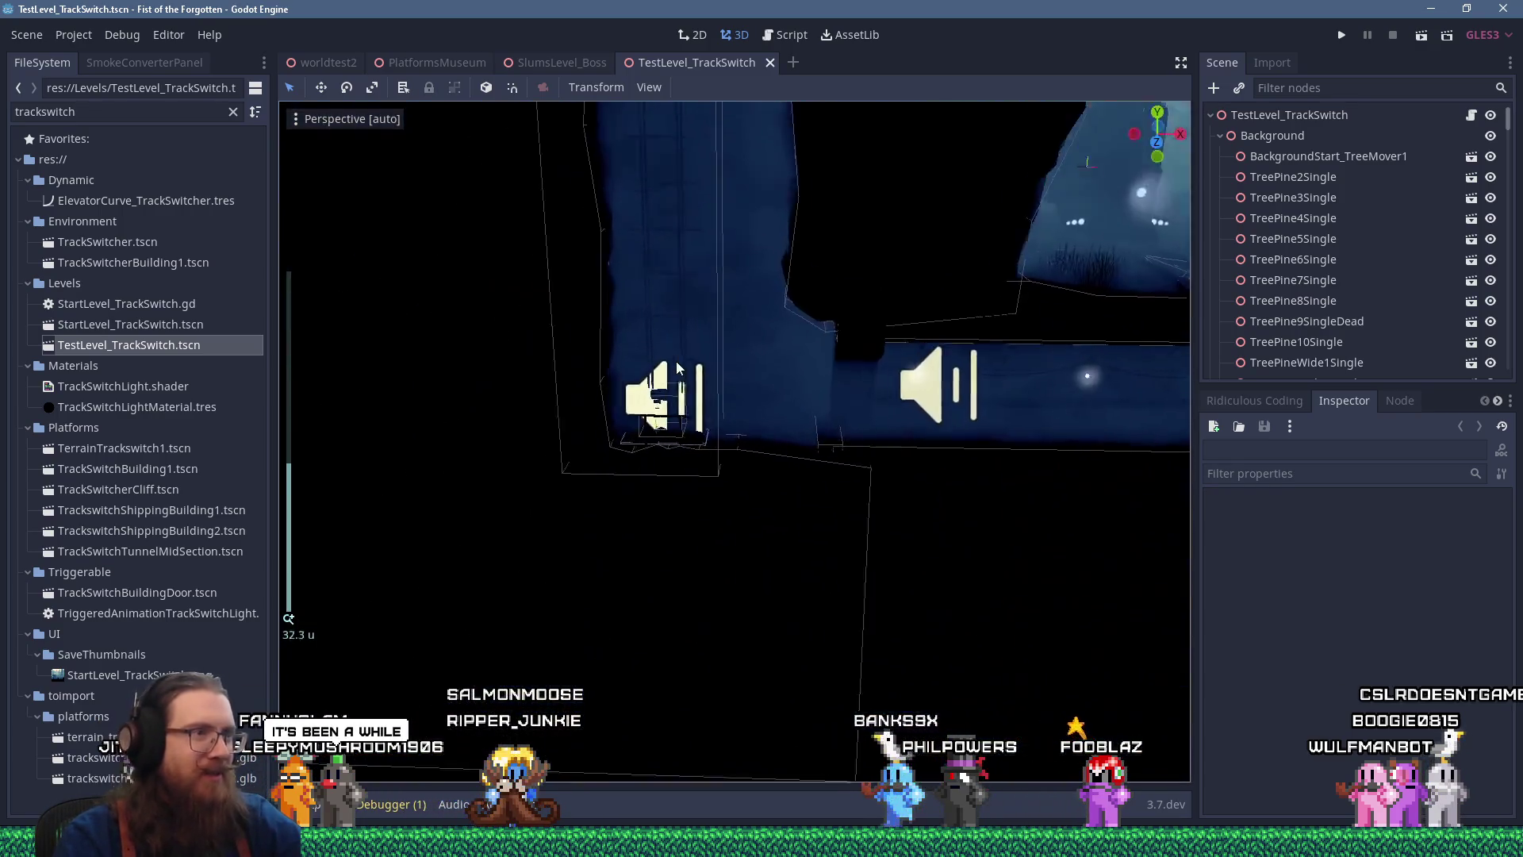
pyautogui.moveTo(659, 379); pyautogui.dragTo(673, 426)
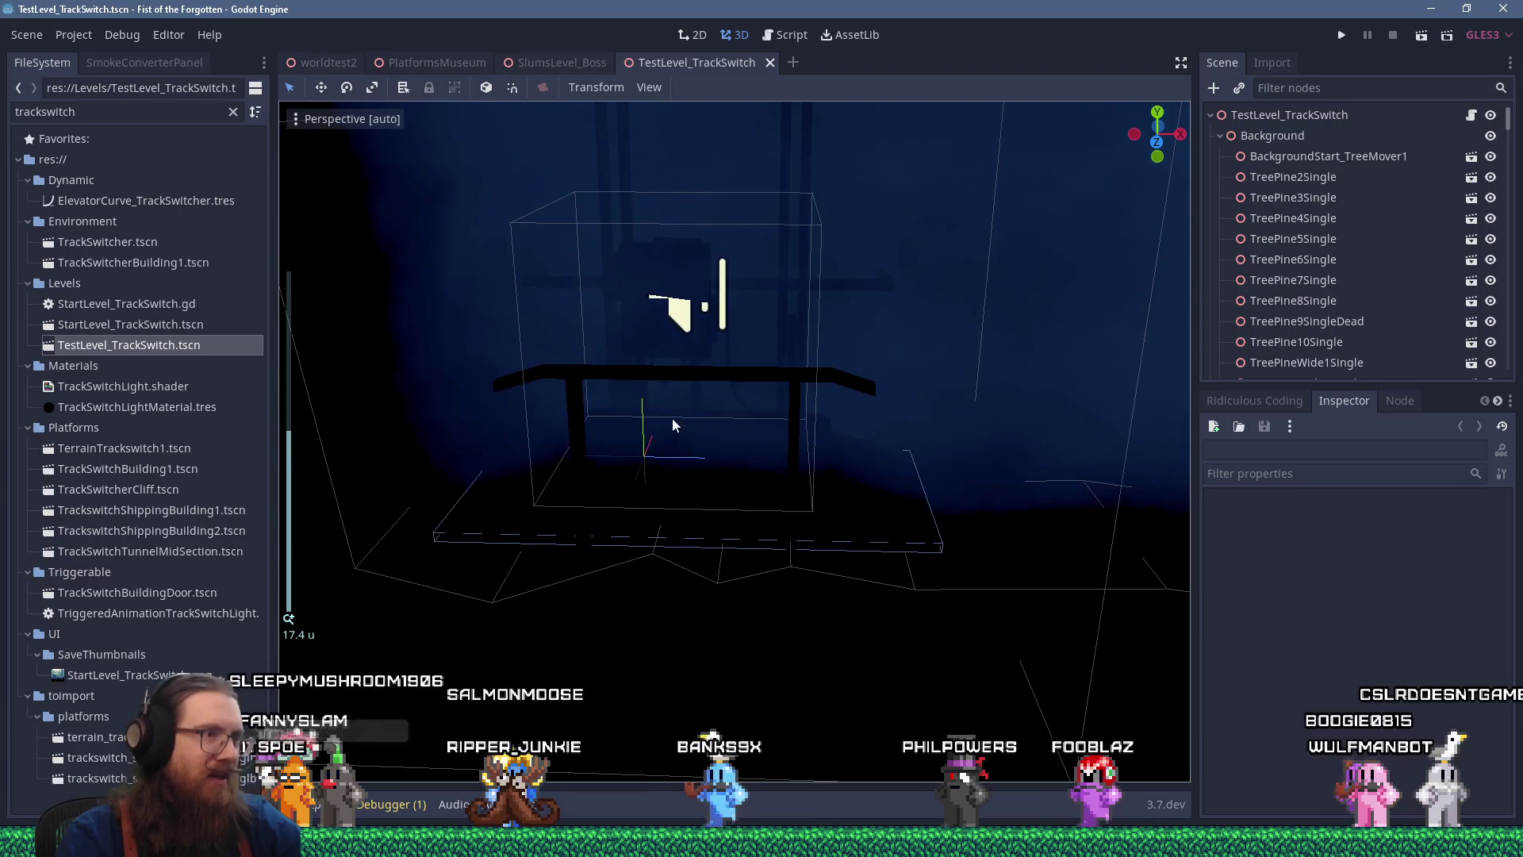
pyautogui.click(647, 452)
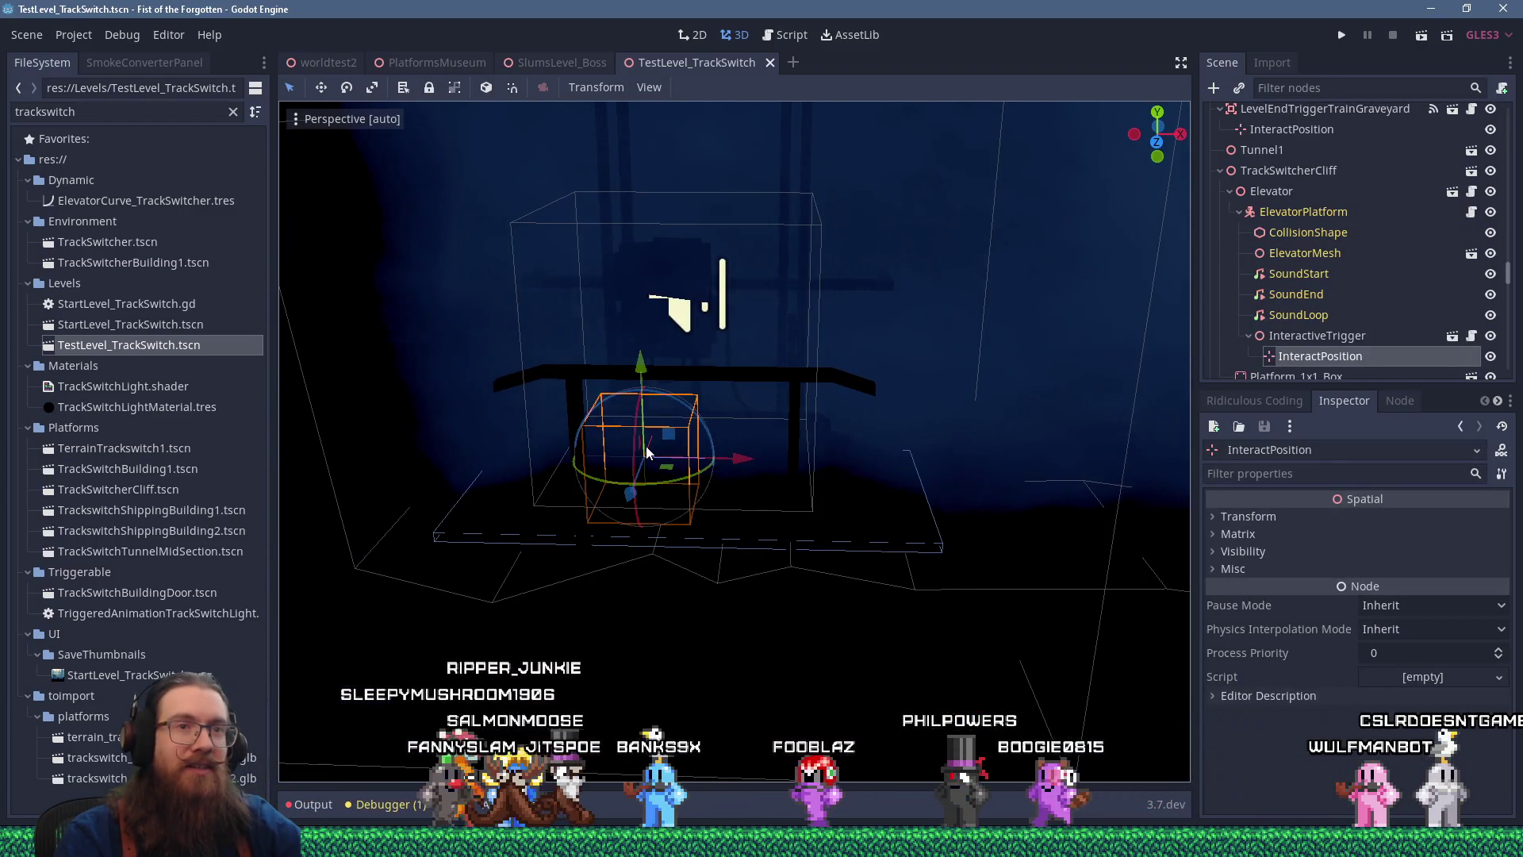
pyautogui.click(791, 38)
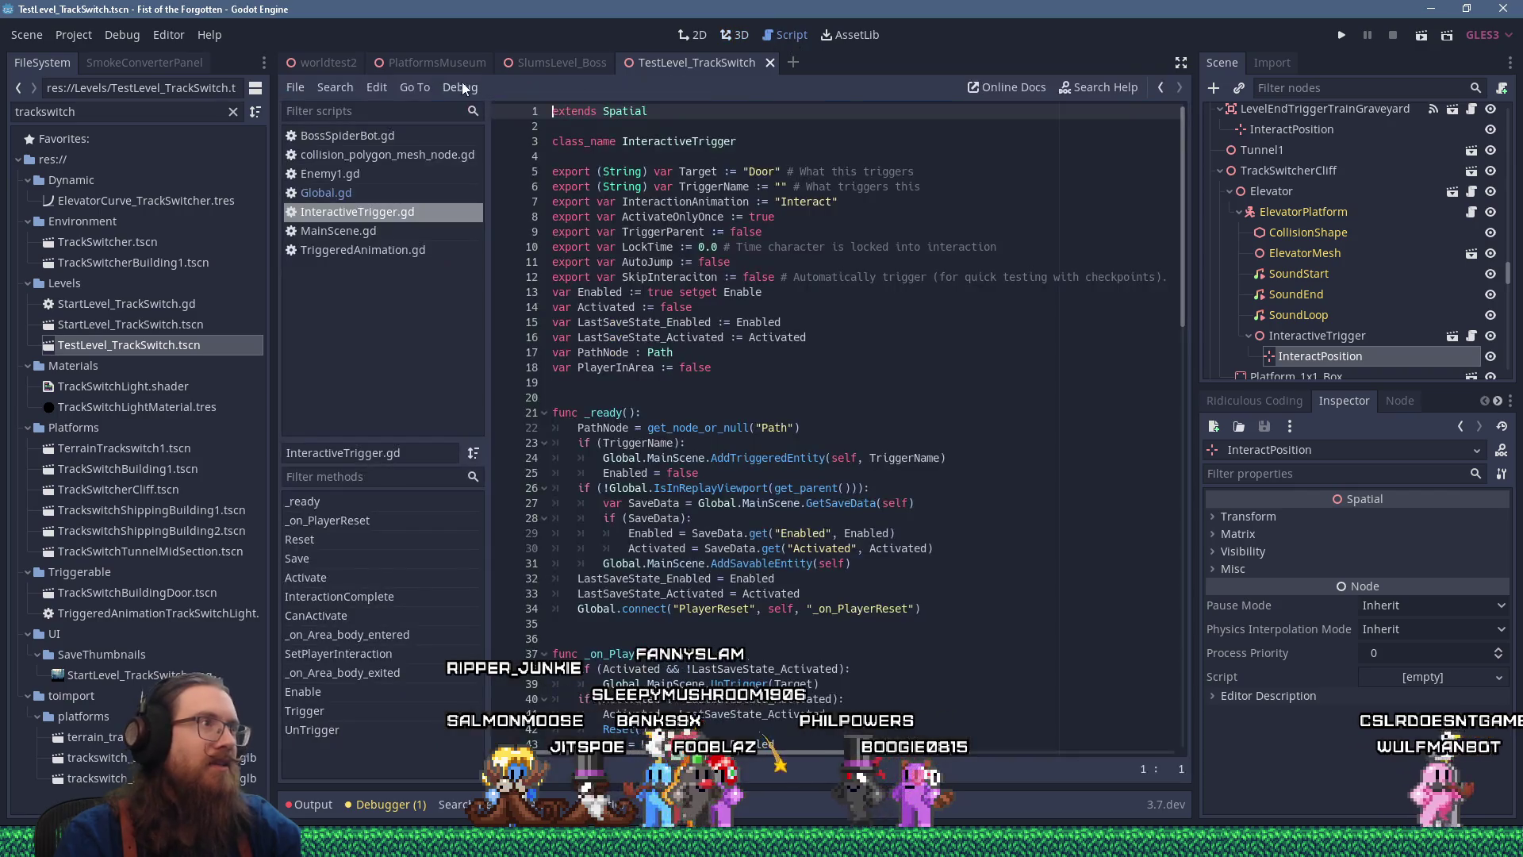
# Search all project files for 'interactpos', finding 23 matches across 3 files
pyautogui.click(335, 87)
pyautogui.click(393, 208)
pyautogui.write('interactpos')
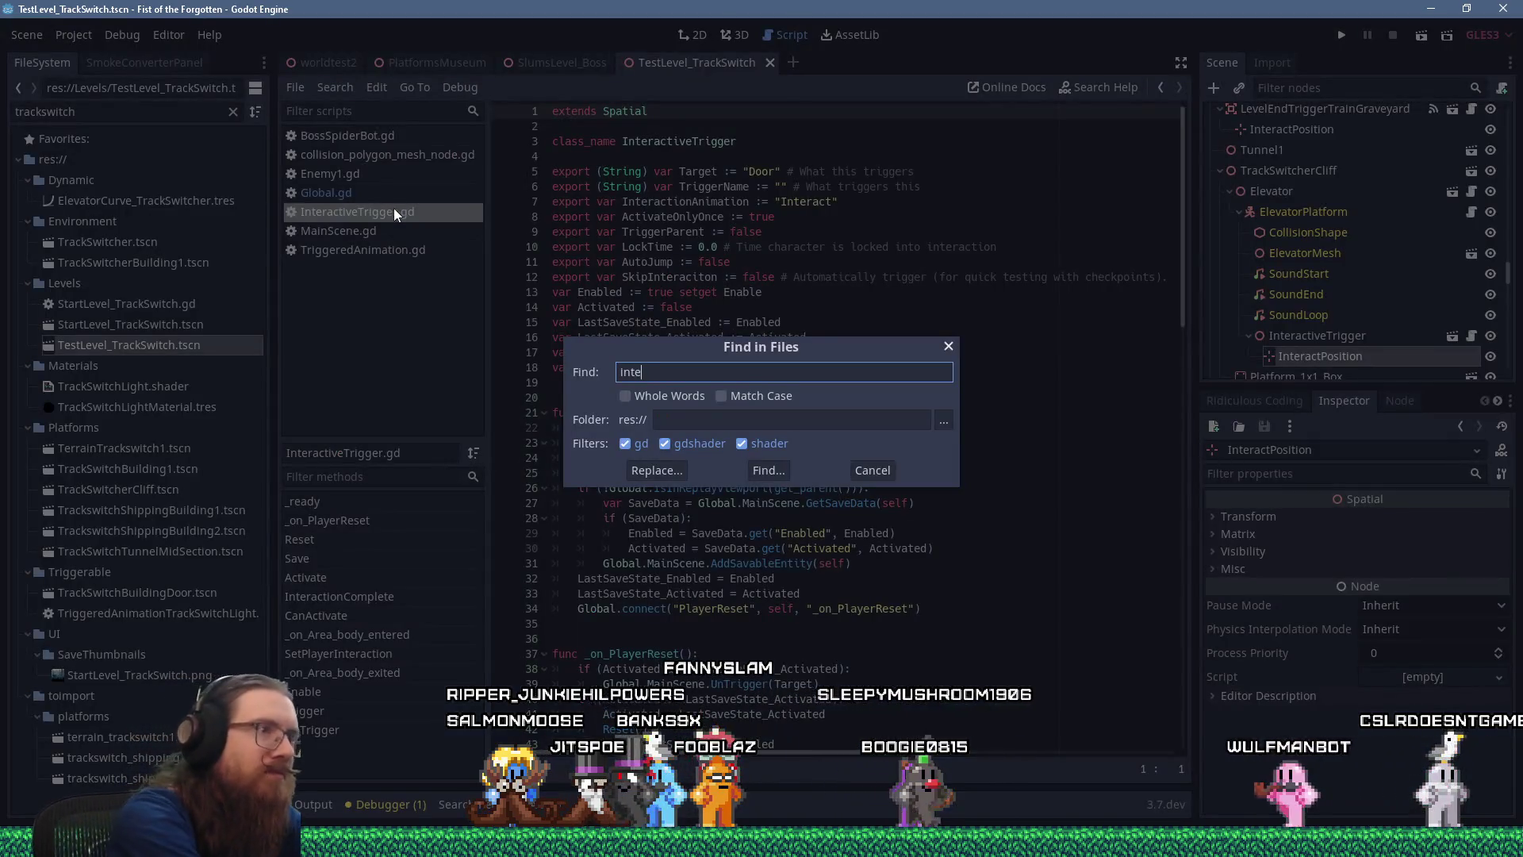
pyautogui.press('Return')
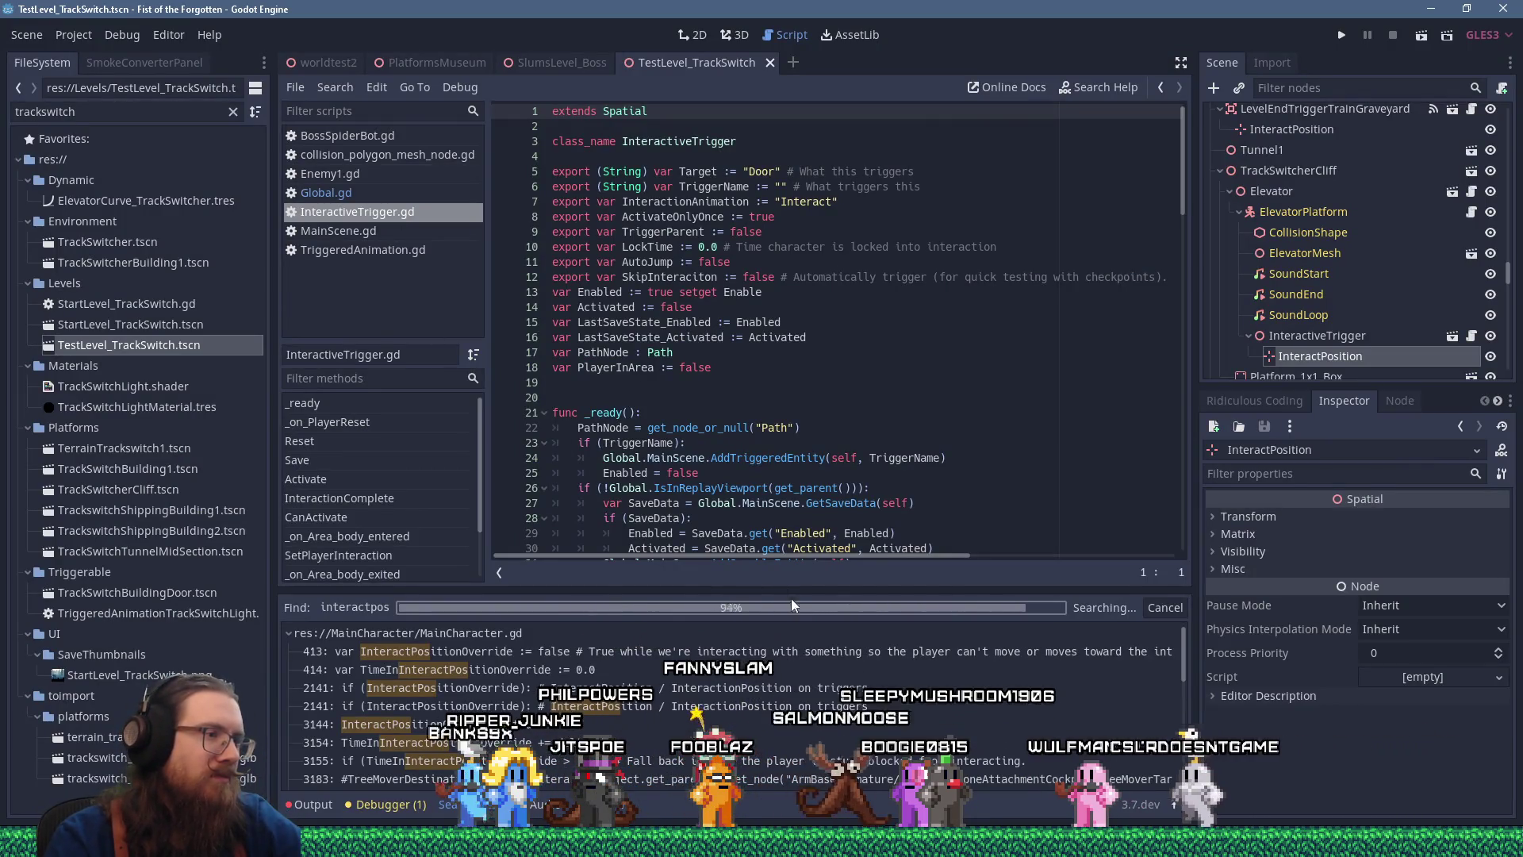
pyautogui.scroll(-5, 810, 643)
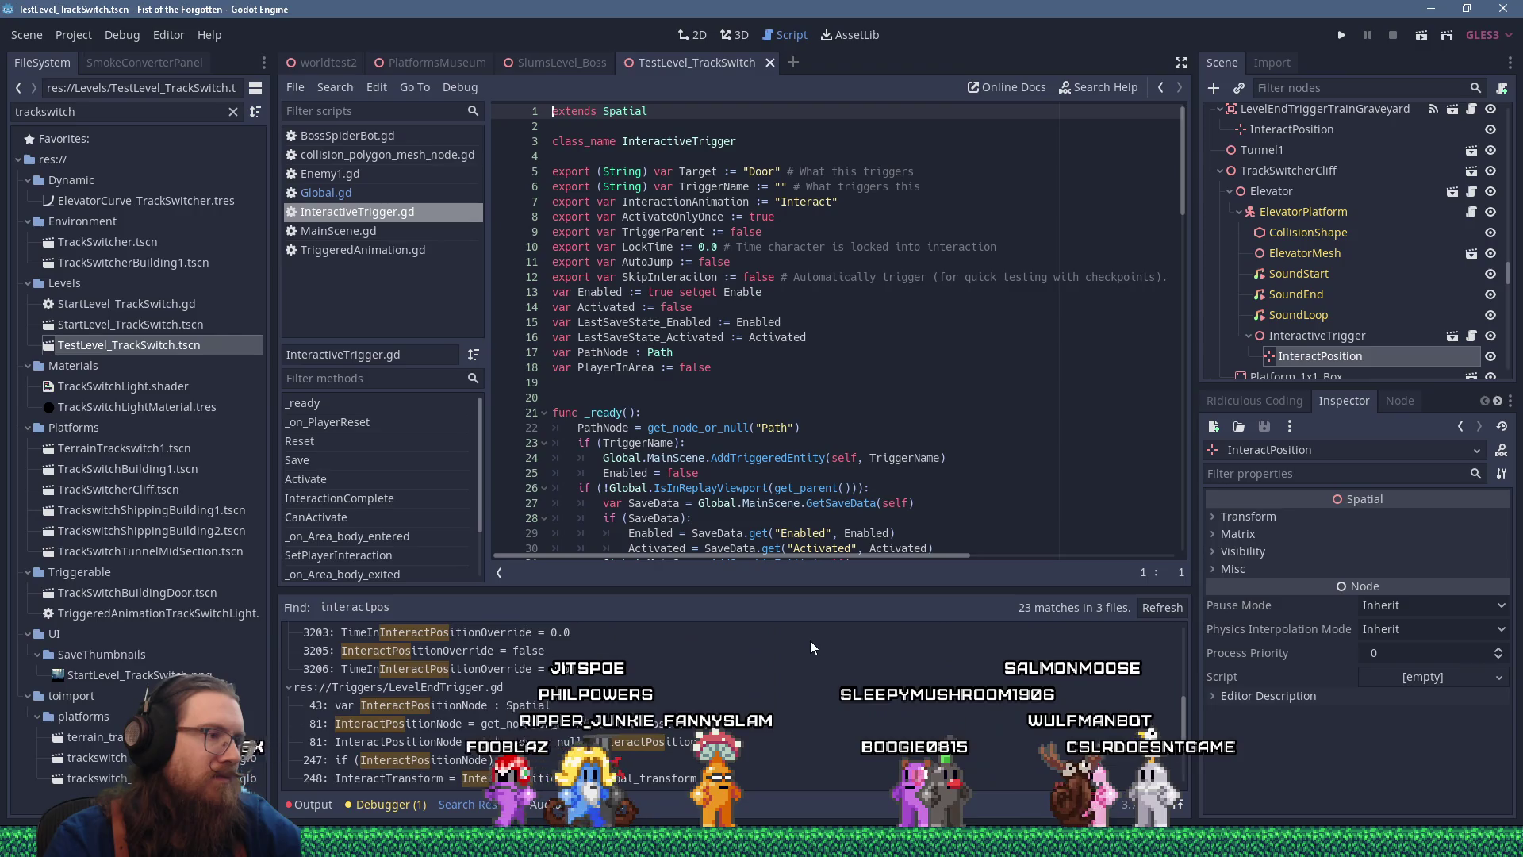
pyautogui.scroll(1, 810, 646)
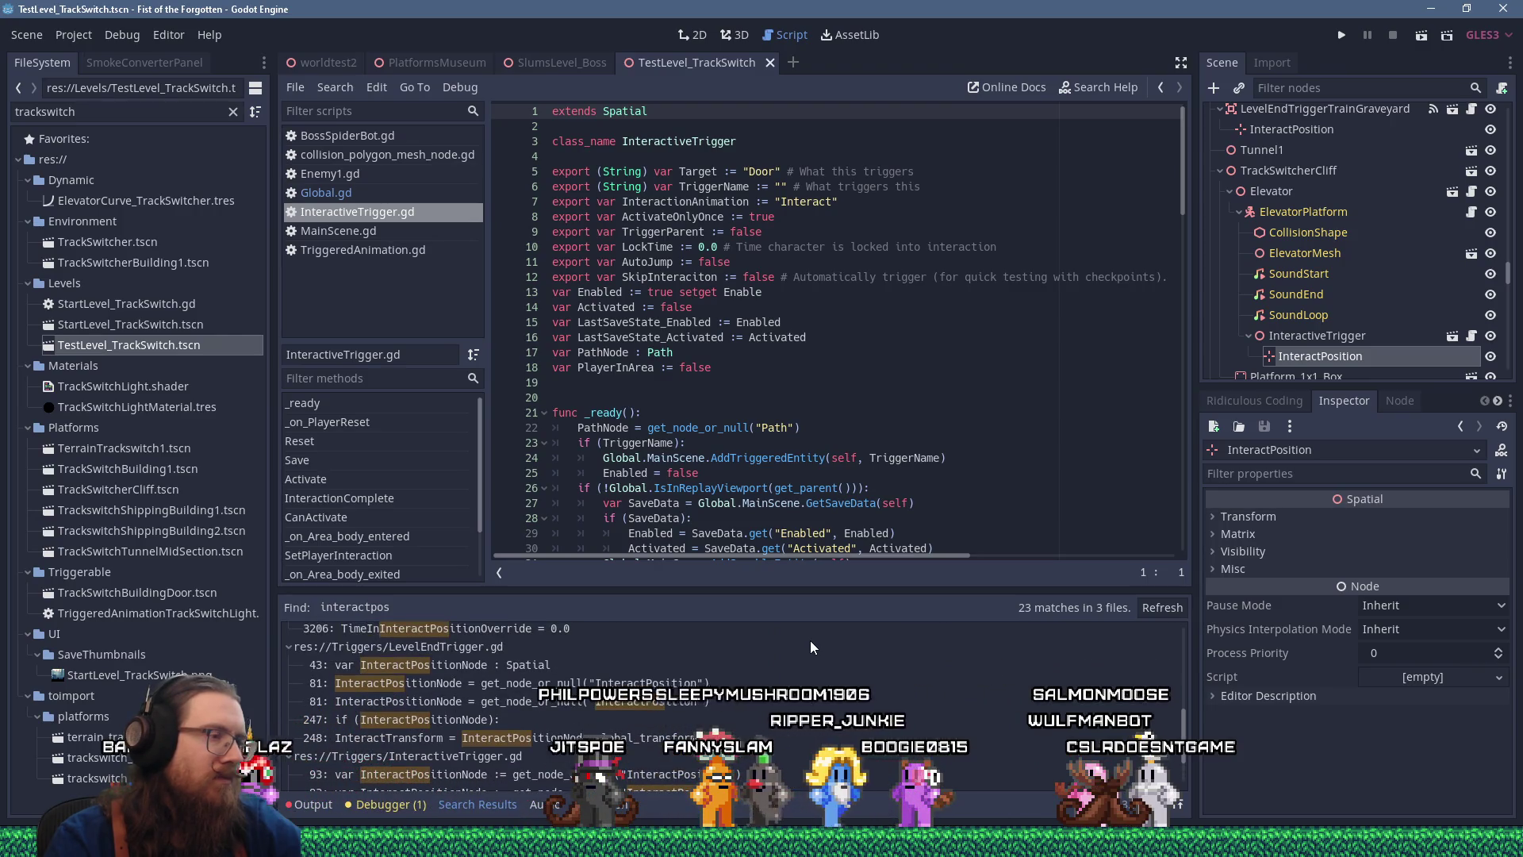
pyautogui.scroll(-1, 810, 647)
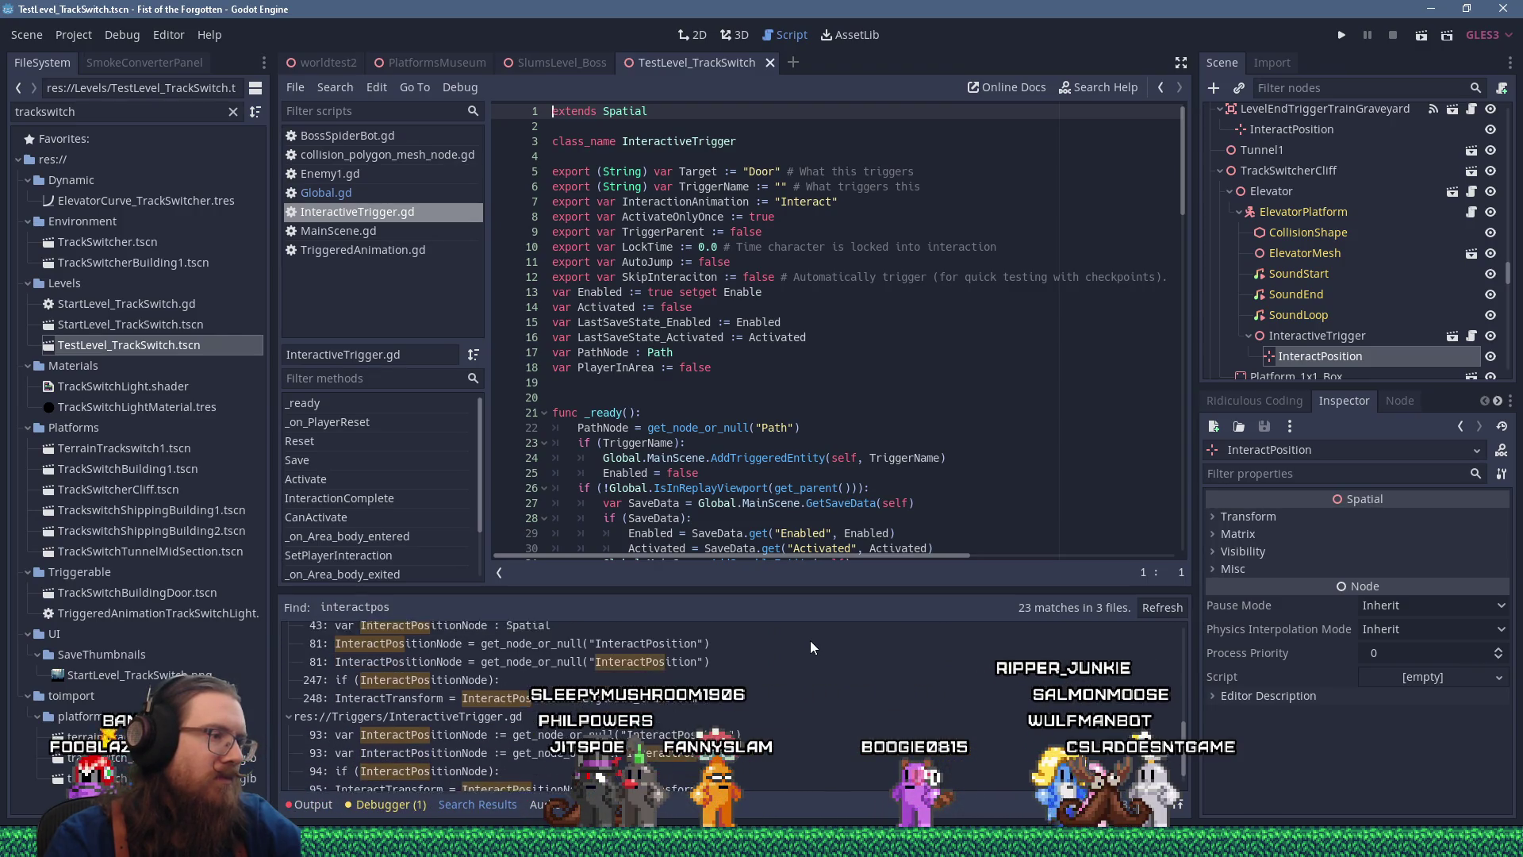
# Review InteractiveTrigger's InteractPosition lookup, copy the InteractPosition node, and switch to SlumsLevel_Boss
pyautogui.click(510, 713)
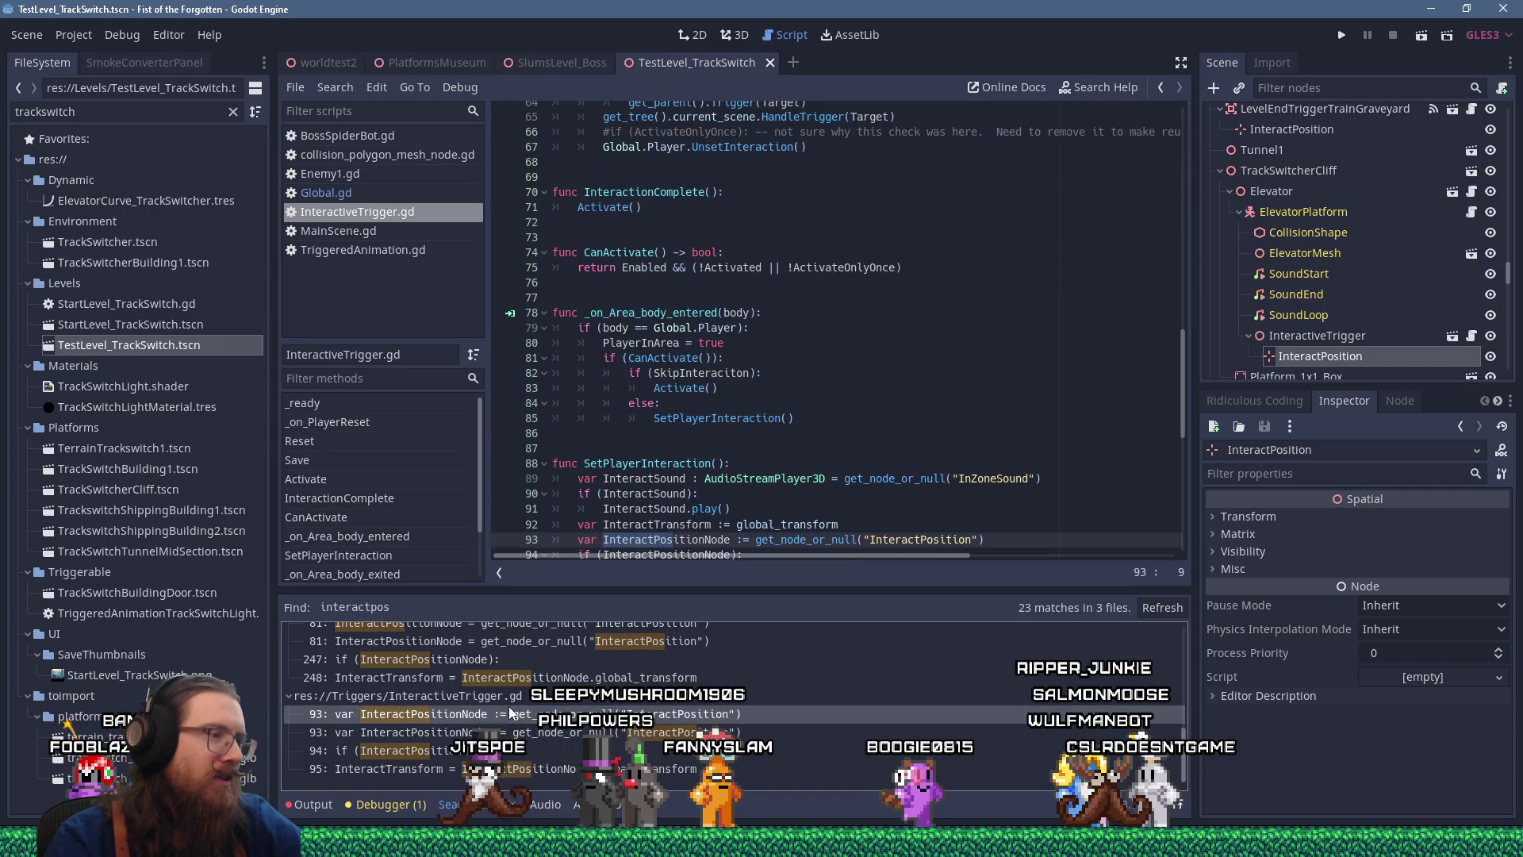
pyautogui.scroll(-3, 696, 392)
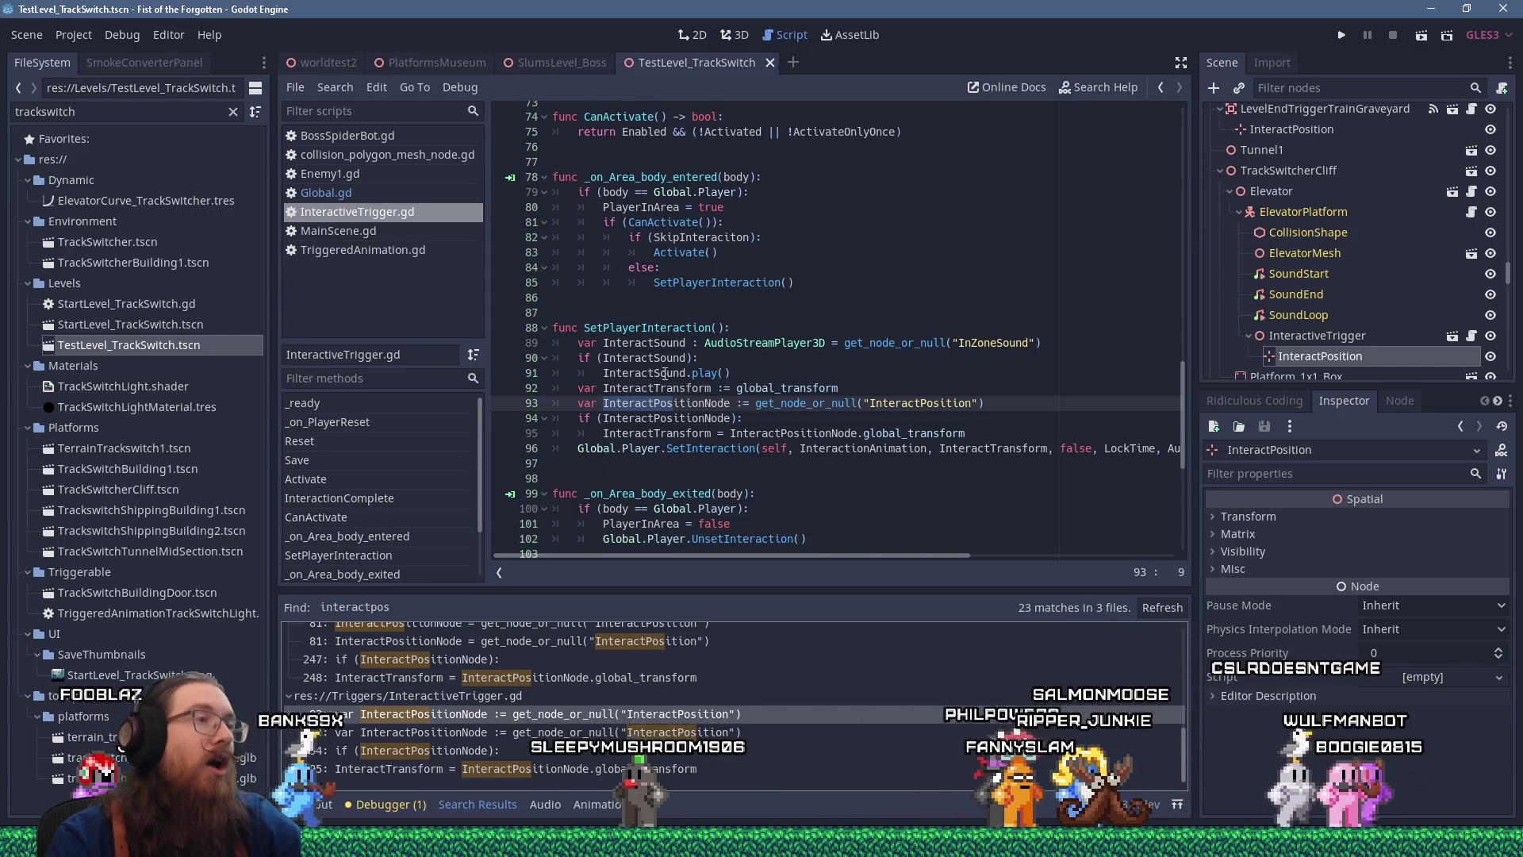
pyautogui.doubleClick(630, 327)
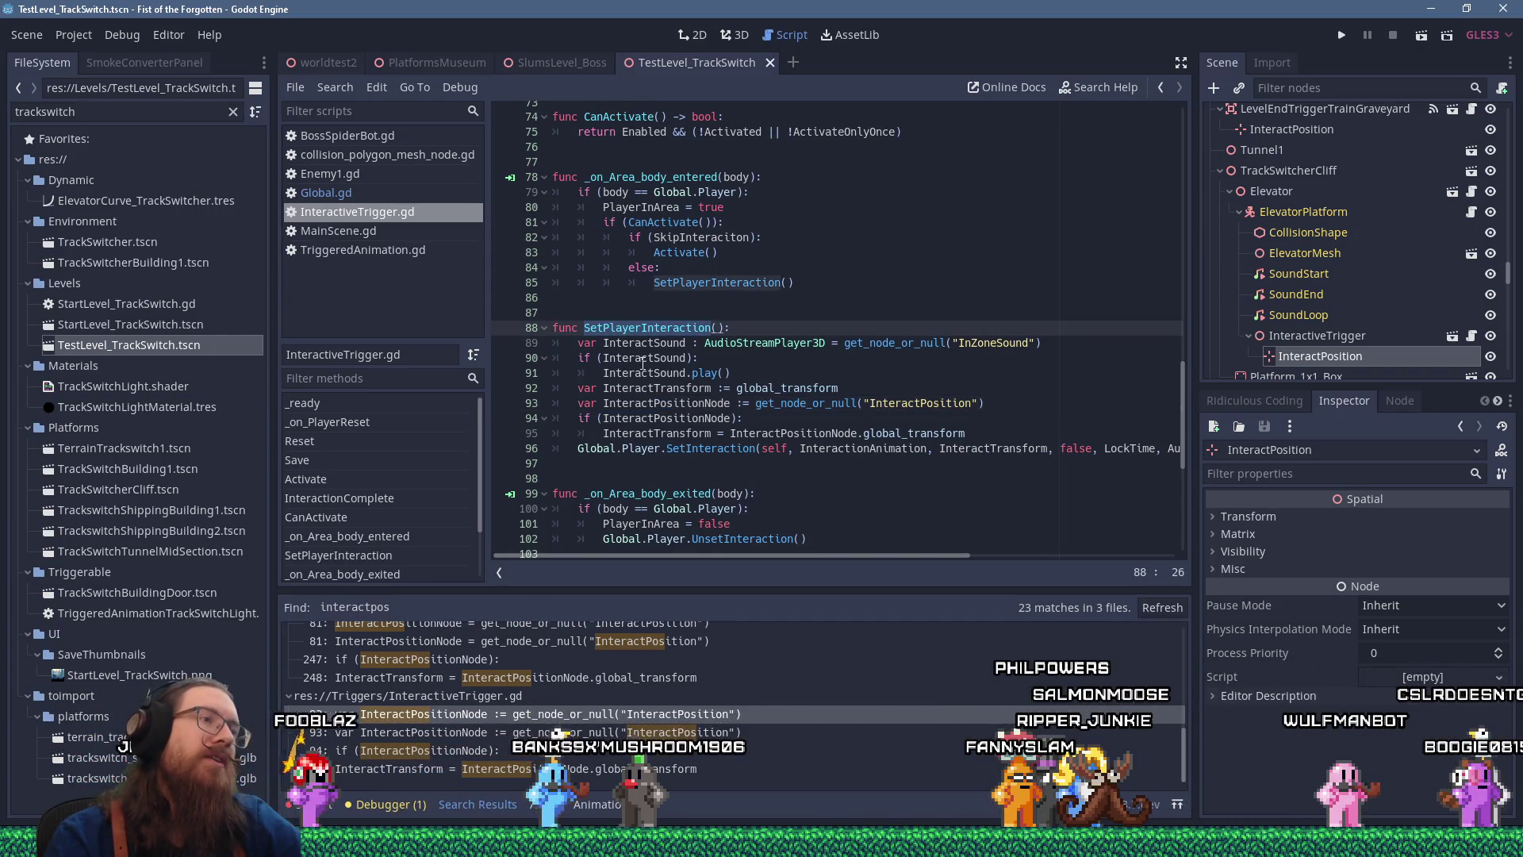
pyautogui.click(695, 404)
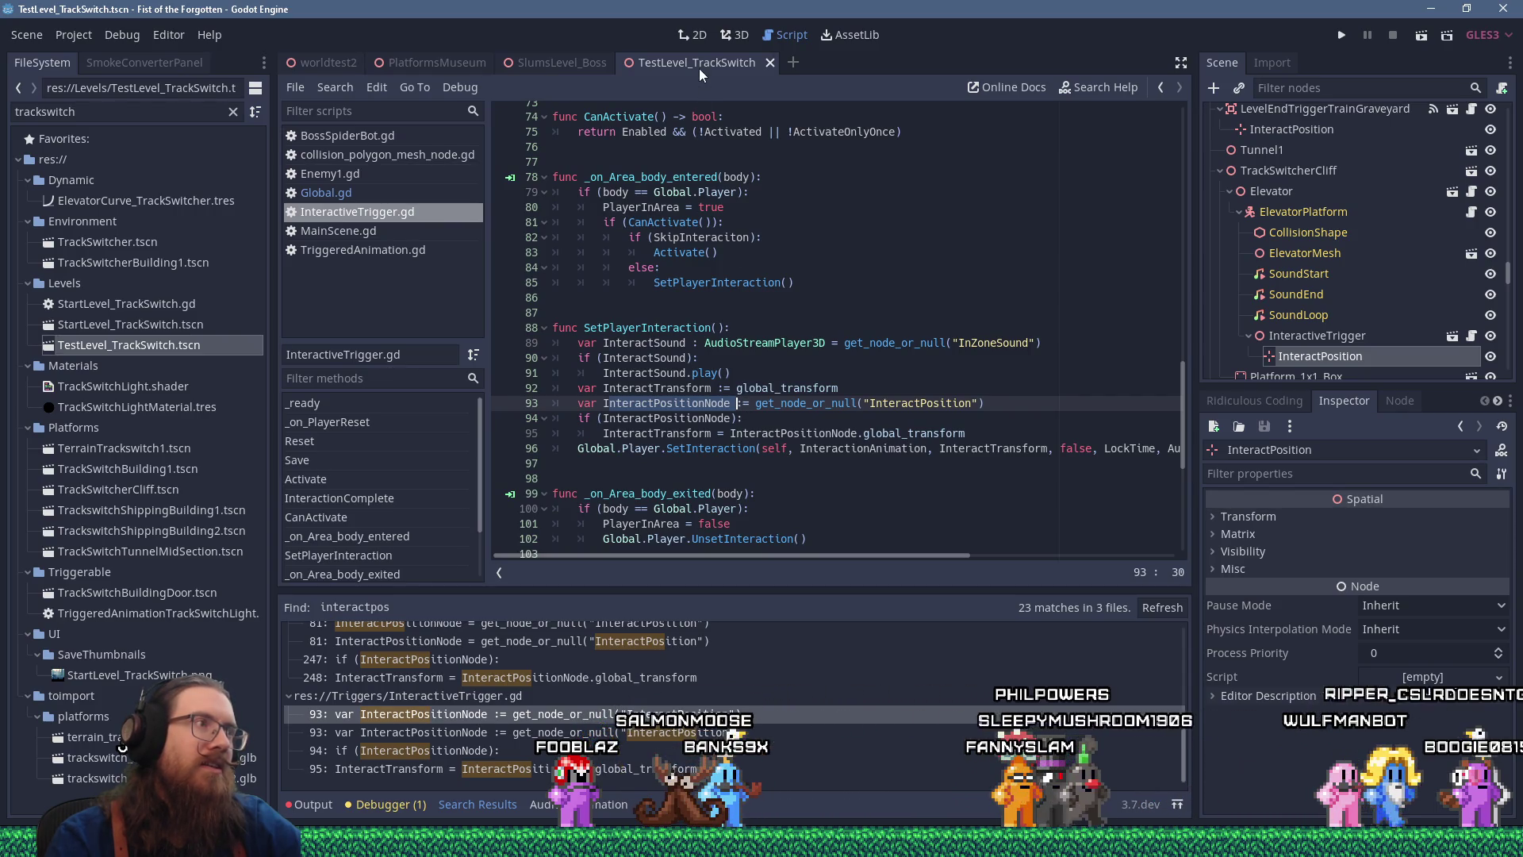
pyautogui.rightClick(1317, 355)
pyautogui.click(1314, 400)
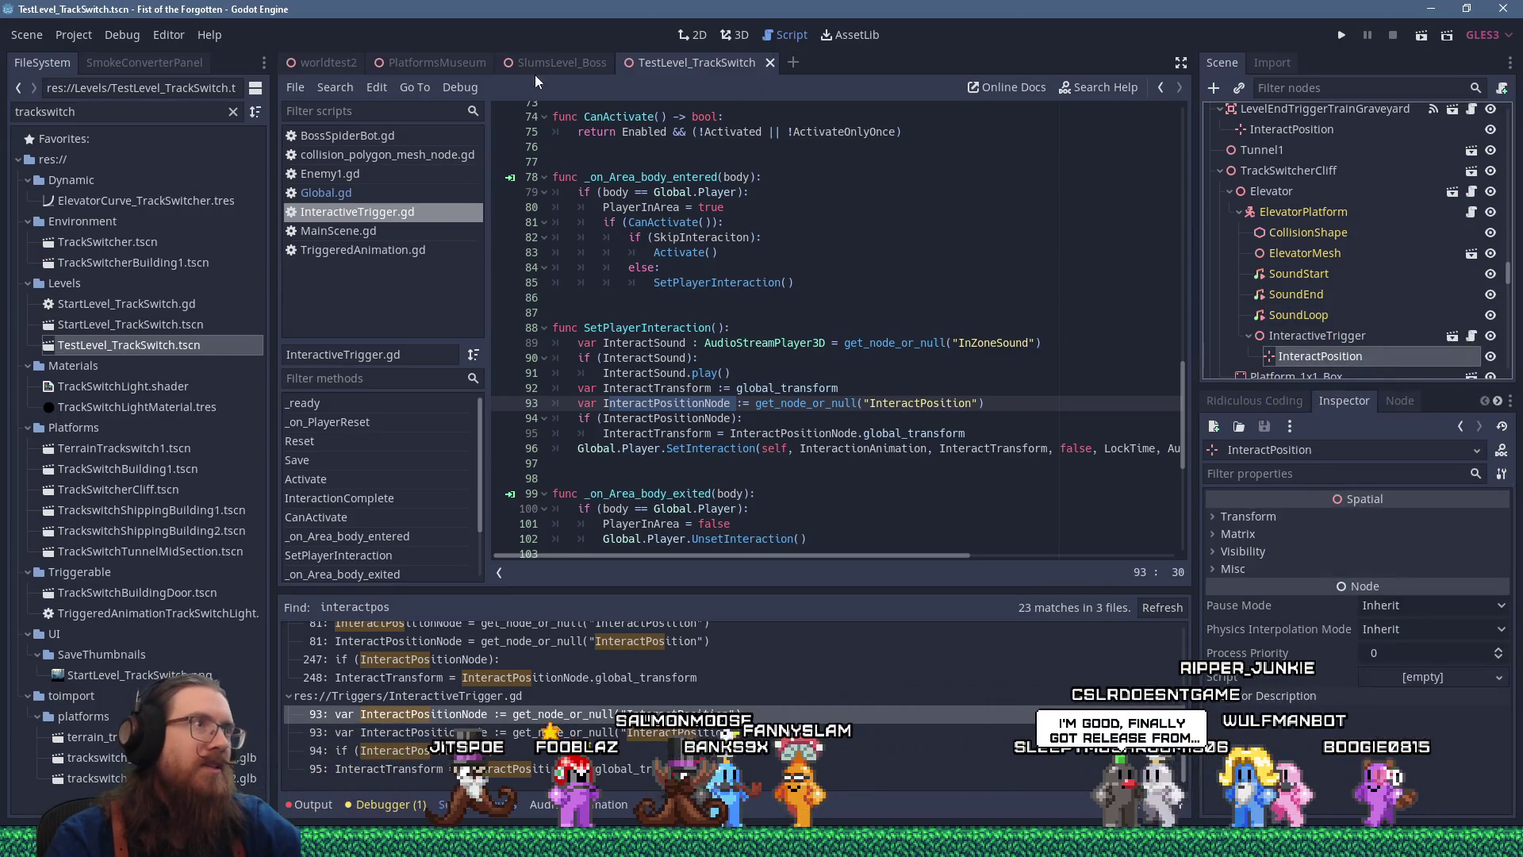
pyautogui.click(556, 61)
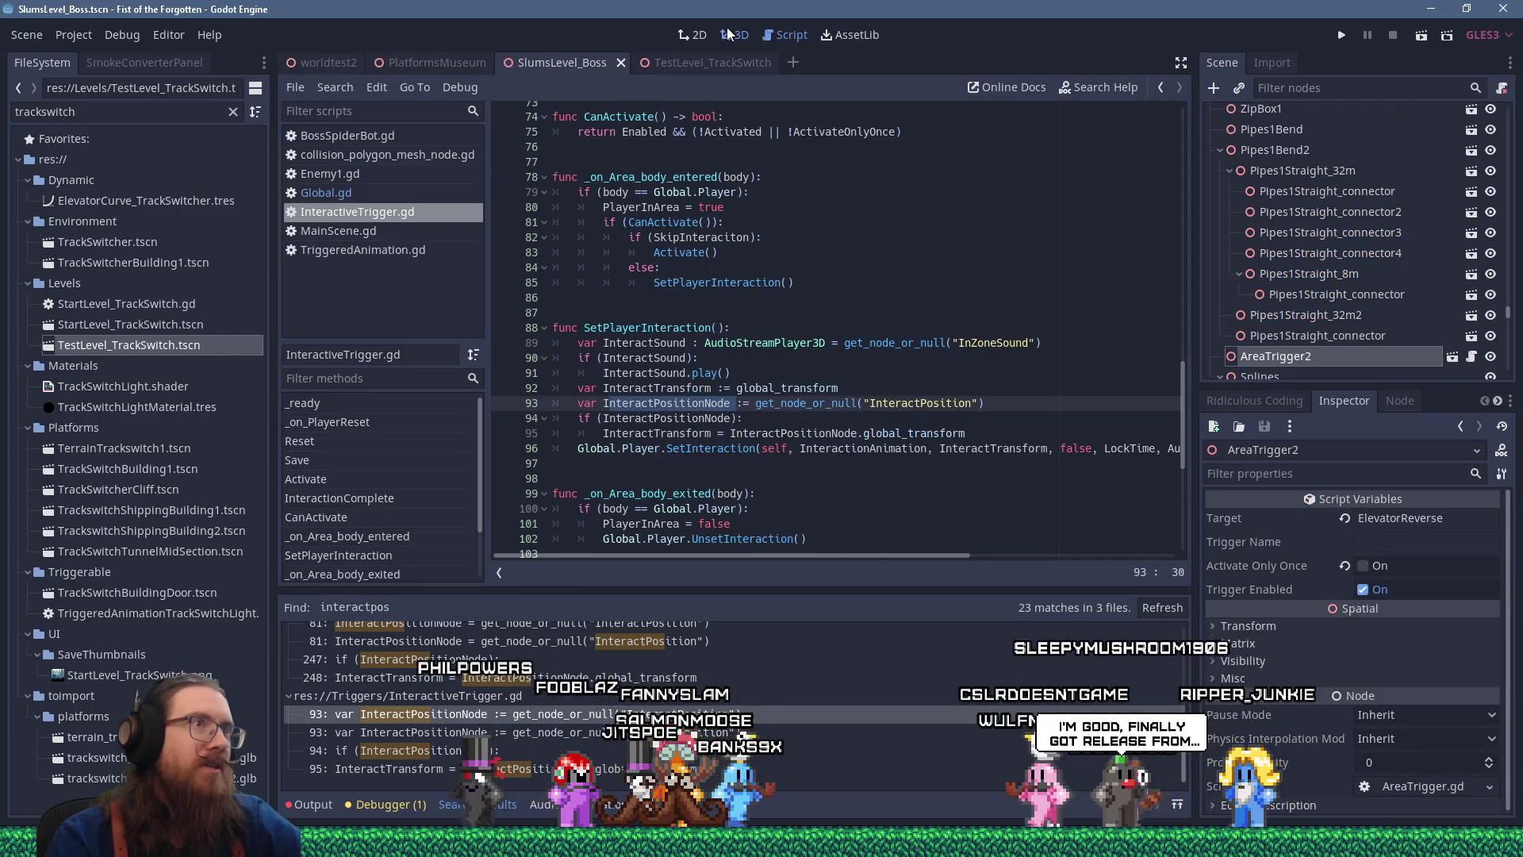
# Paste the copied InteractPosition under the boss elevator's InteractiveTrigger node
pyautogui.click(730, 33)
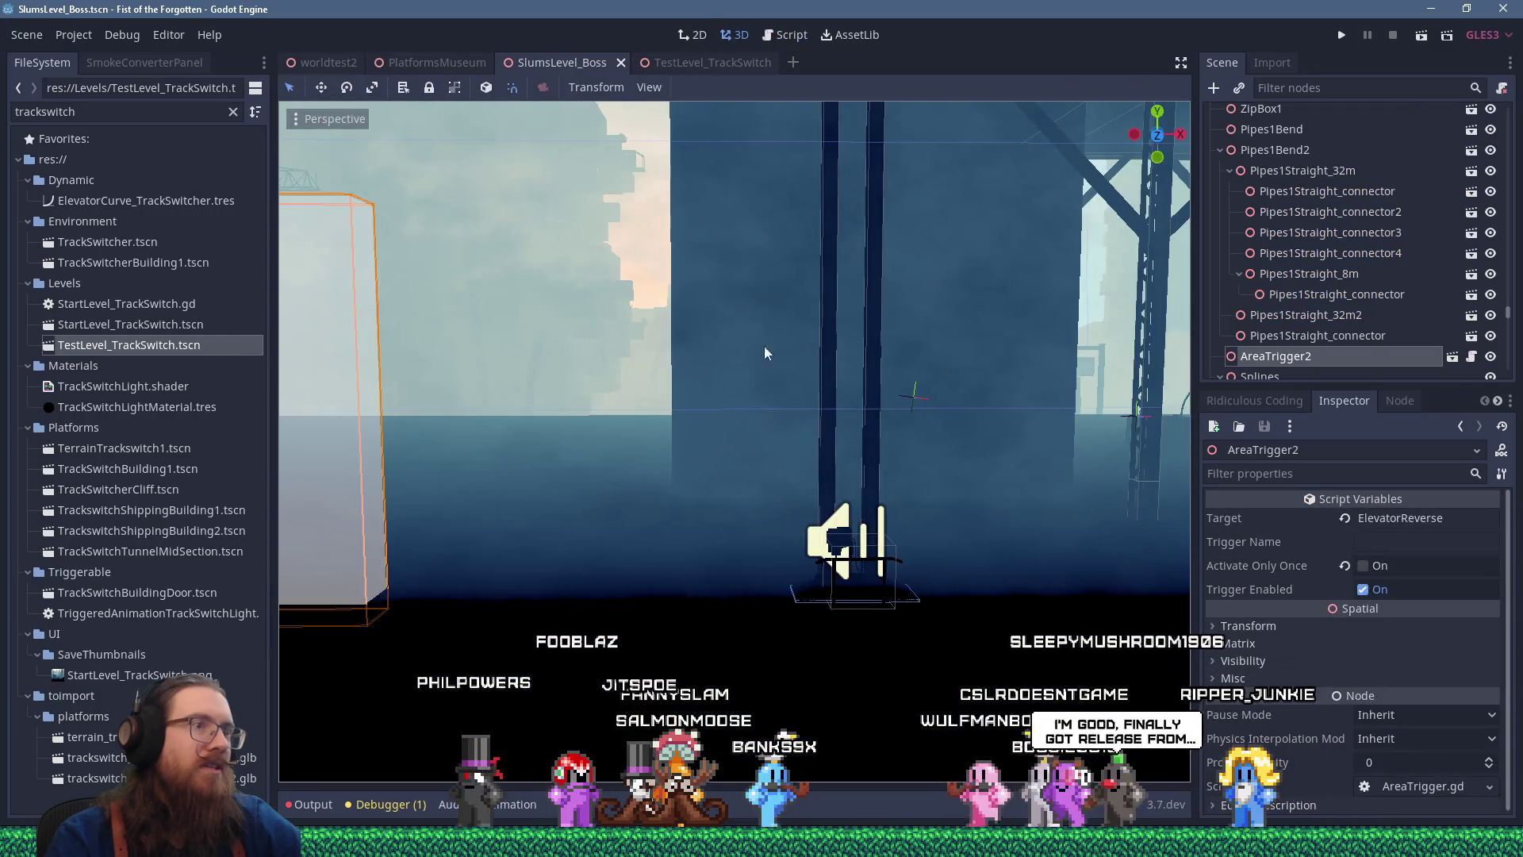
pyautogui.click(897, 555)
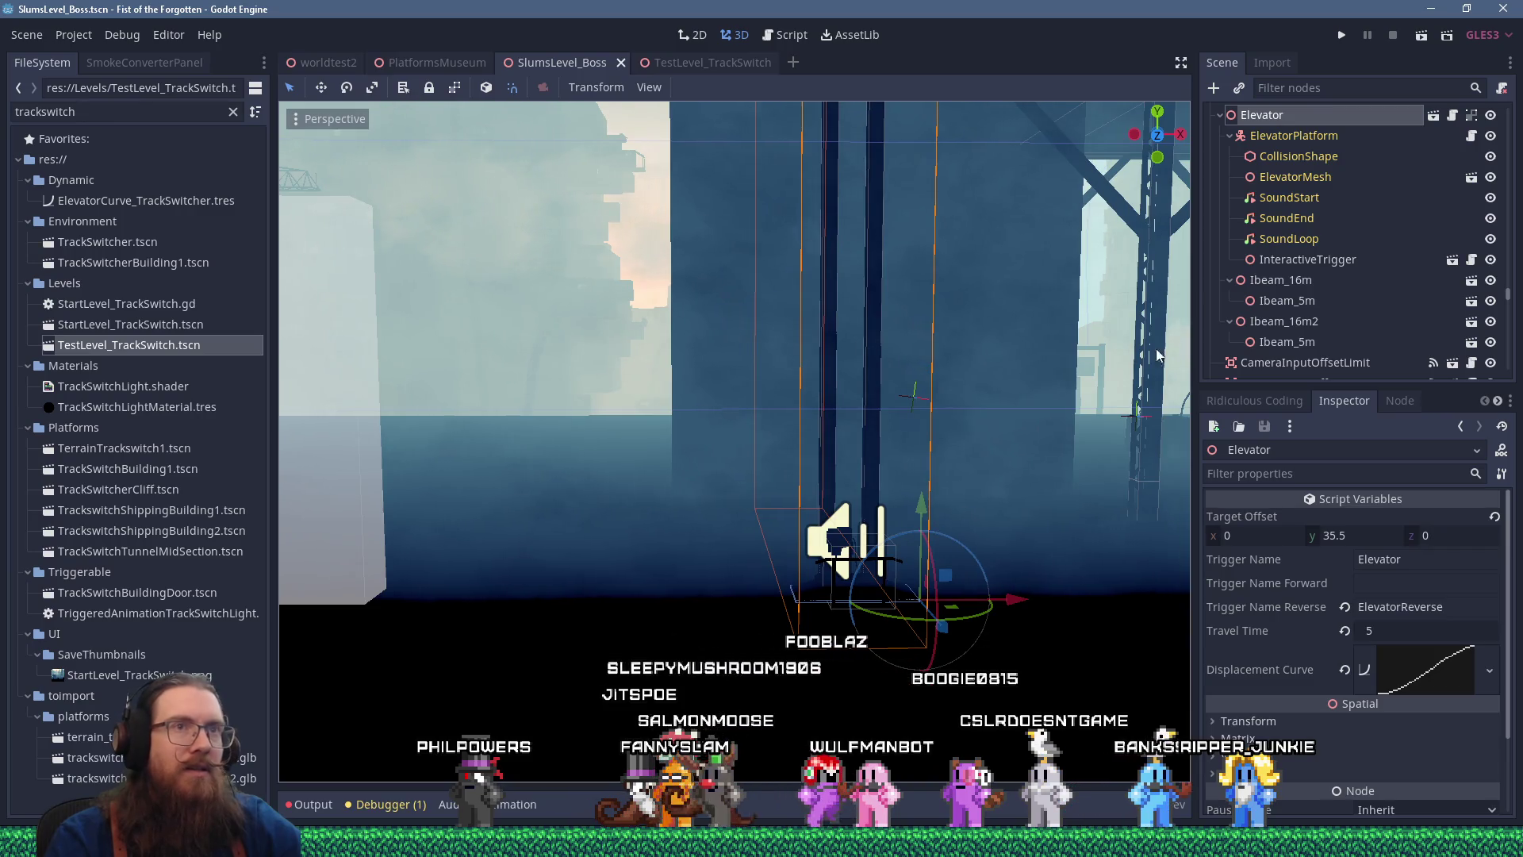
pyautogui.click(1321, 260)
pyautogui.rightClick(1322, 262)
pyautogui.click(1315, 304)
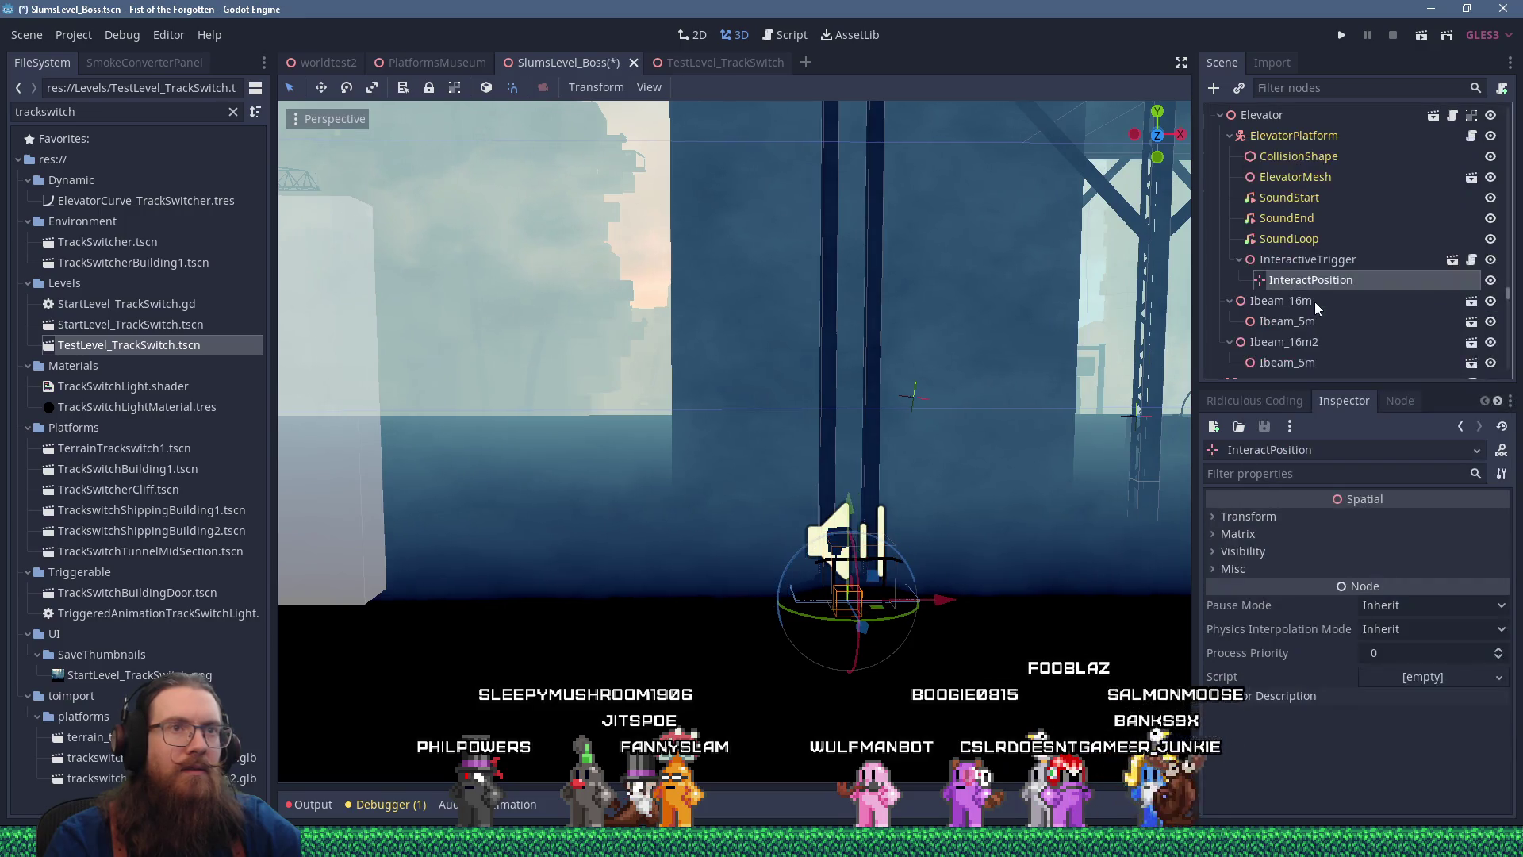
# Move InteractPosition 0.25 along X onto the elevator platform and expand its Transform values
pyautogui.scroll(-3, 878, 338)
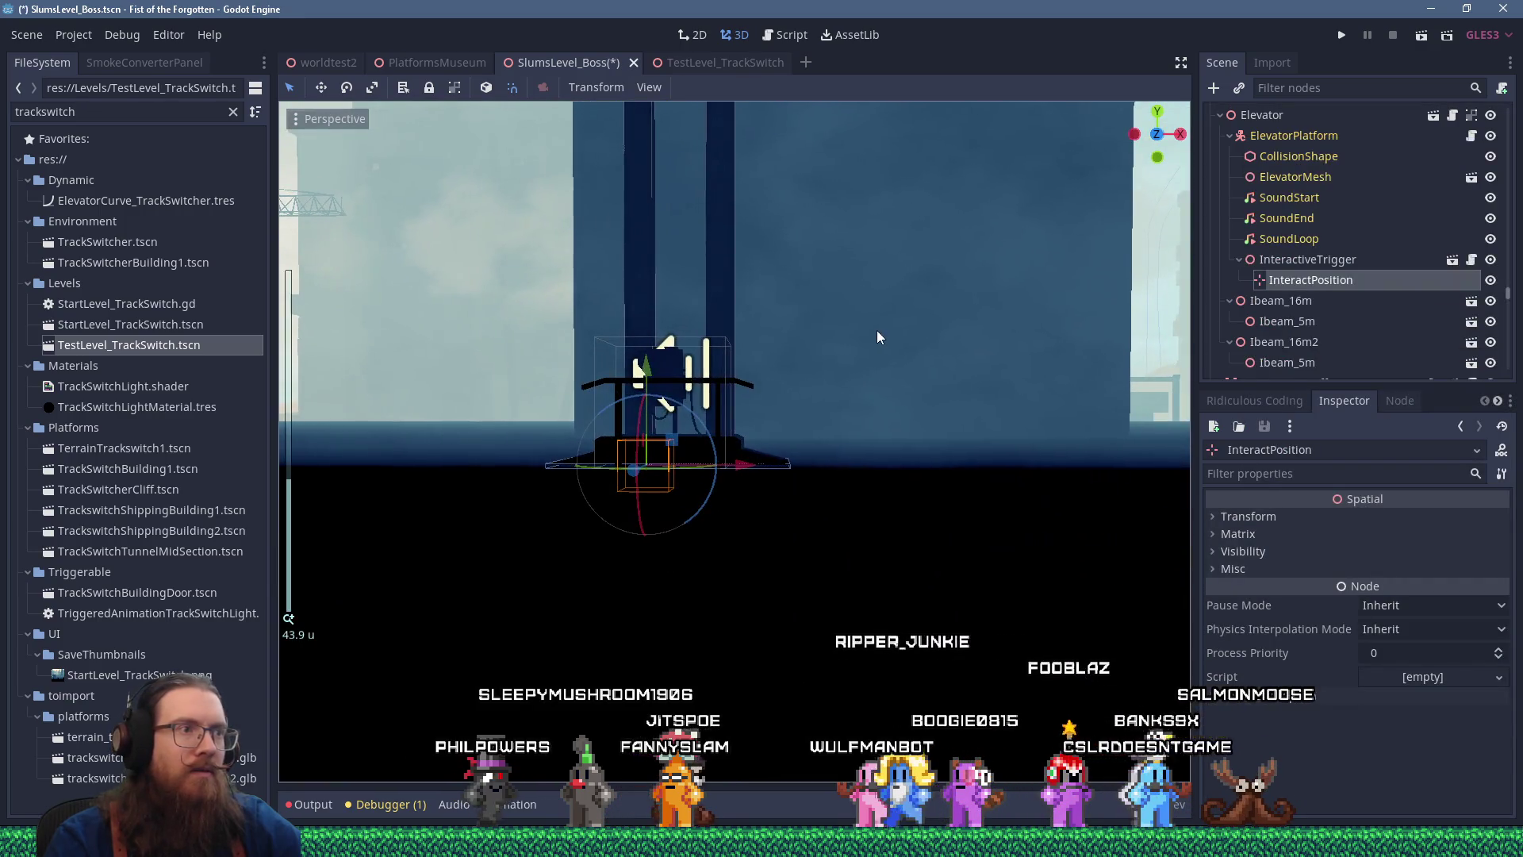
pyautogui.press('f')
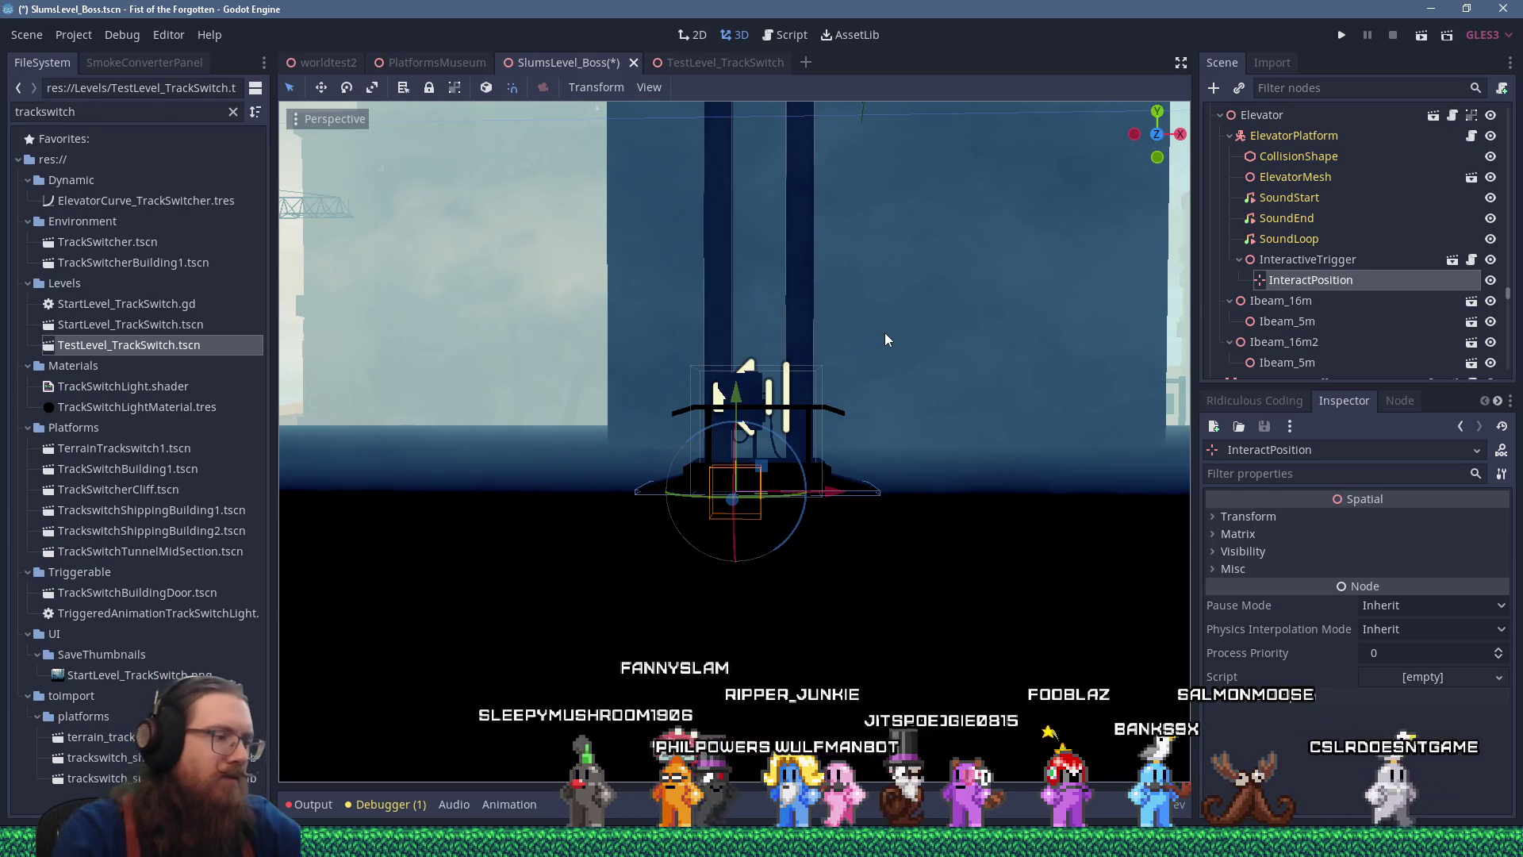
pyautogui.scroll(5, 886, 340)
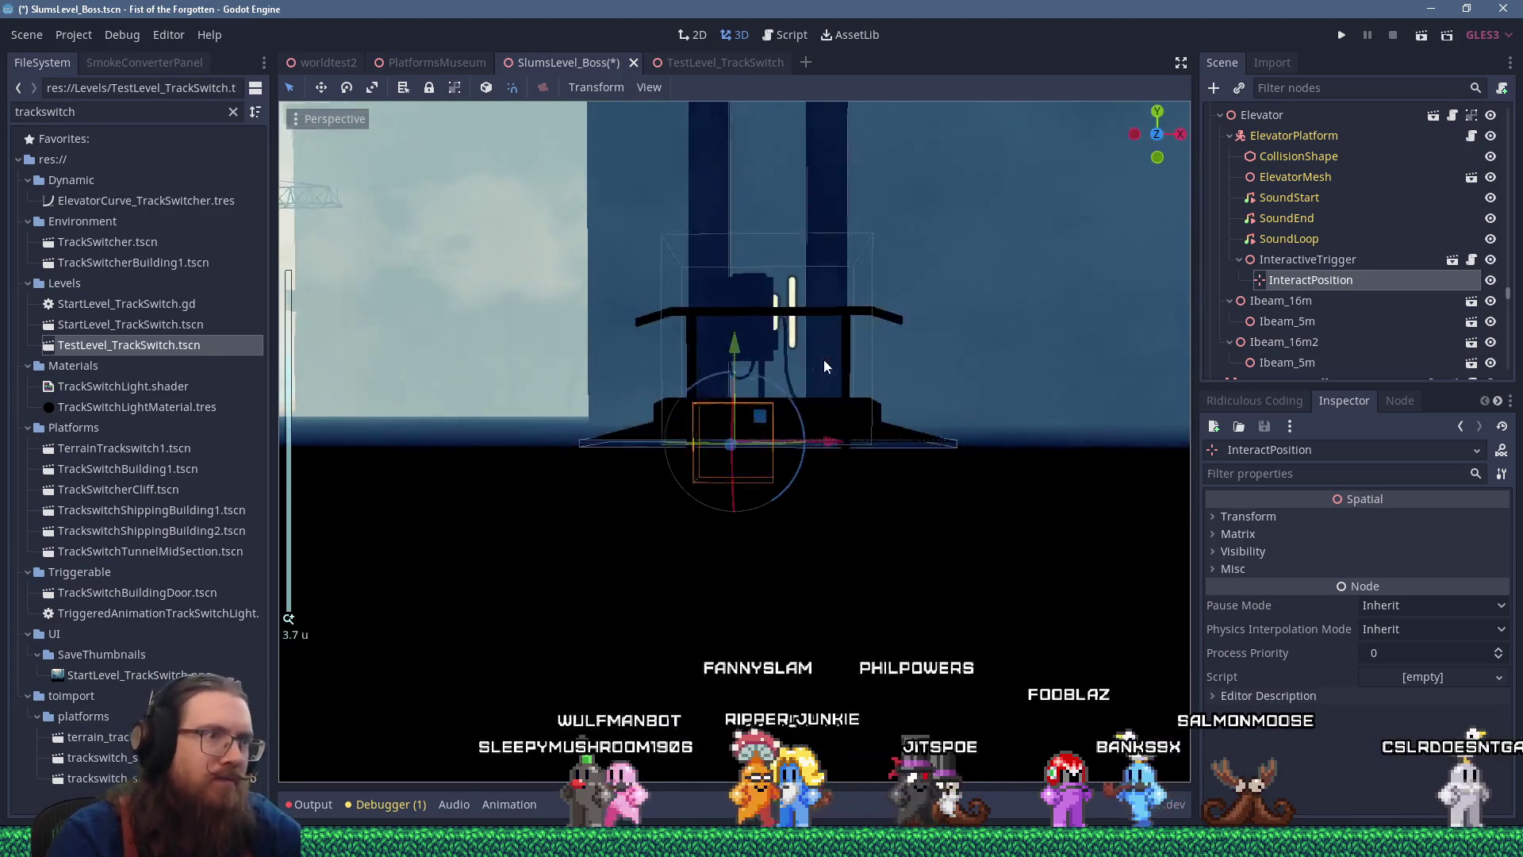
pyautogui.moveTo(862, 430); pyautogui.dragTo(867, 520)
pyautogui.moveTo(785, 456)
pyautogui.mouseDown()
pyautogui.moveTo(829, 468)
pyautogui.moveTo(843, 350)
pyautogui.moveTo(815, 316)
pyautogui.mouseUp()
pyautogui.moveTo(816, 238)
pyautogui.mouseDown()
pyautogui.moveTo(910, 265)
pyautogui.moveTo(594, 391)
pyautogui.moveTo(636, 421)
pyautogui.mouseUp()
pyautogui.click(1248, 516)
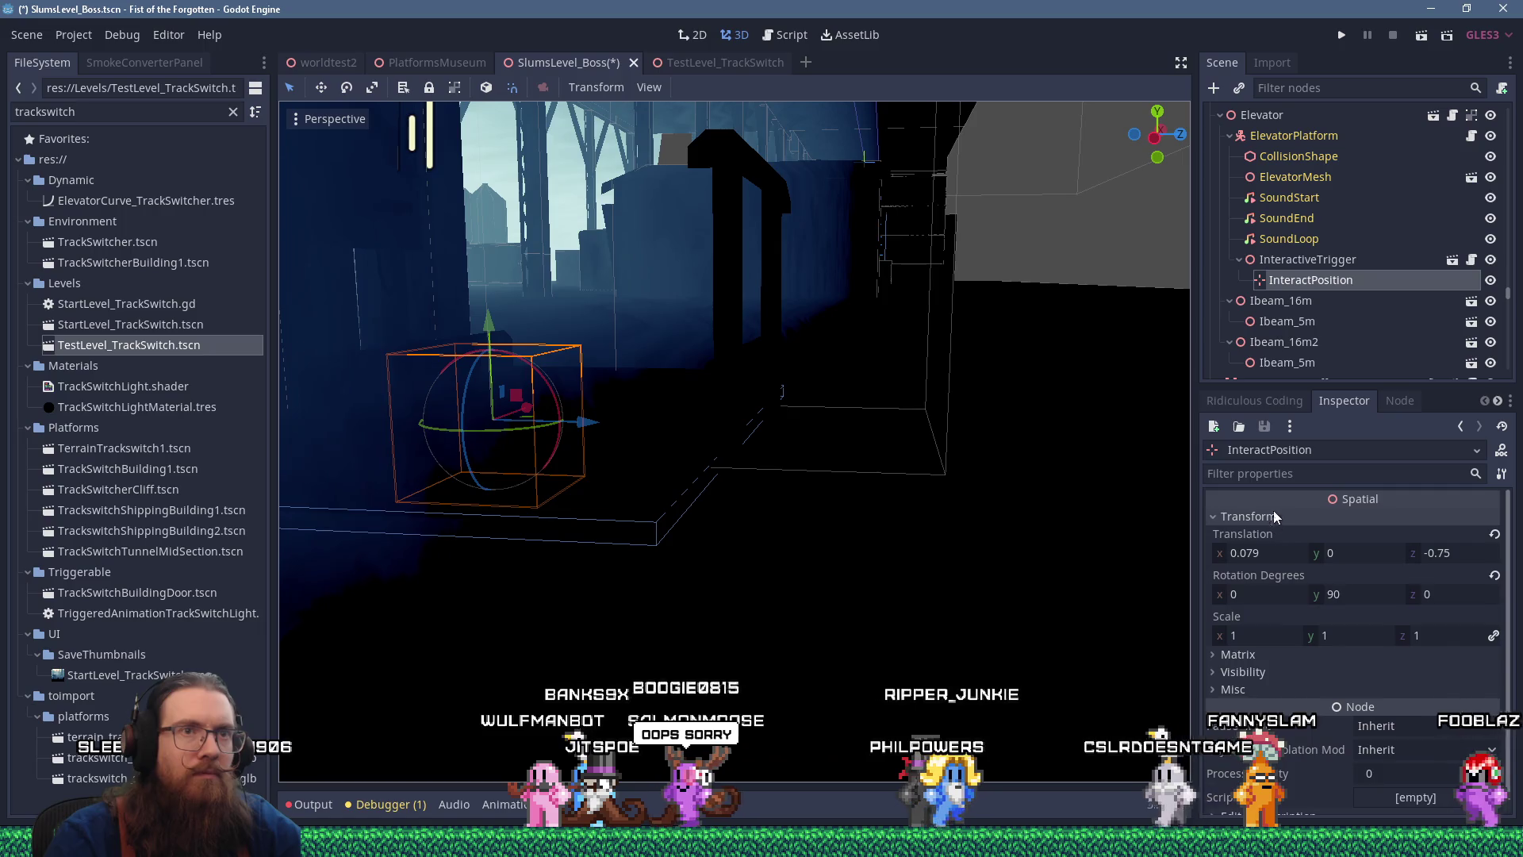
# Set InteractPosition's translation to 0.079, 0.25, -0.5, then switch to TestLevel_TrackSwitch for comparison
pyautogui.click(1307, 260)
pyautogui.click(1311, 280)
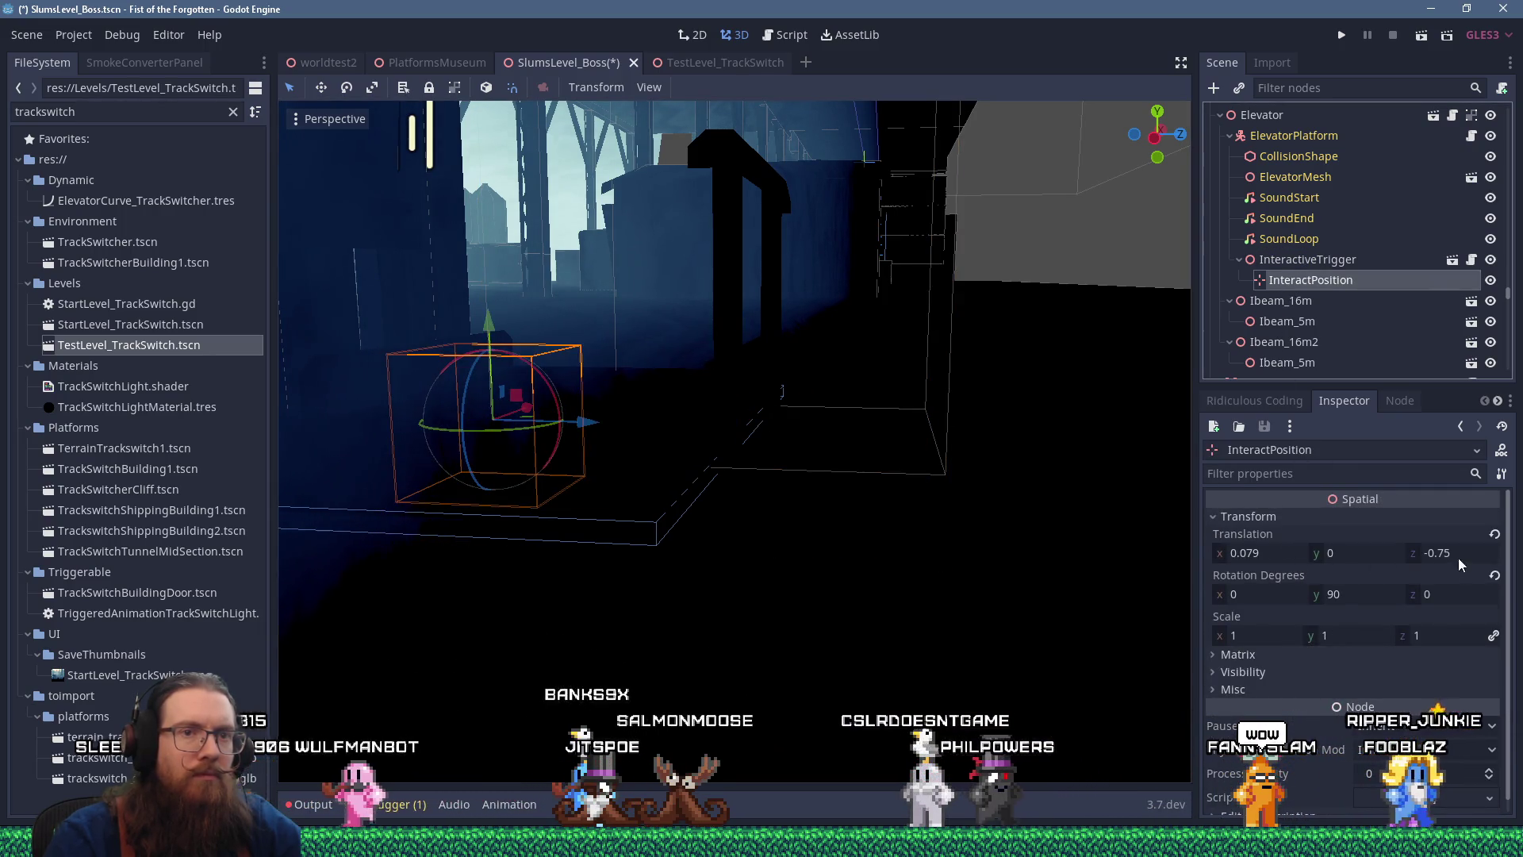
pyautogui.click(1440, 553)
pyautogui.write('0')
pyautogui.press('Return')
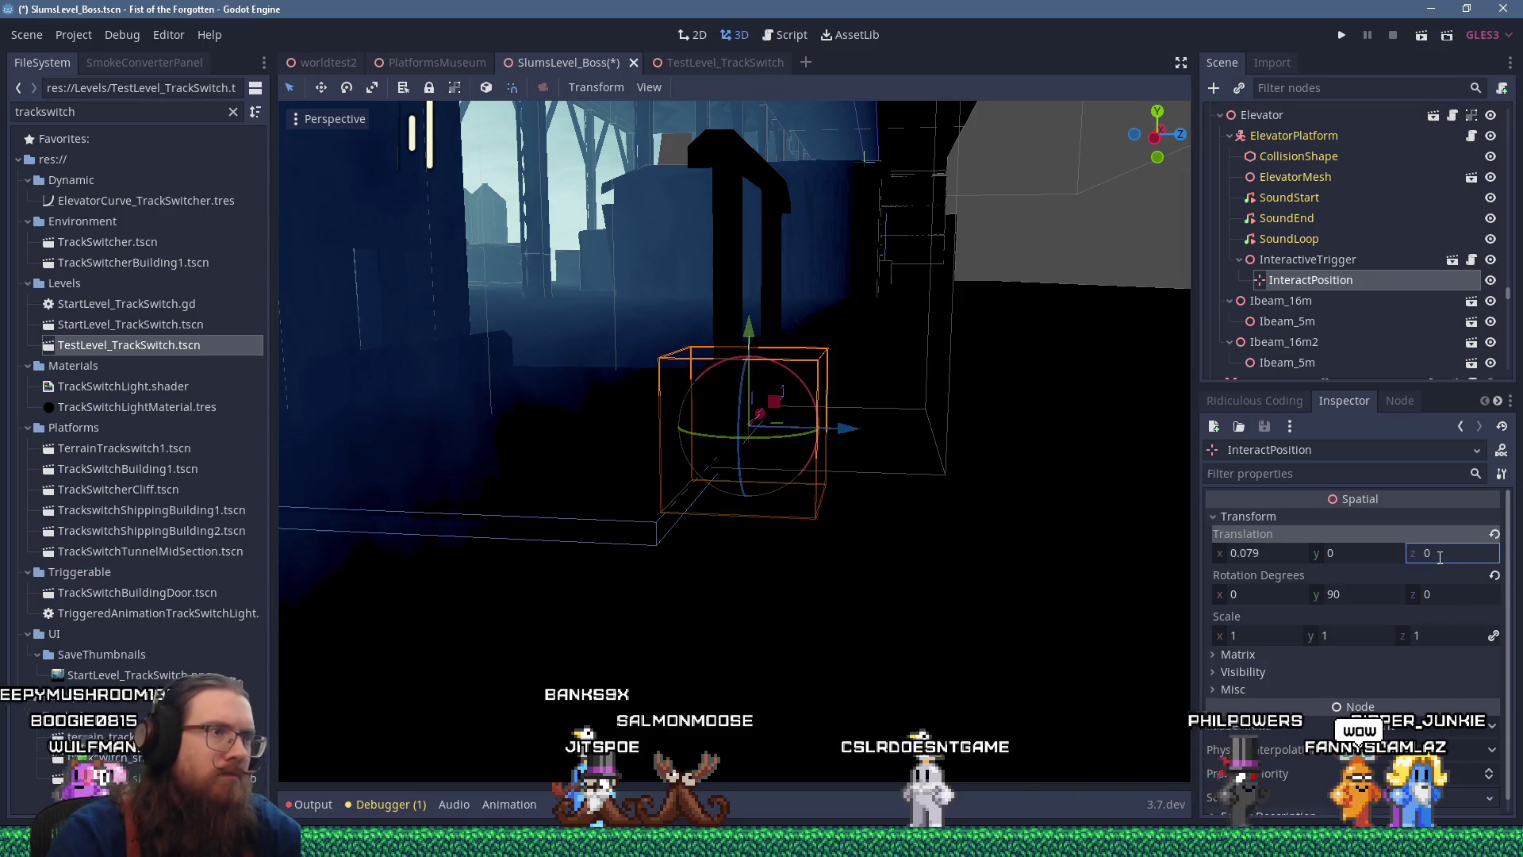
pyautogui.press('f')
pyautogui.moveTo(811, 515)
pyautogui.mouseDown()
pyautogui.moveTo(755, 611)
pyautogui.moveTo(992, 580)
pyautogui.moveTo(894, 452)
pyautogui.moveTo(731, 410)
pyautogui.mouseUp()
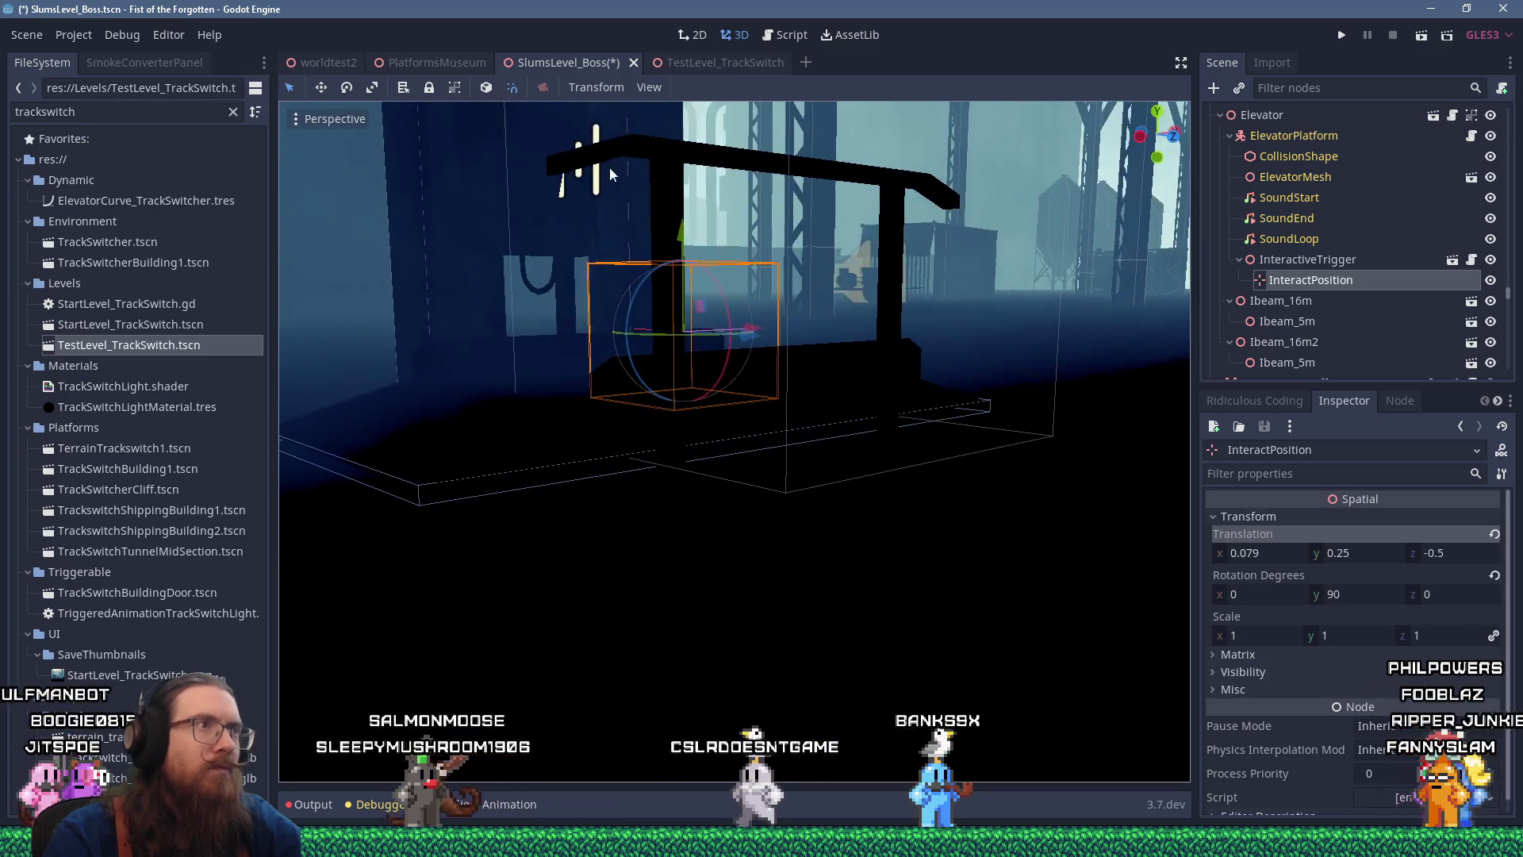
pyautogui.hotkey('ctrl', 'Tab')
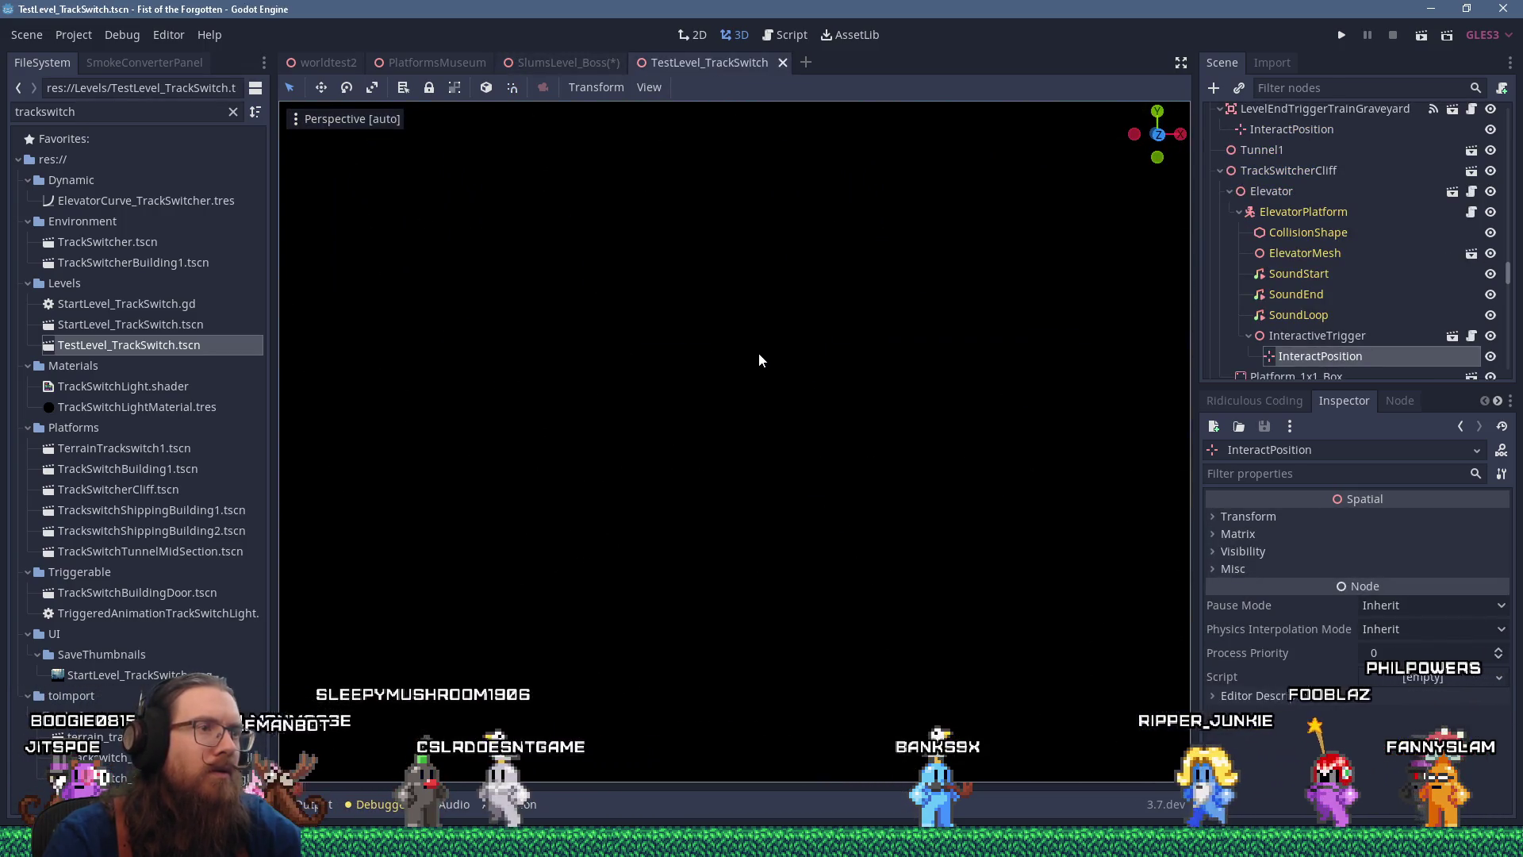
# Inspect the TrackSwitch level's InteractPosition placement for reference
pyautogui.press('f')
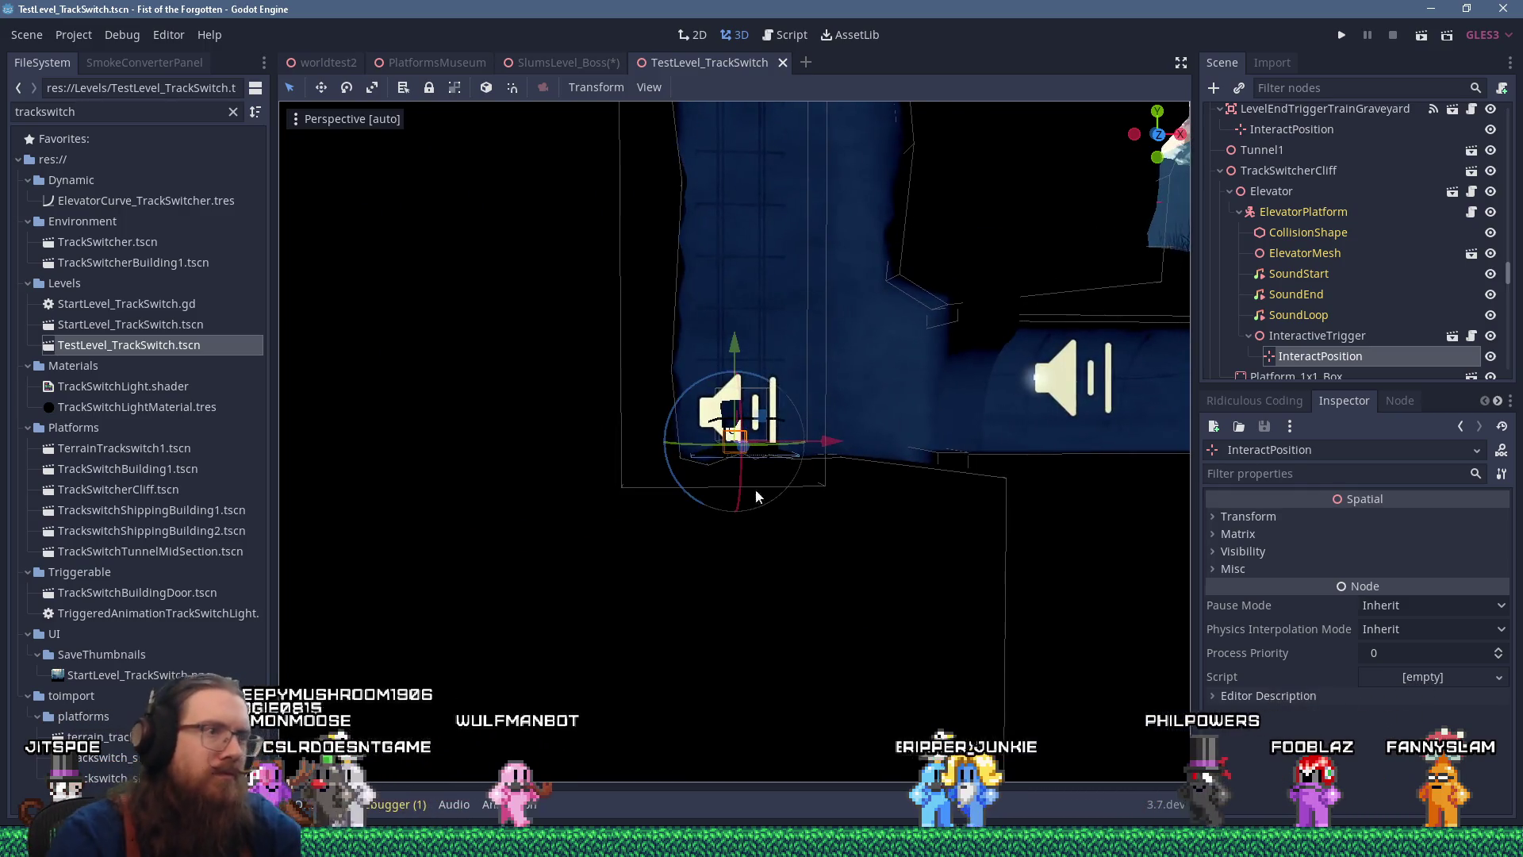
pyautogui.scroll(-5, 810, 449)
pyautogui.moveTo(811, 449)
pyautogui.mouseDown()
pyautogui.moveTo(724, 473)
pyautogui.moveTo(527, 445)
pyautogui.moveTo(460, 463)
pyautogui.moveTo(615, 421)
pyautogui.moveTo(843, 490)
pyautogui.mouseUp()
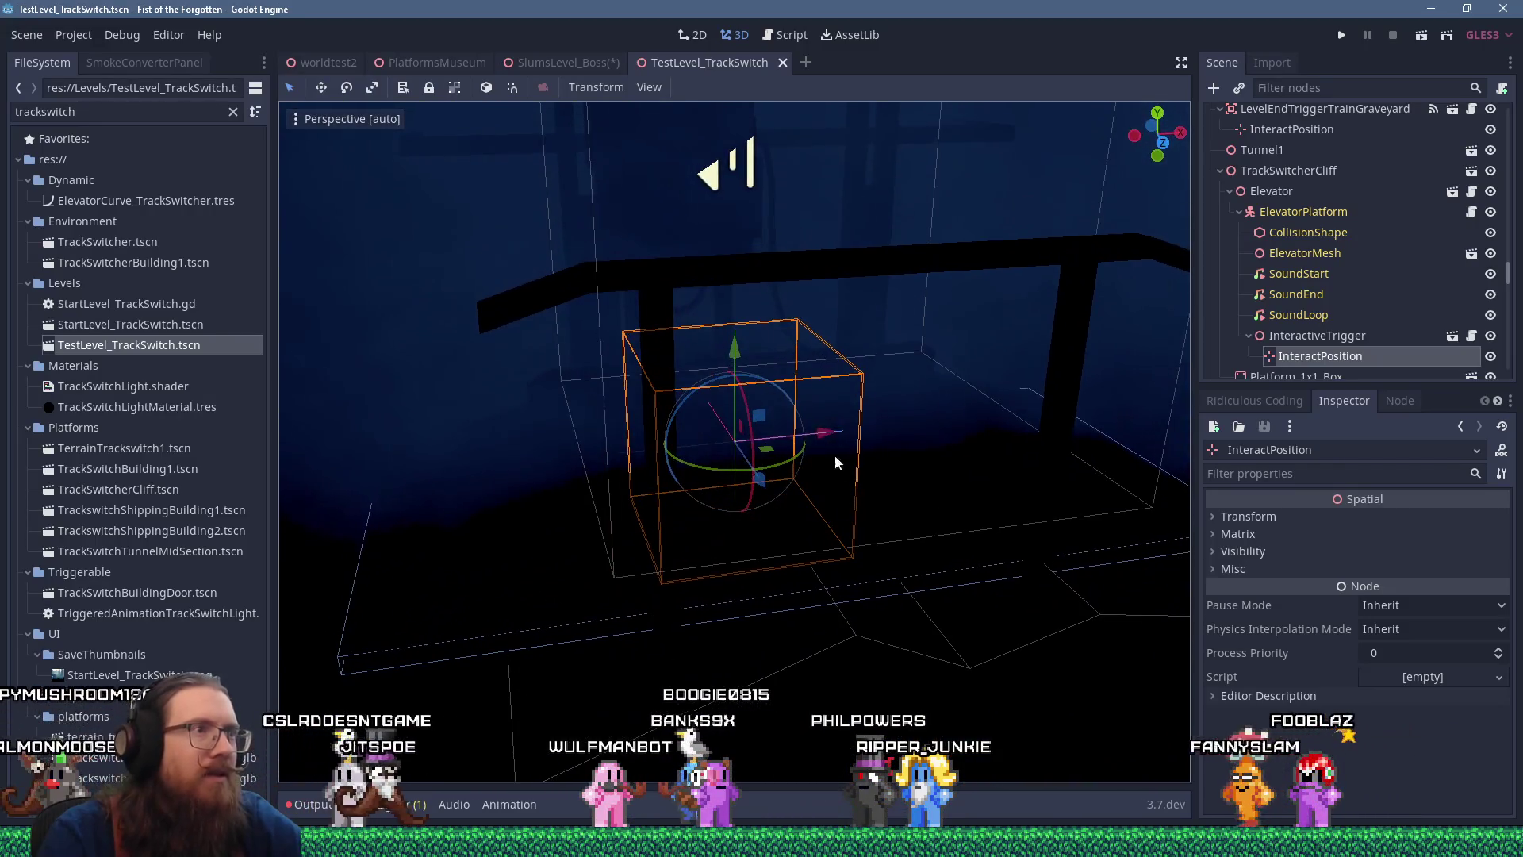
# Shift the boss elevator's InteractPosition left along X, check its placement, and launch the game
pyautogui.click(603, 63)
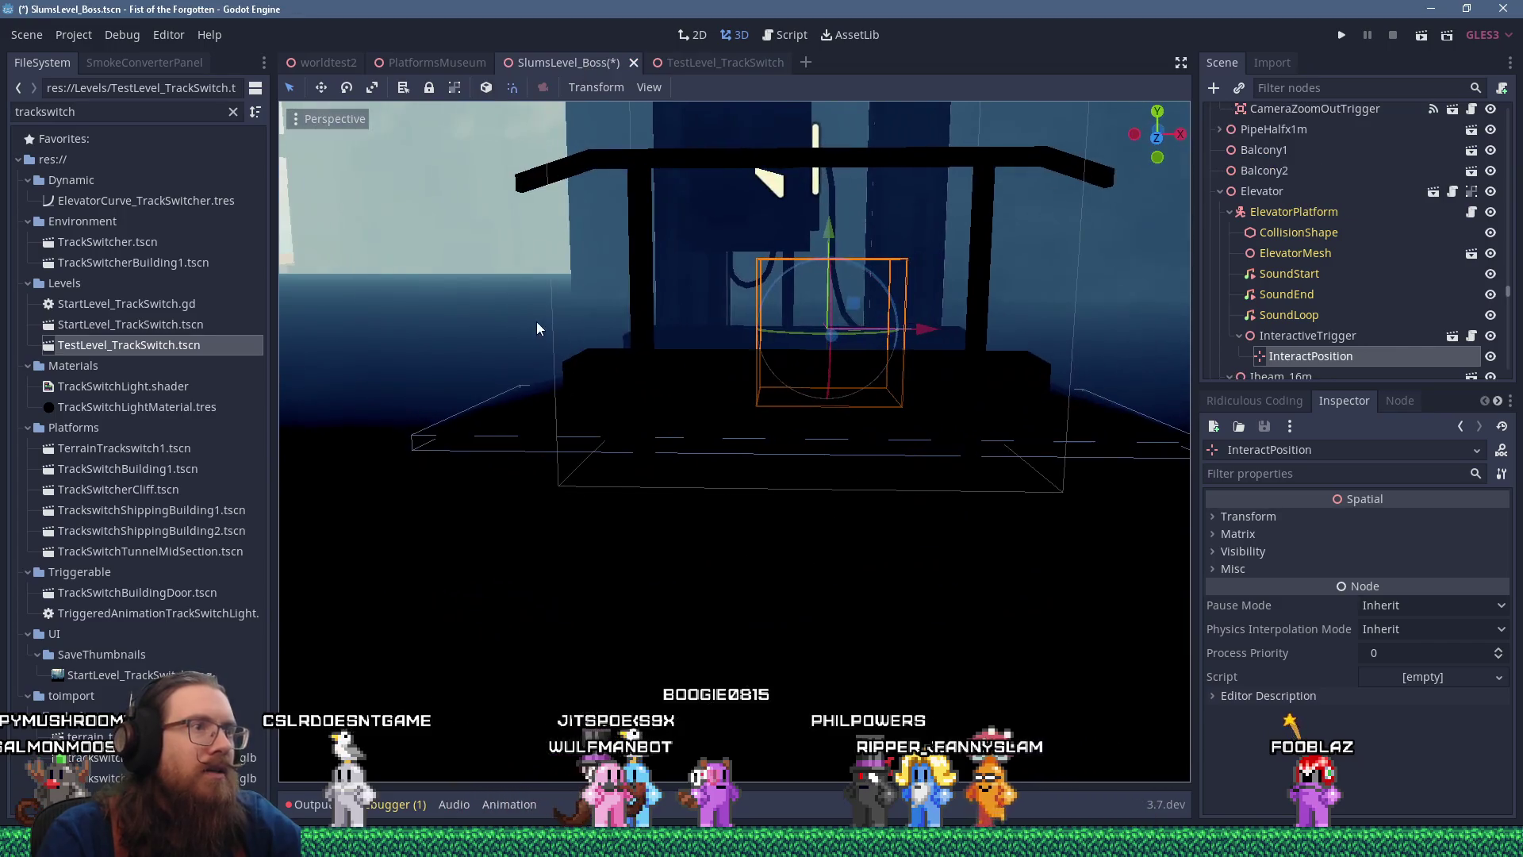
pyautogui.moveTo(918, 328)
pyautogui.mouseDown()
pyautogui.moveTo(843, 330)
pyautogui.moveTo(811, 302)
pyautogui.moveTo(806, 503)
pyautogui.moveTo(830, 334)
pyautogui.moveTo(786, 398)
pyautogui.moveTo(965, 417)
pyautogui.moveTo(996, 344)
pyautogui.mouseUp()
pyautogui.scroll(3, 933, 383)
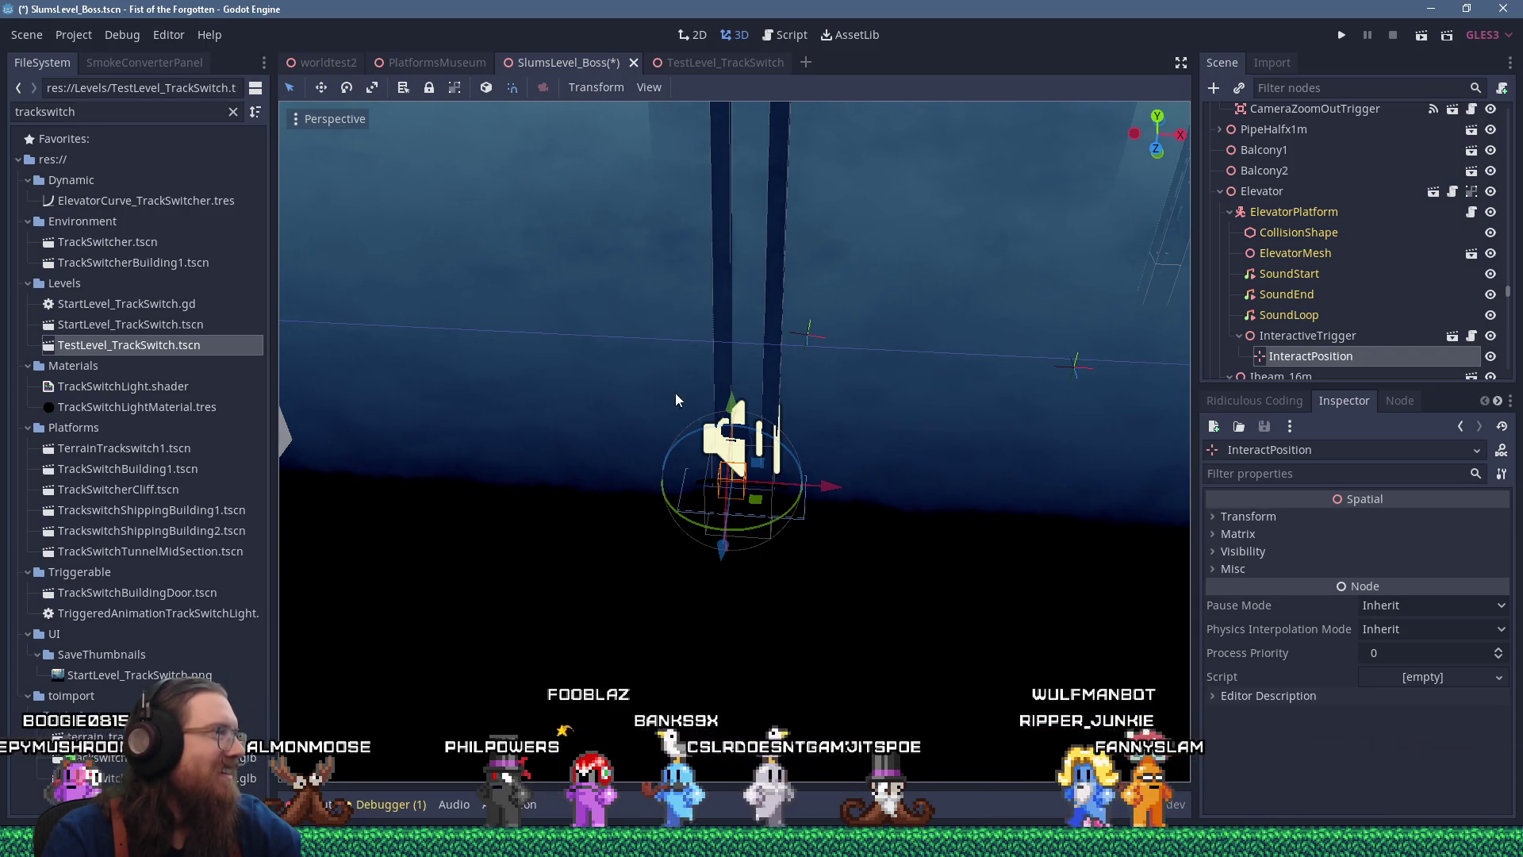
pyautogui.scroll(5, 718, 448)
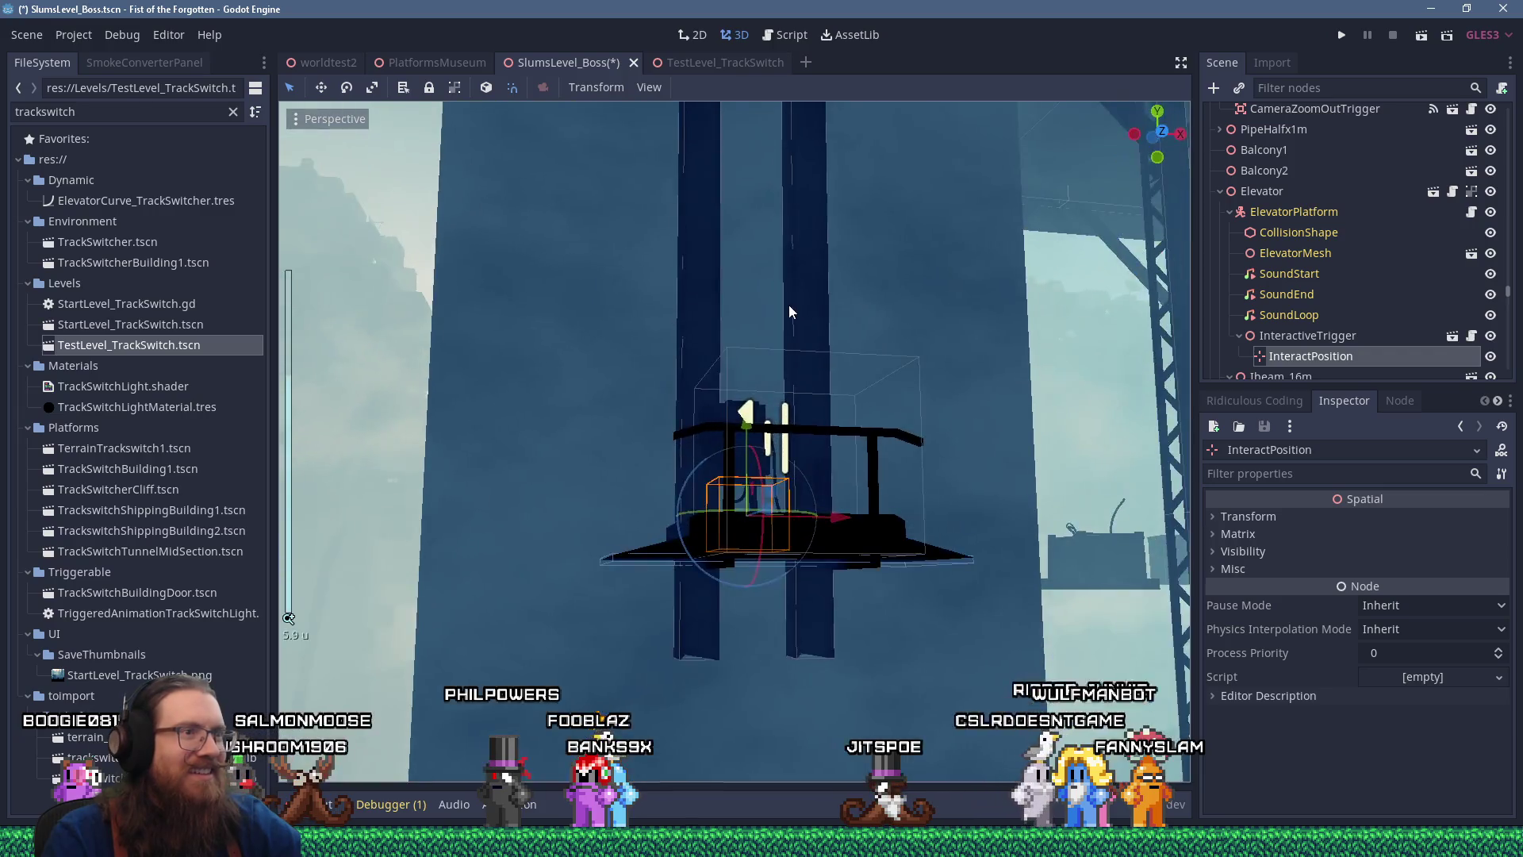
pyautogui.moveTo(789, 312)
pyautogui.mouseDown()
pyautogui.moveTo(1020, 415)
pyautogui.moveTo(834, 370)
pyautogui.mouseUp()
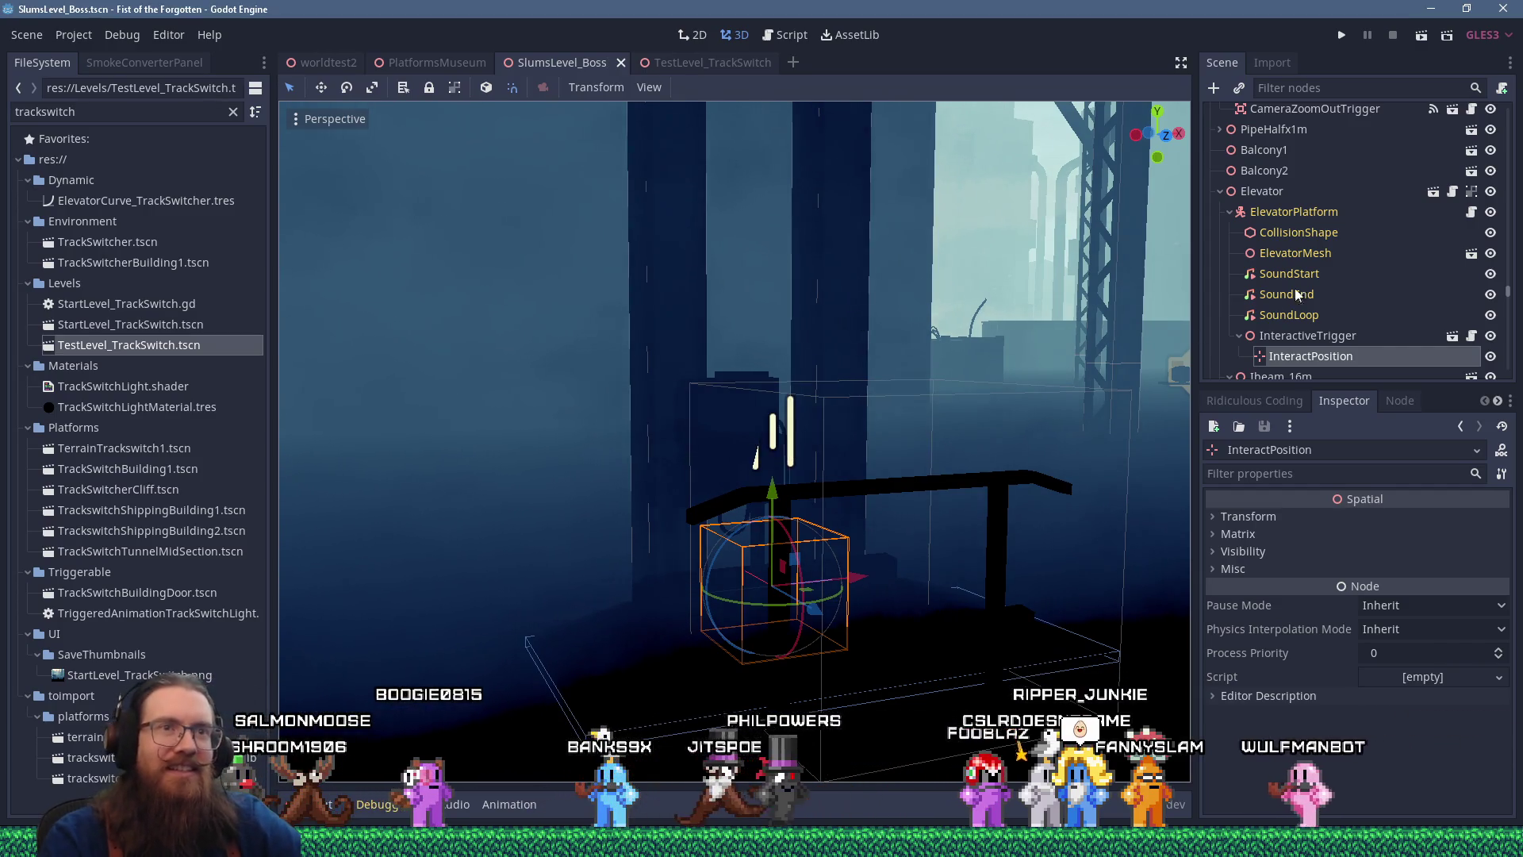
pyautogui.moveTo(812, 357); pyautogui.dragTo(793, 363)
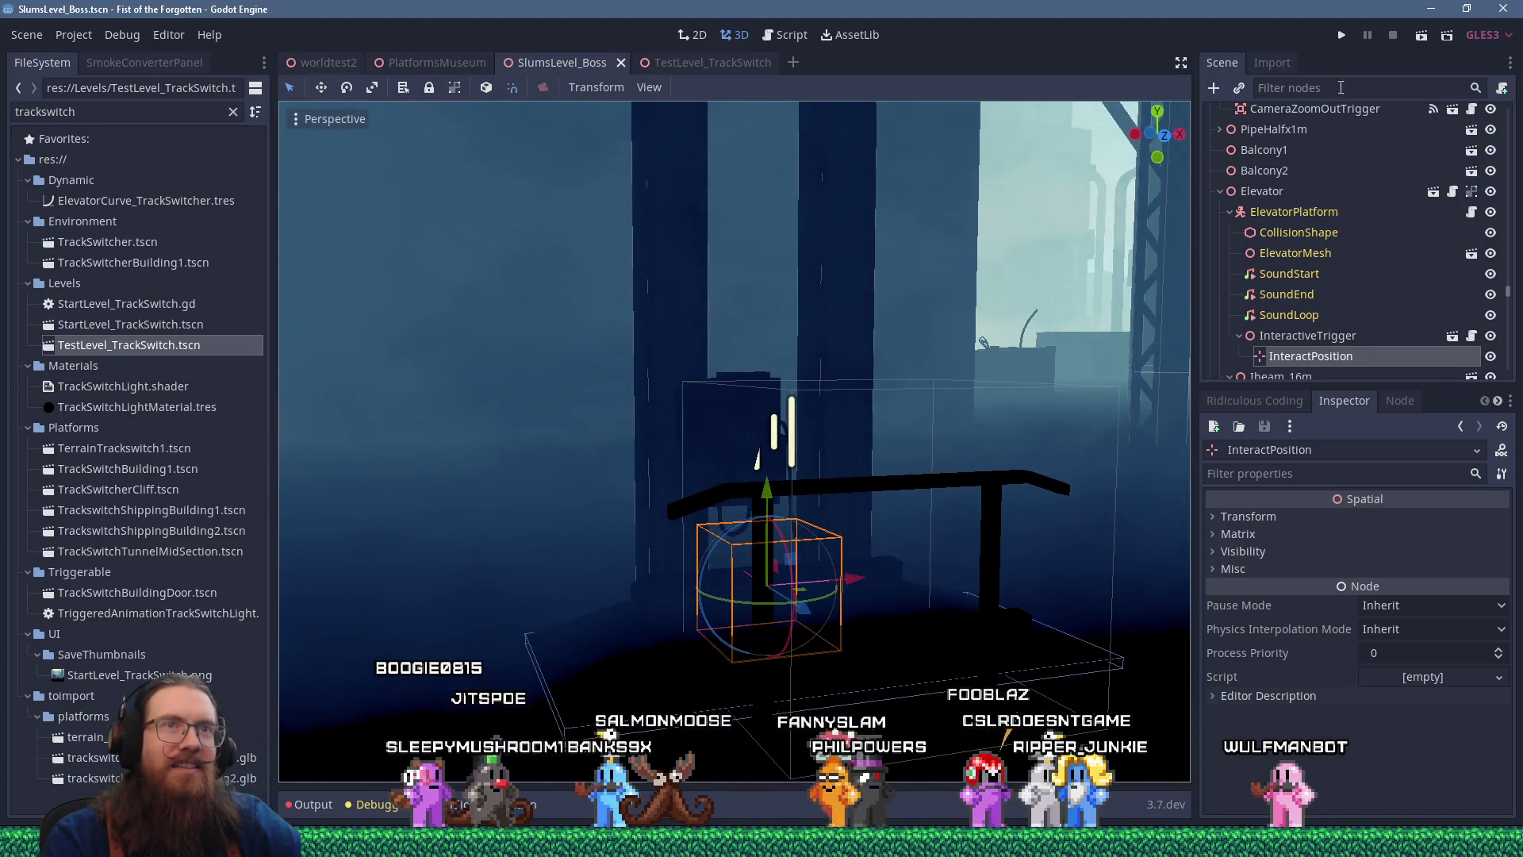
pyautogui.click(1343, 36)
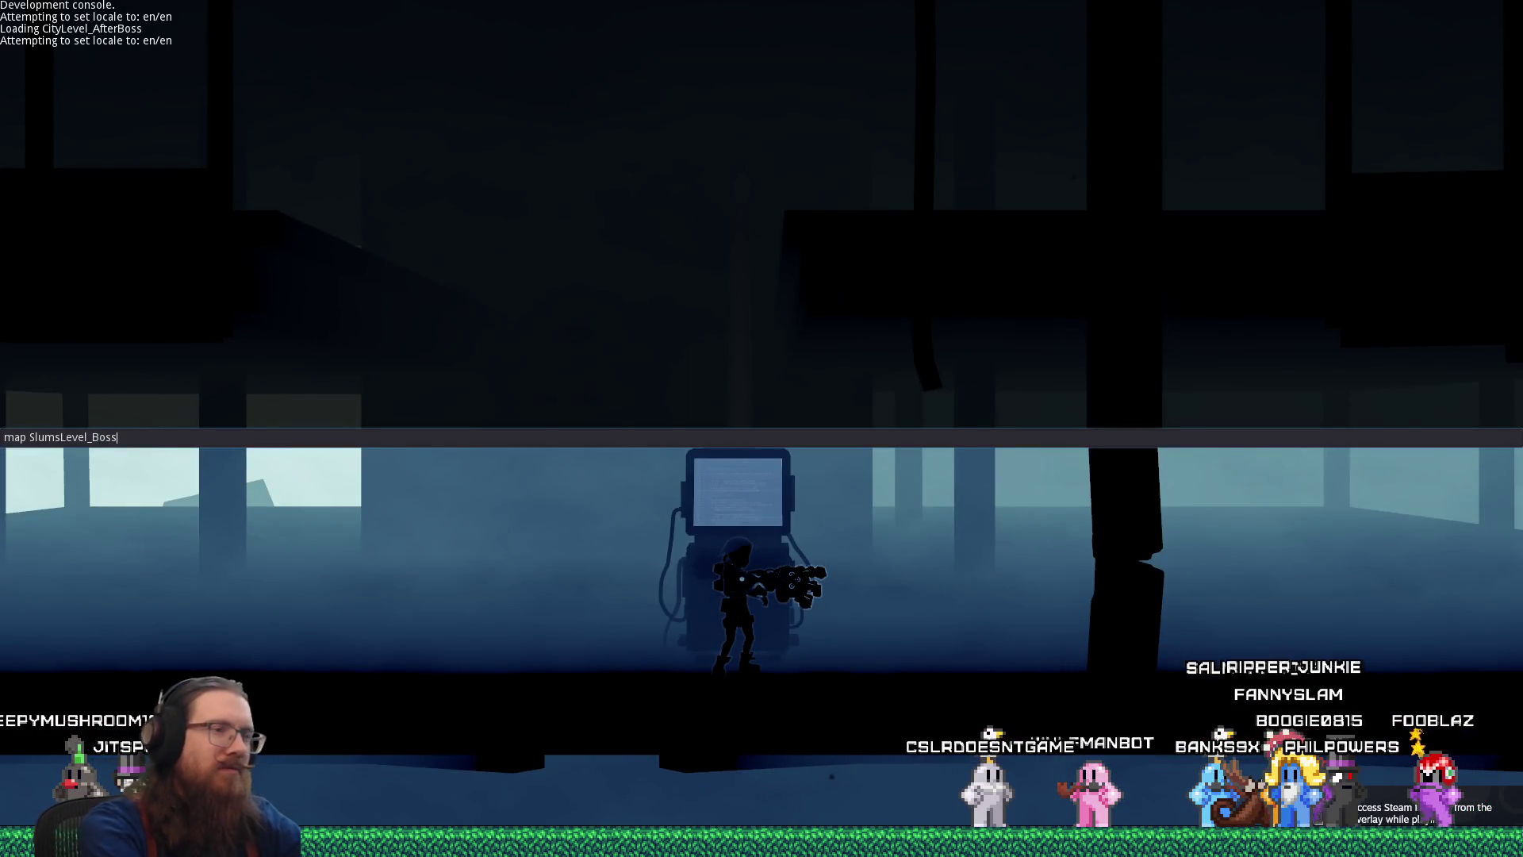
# Load the SlumsLevel_Boss map from the console and climb through the opening walls
pyautogui.press('Return')
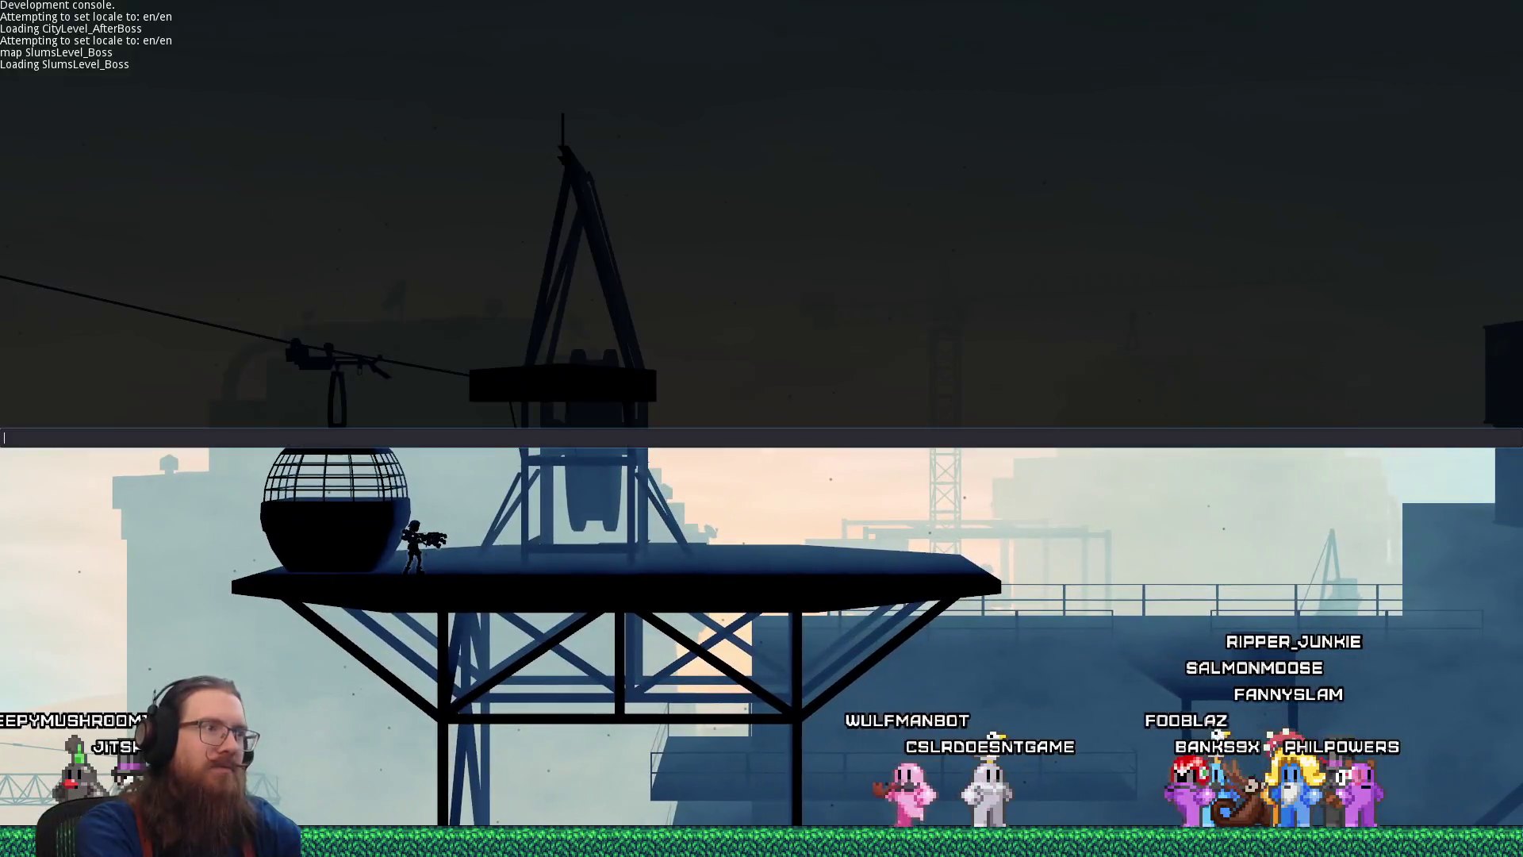
pyautogui.press('Return')
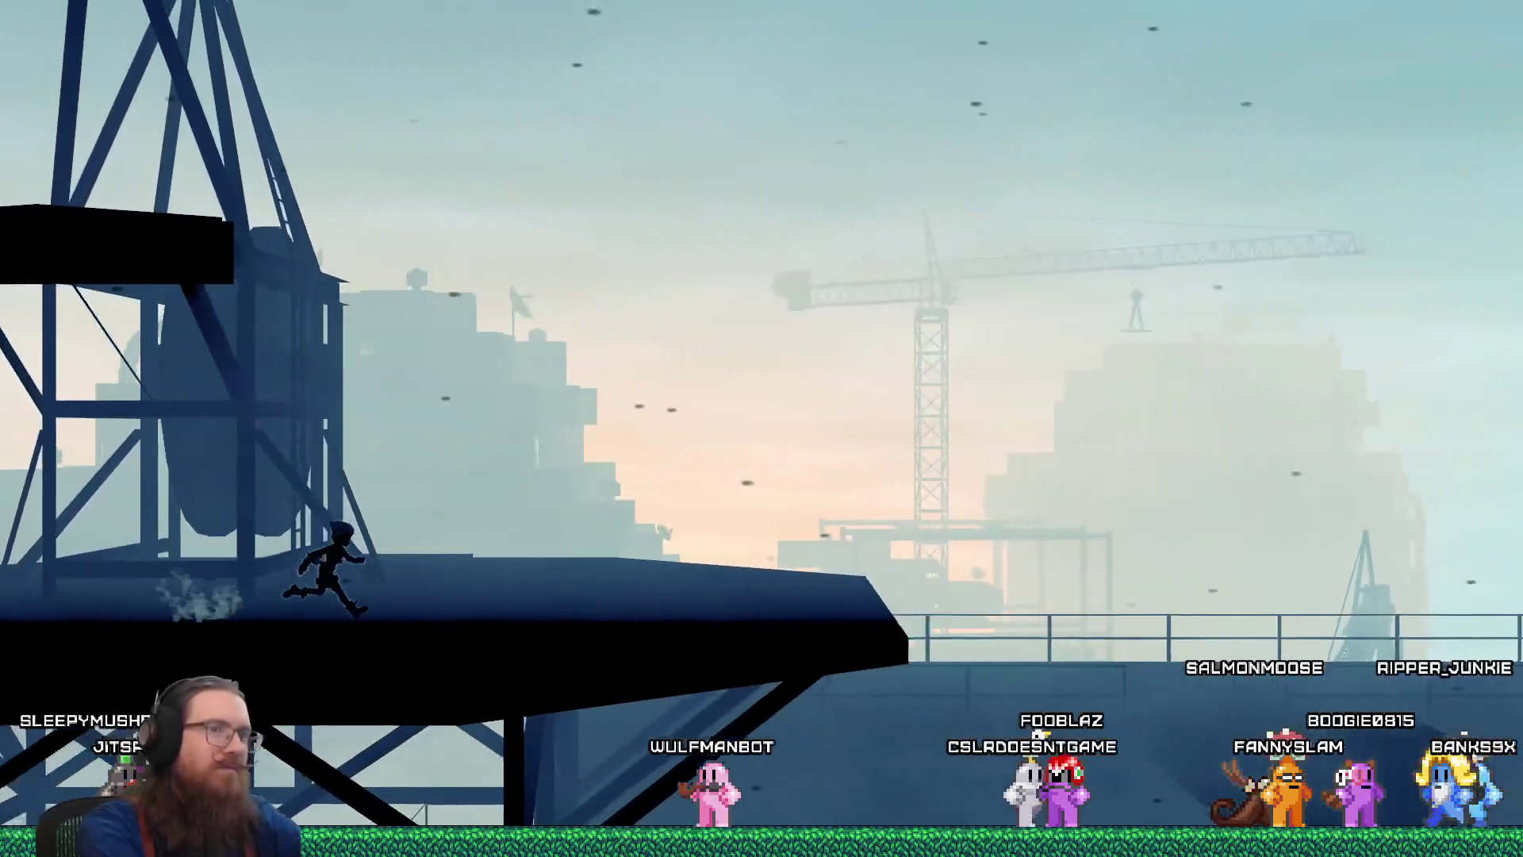
pyautogui.press('space')
pyautogui.press('Right')
pyautogui.press('Right')
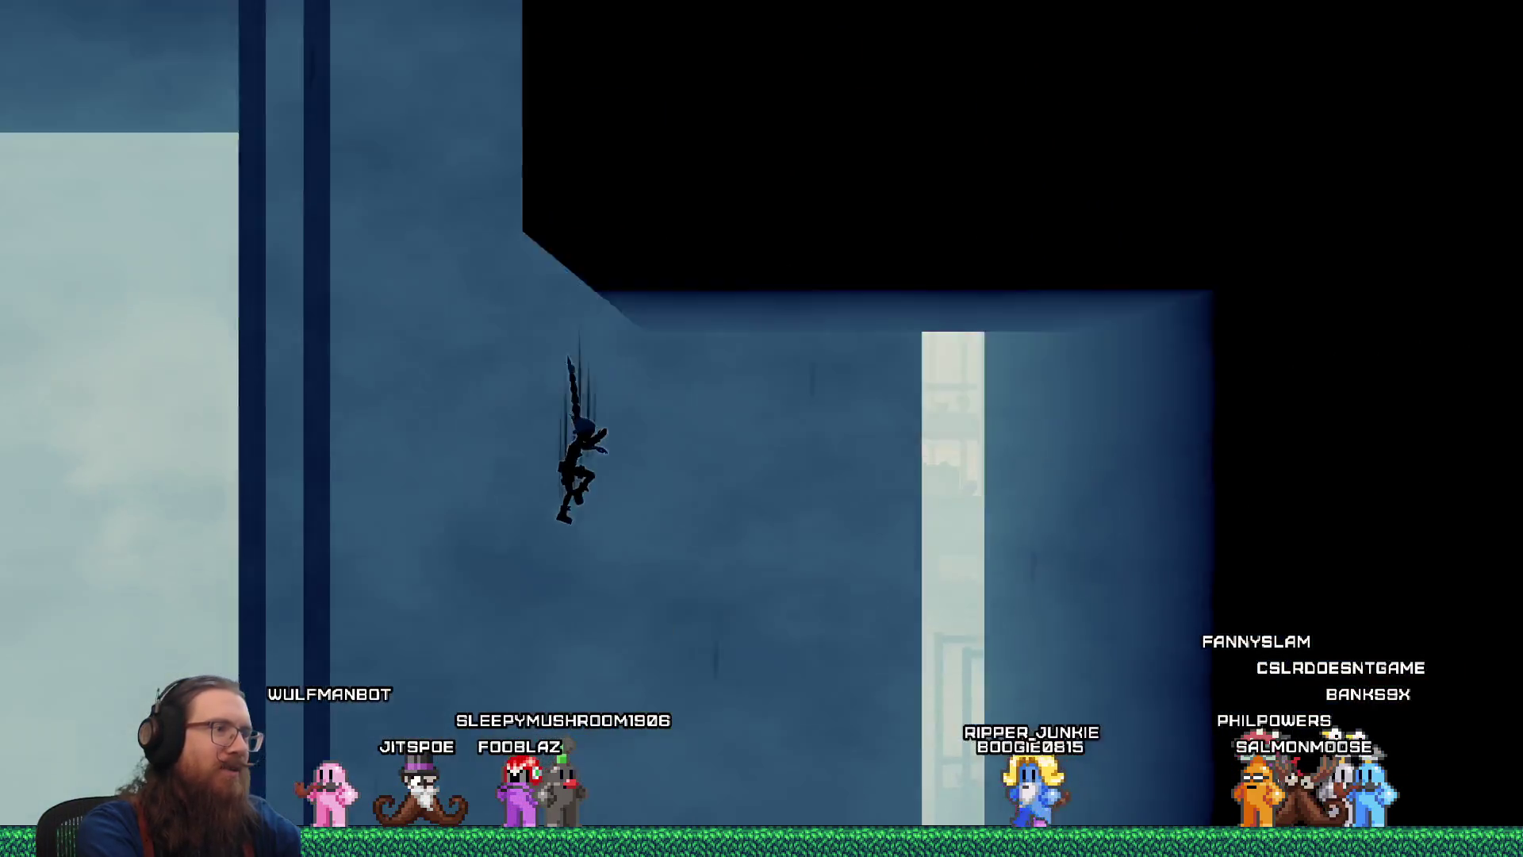
pyautogui.press('Up')
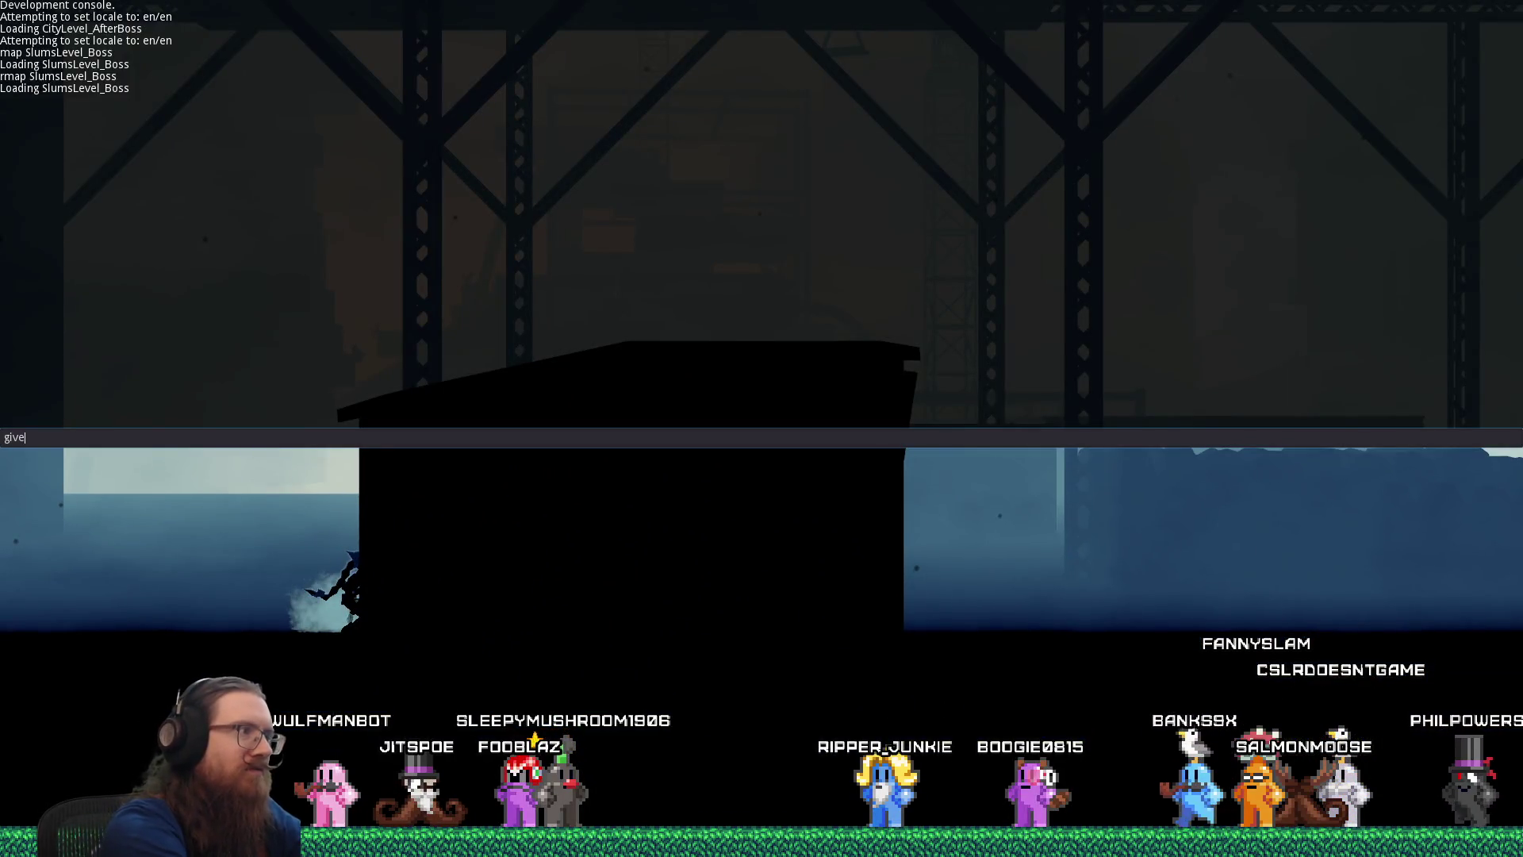
# Run through the industrial area past the silos, then quit via the console
pyautogui.press('`')
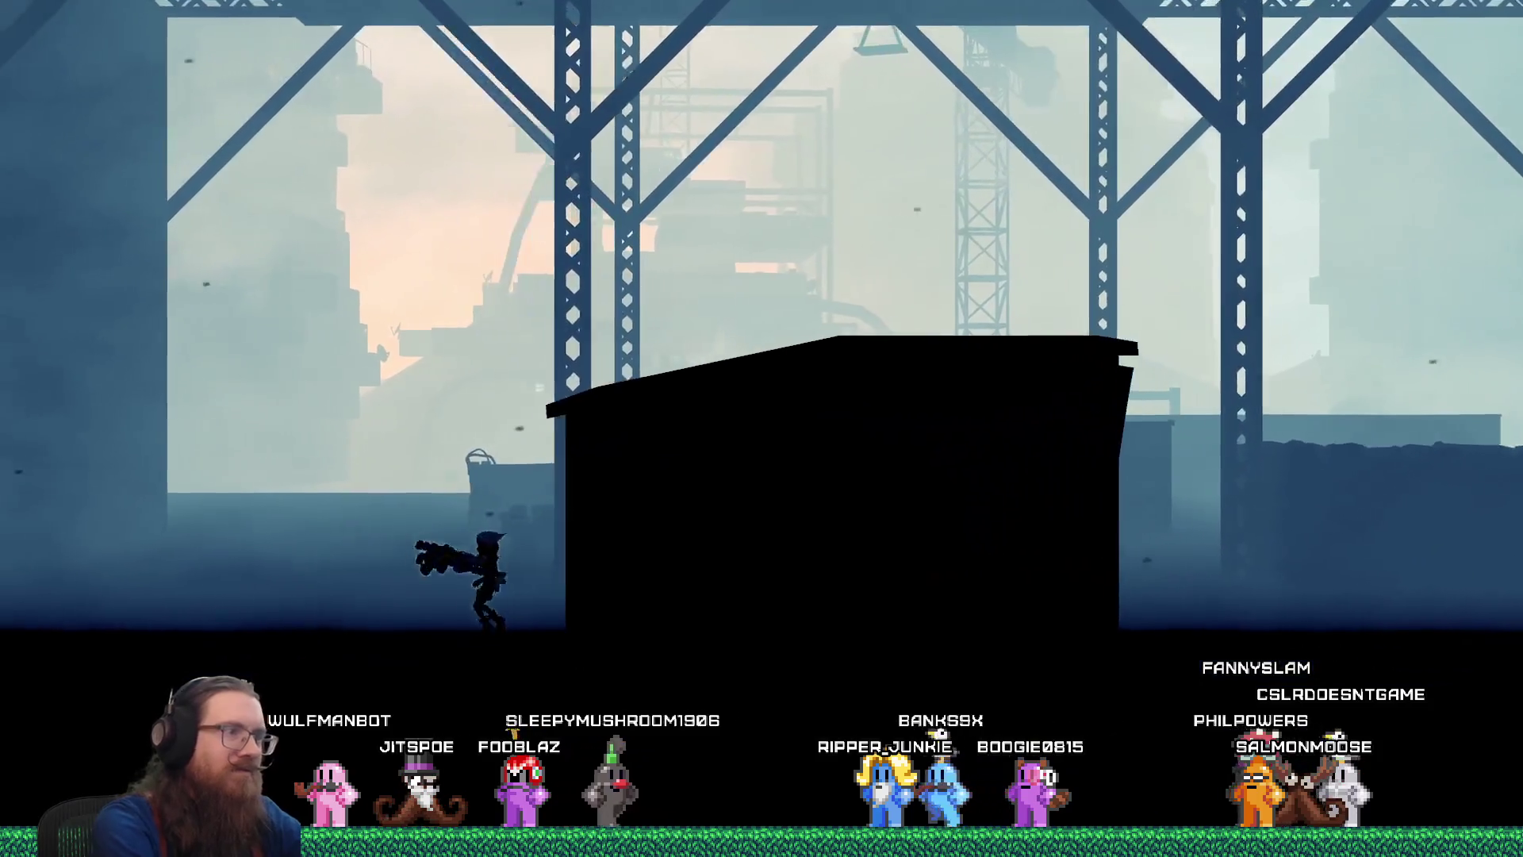
pyautogui.press('Right')
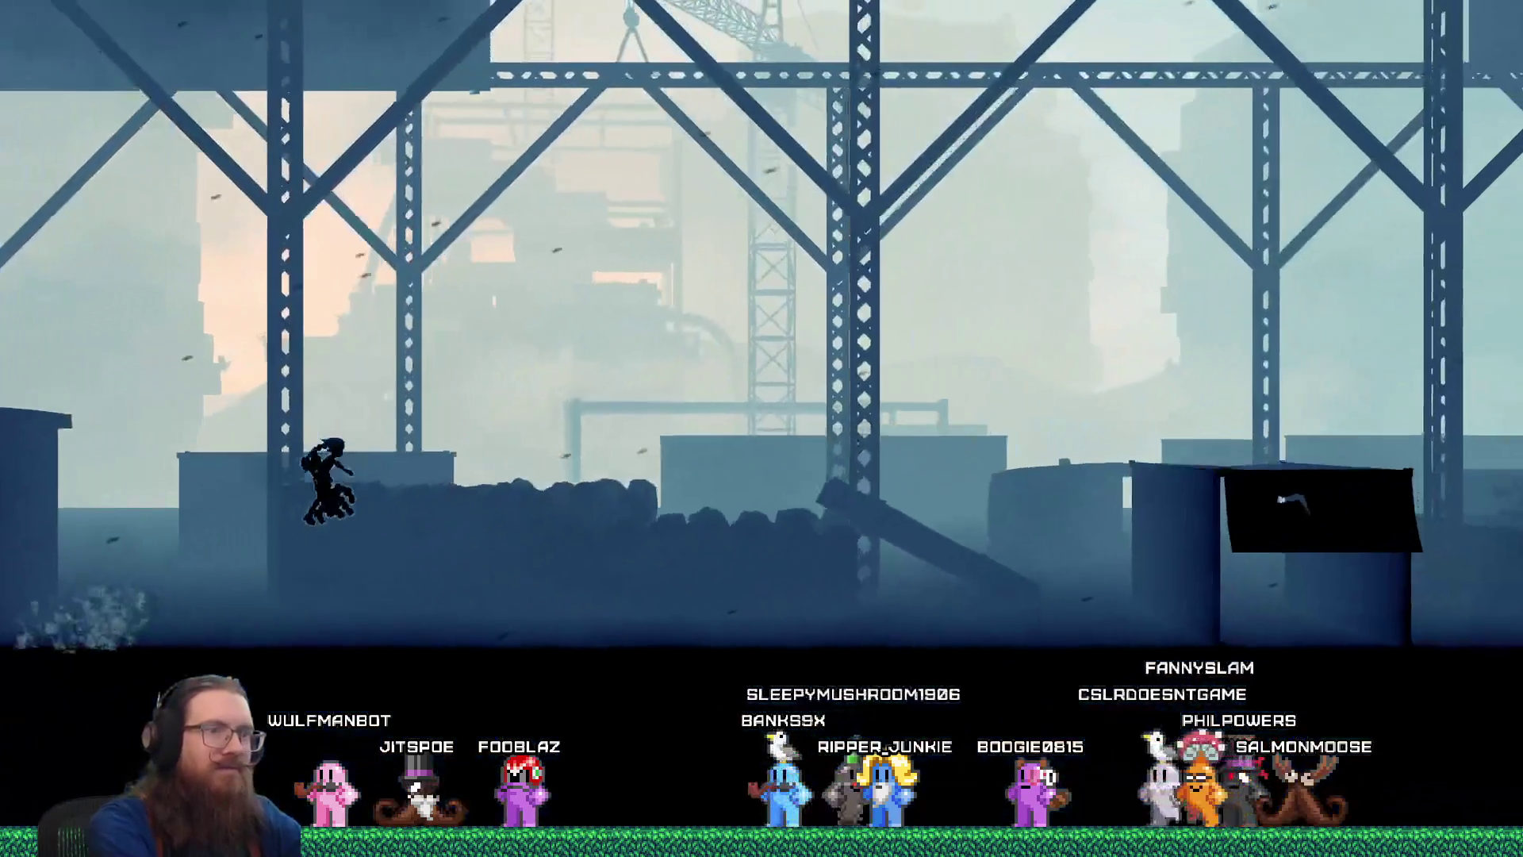
pyautogui.press('Right')
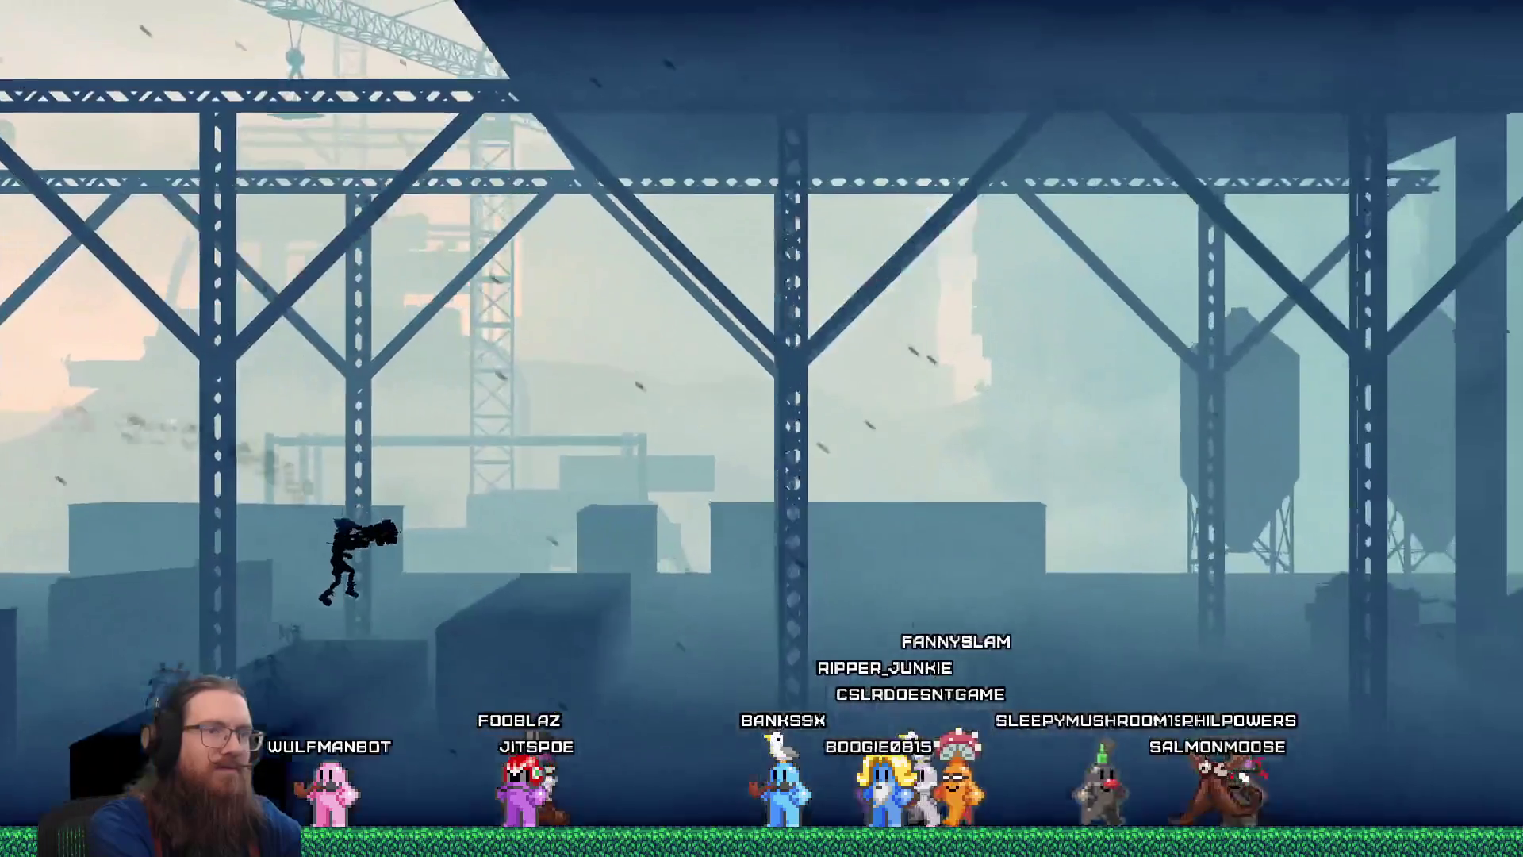
pyautogui.press('Right')
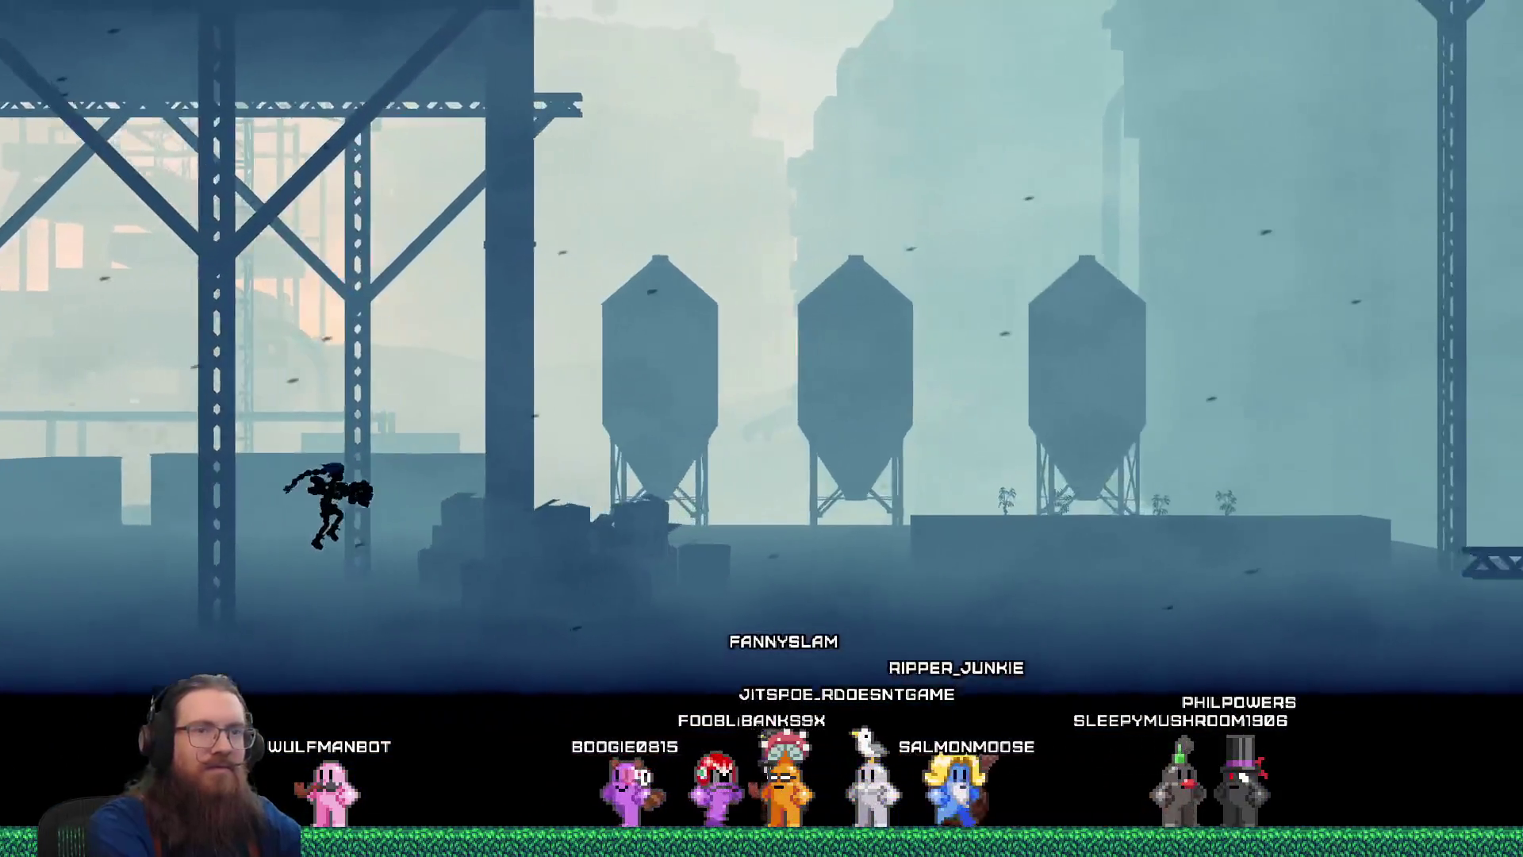
pyautogui.press('`')
pyautogui.write('q')
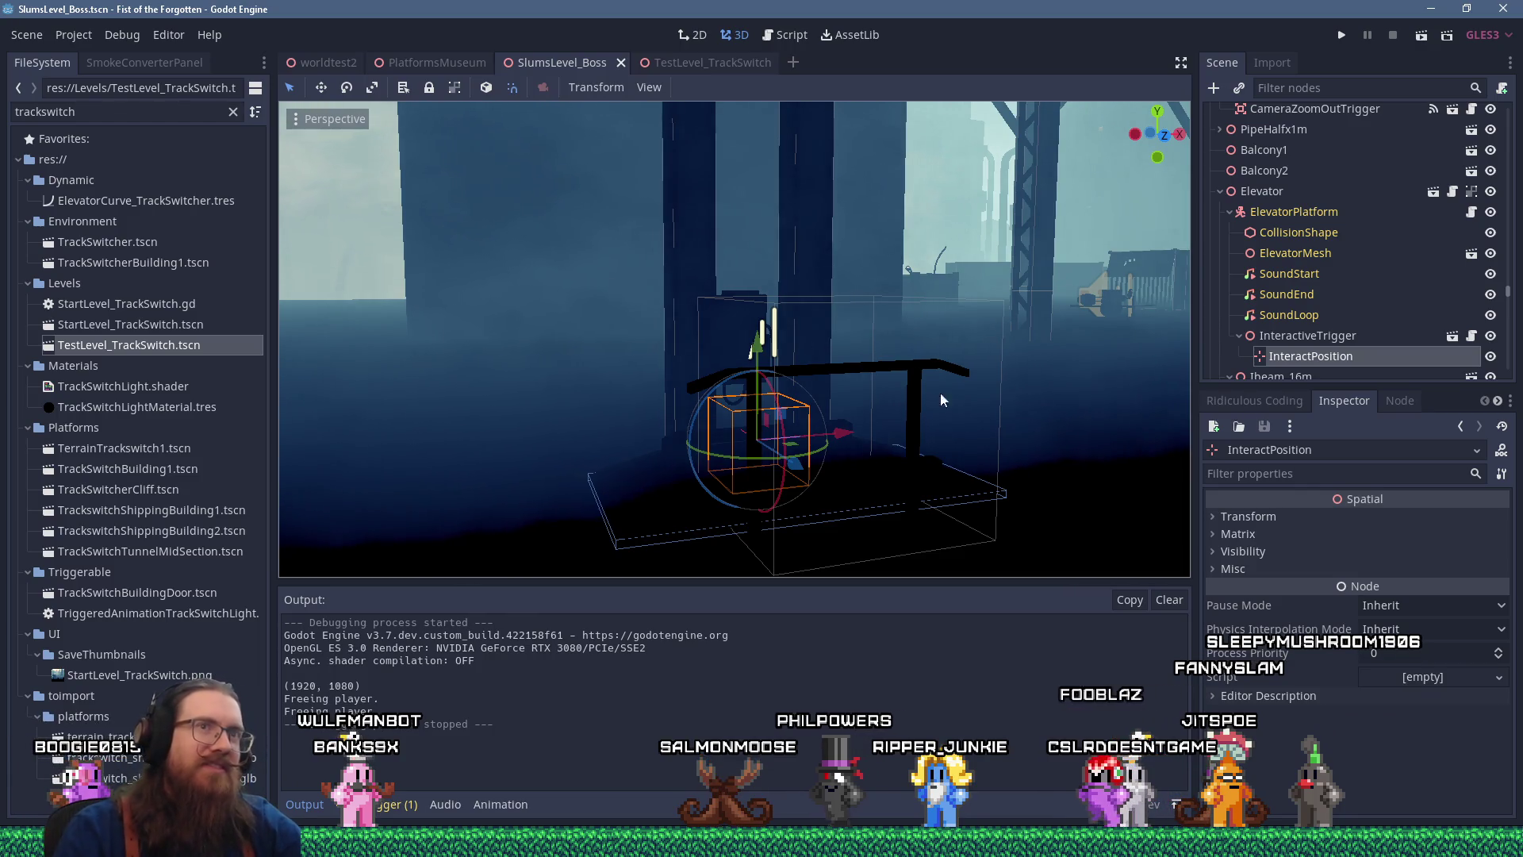
# Relaunch the game from the Godot editor toolbar
pyautogui.click(1341, 35)
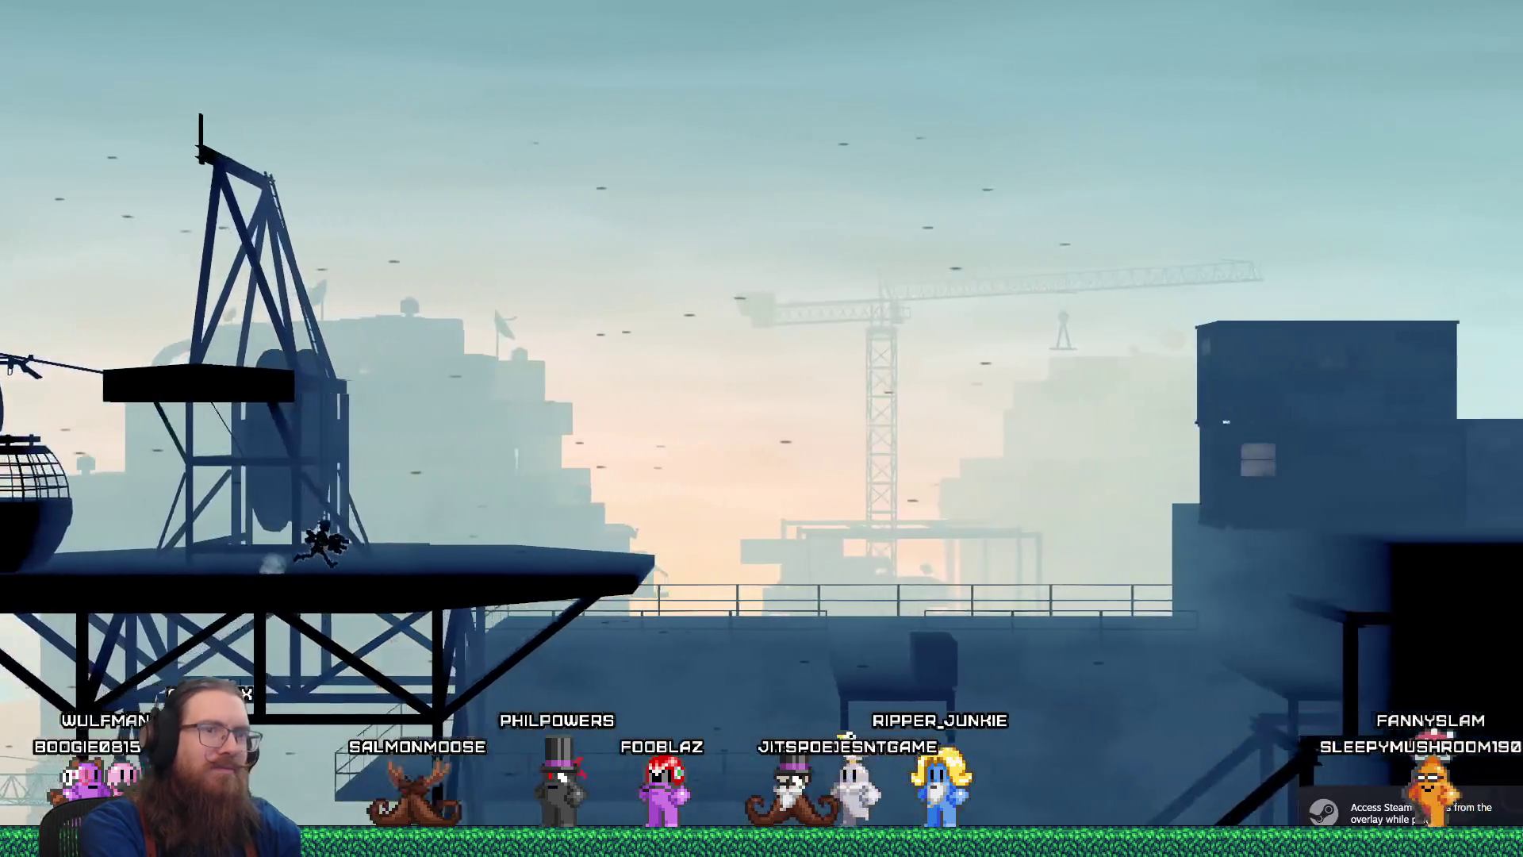
# Restart Fist of the Forgotten from the console, load the Slums level and wall-jump across its rooftops
pyautogui.press('`')
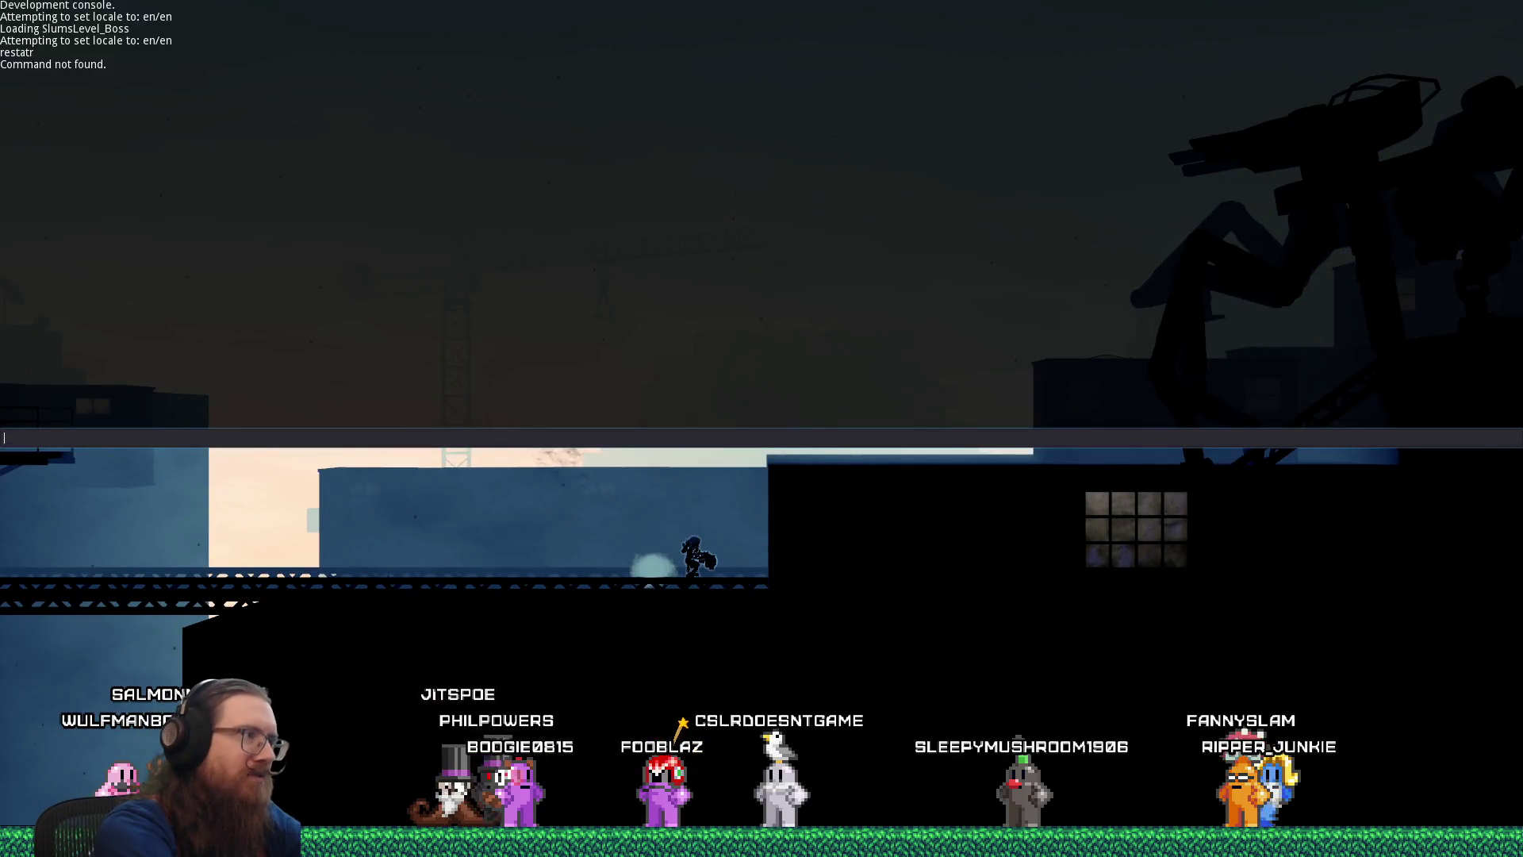
pyautogui.write('restart')
pyautogui.press('Return')
pyautogui.write('map SlumsLevel_Boss')
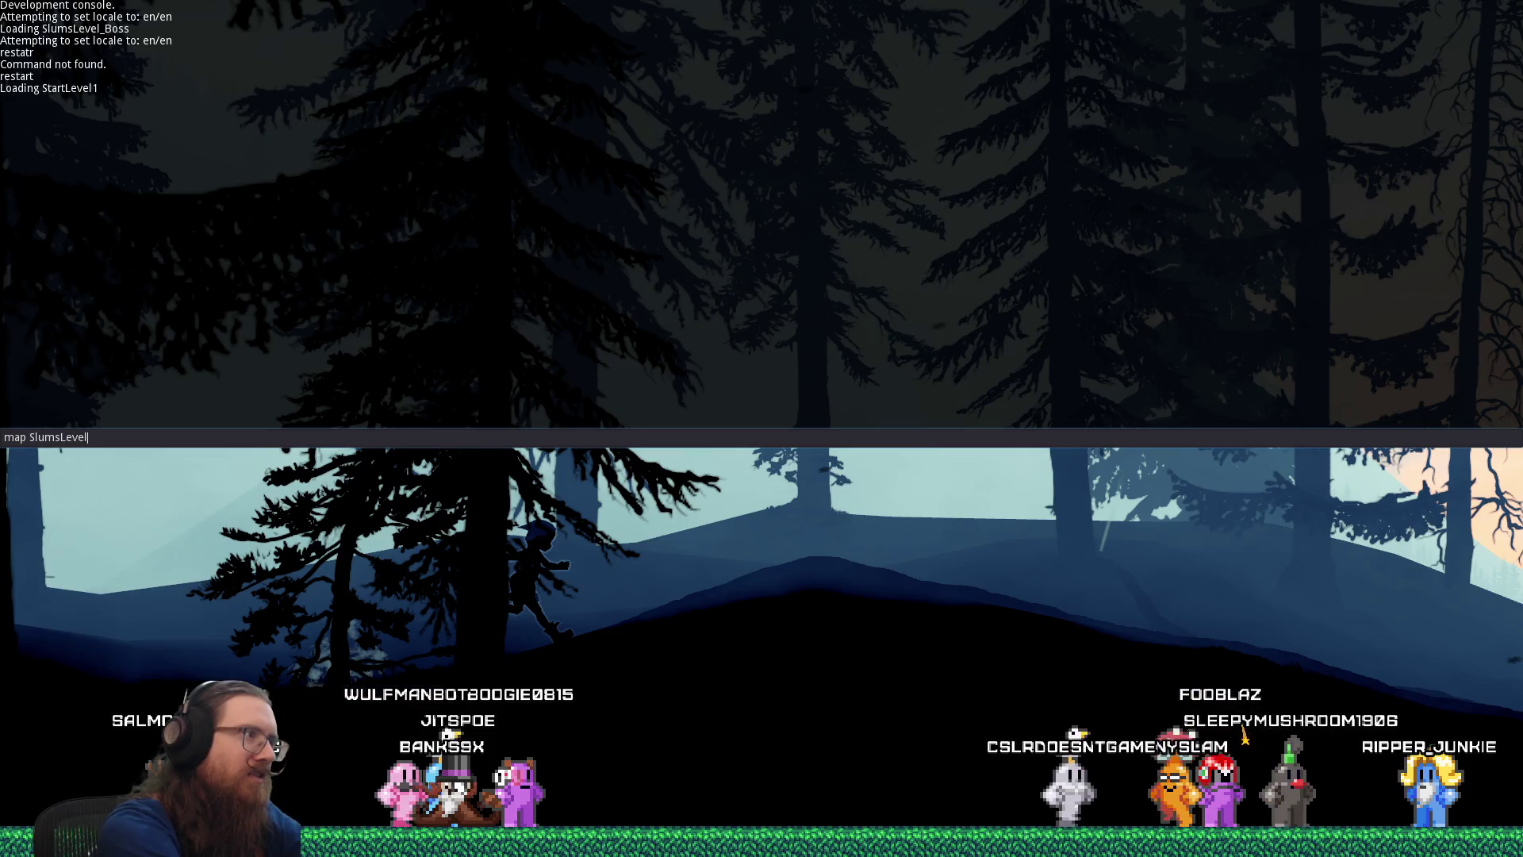
pyautogui.press('Return')
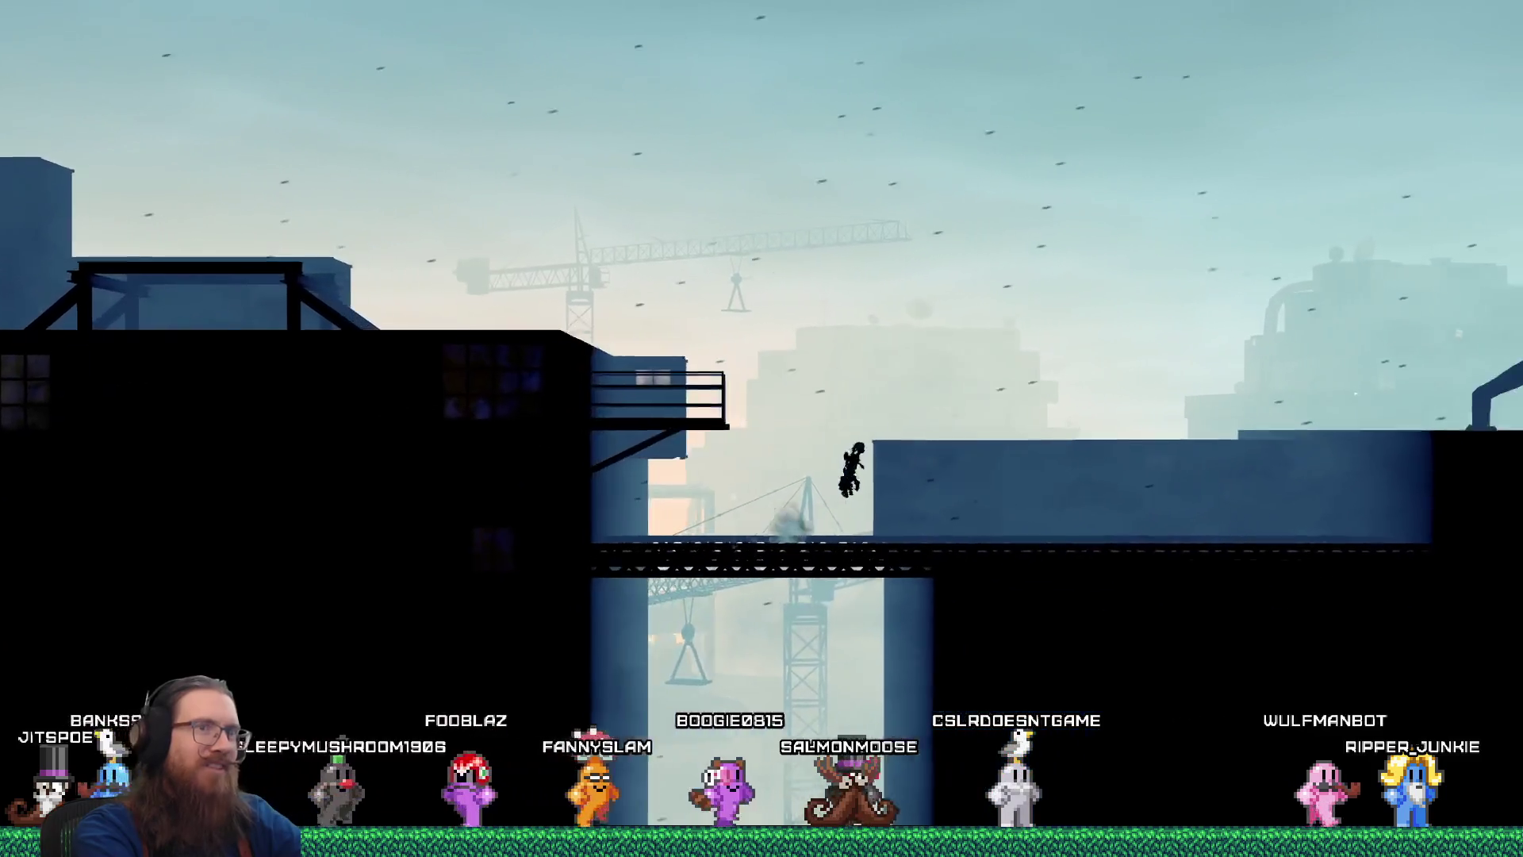
pyautogui.press('space')
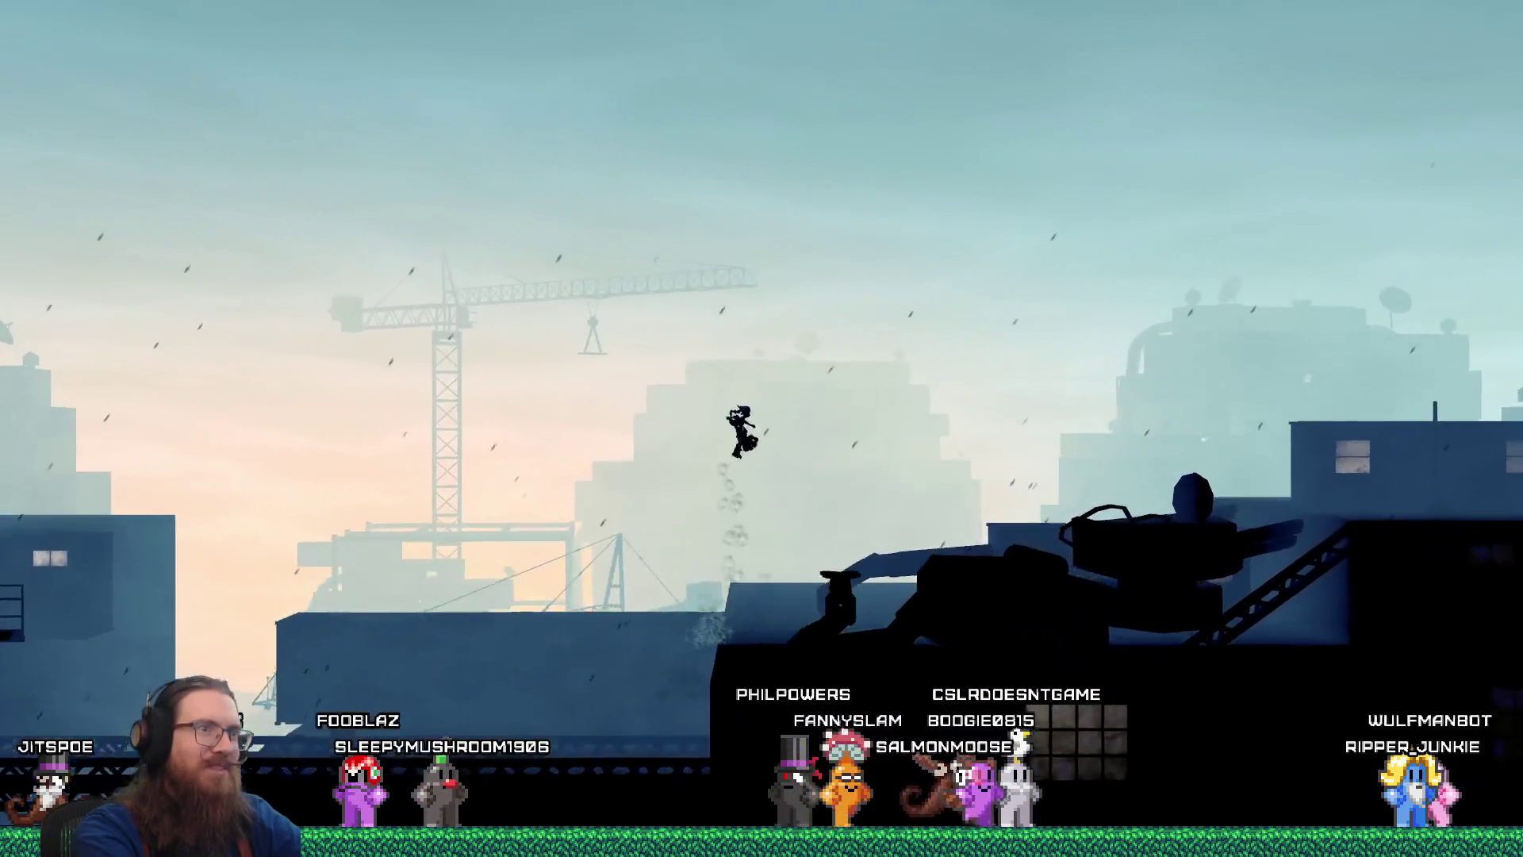
# End the playtest, bring Firefox to the front and open a new blank tab
pyautogui.press('Right')
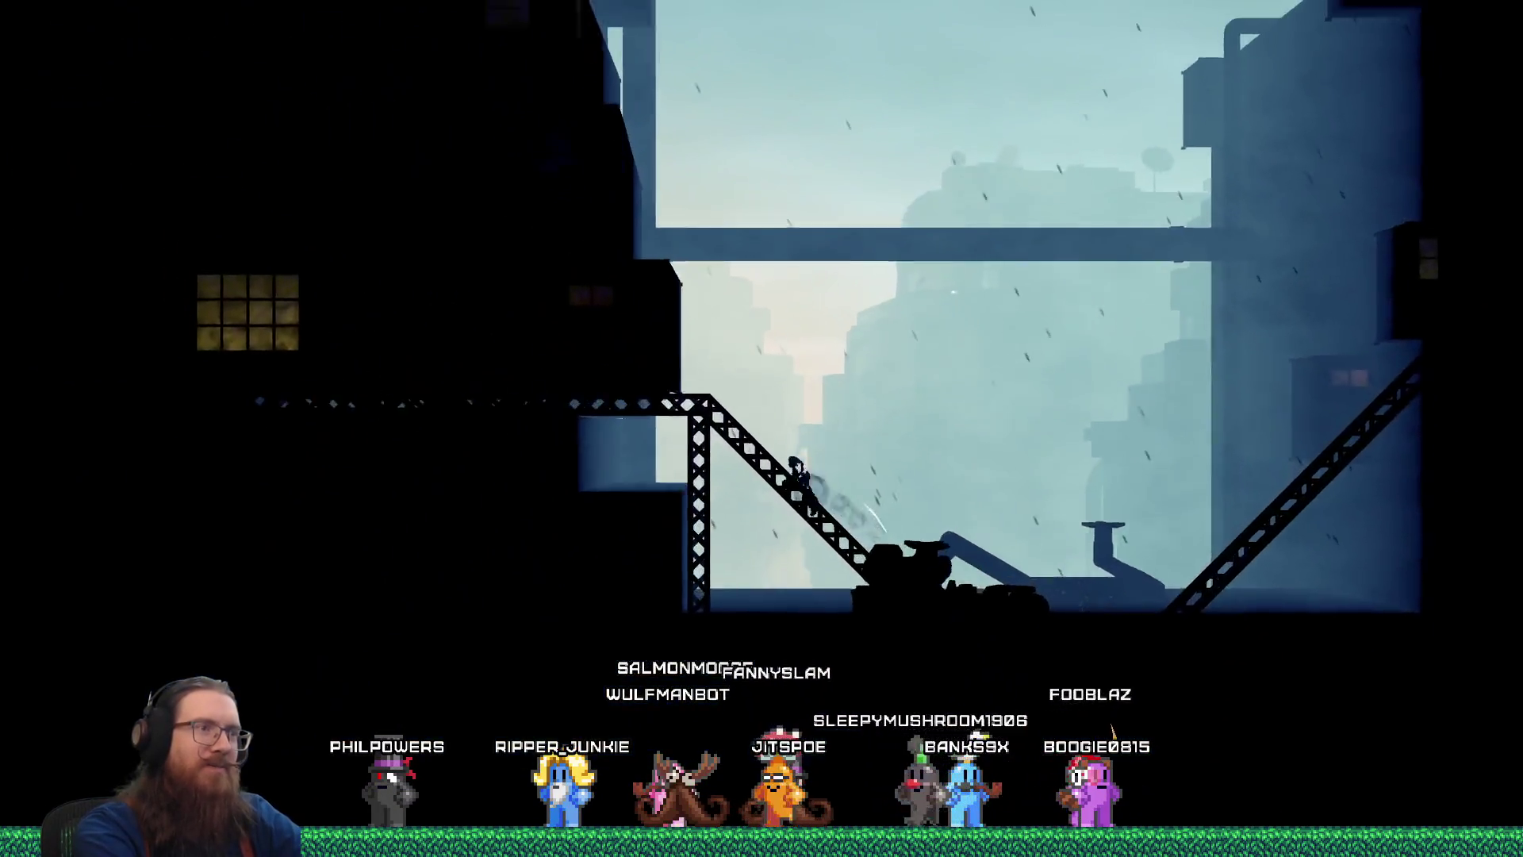
pyautogui.press('`')
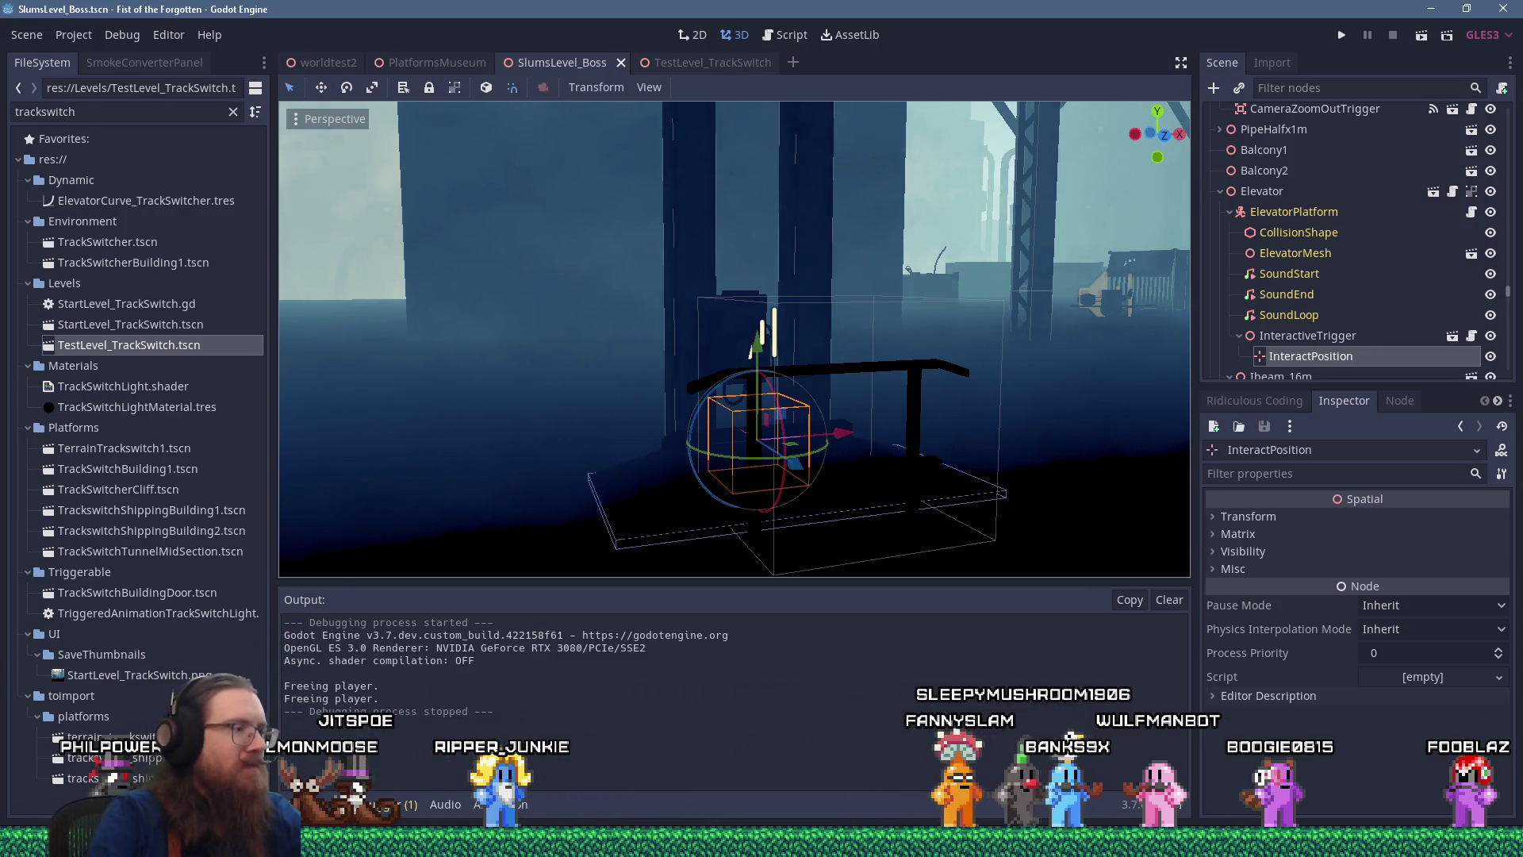
pyautogui.click(762, 842)
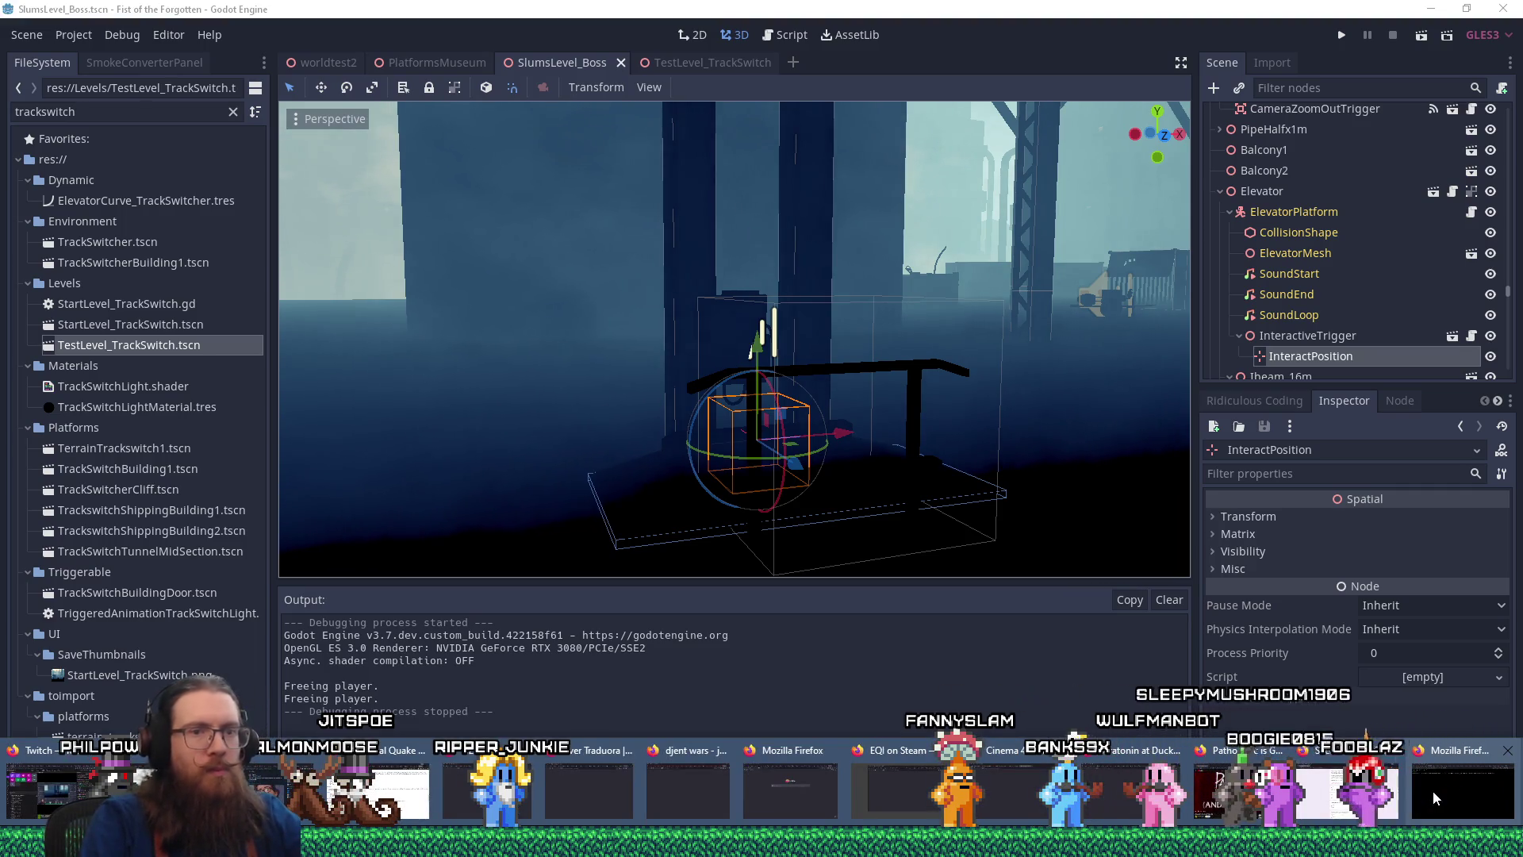
pyautogui.click(1434, 796)
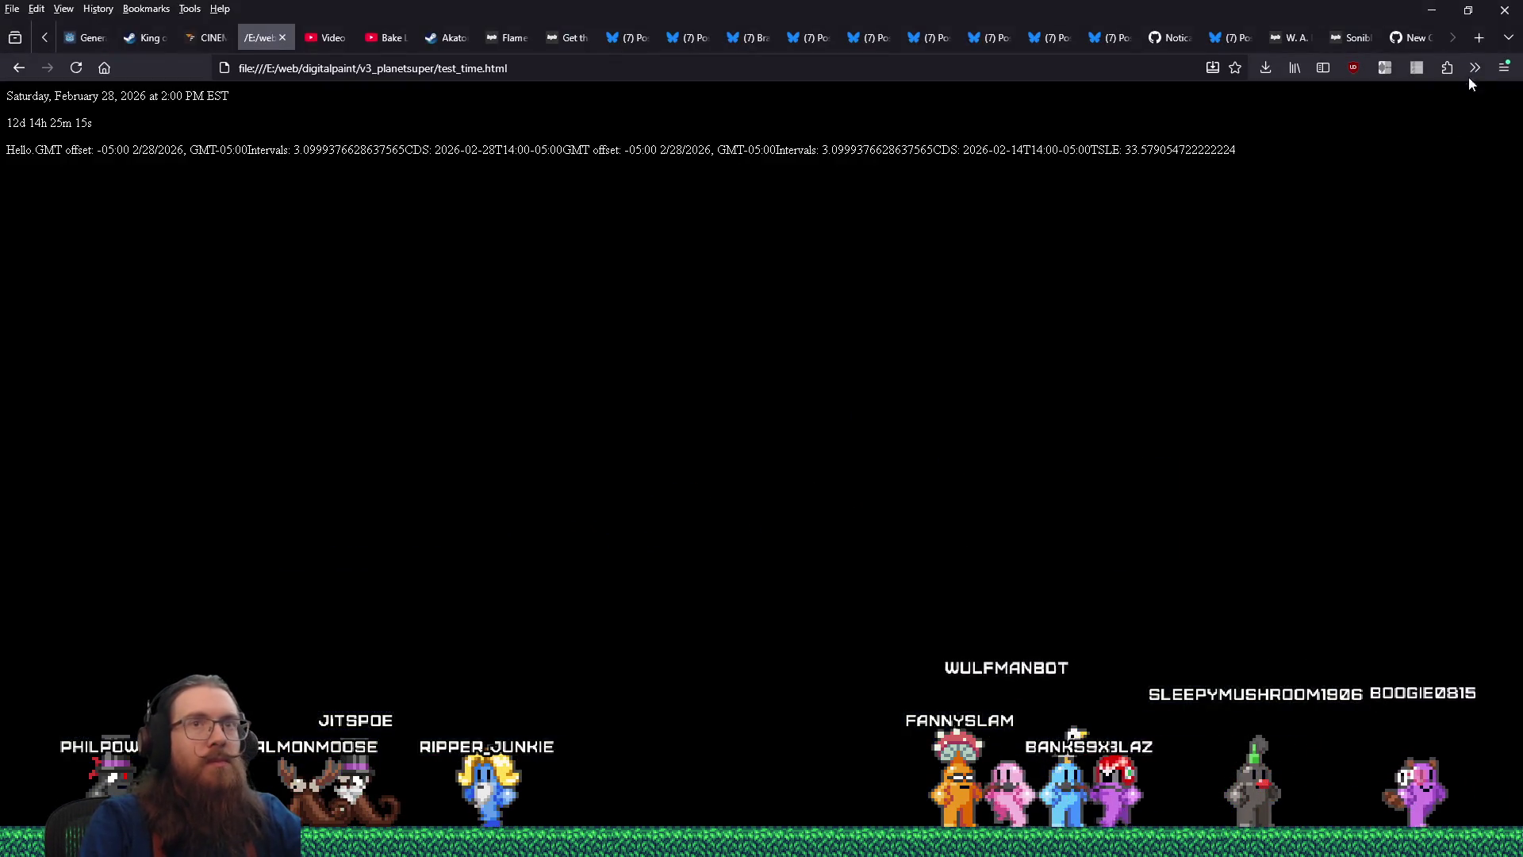
pyautogui.click(1477, 39)
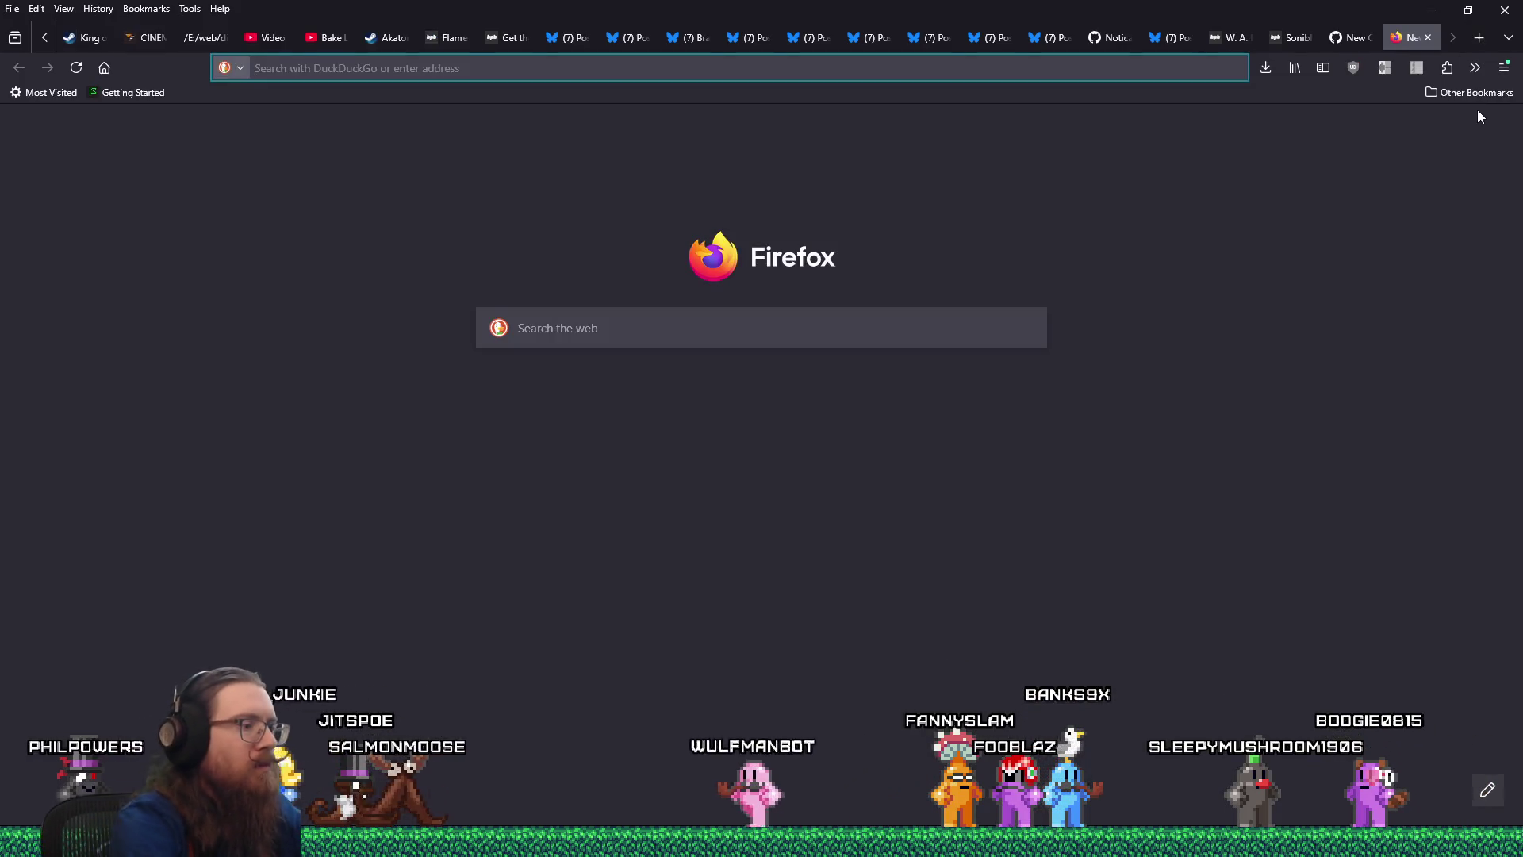
# Go to Twitch and open the Software and Game Development category's live channels
pyautogui.write('twitch')
pyautogui.press('Return')
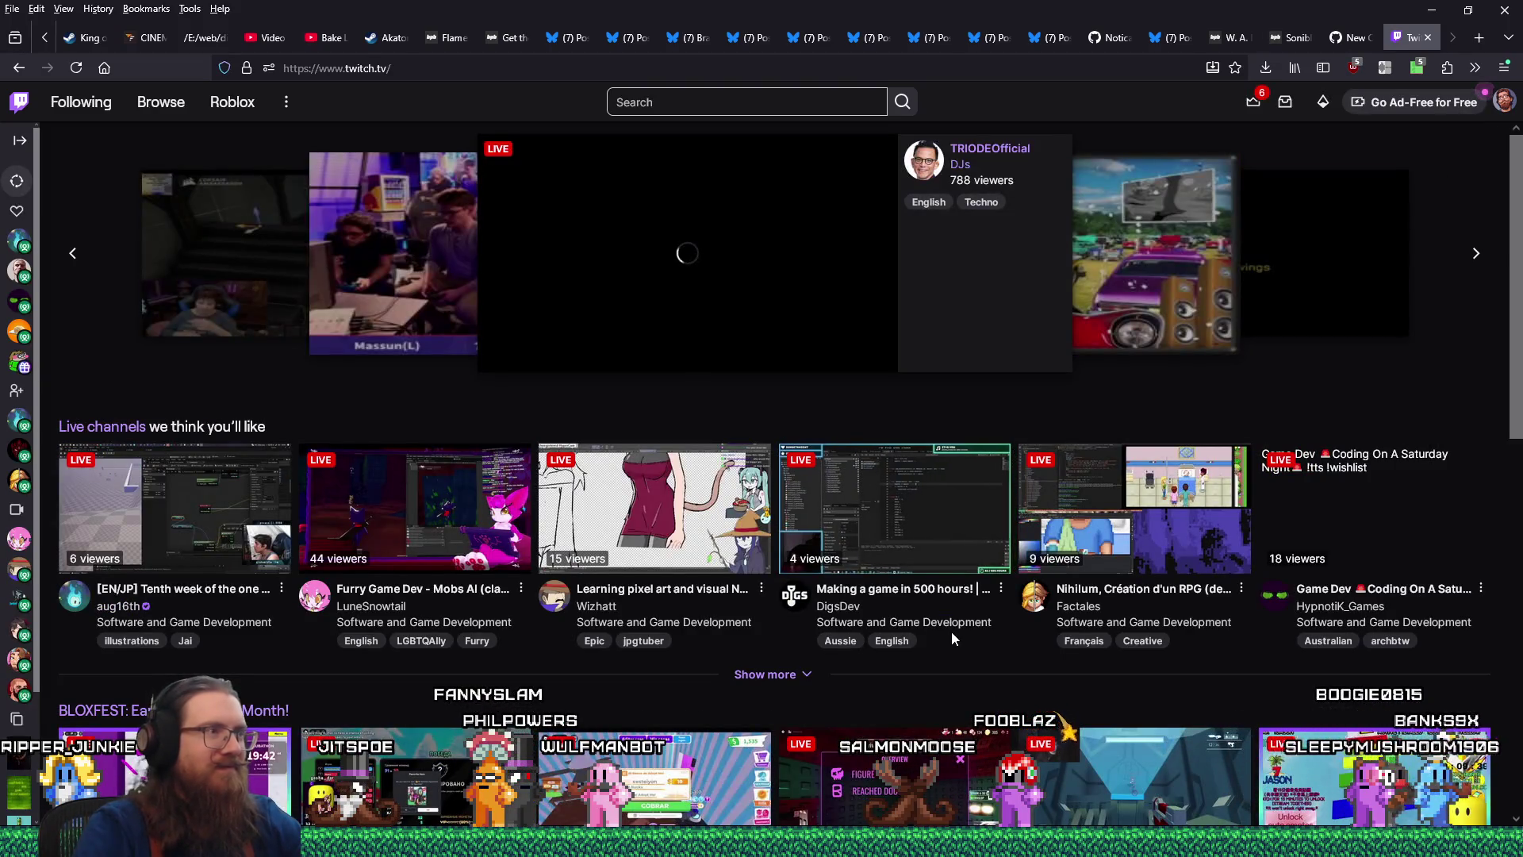
pyautogui.scroll(-8, 950, 631)
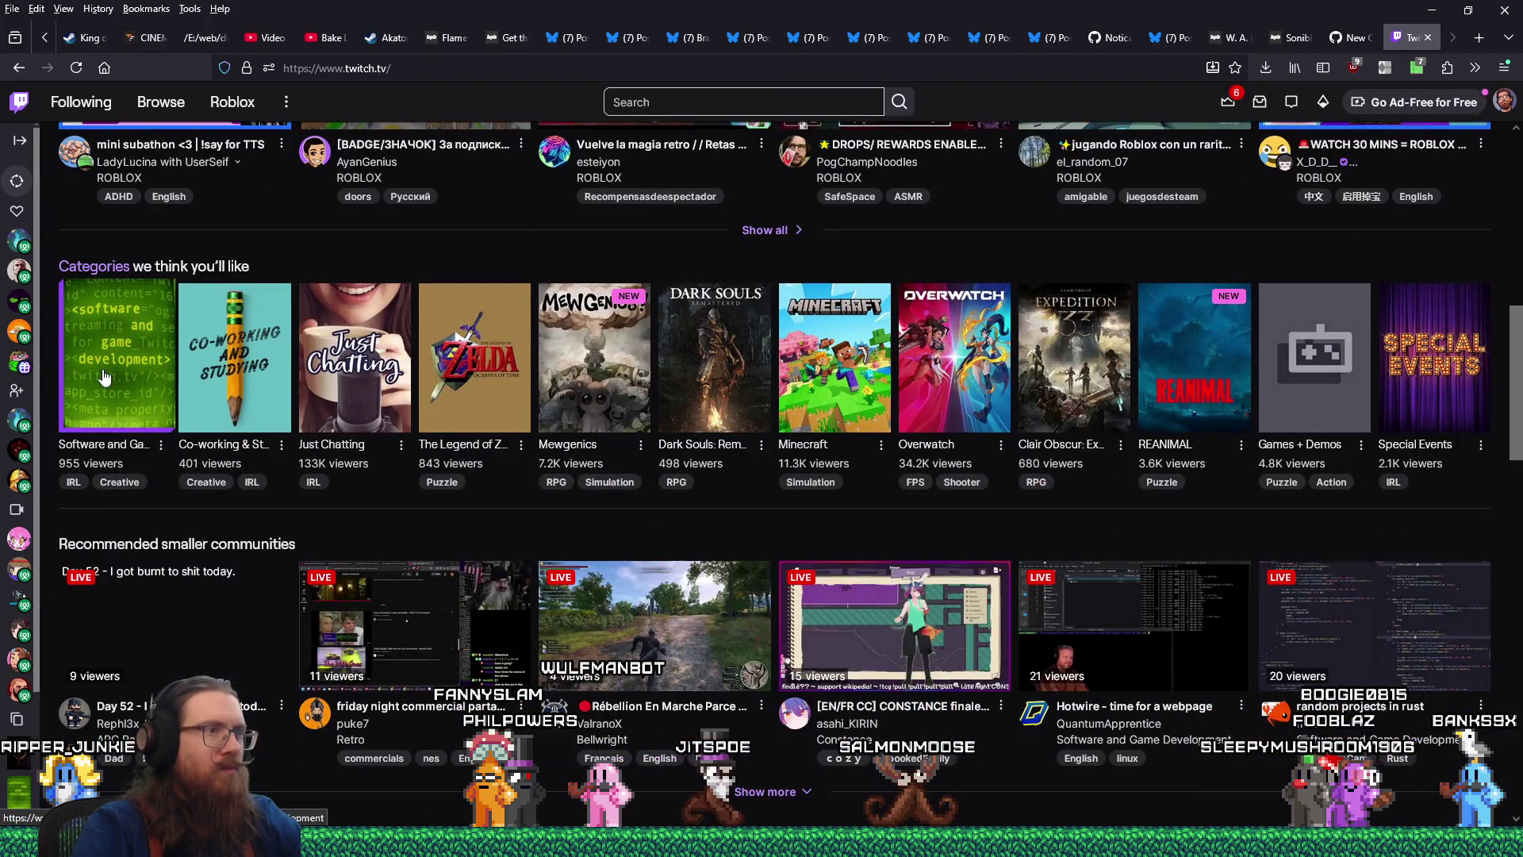
pyautogui.click(103, 374)
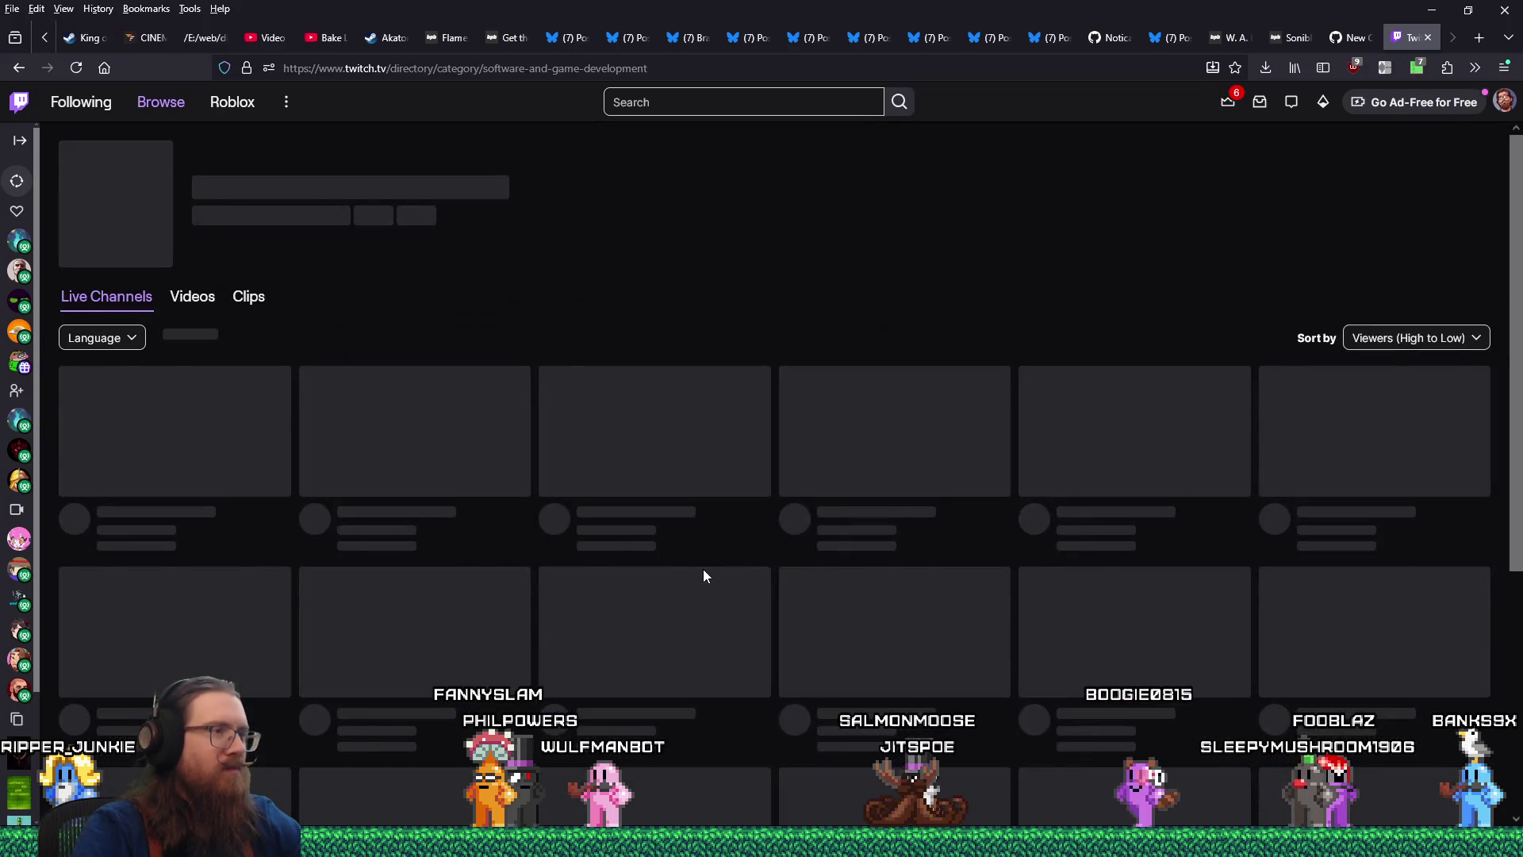
pyautogui.scroll(-3, 704, 577)
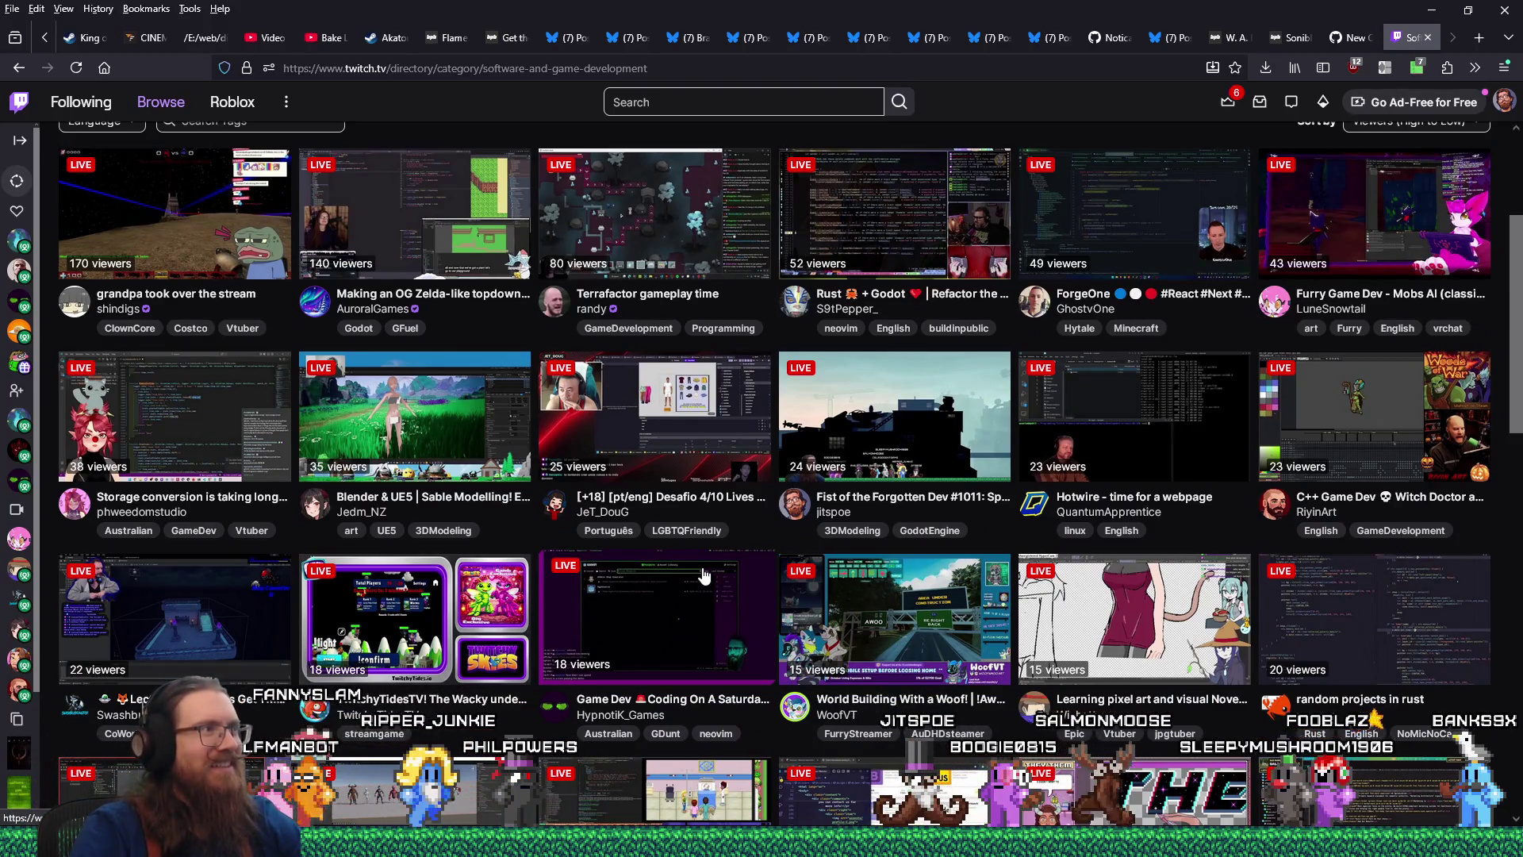
pyautogui.scroll(3, 703, 575)
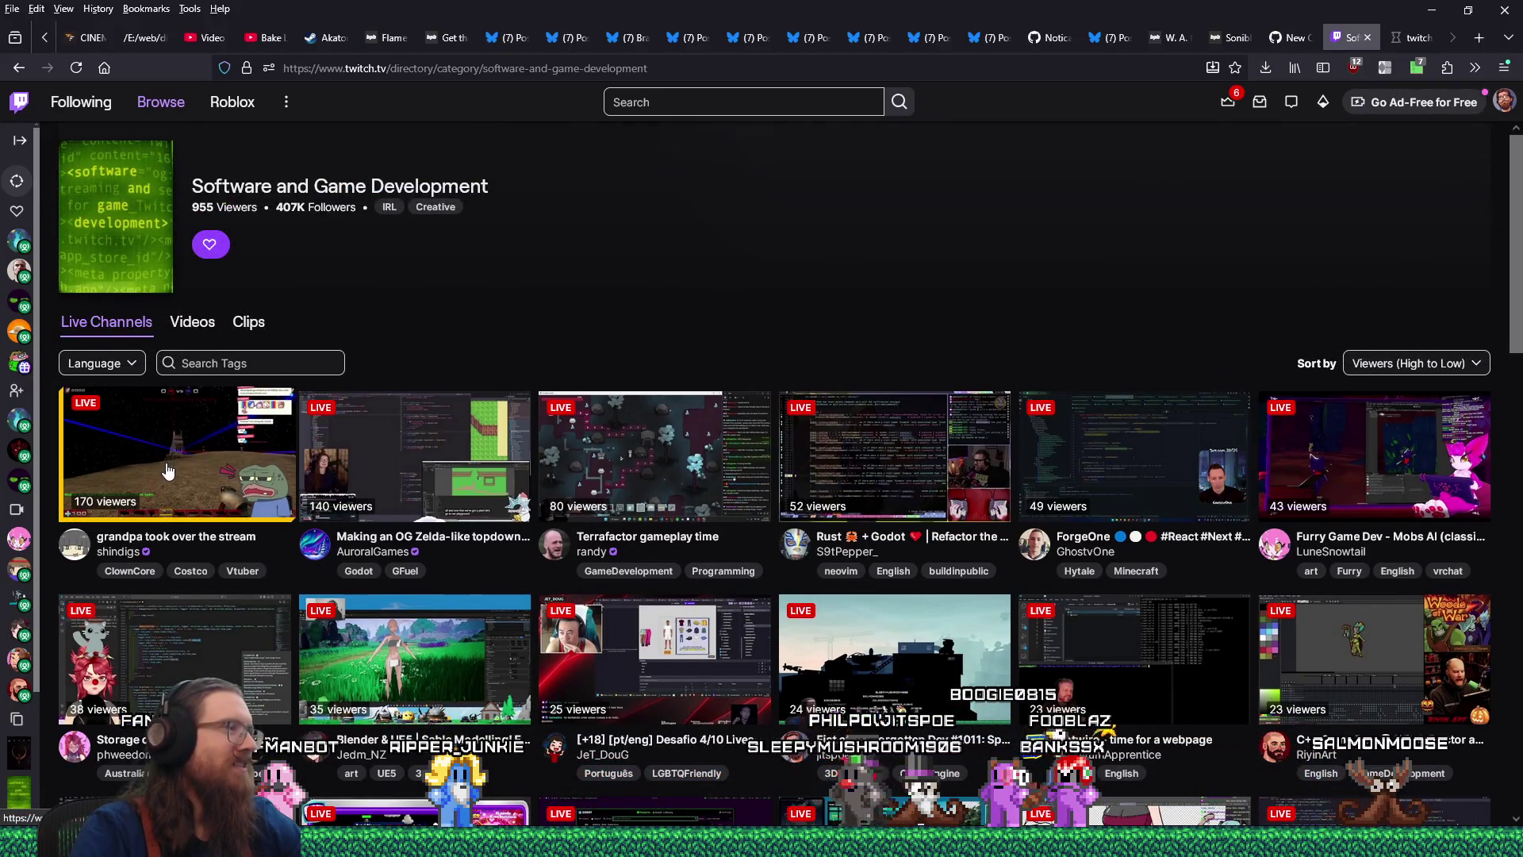
pyautogui.click(1412, 45)
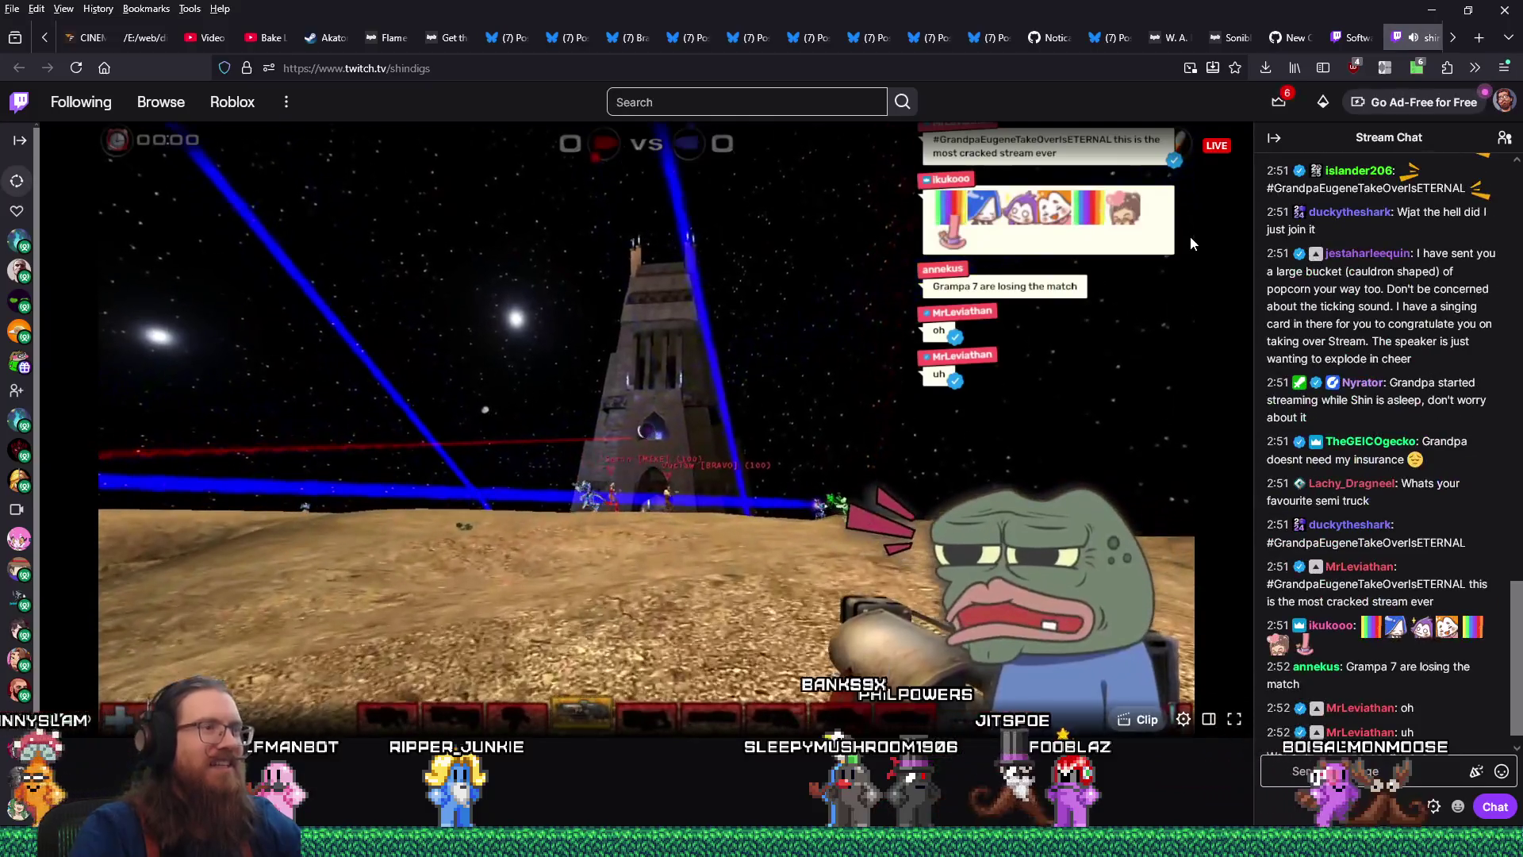
pyautogui.click(1426, 39)
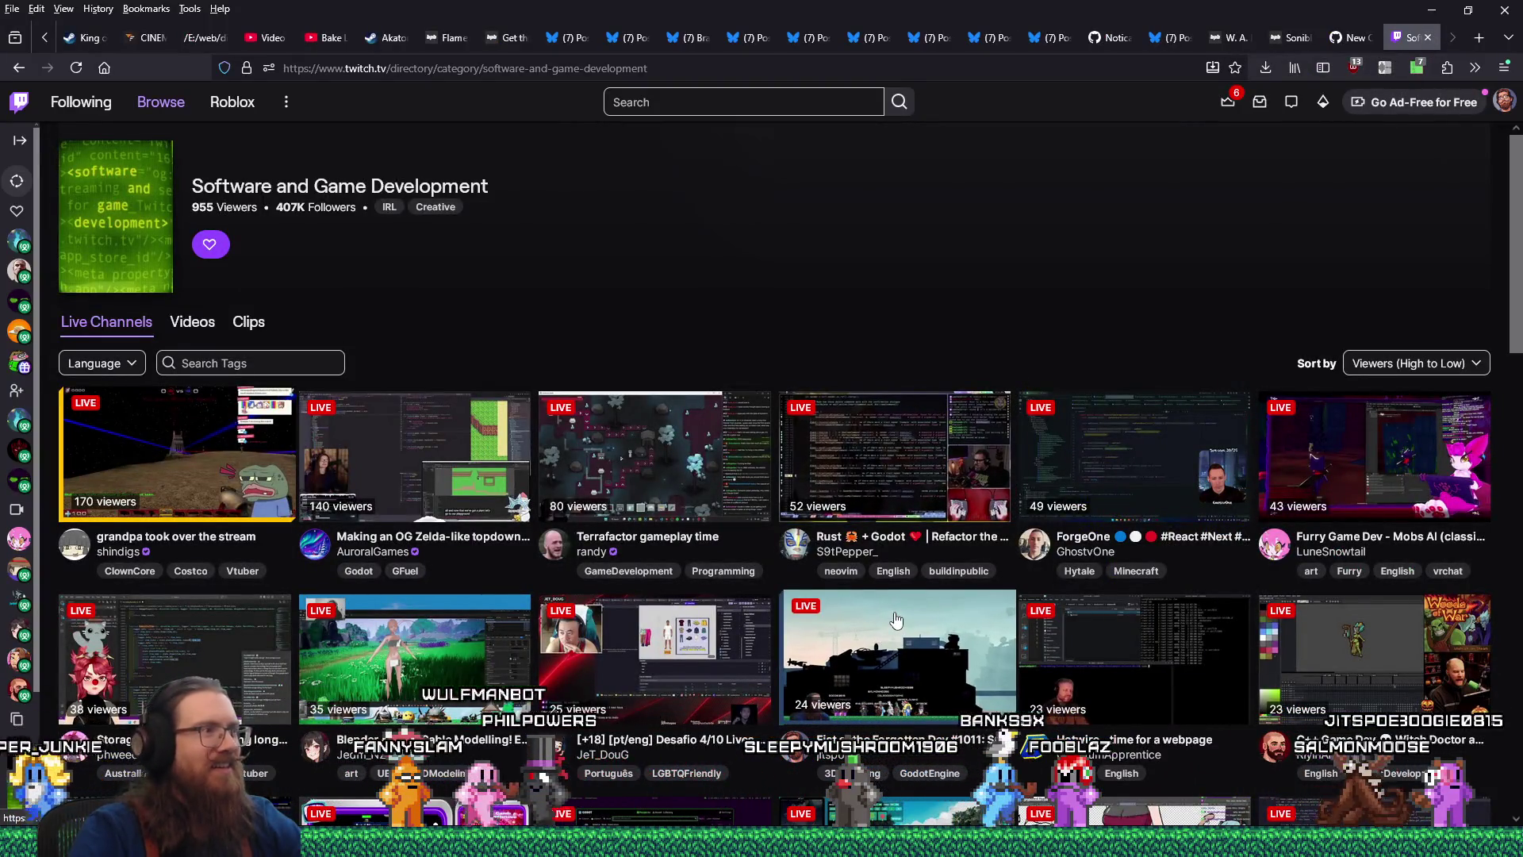
pyautogui.scroll(-1, 895, 620)
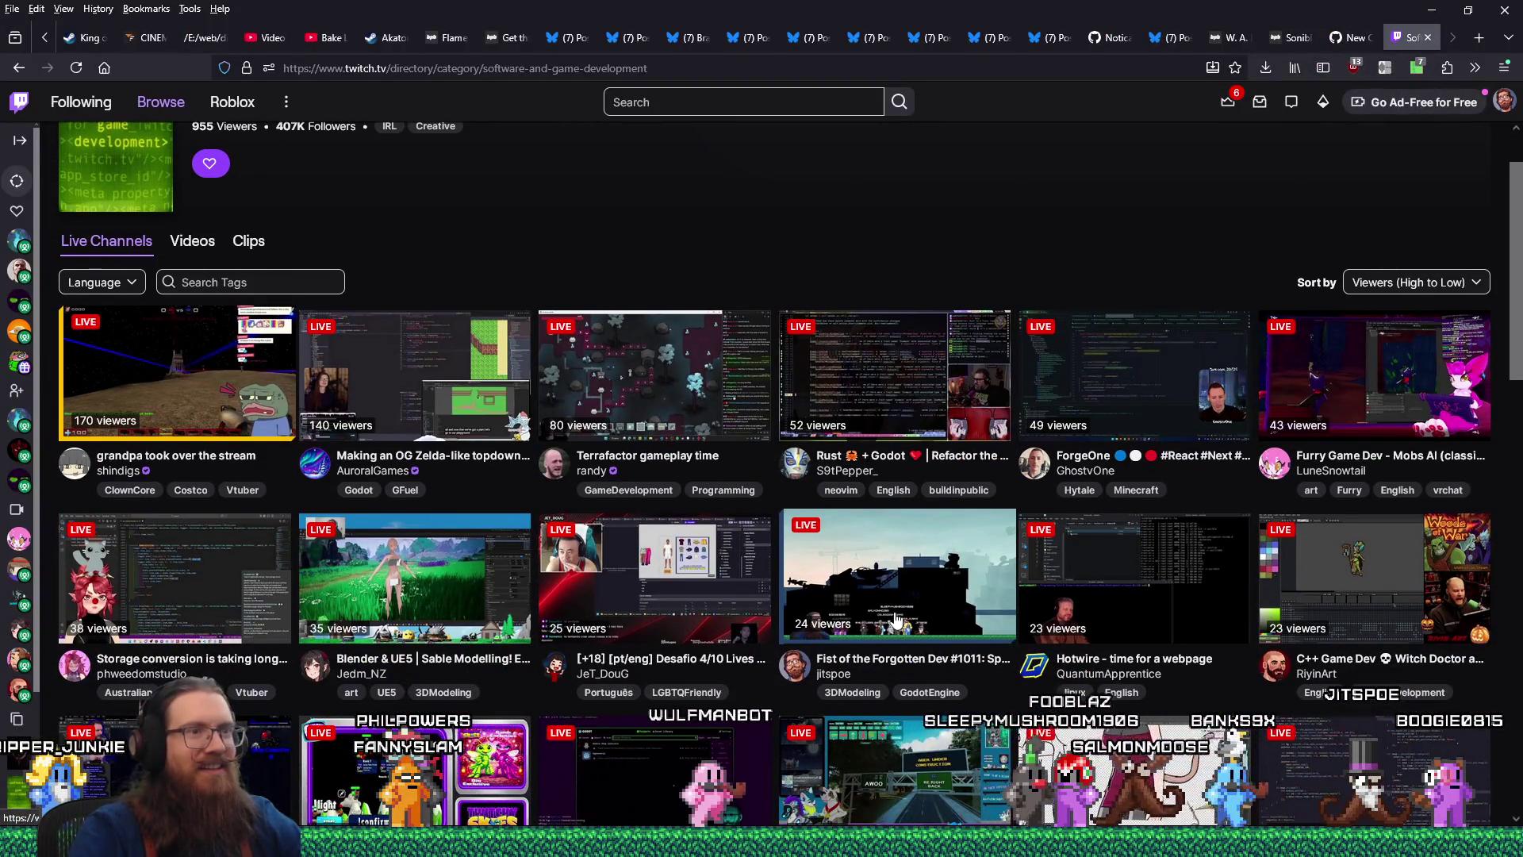
pyautogui.scroll(-1, 896, 620)
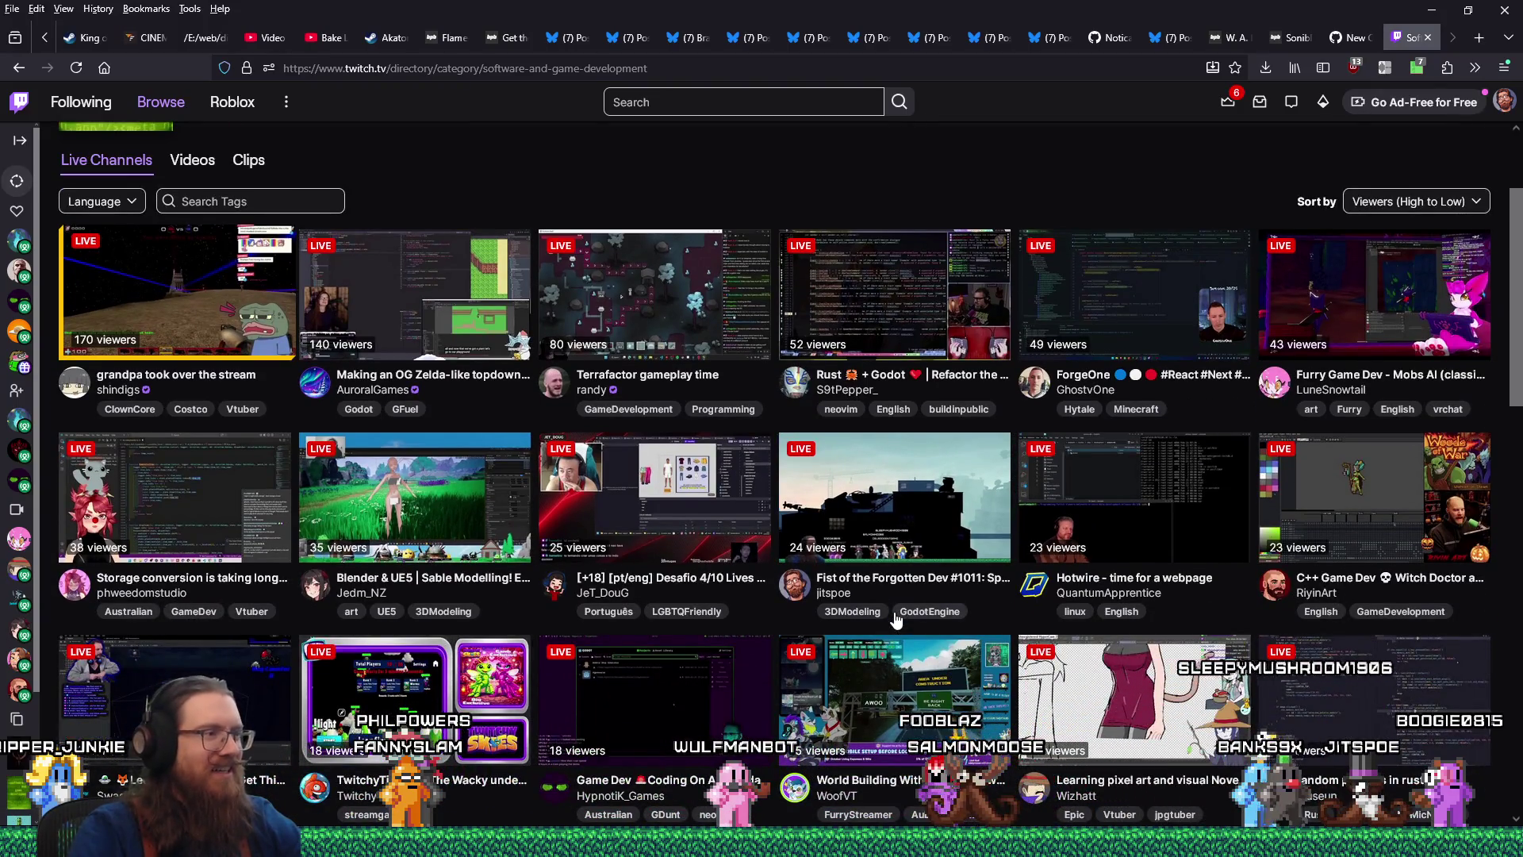
pyautogui.scroll(-3, 896, 620)
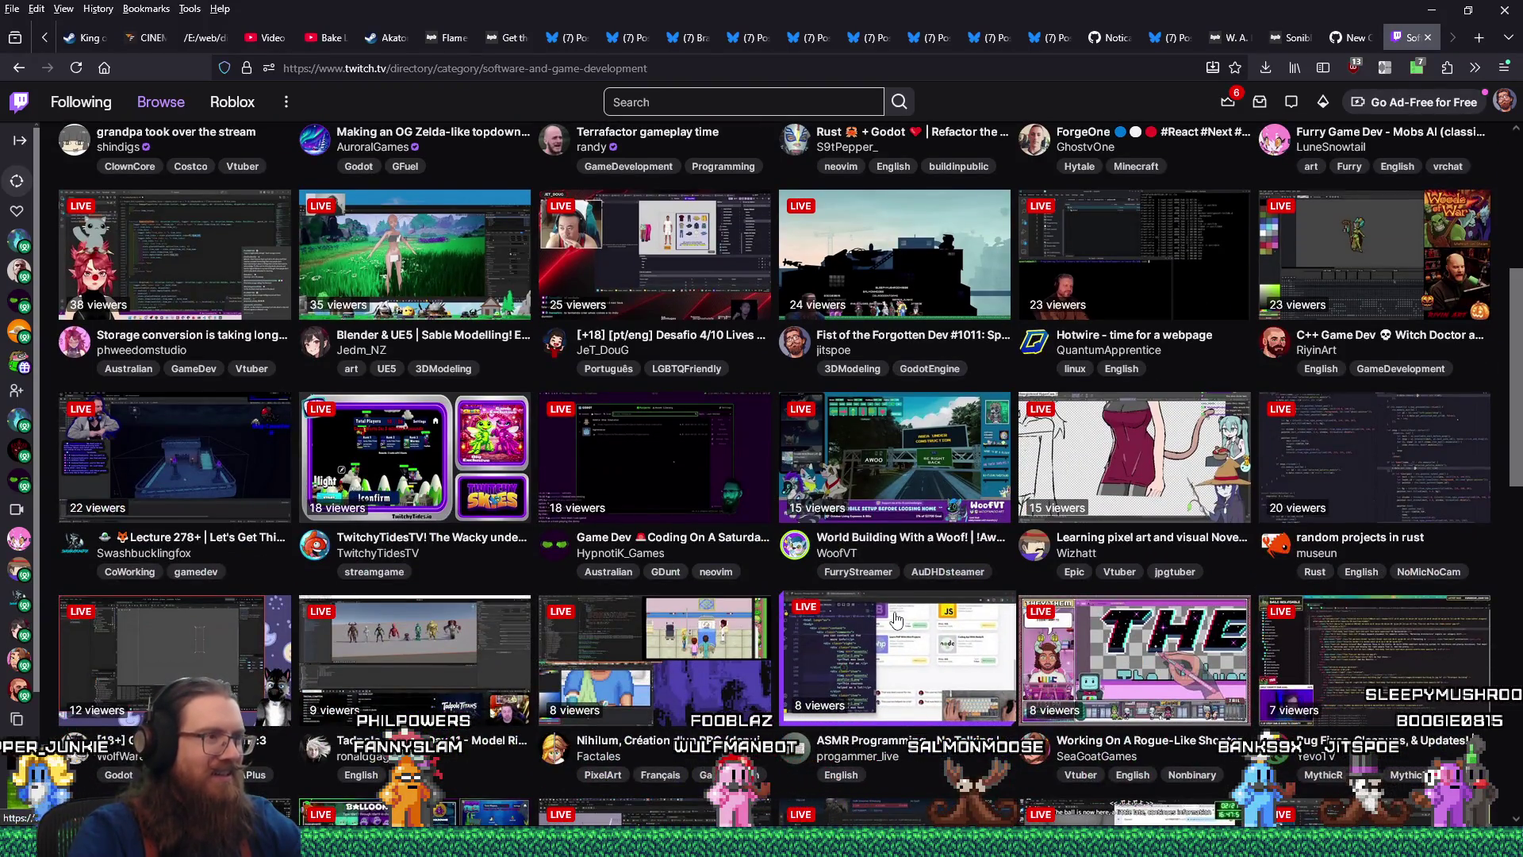
pyautogui.scroll(-4, 896, 619)
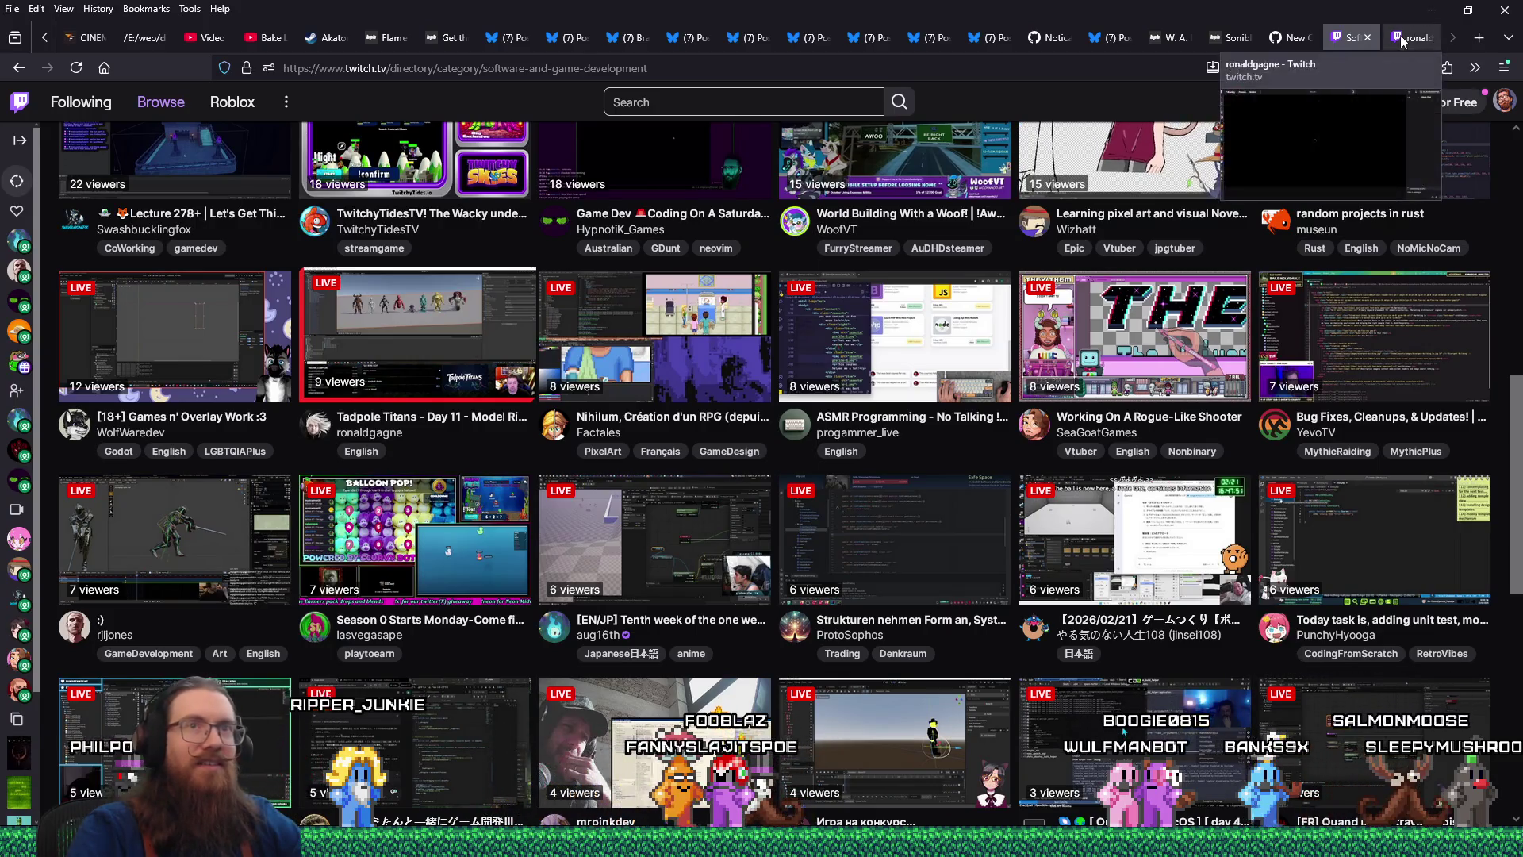
pyautogui.click(1434, 32)
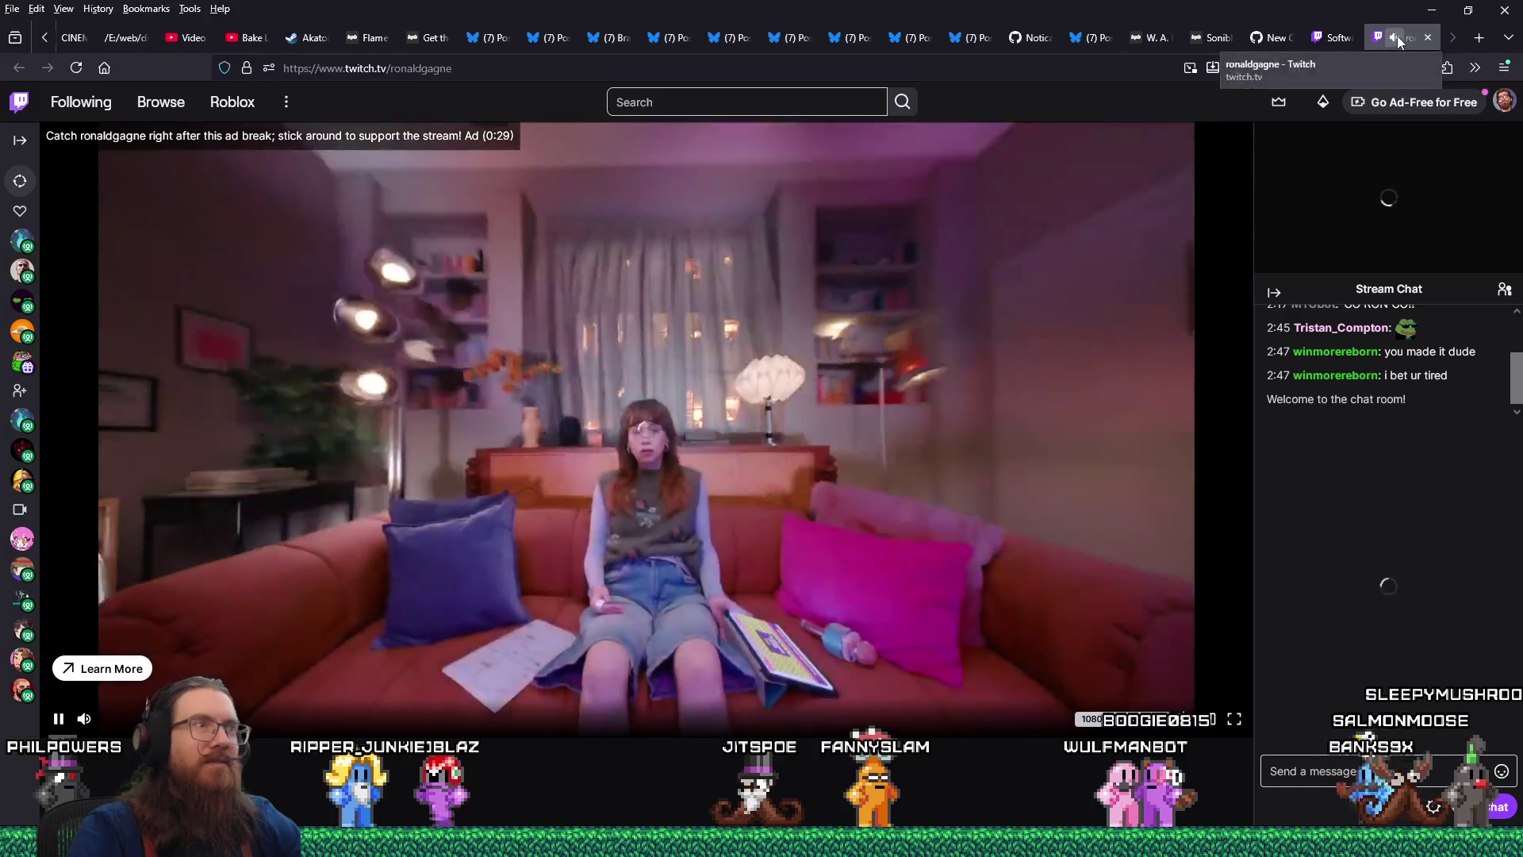
pyautogui.click(1397, 36)
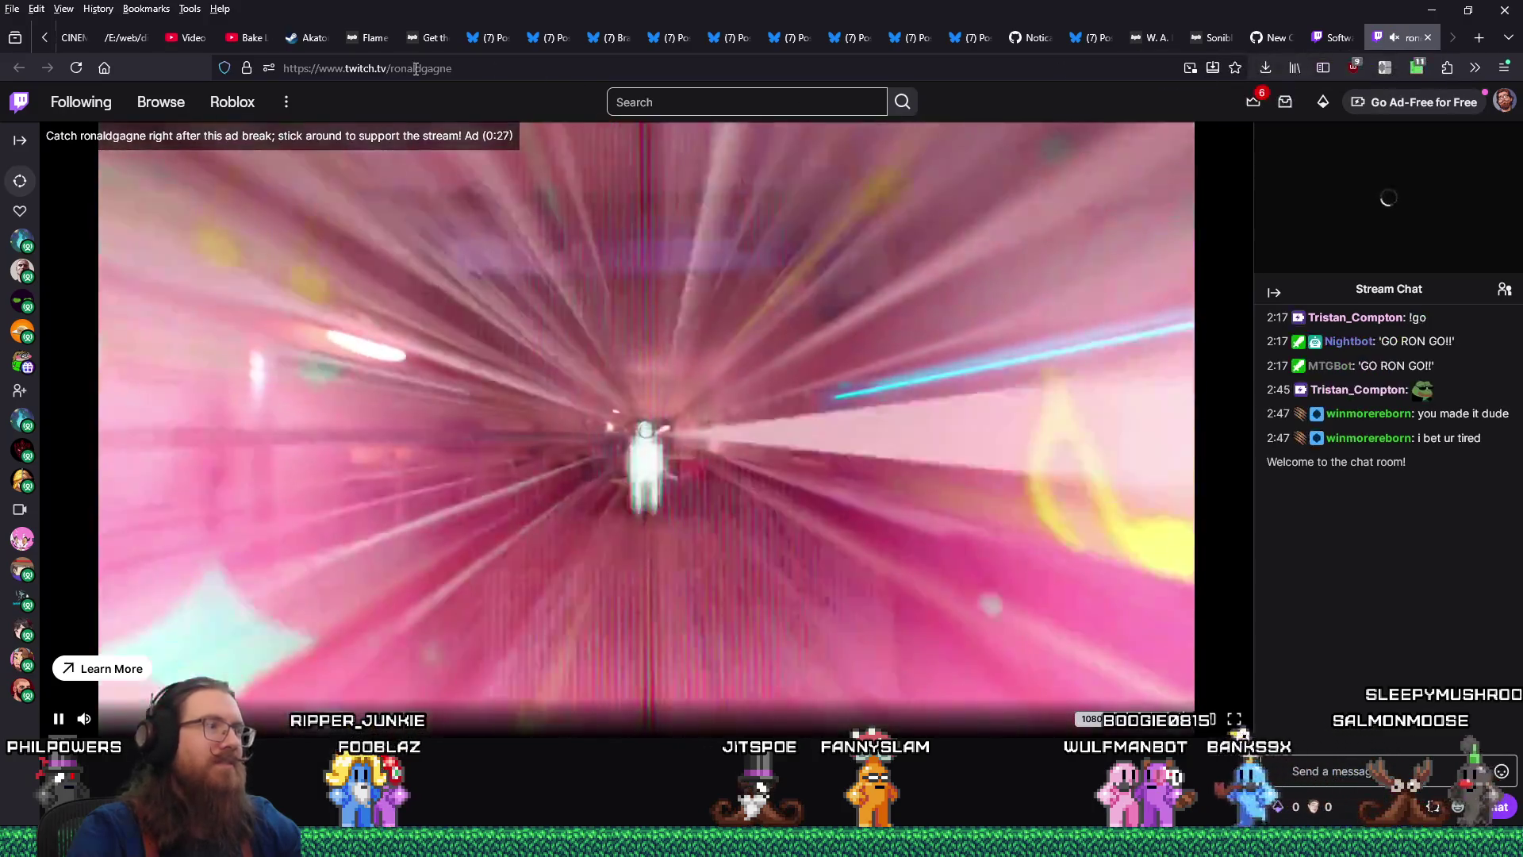
pyautogui.doubleClick(420, 68)
pyautogui.rightClick(420, 70)
pyautogui.click(456, 166)
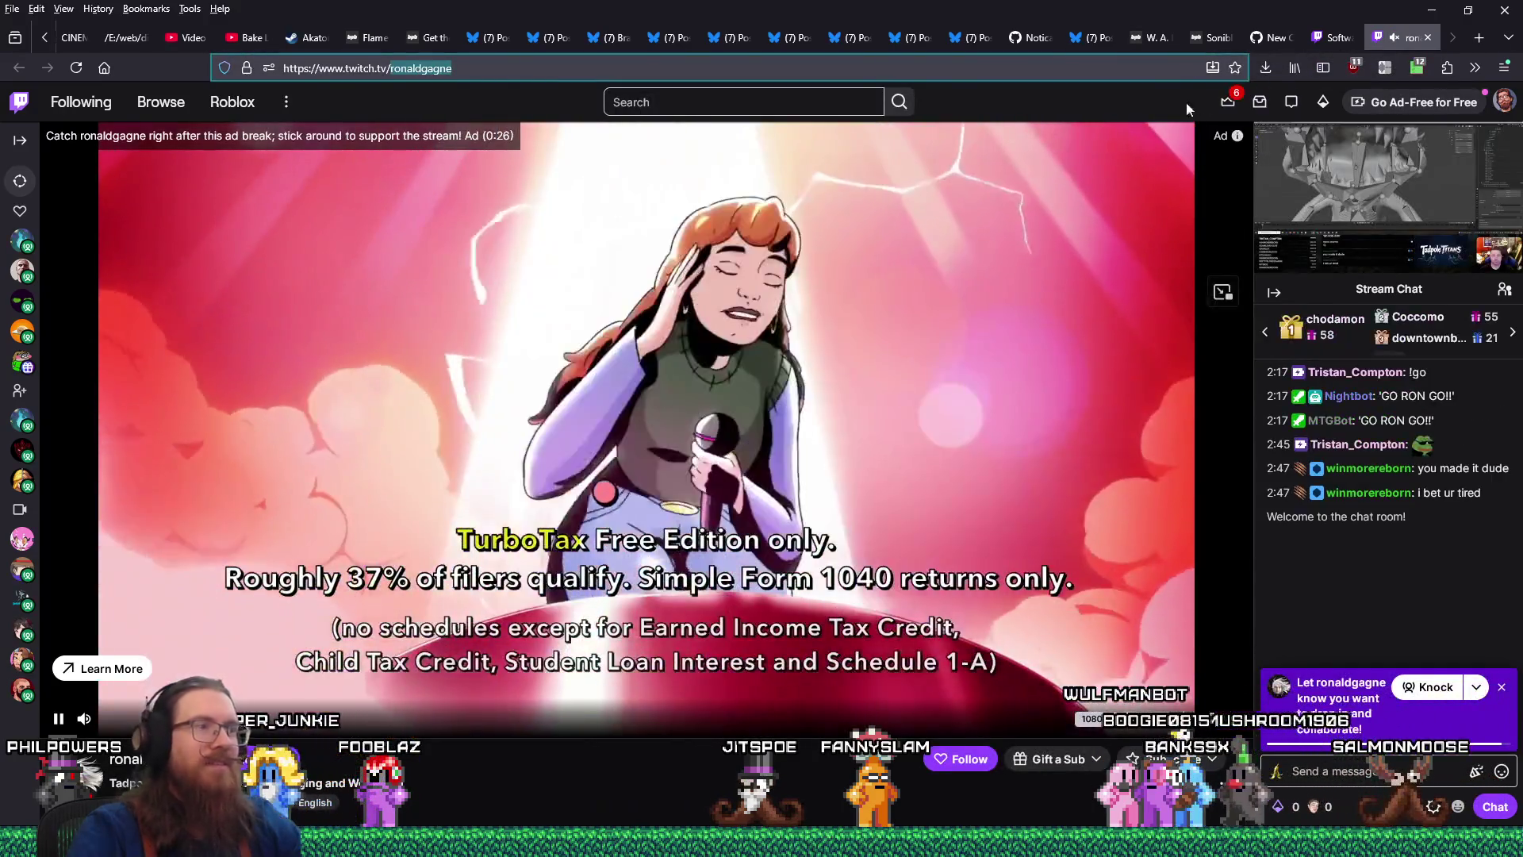
# Return to the Software and Game Development list and bring up recent_raids.txt in Notepad
pyautogui.click(1332, 37)
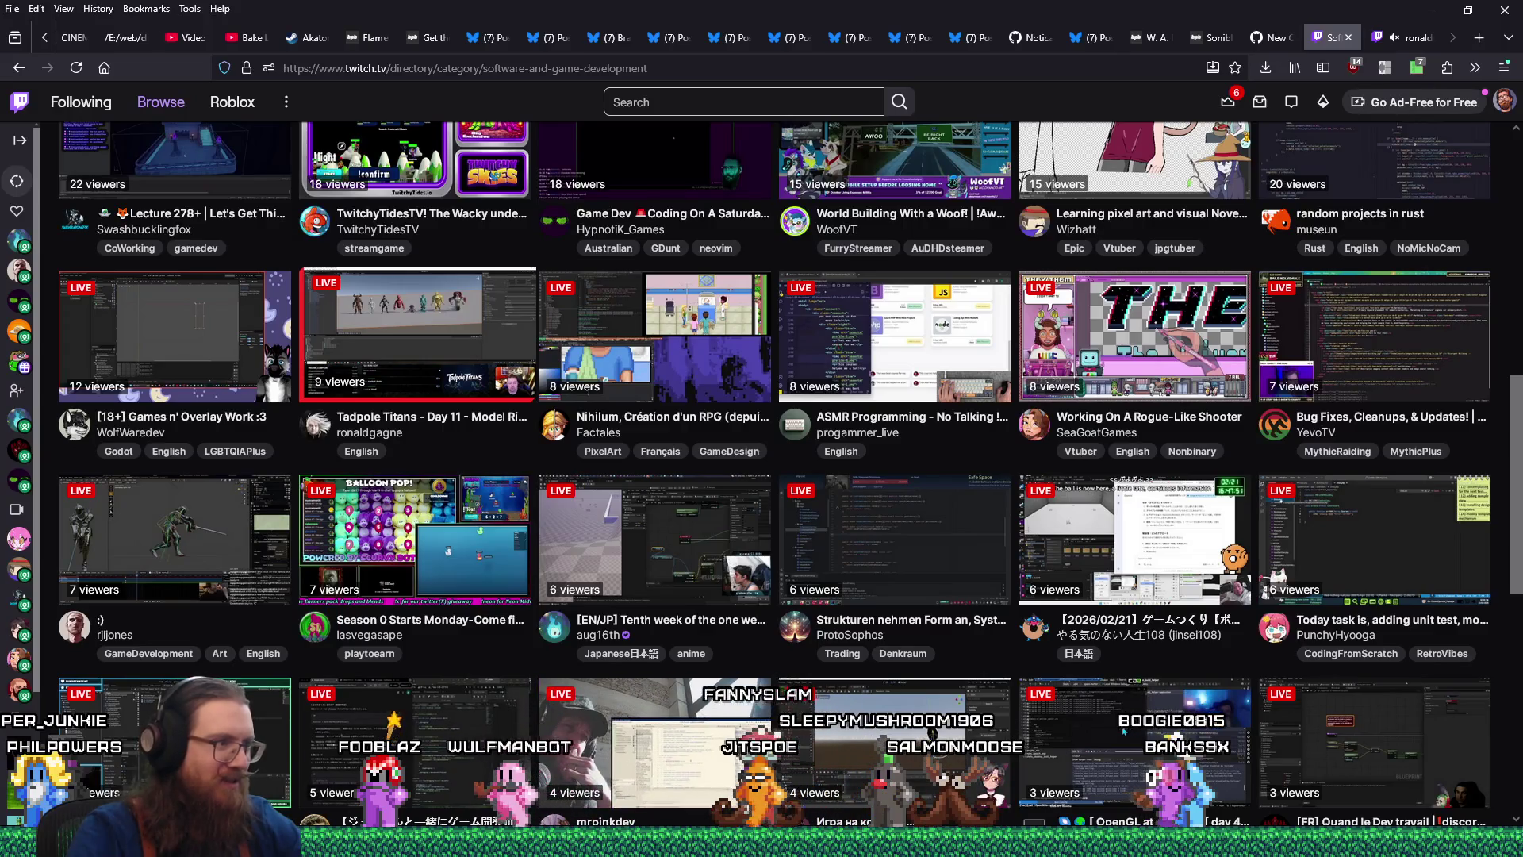
pyautogui.moveTo(721, 842)
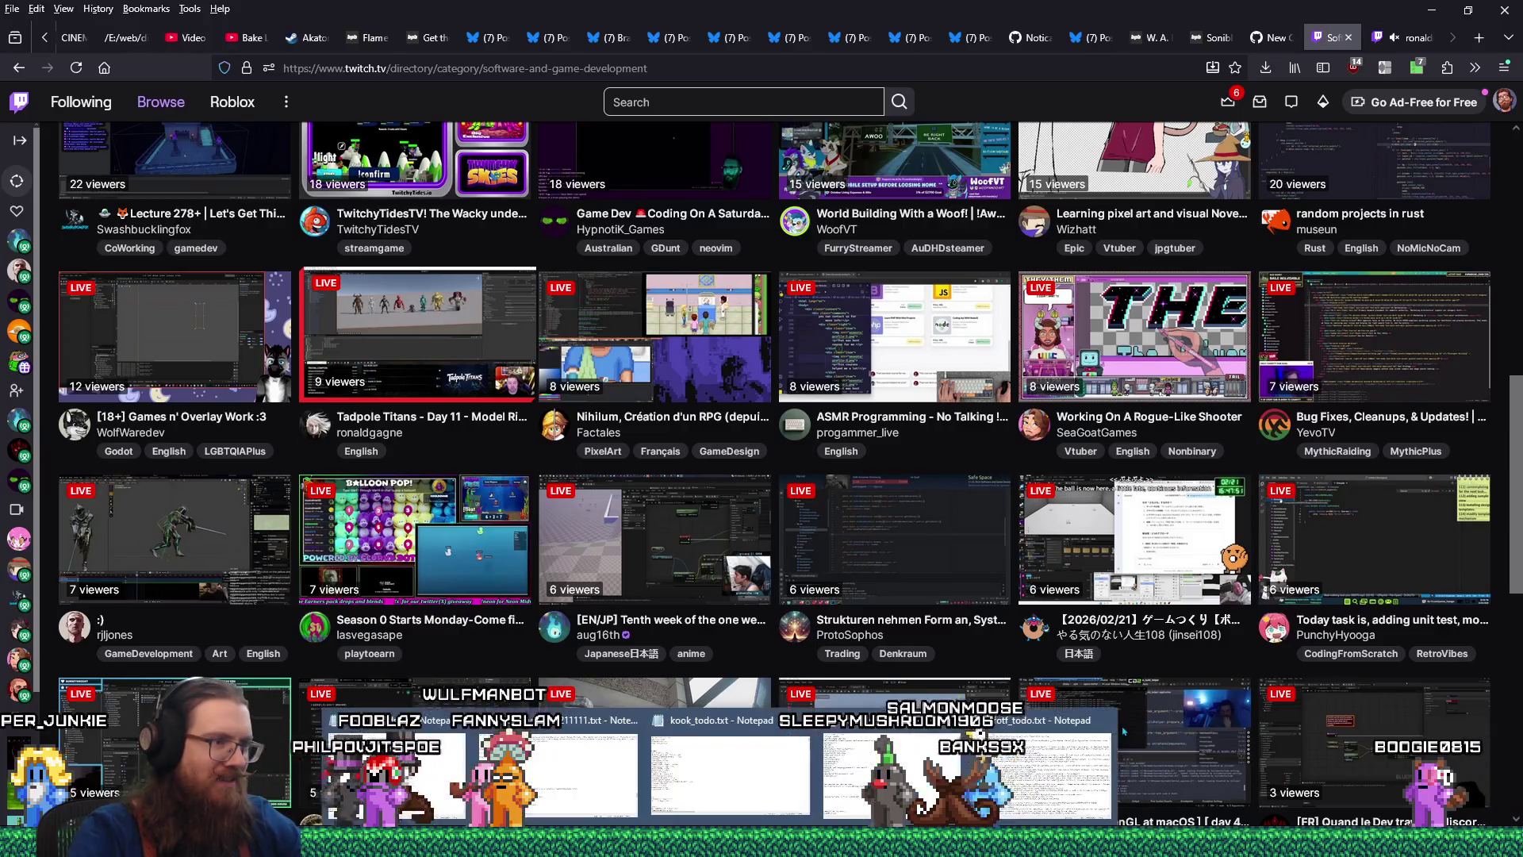
pyautogui.click(1123, 731)
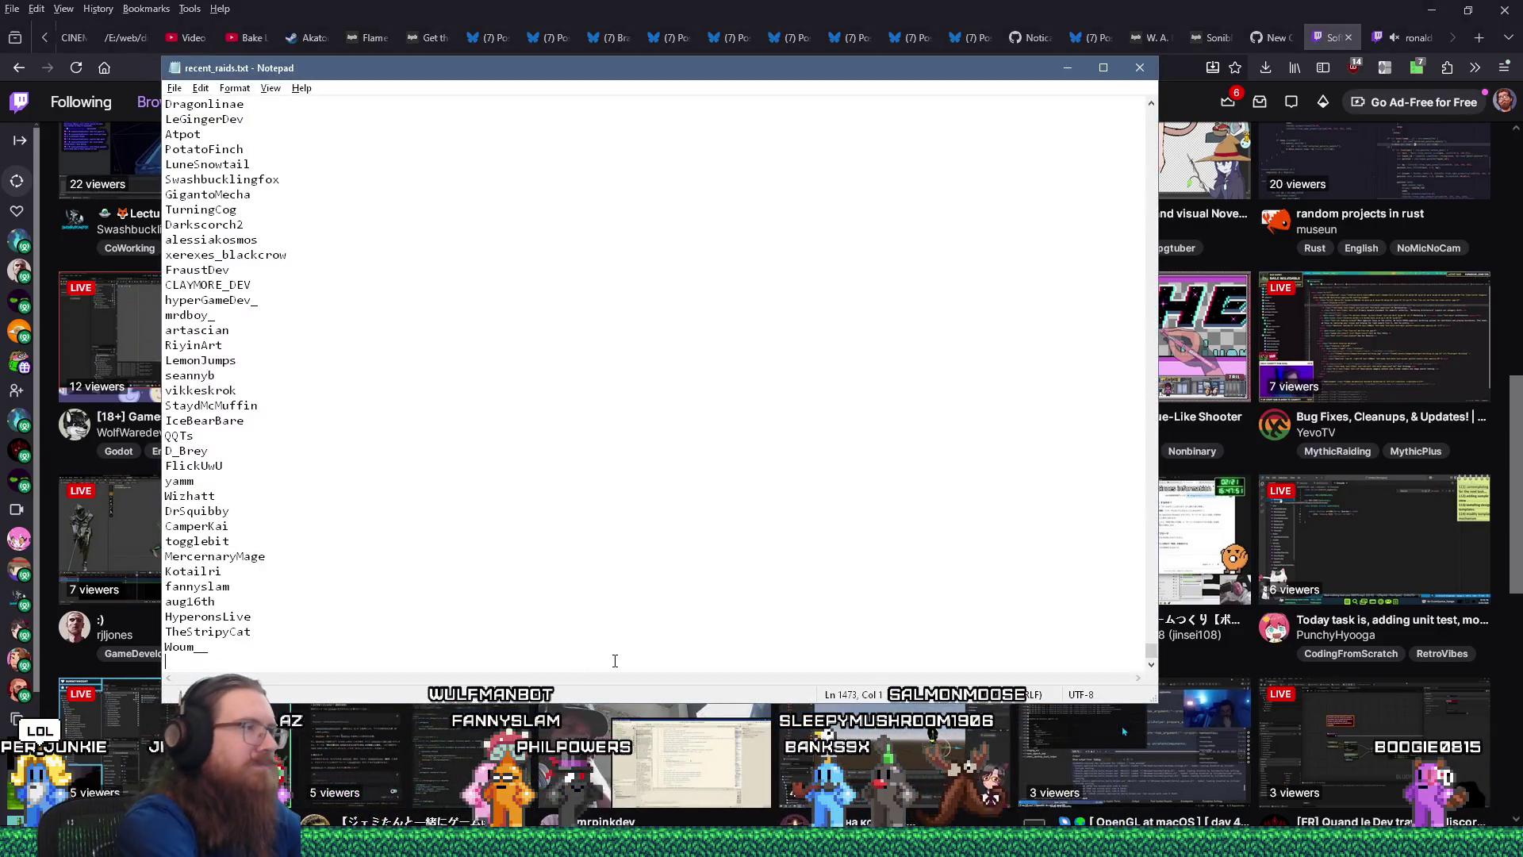
pyautogui.hotkey('ctrl', 'f')
pyautogui.hotkey('ctrl', 'v')
pyautogui.press('Return')
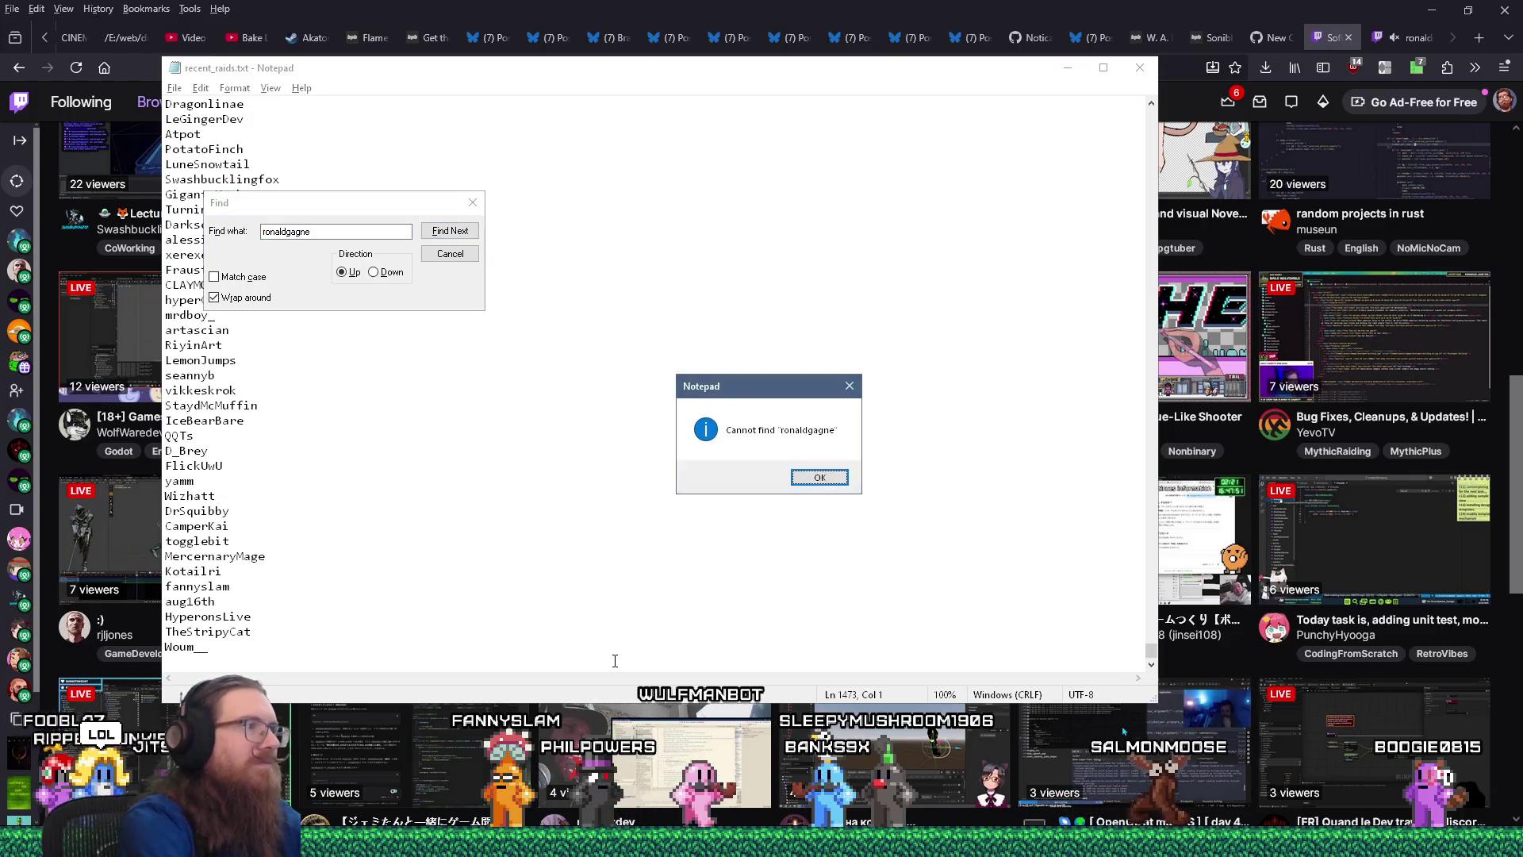
pyautogui.press('Return')
pyautogui.press('Escape')
pyautogui.hotkey('ctrl', 'v')
pyautogui.press('Return')
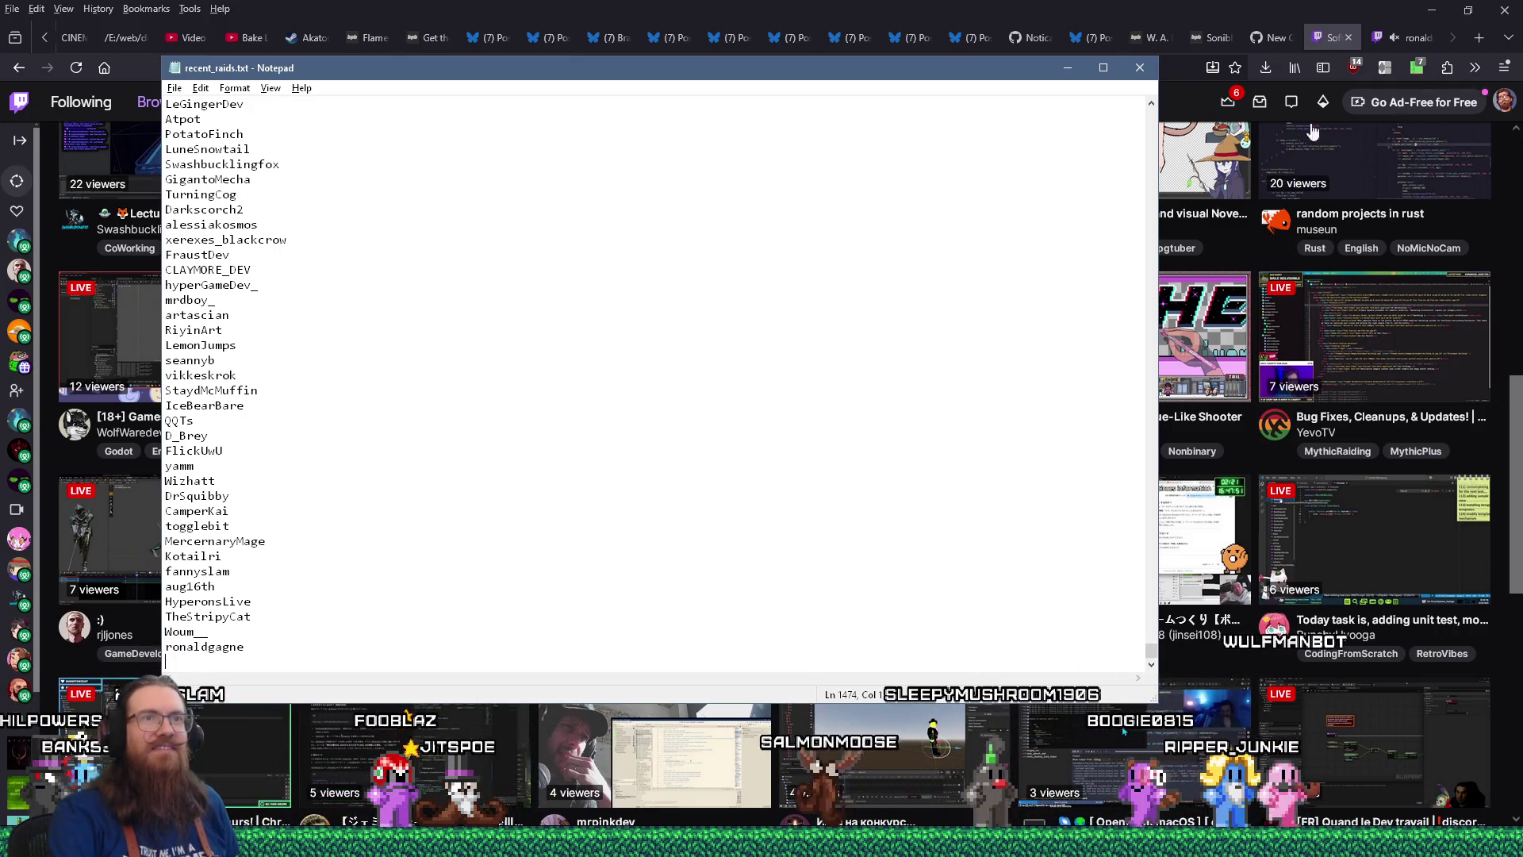
pyautogui.click(1405, 36)
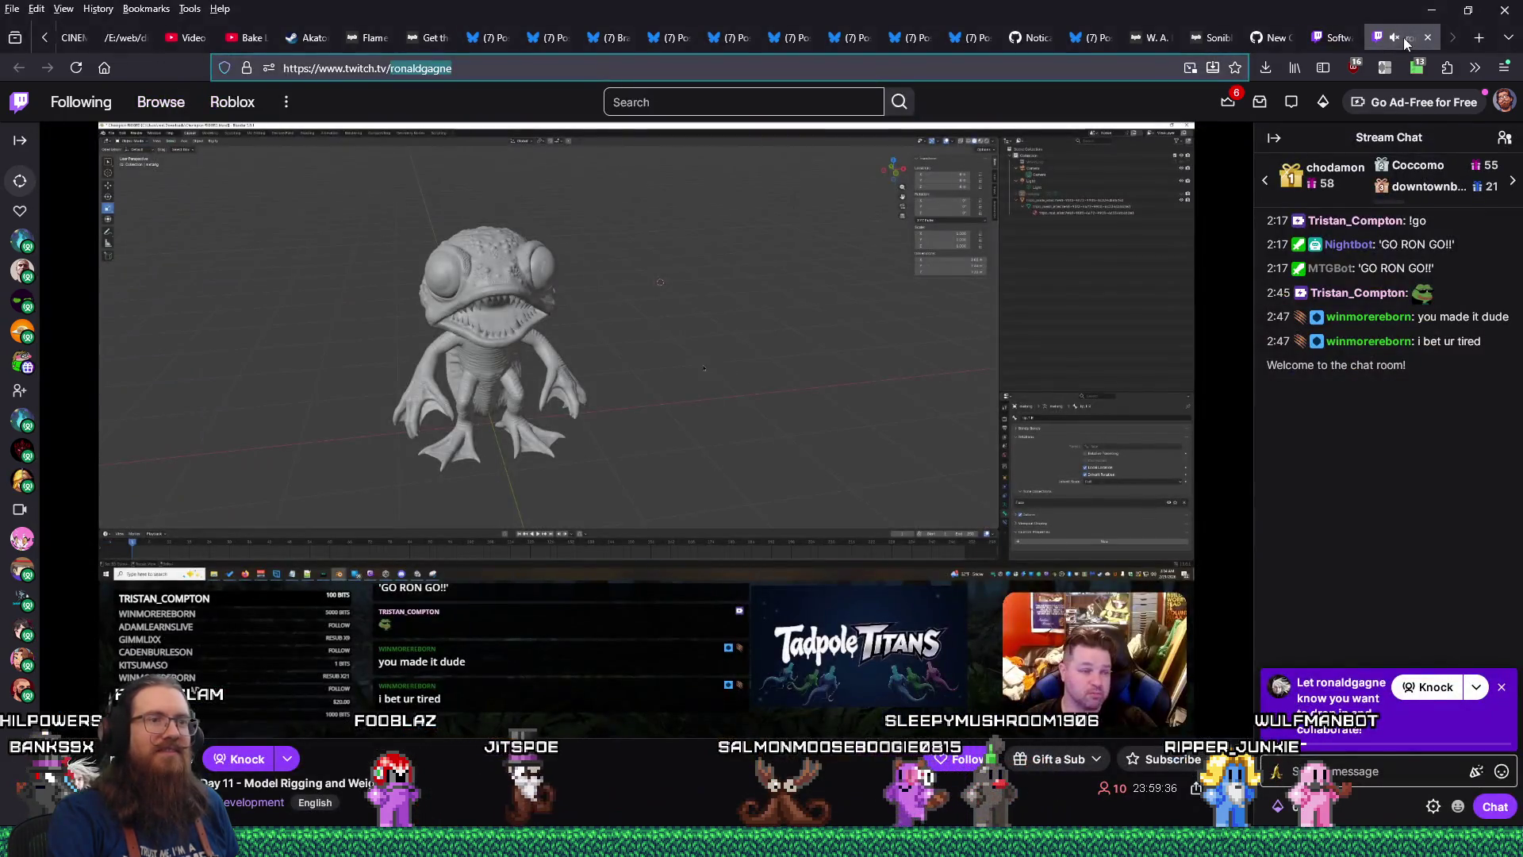
pyautogui.click(1395, 38)
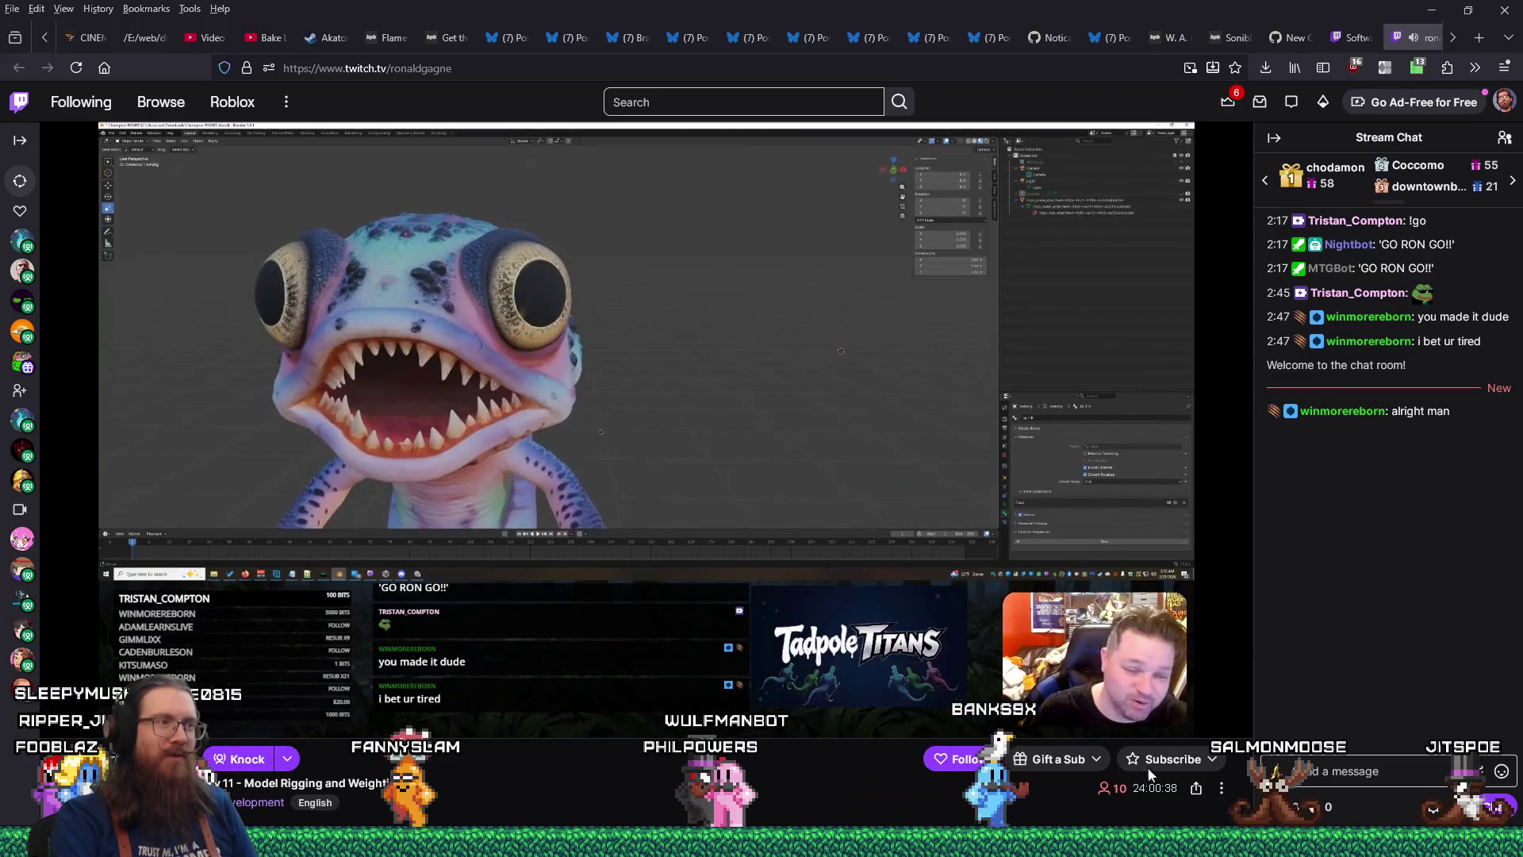
pyautogui.scroll(-1, 1401, 37)
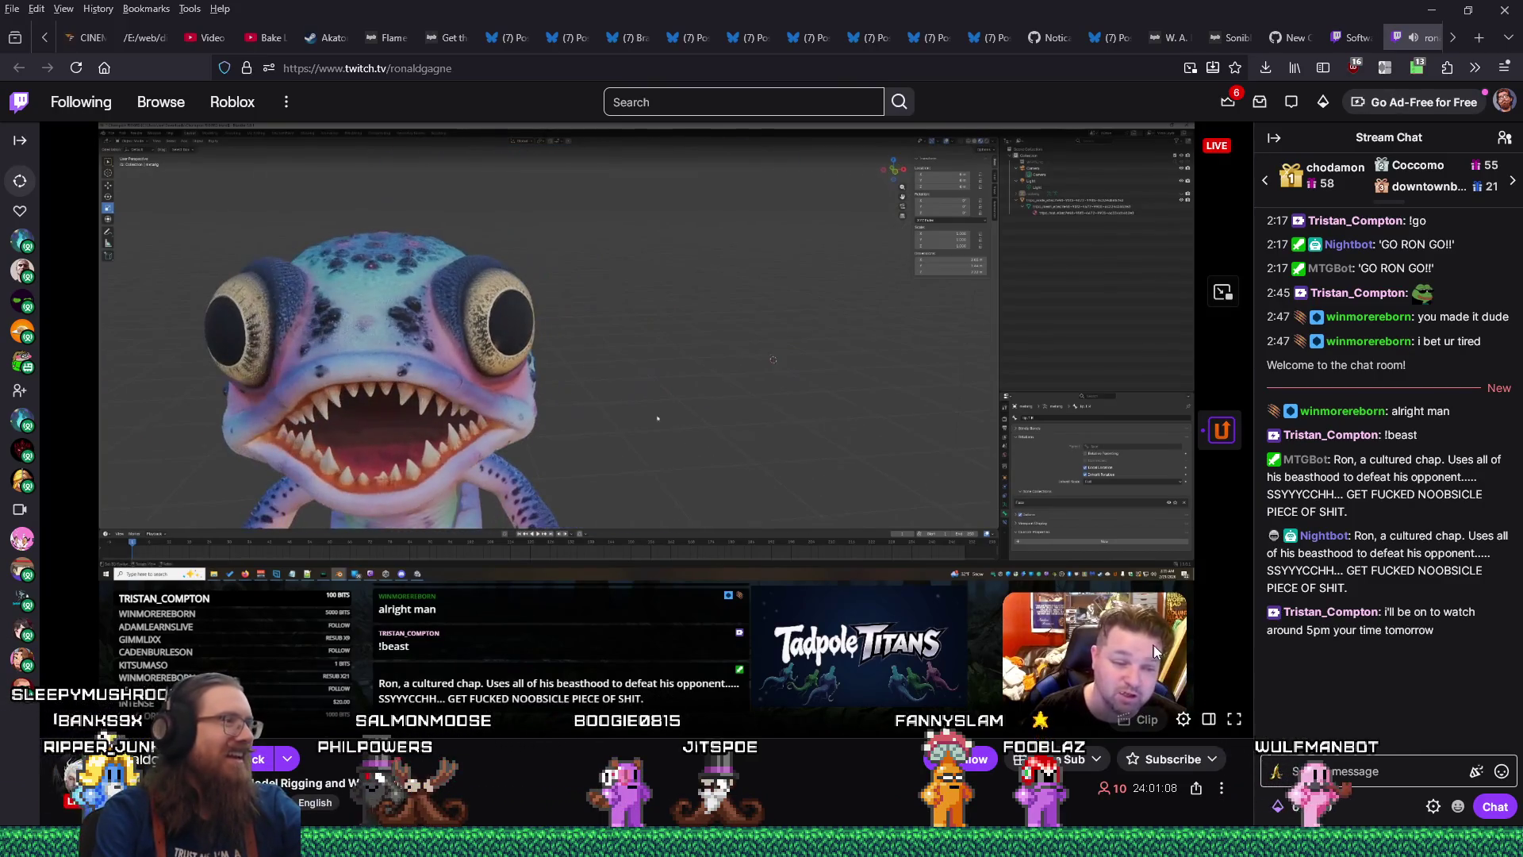
pyautogui.click(1430, 36)
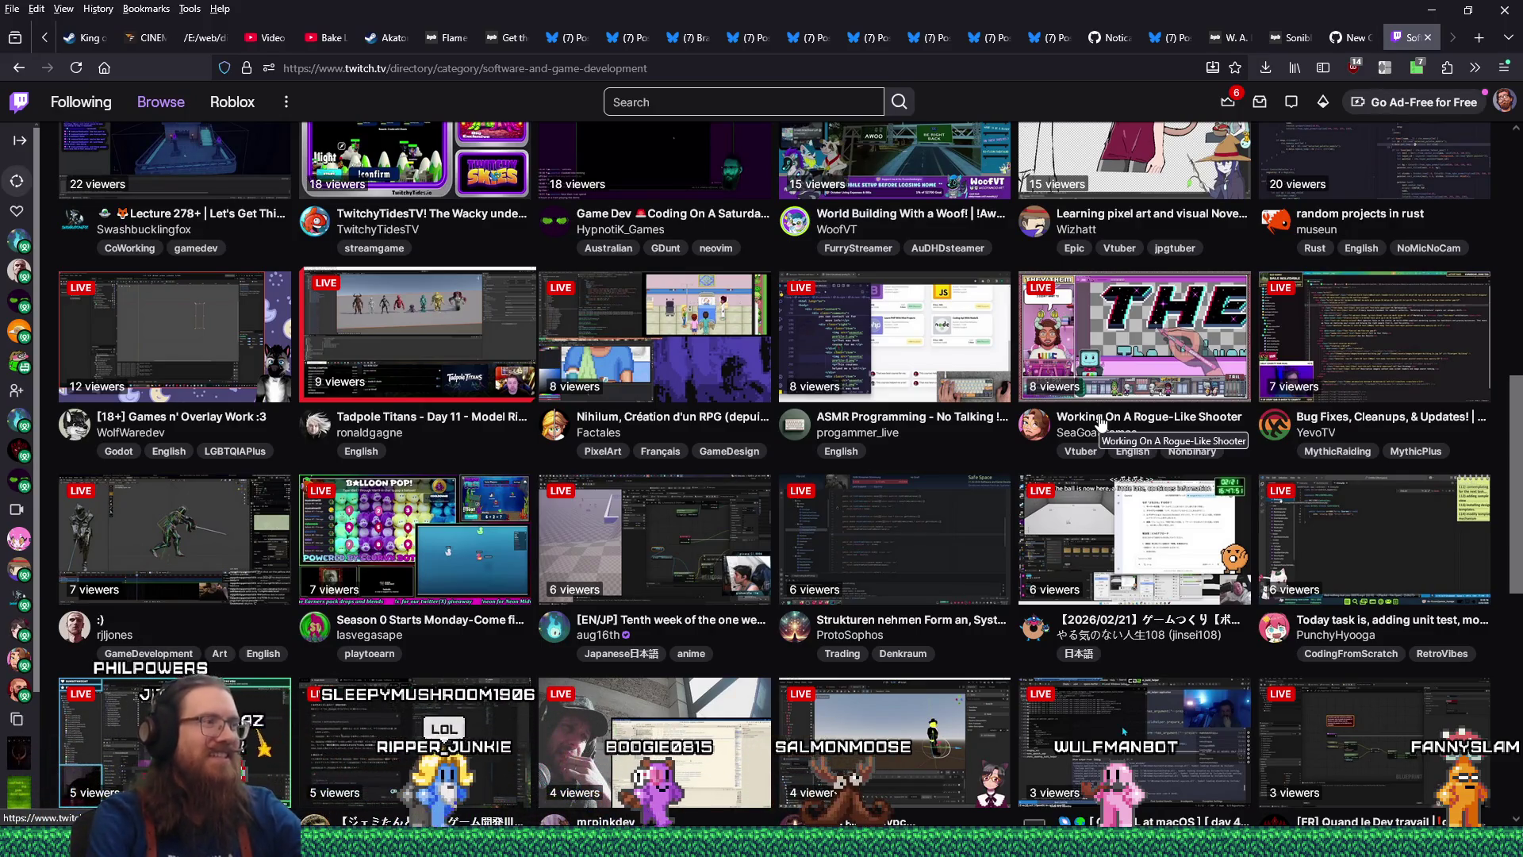
# Open the 8-viewer Factales Nihilium RPG stream in a background tab
pyautogui.middleClick(680, 345)
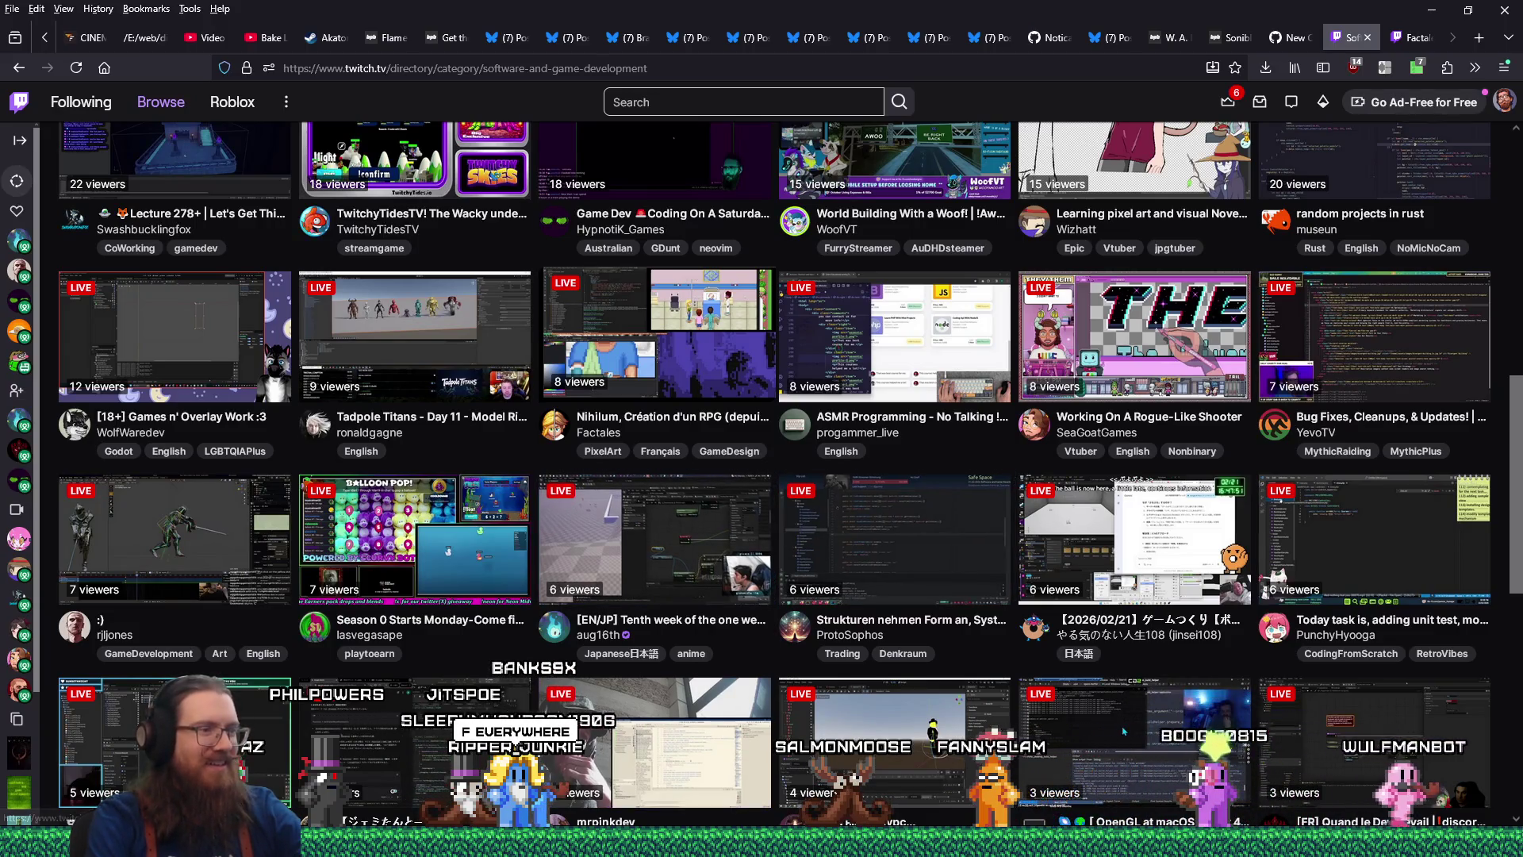
pyautogui.moveTo(1124, 730)
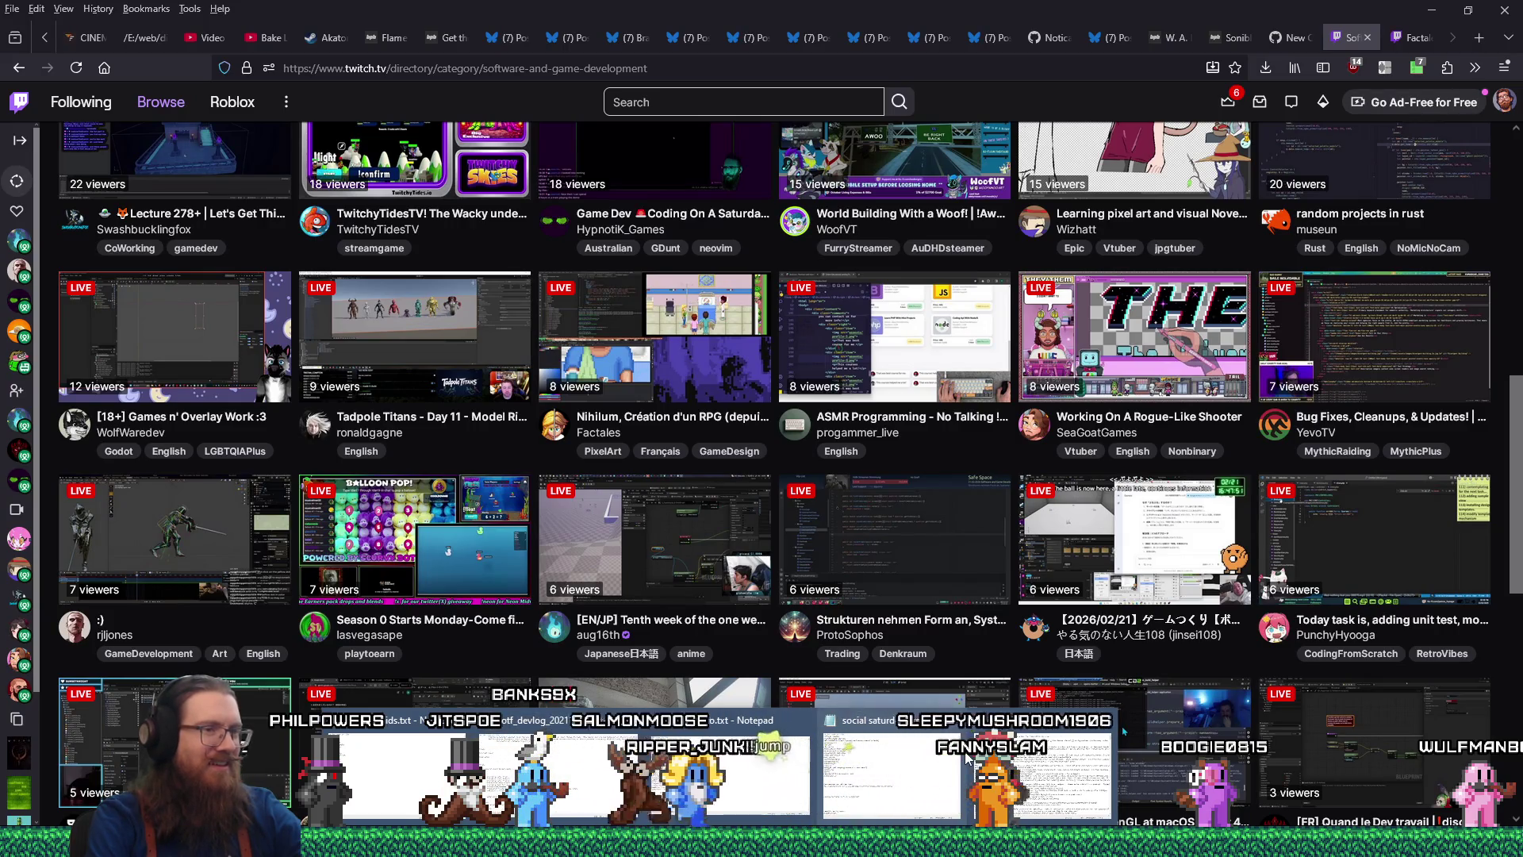
pyautogui.click(412, 773)
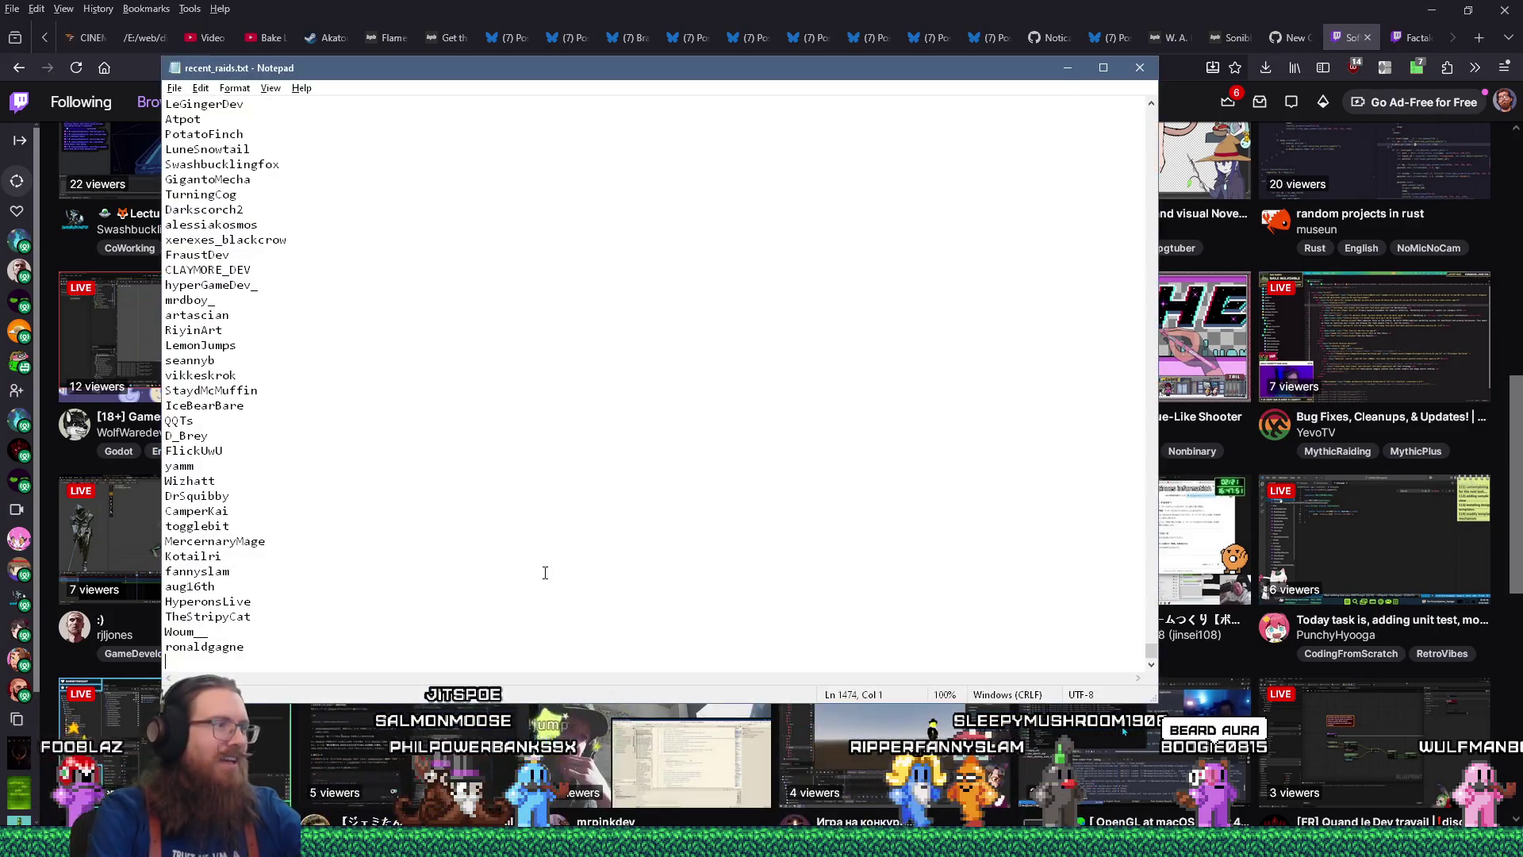
pyautogui.press('BackSpace')
pyautogui.hotkey('ctrl', 'f')
pyautogui.write('facta')
pyautogui.press('Return')
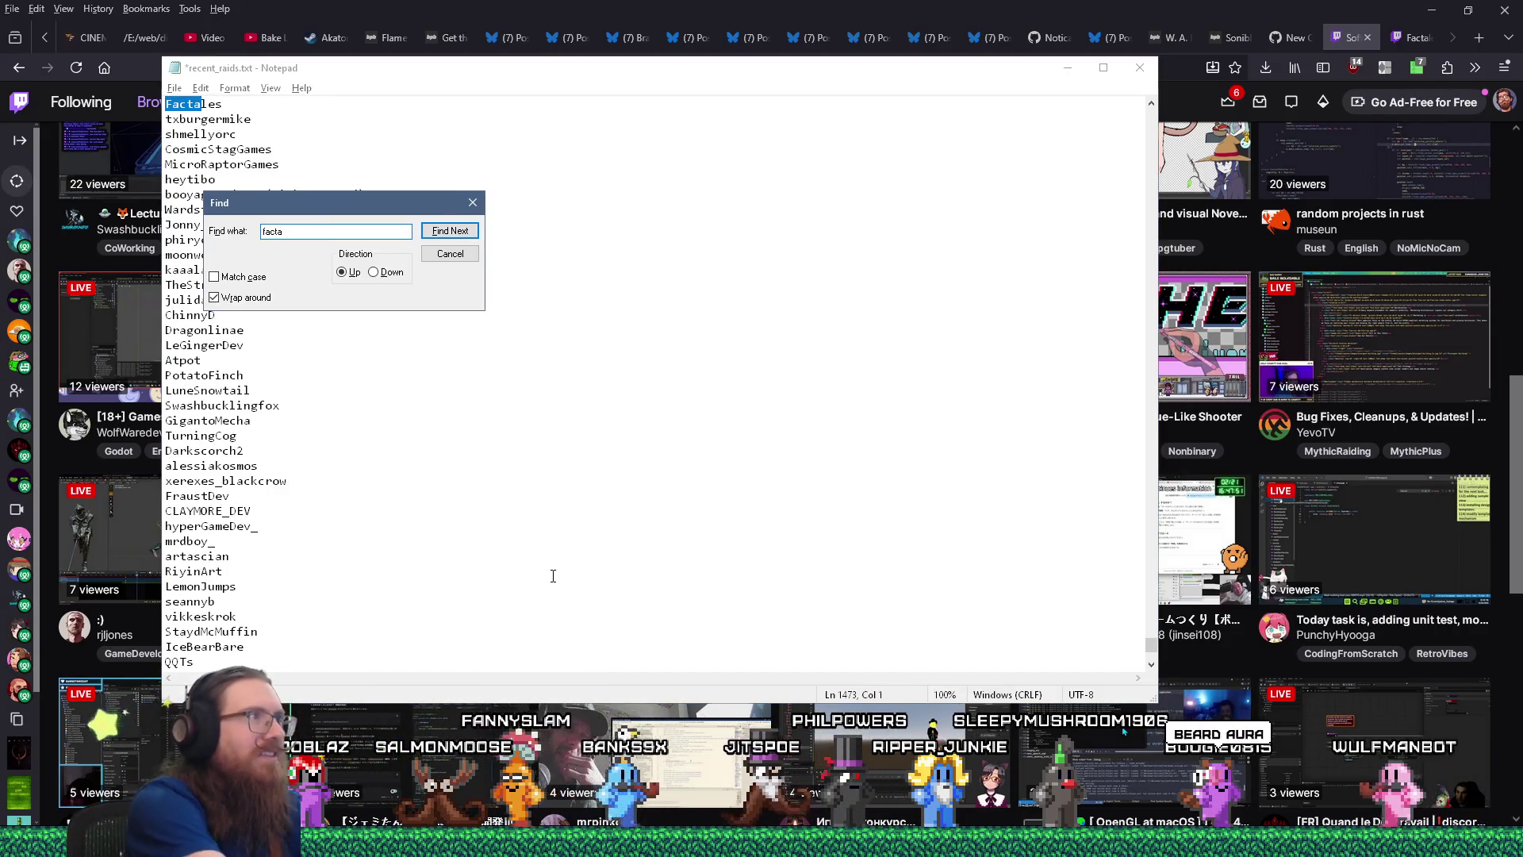
pyautogui.press('Escape')
# Add Factales as the last entry of recent_raids.txt and save the file
pyautogui.hotkey('shift', 'End')
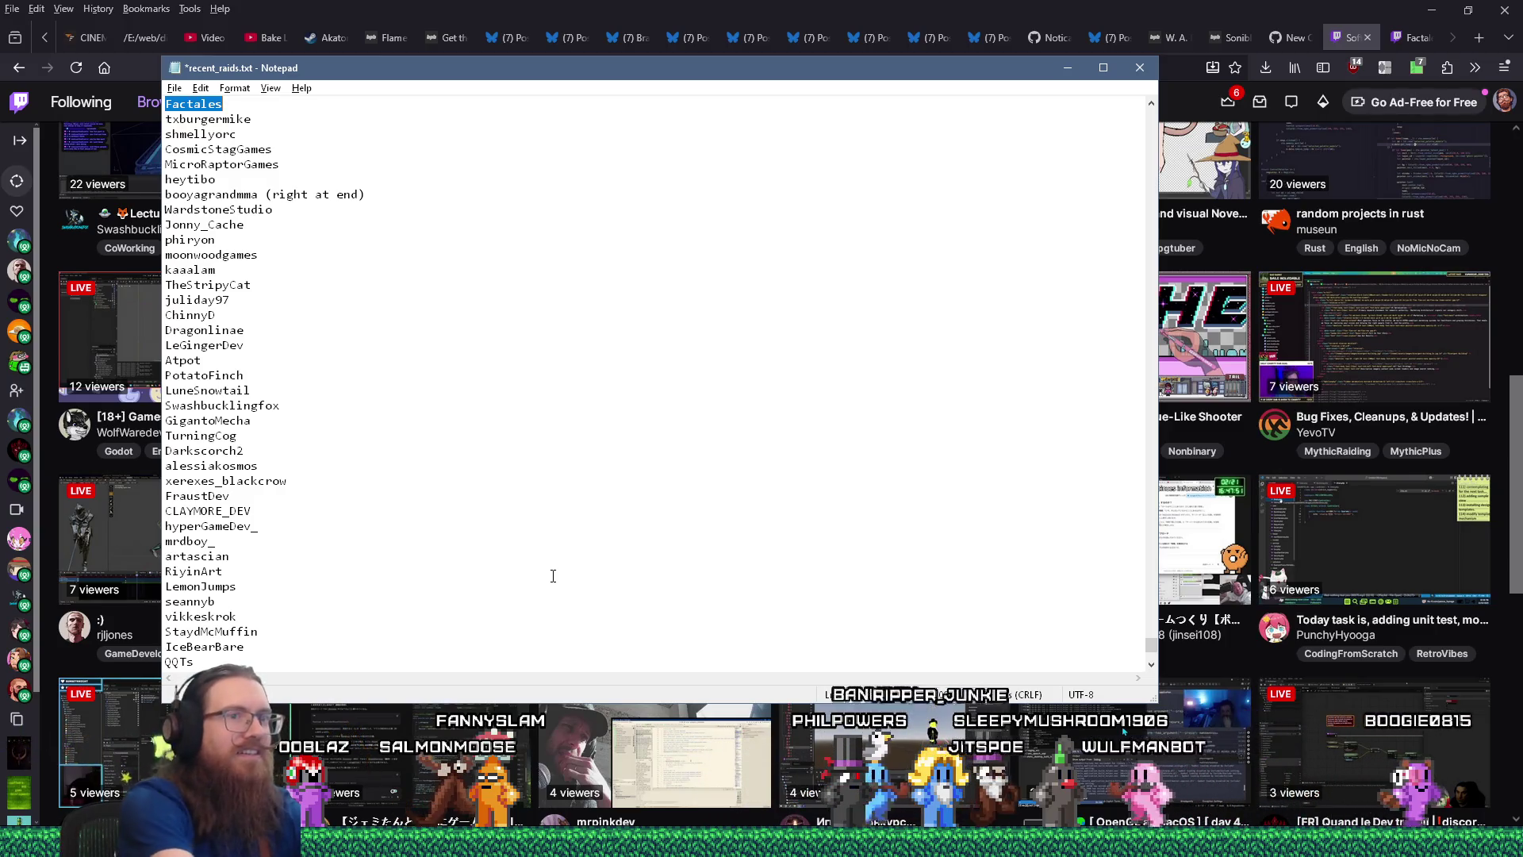
pyautogui.hotkey('ctrl', 'End')
pyautogui.press('Return')
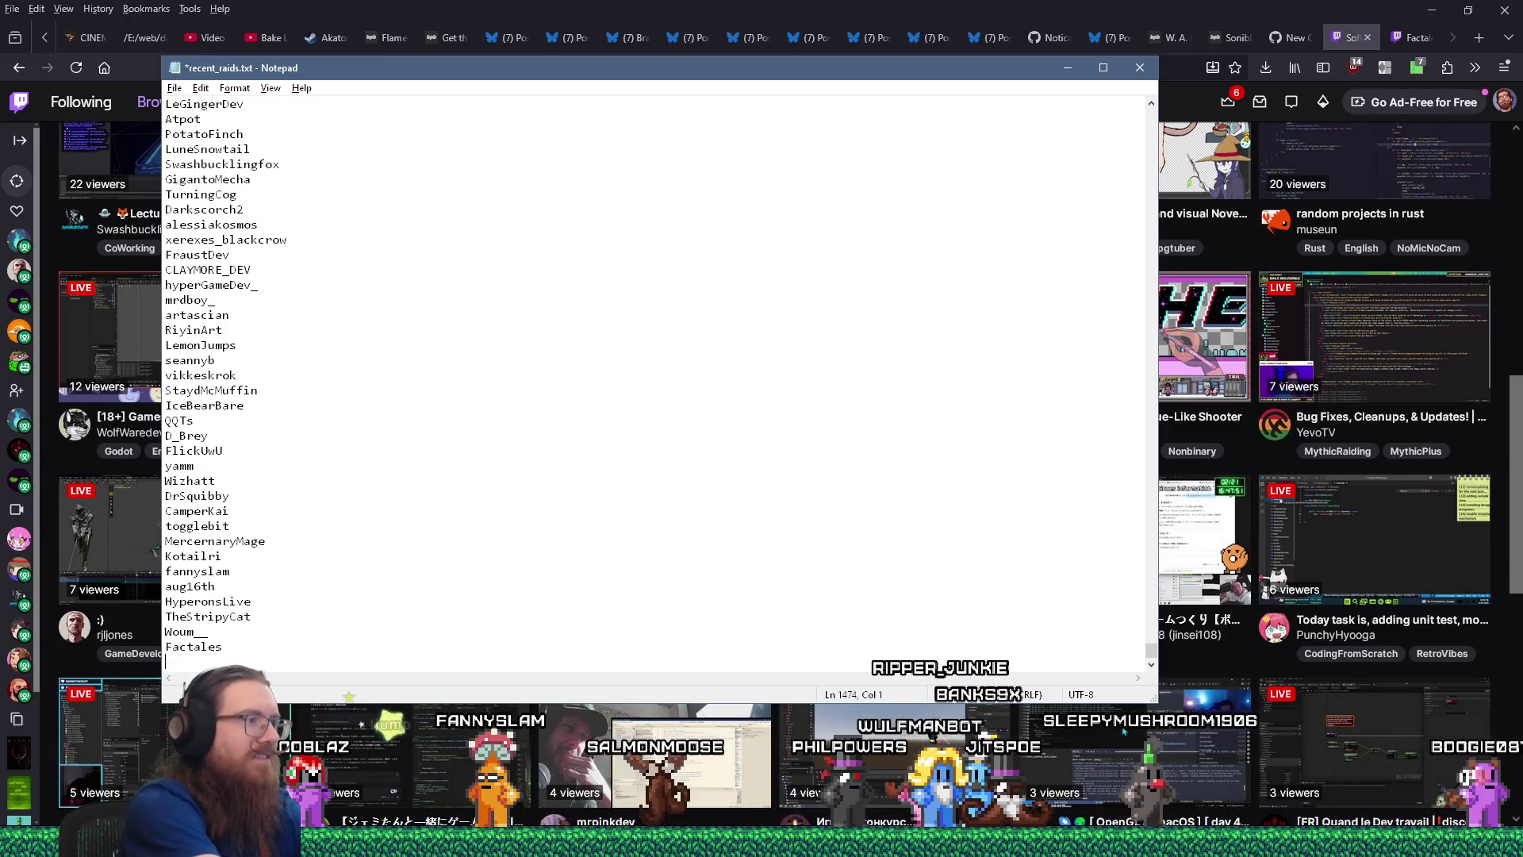
pyautogui.hotkey('ctrl', 's')
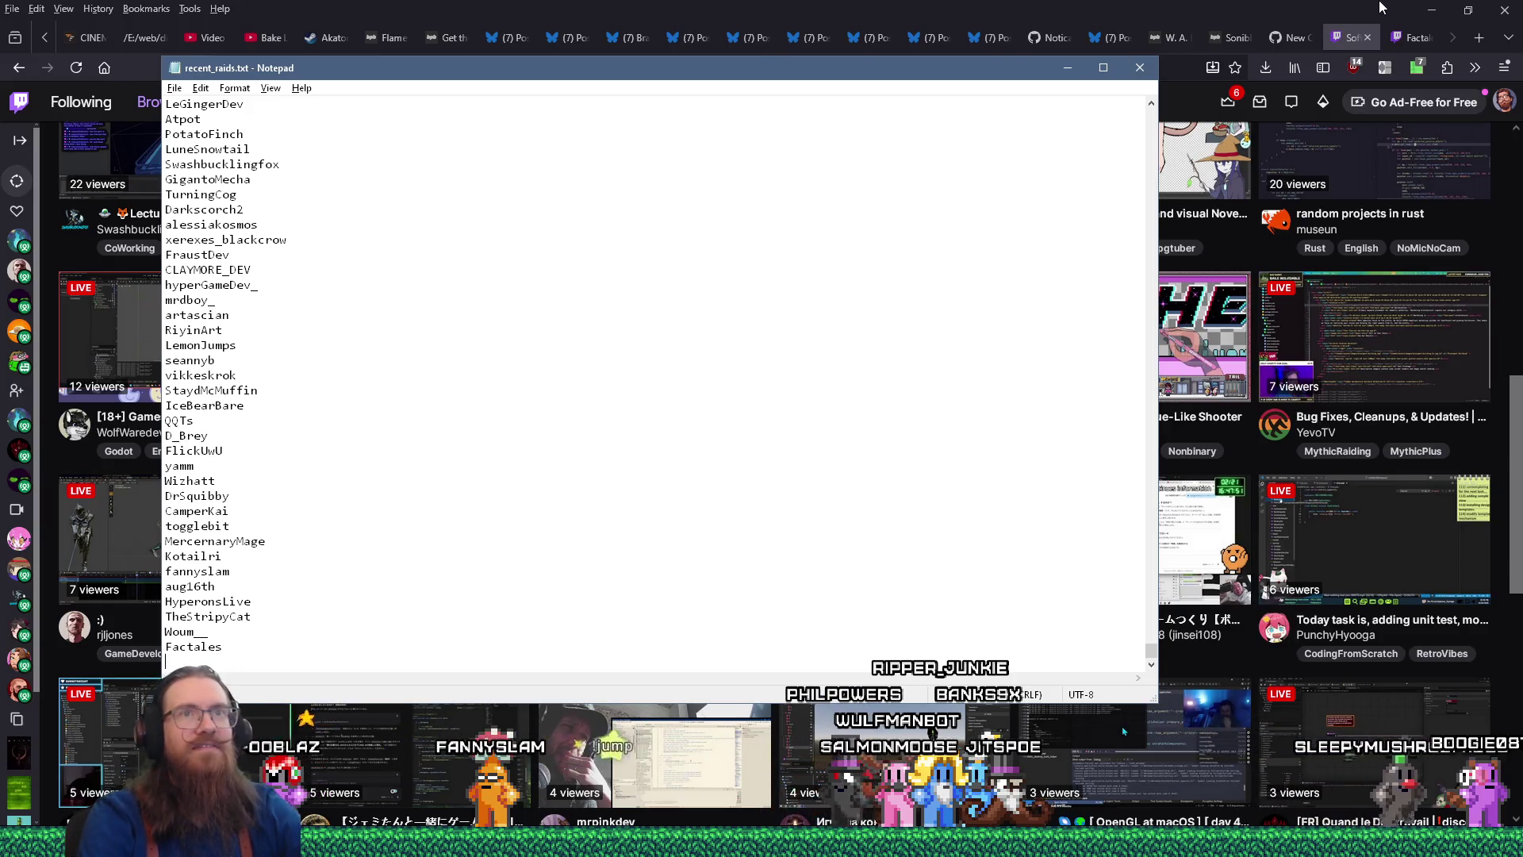
pyautogui.click(1140, 67)
pyautogui.click(1412, 37)
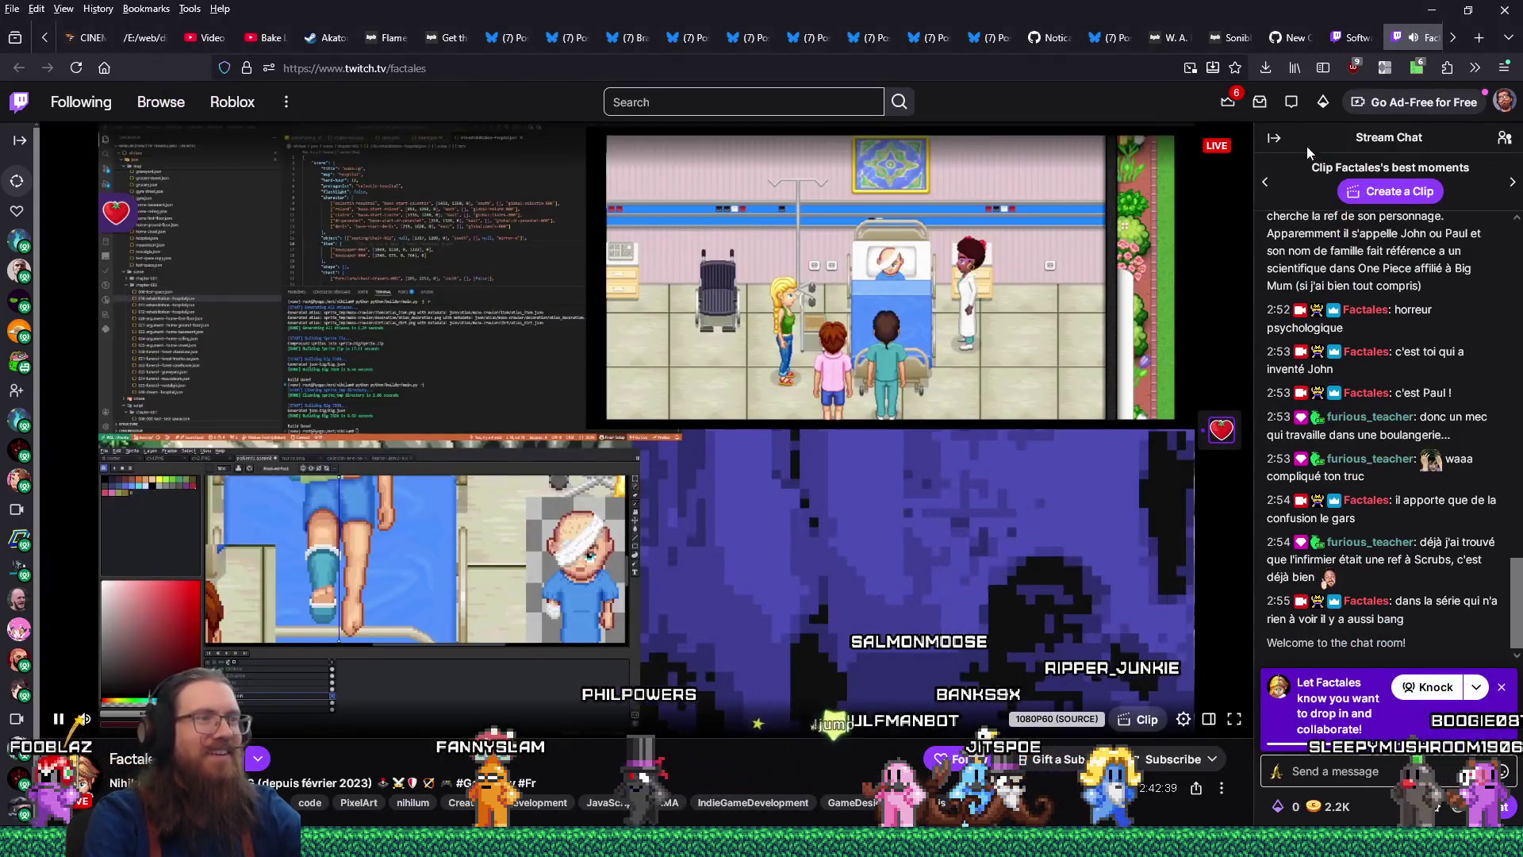
# Bring the Factales Nihilium development stream to the front in the browser
pyautogui.moveTo(124, 723)
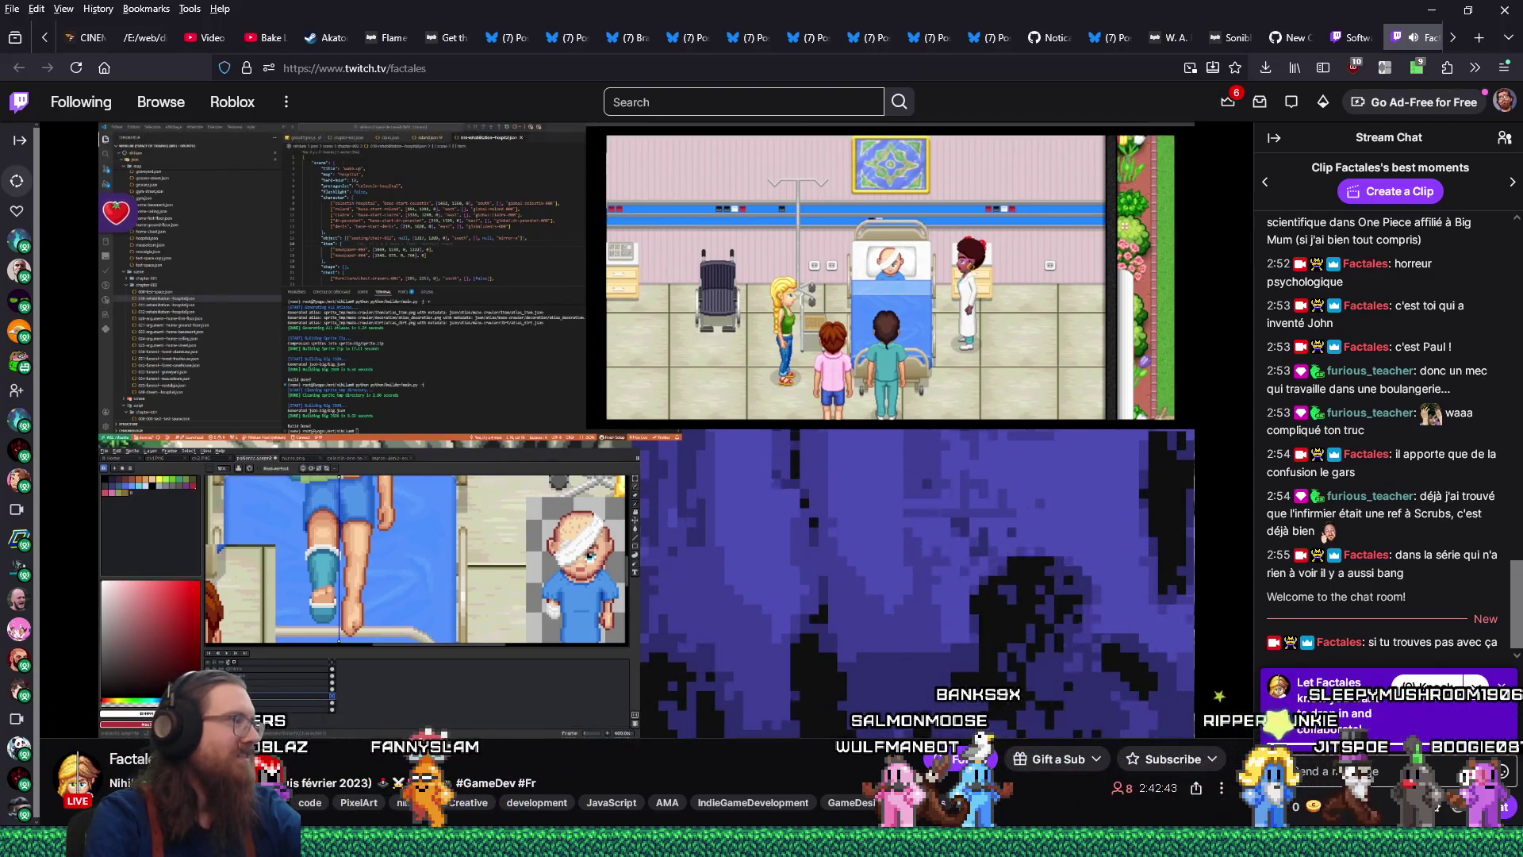